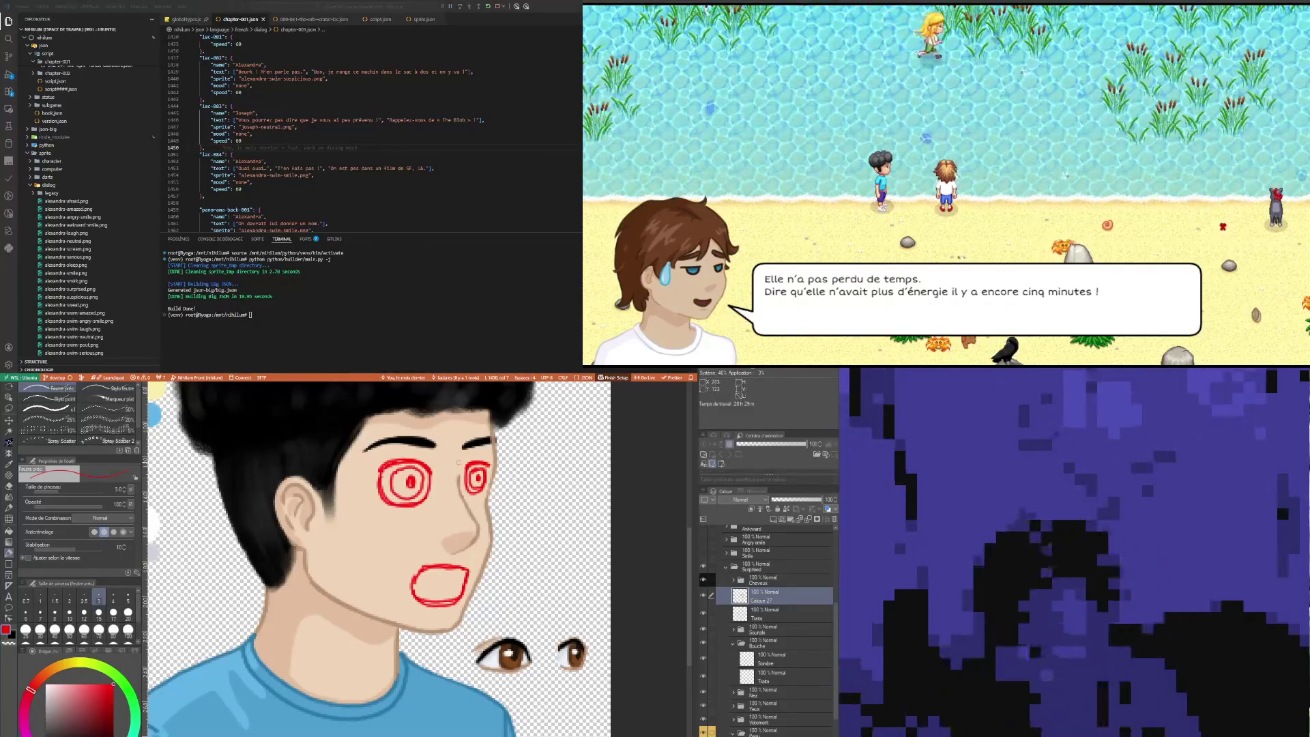
Step: Shift the view toward the colour swatches and check the Sombre and Traits layers
left_click_drag(515, 475, 481, 549)
scroll(480, 550, "down", 5)
scroll(485, 544, "up", 5)
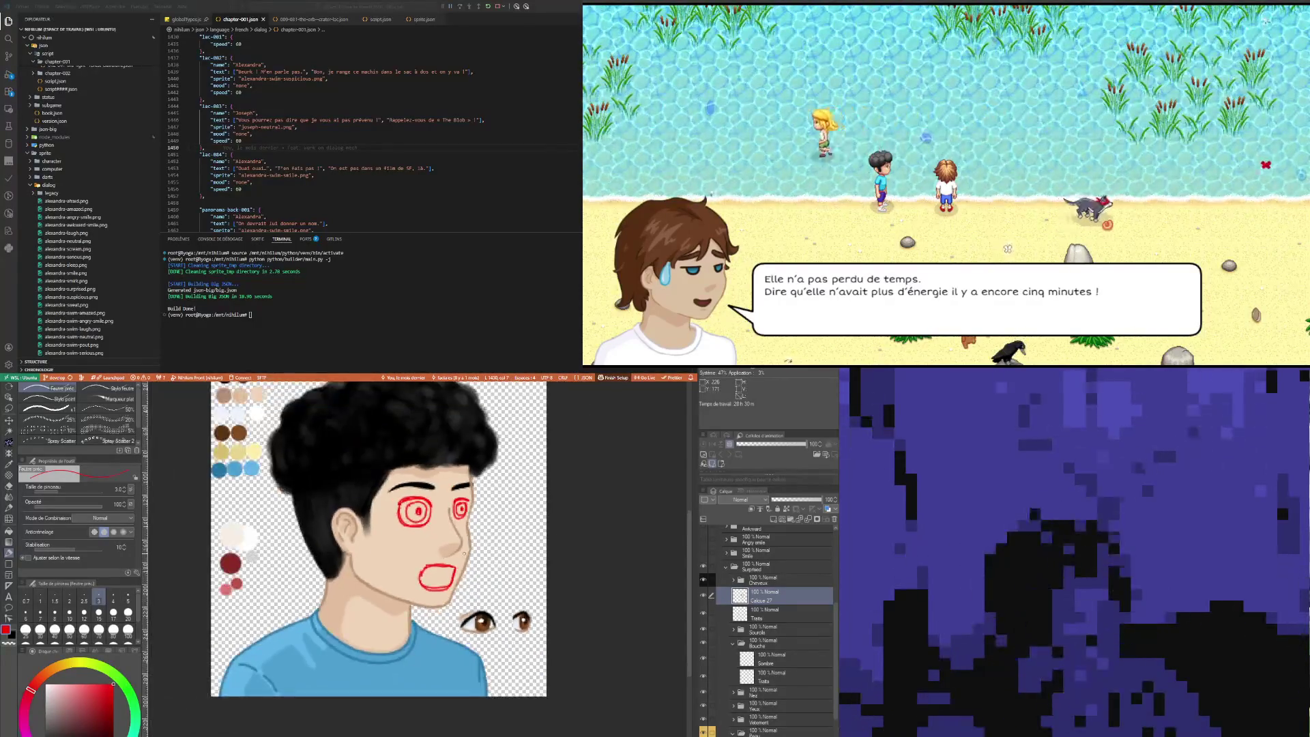
scroll(457, 584, "up", 2)
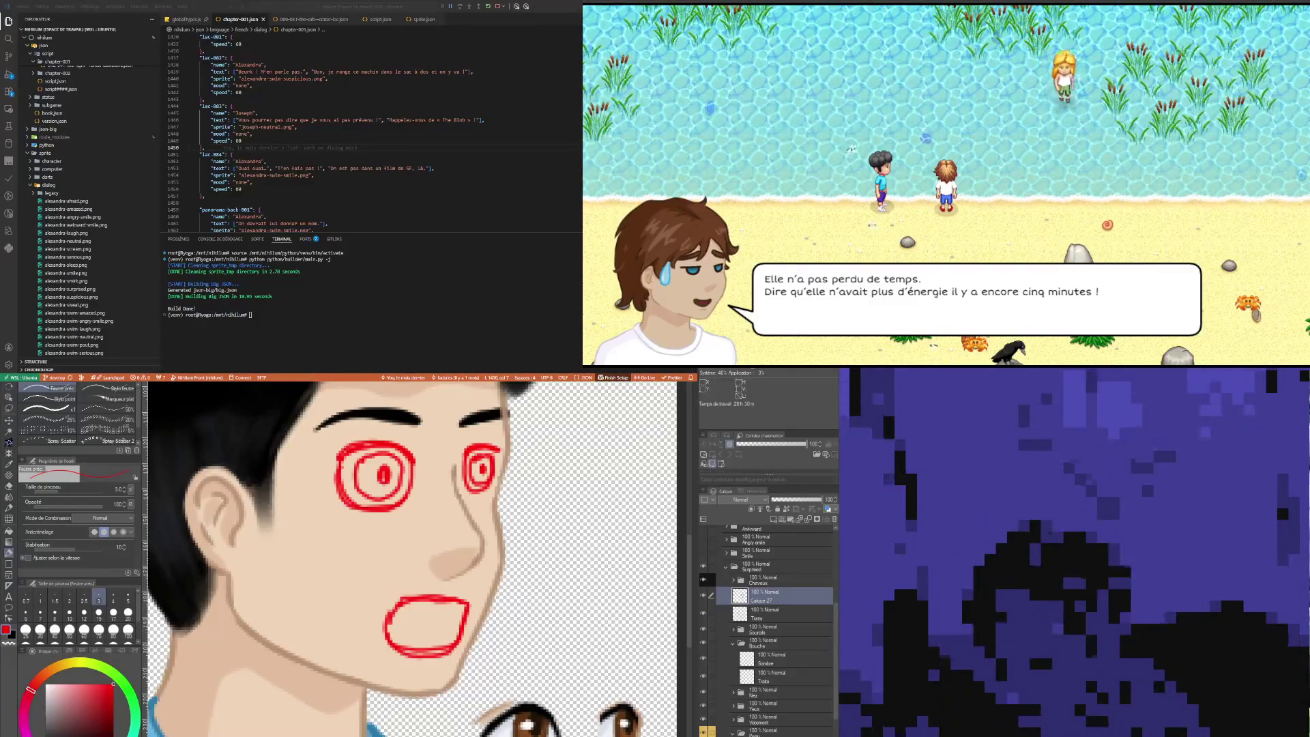
scroll(339, 585, "down", 3)
scroll(359, 546, "up", 3)
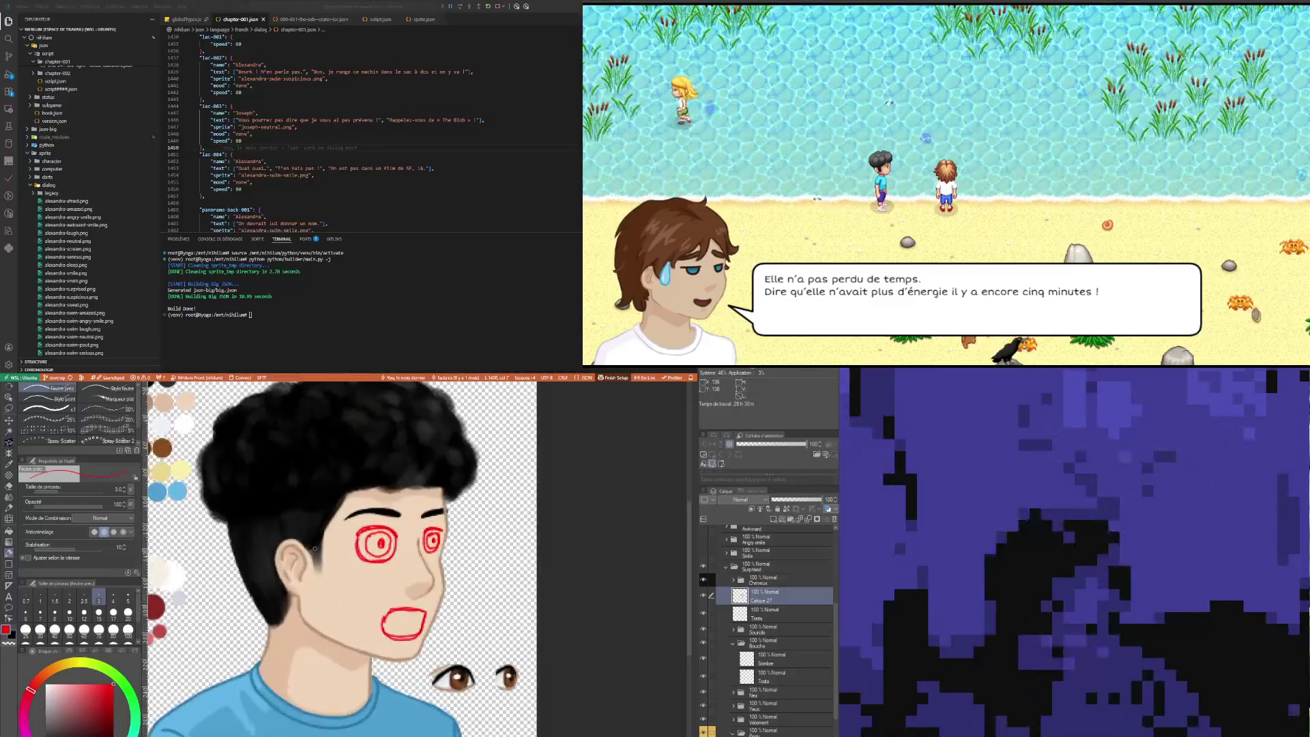
left_click(770, 632)
left_click(776, 658)
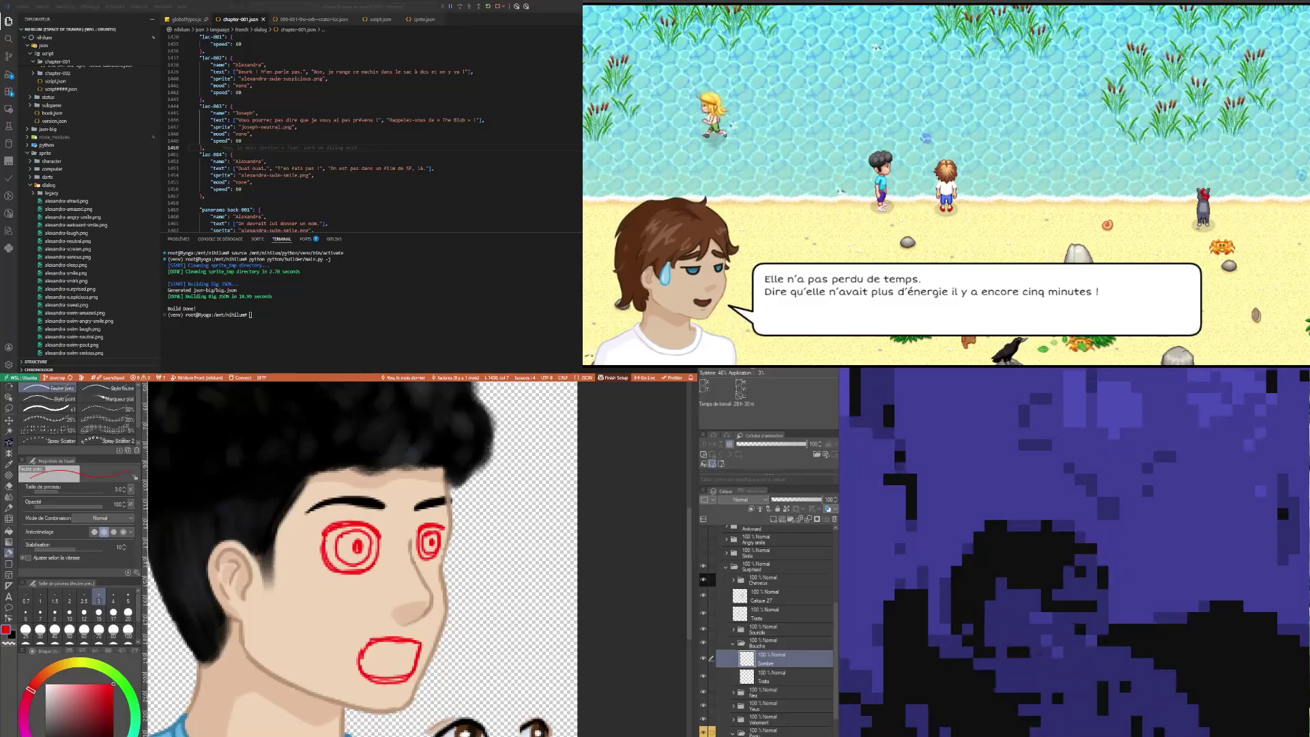
left_click(782, 673)
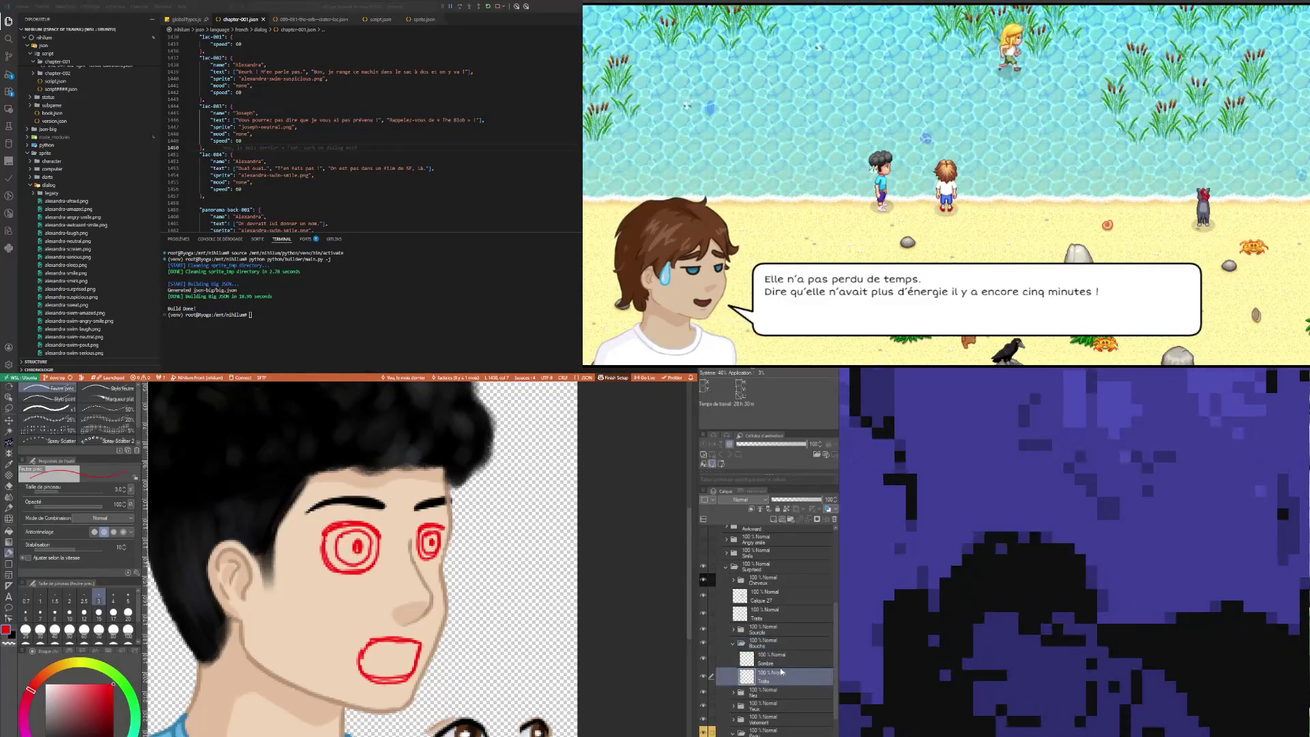
left_click(778, 659)
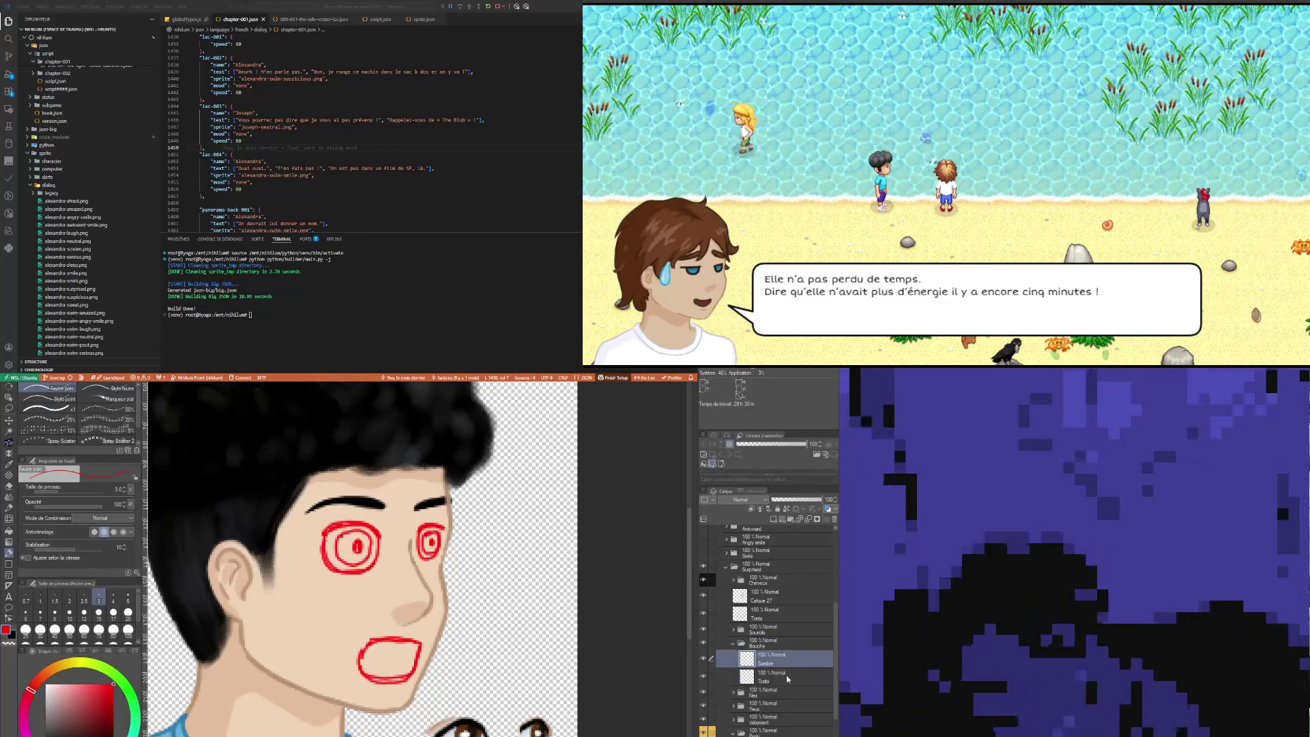
Step: Make the Bouche mouth group the active layer
left_click(787, 678)
left_click(757, 643)
scroll(402, 642, "down", 3)
scroll(402, 642, "up", 3)
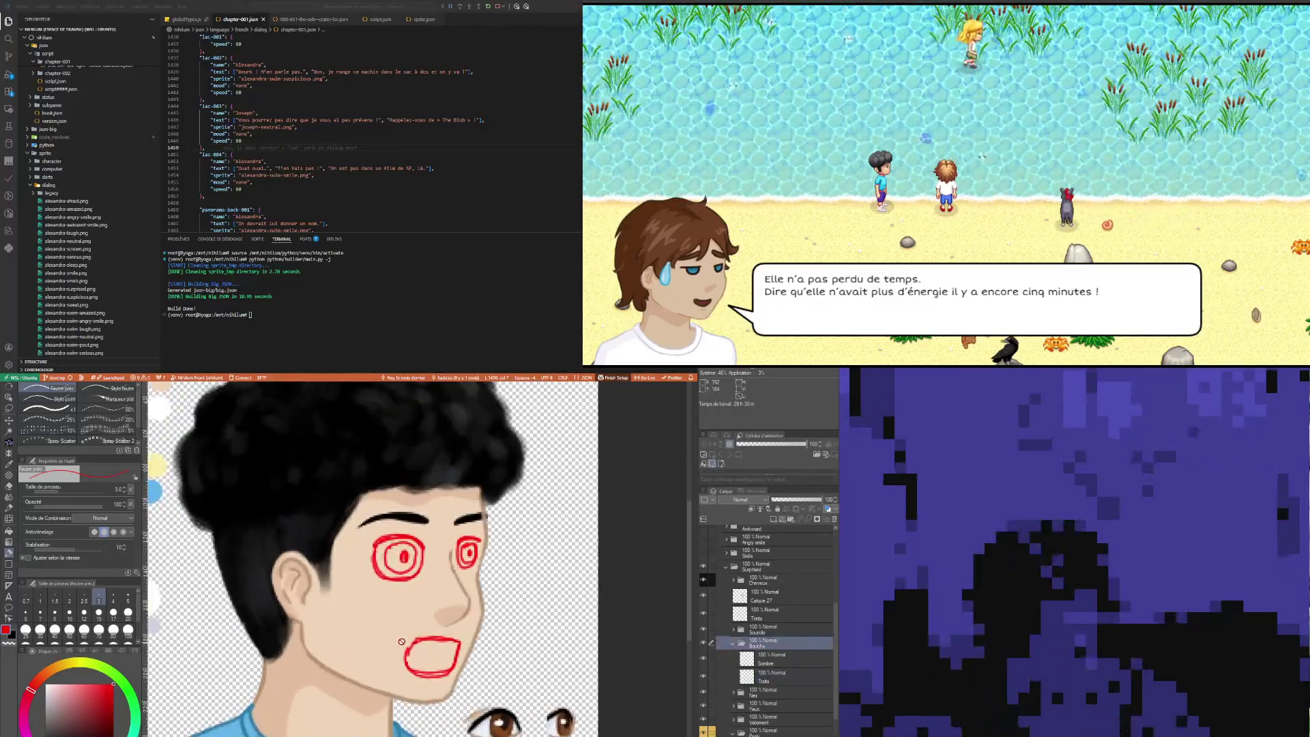
scroll(402, 641, "up", 1)
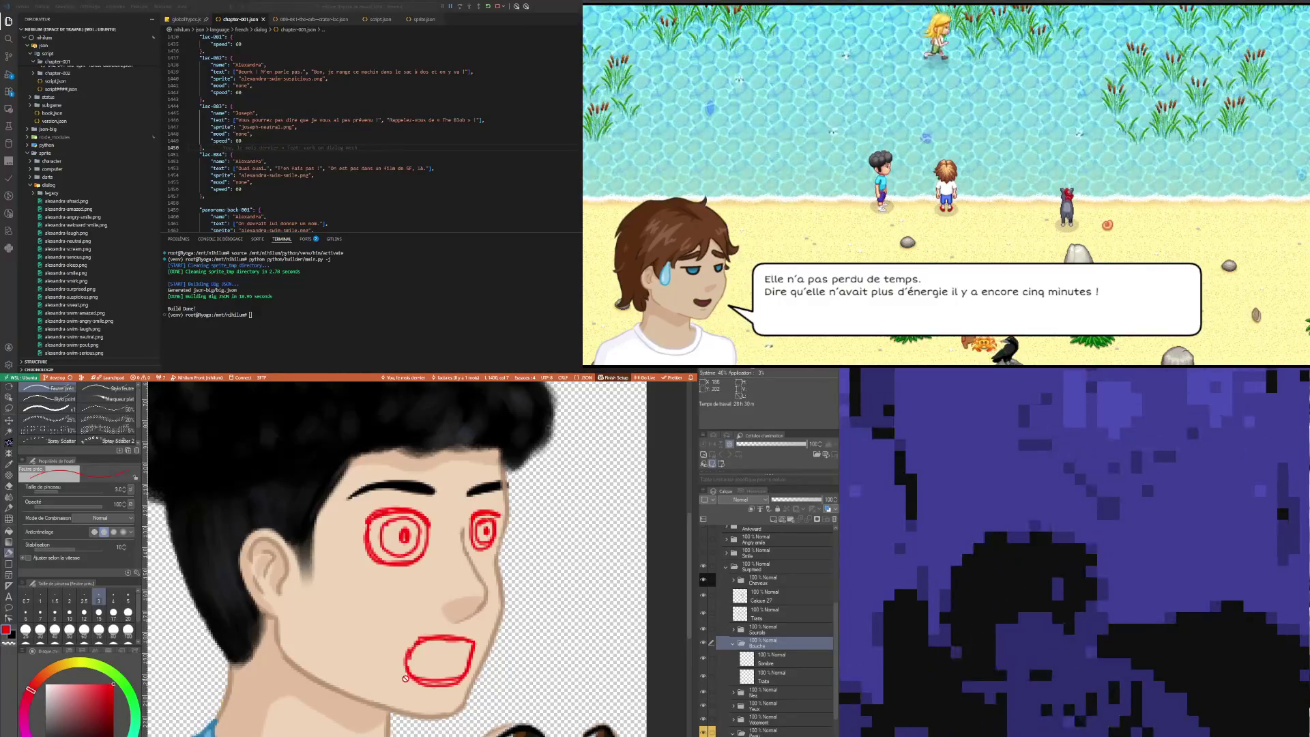
scroll(405, 678, "up", 1)
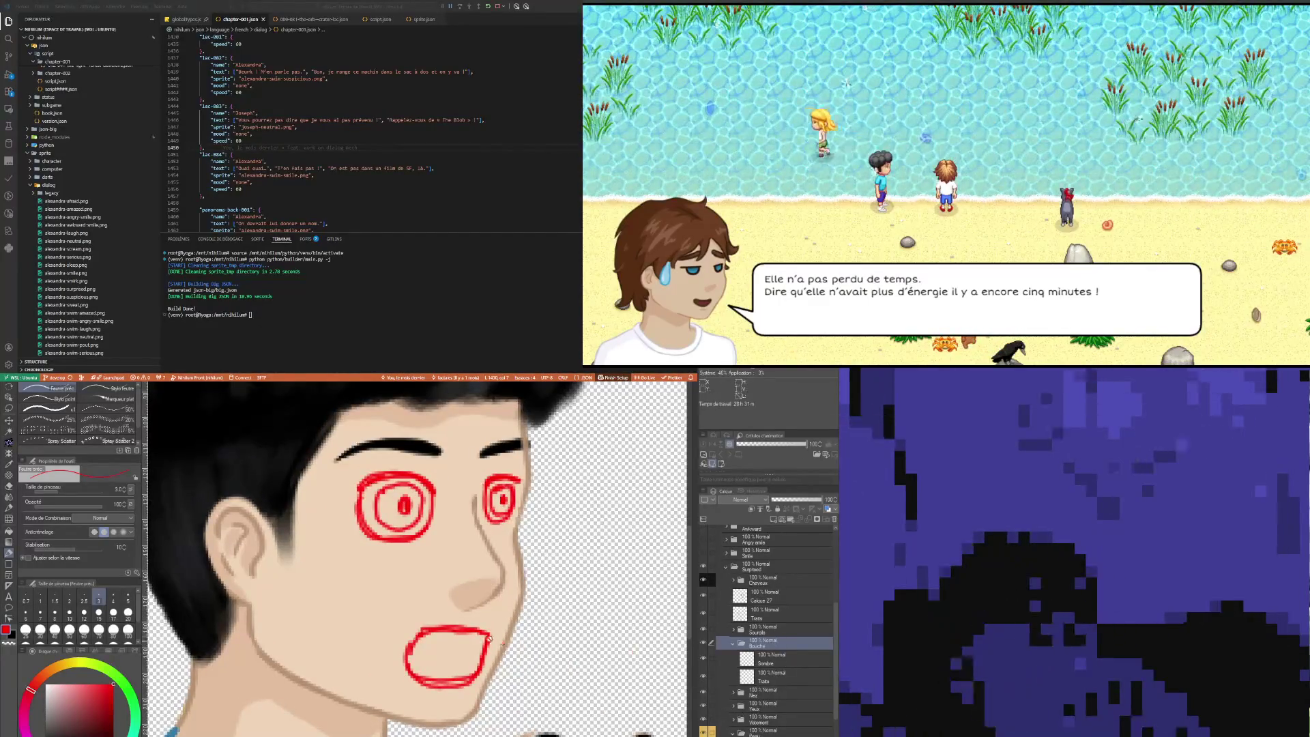
scroll(489, 639, "down", 2)
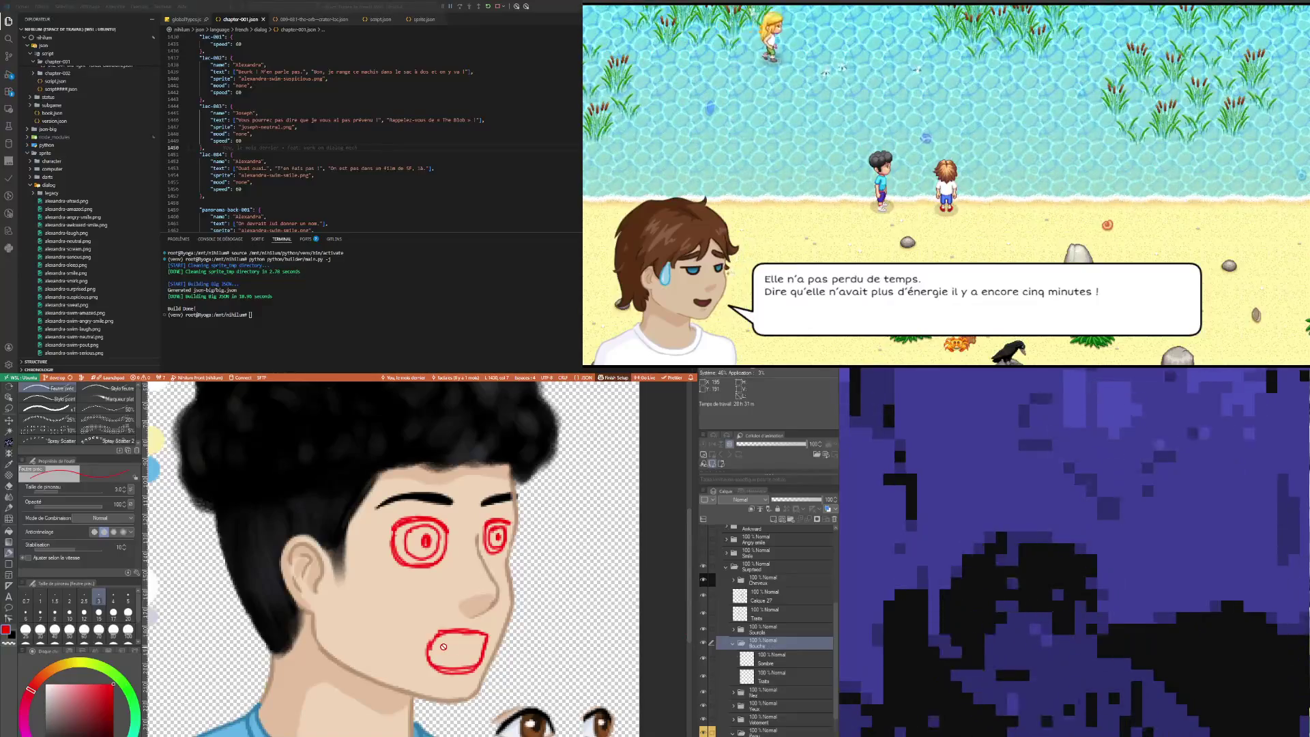
scroll(386, 617, "down", 2)
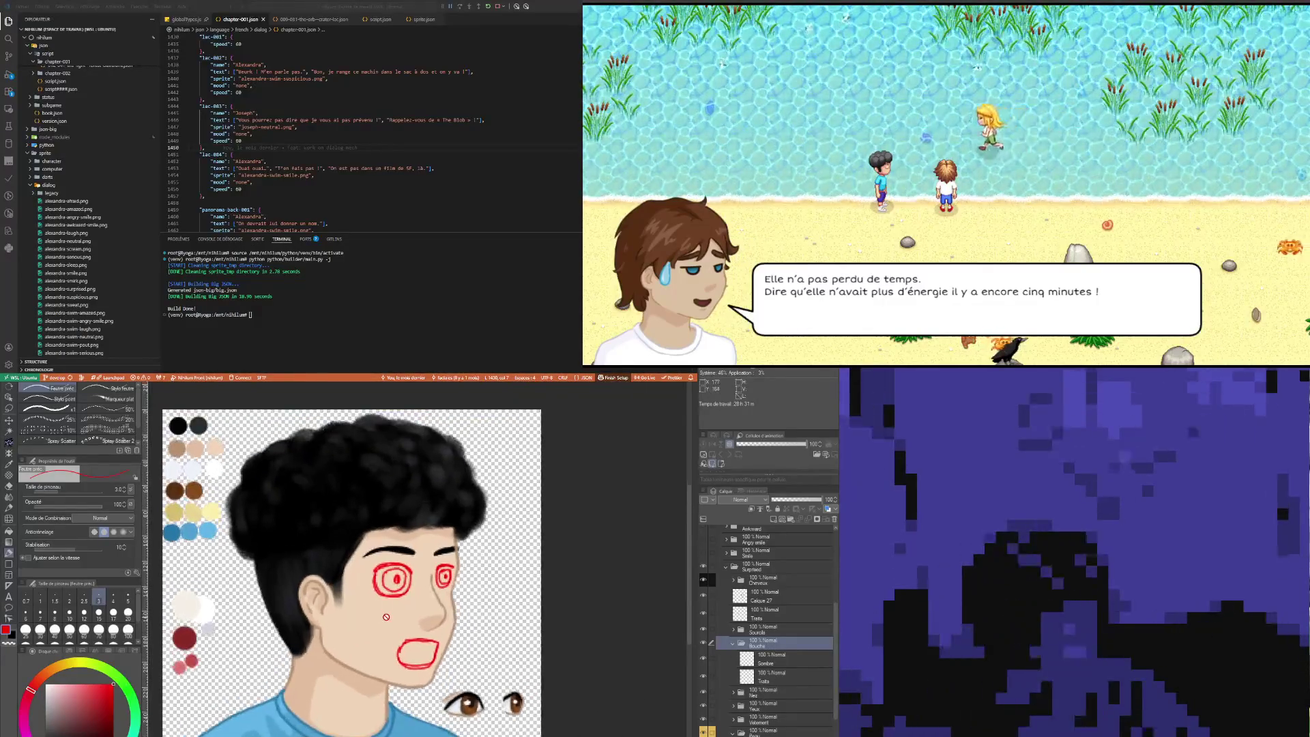
Step: Lasso the mouth sketch on Calque 27 and reshape it with a transform
key("m")
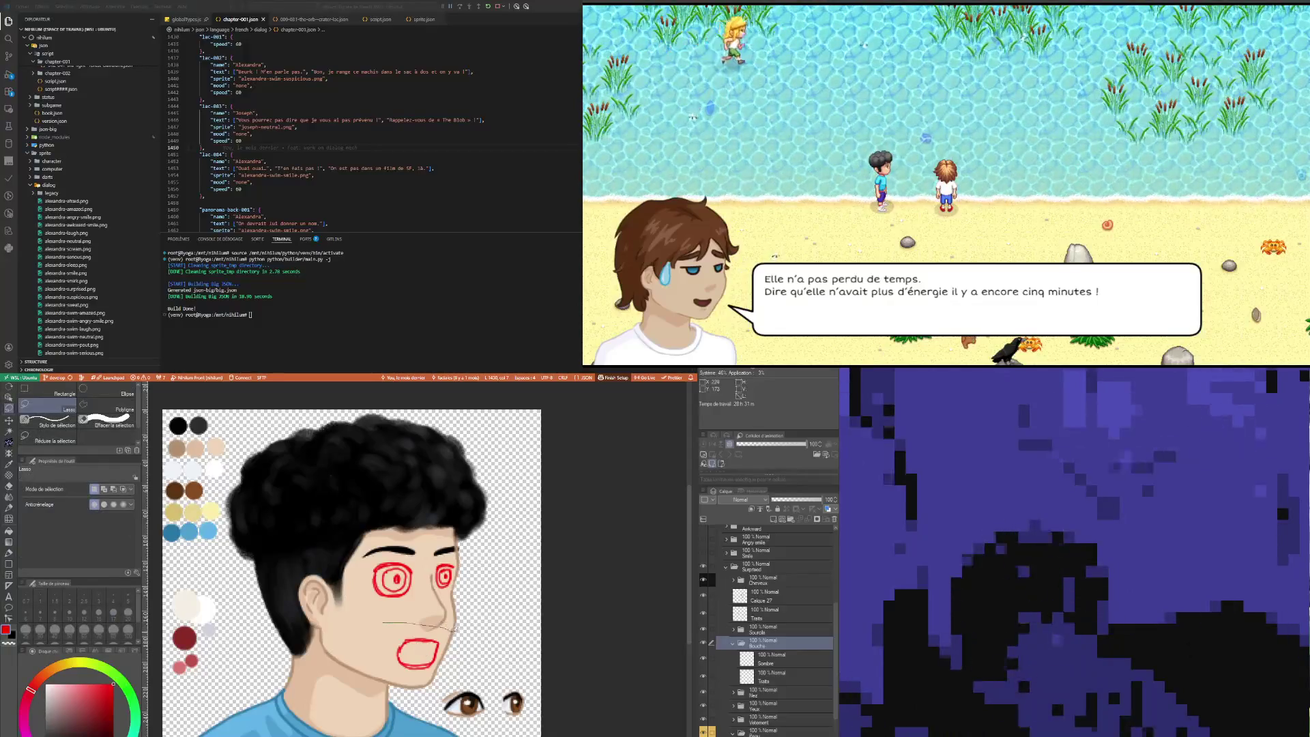
left_click_drag(399, 681, 386, 678)
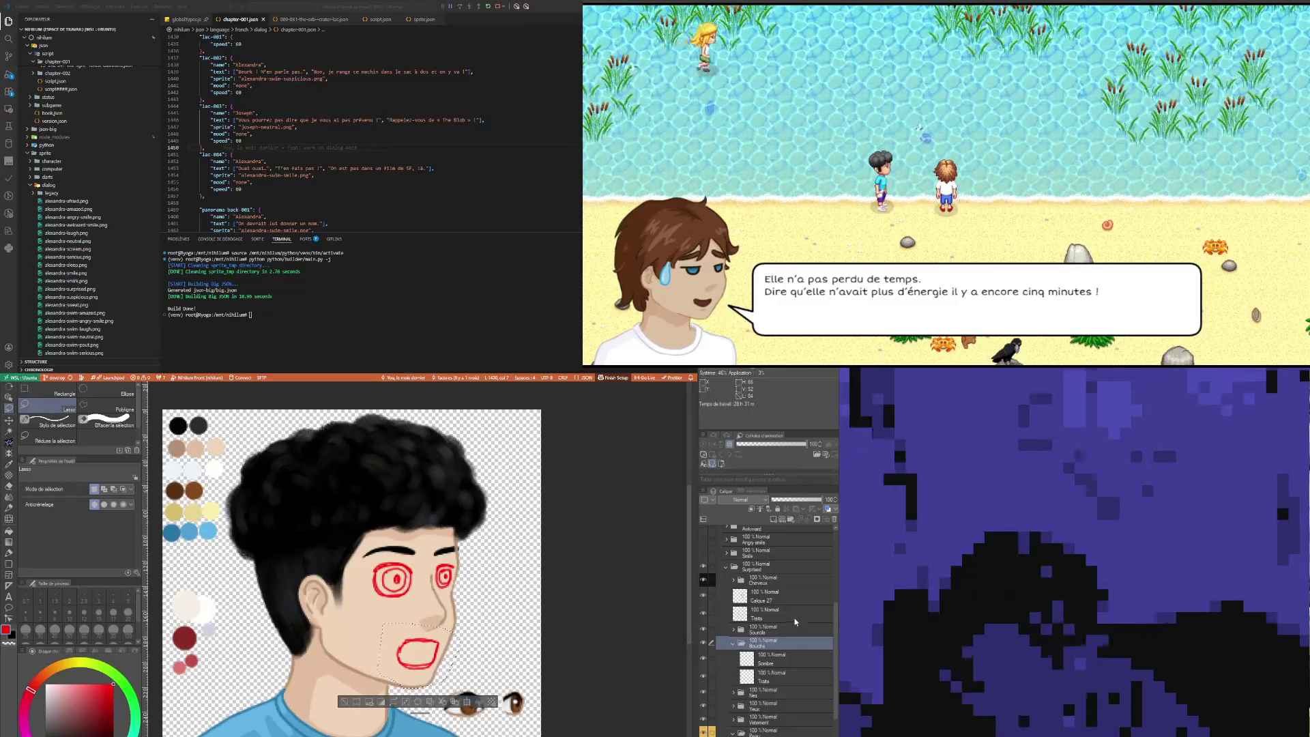
left_click(785, 596)
left_click(467, 702)
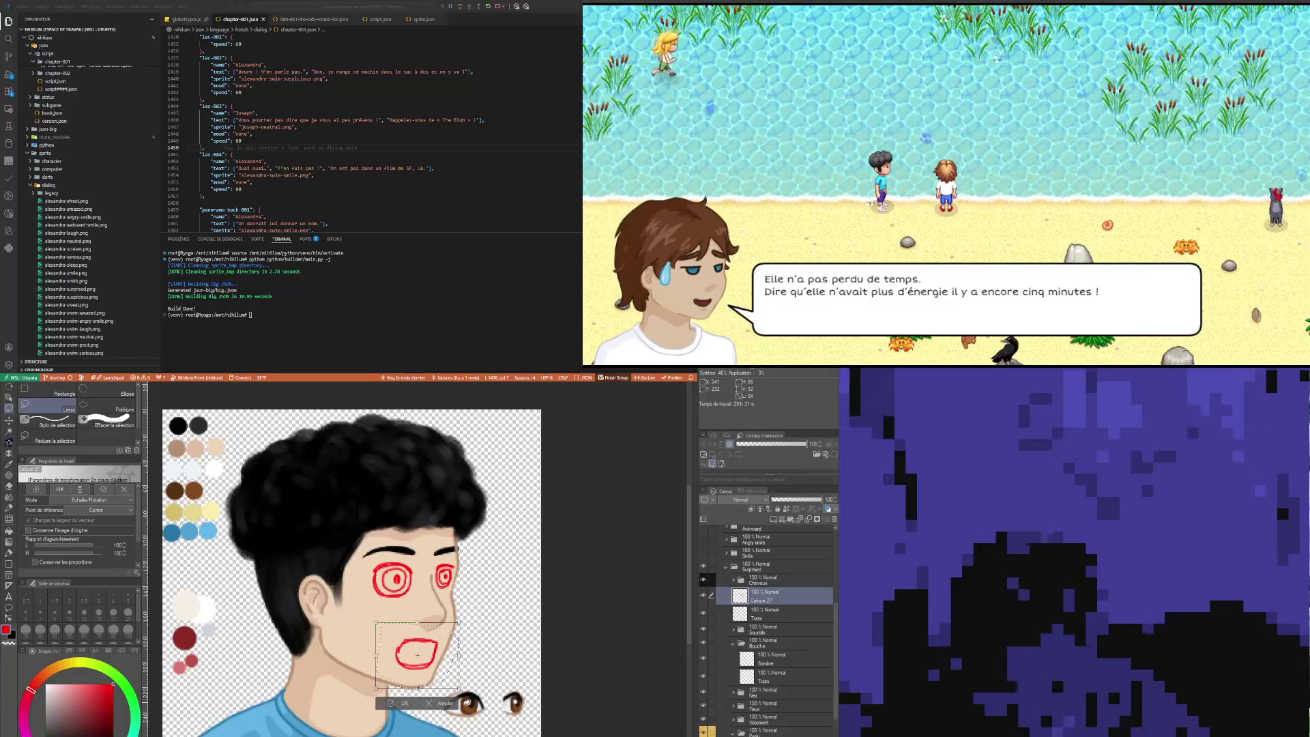
left_click(404, 705)
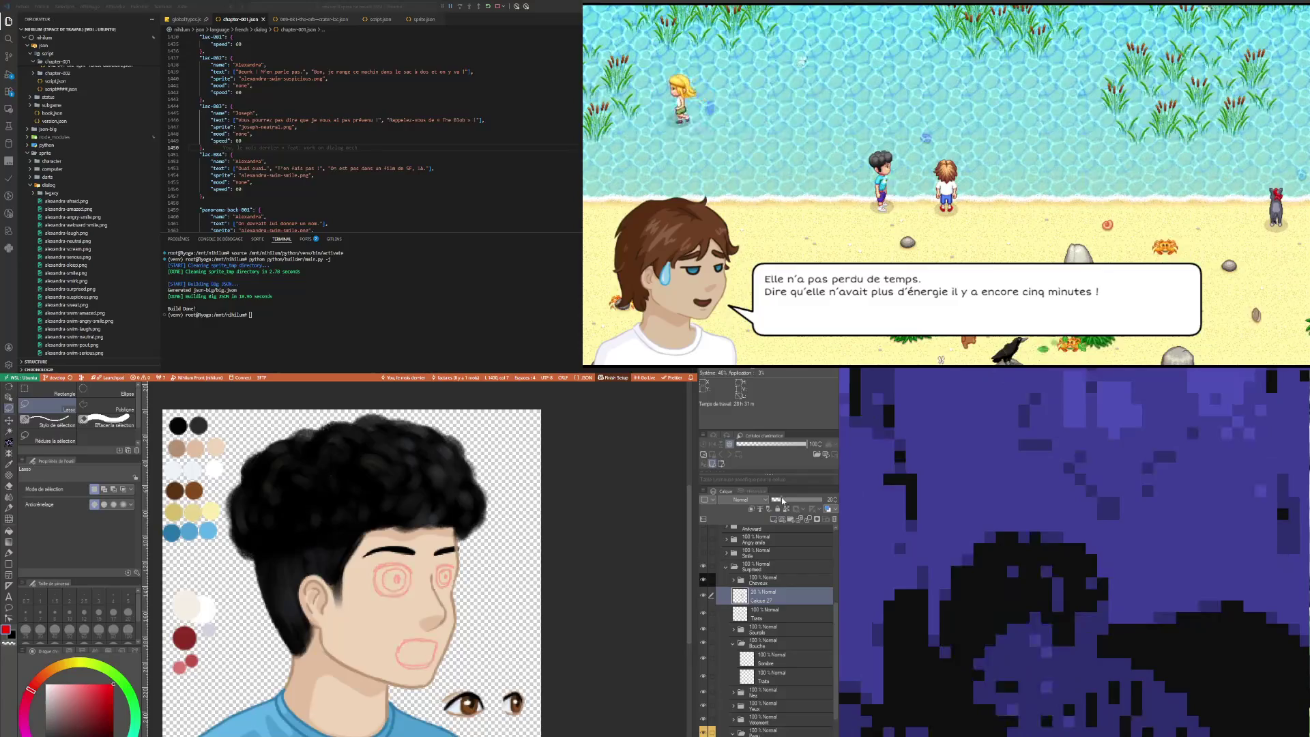
Step: With the fine pen ready, add new layer Calque 28 beneath the Traits line layer
left_click(782, 663)
left_click(776, 680)
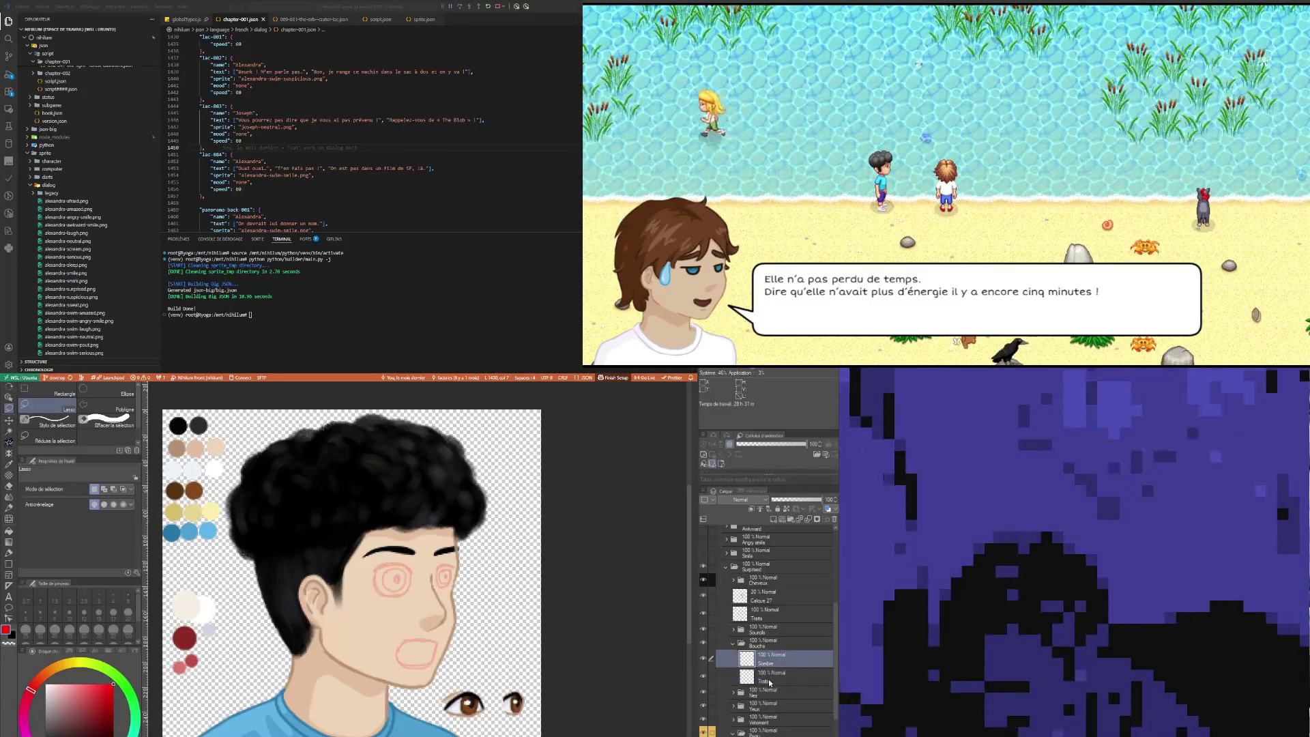
scroll(230, 558, "up", 2)
key("i")
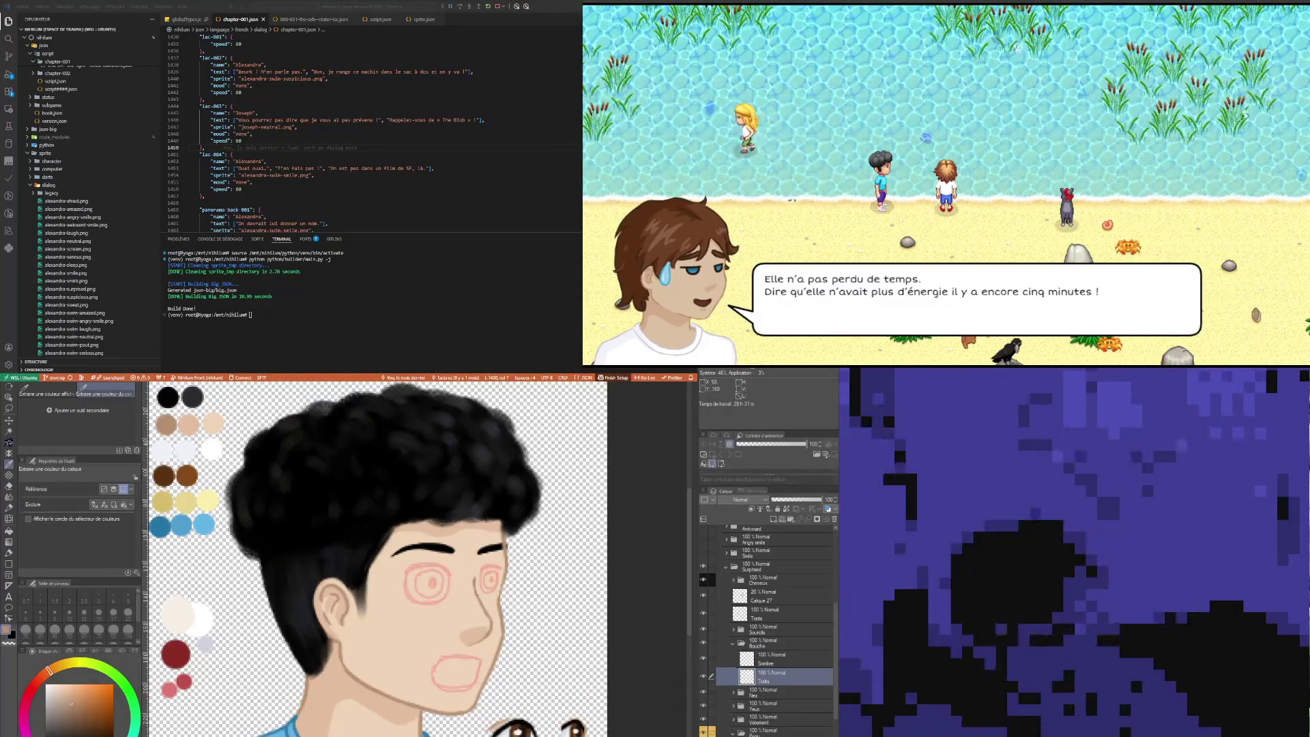
key("p")
scroll(449, 669, "up", 3)
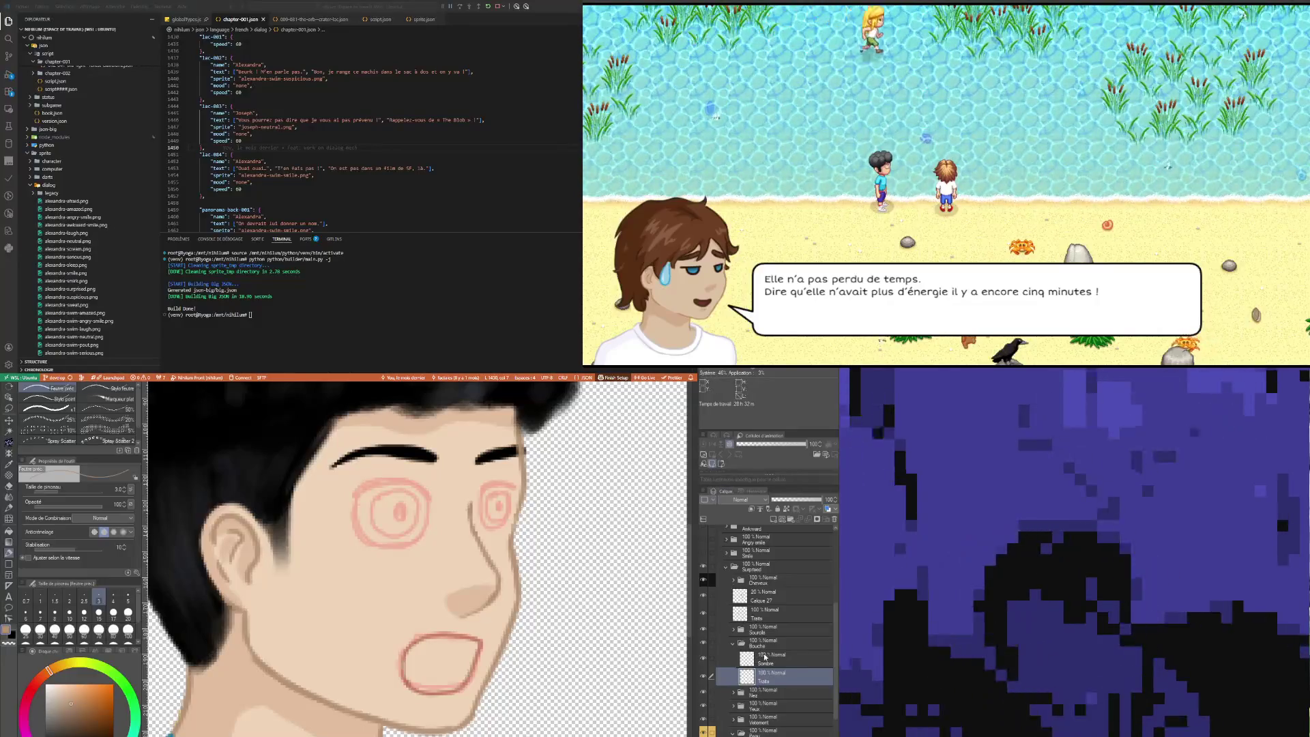
left_click(774, 521)
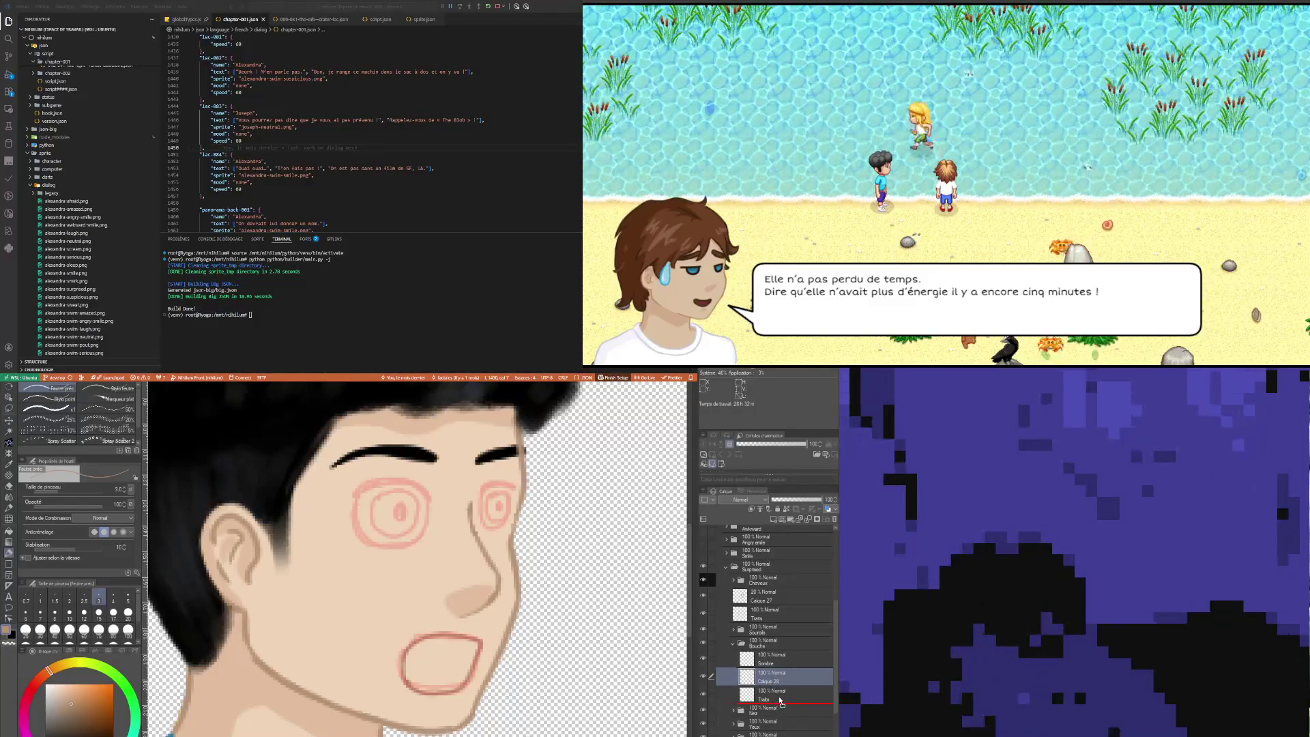
left_click_drag(780, 702, 781, 701)
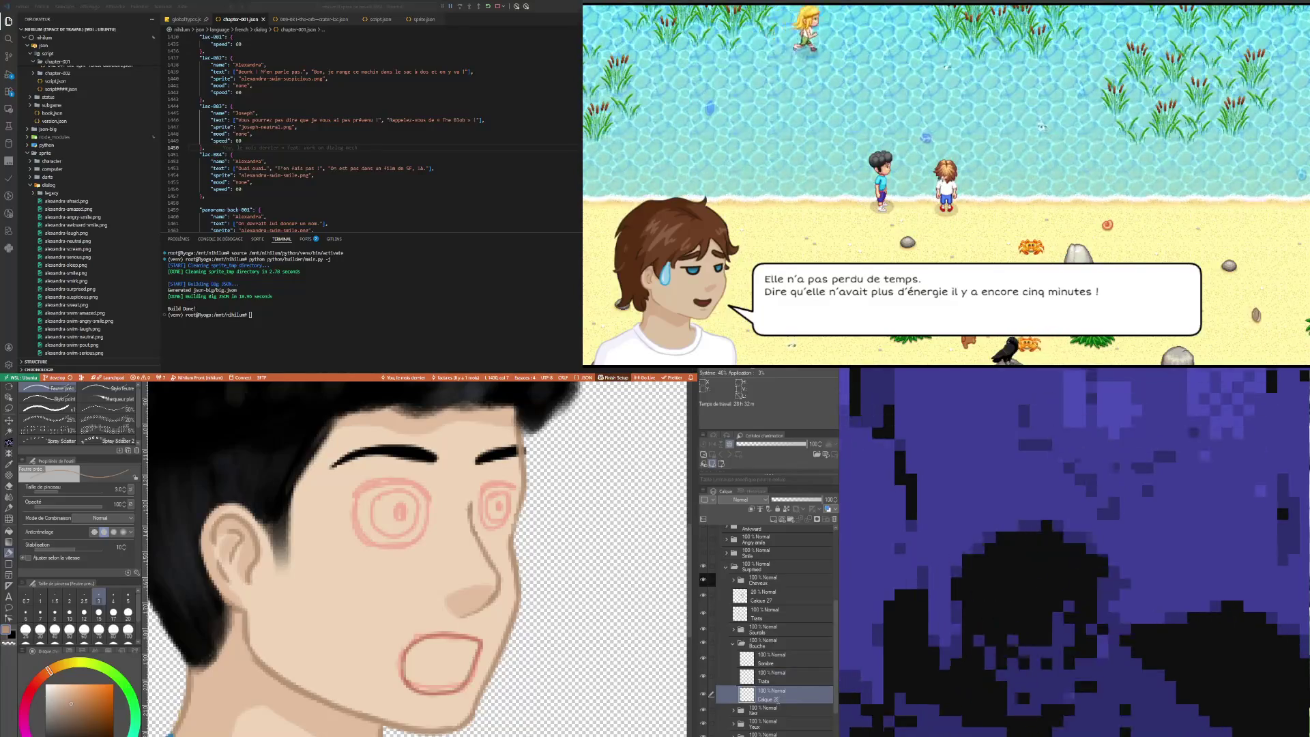
Step: Rename the new layer to Base
double_click(770, 699)
type("Base")
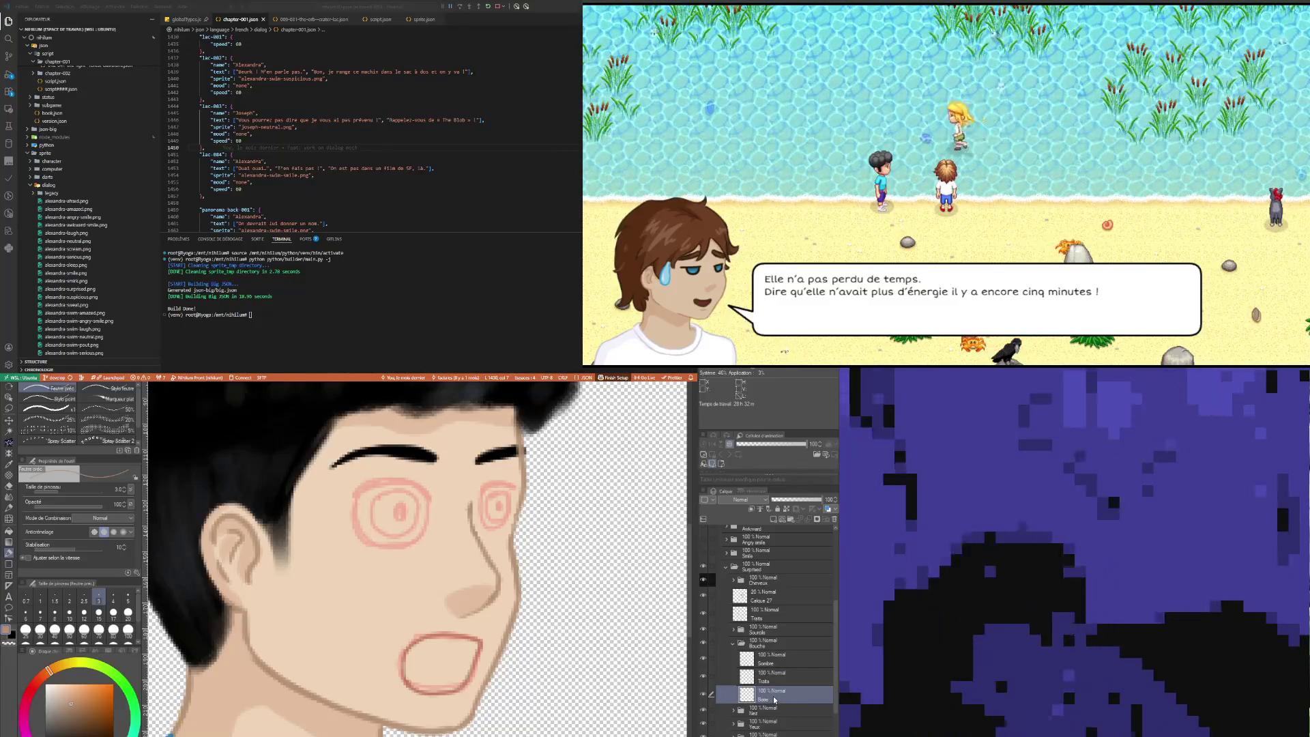
key("Return")
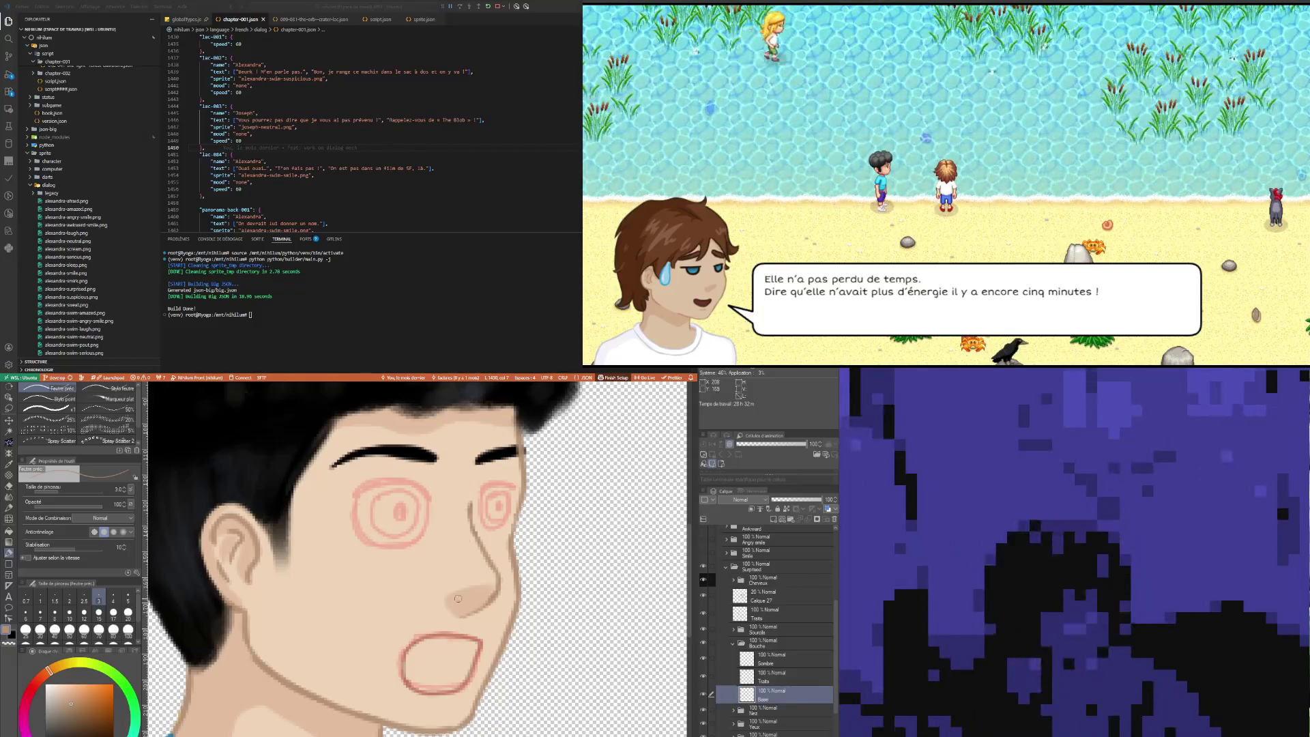
scroll(420, 606, "down", 3)
scroll(305, 625, "up", 1)
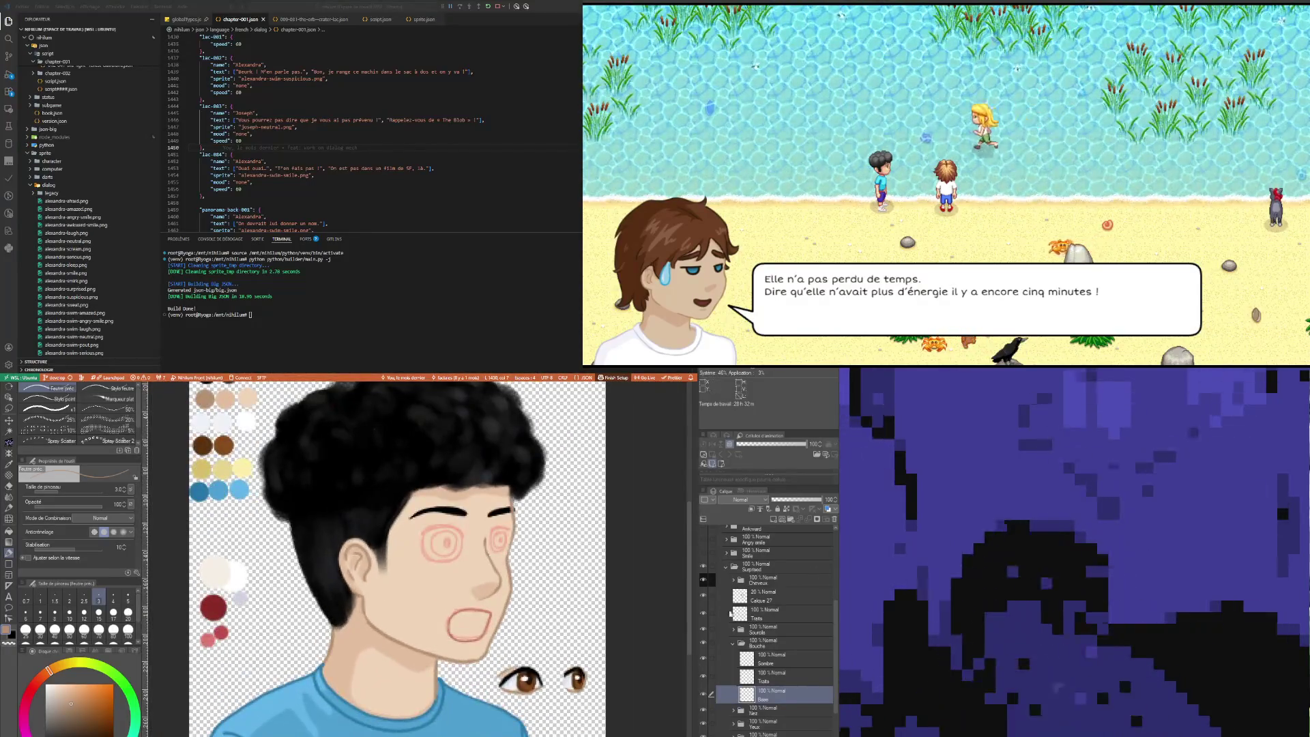
Step: Erase the red mouth sketch from the faded Calque 27 layer
left_click(758, 595)
key("m")
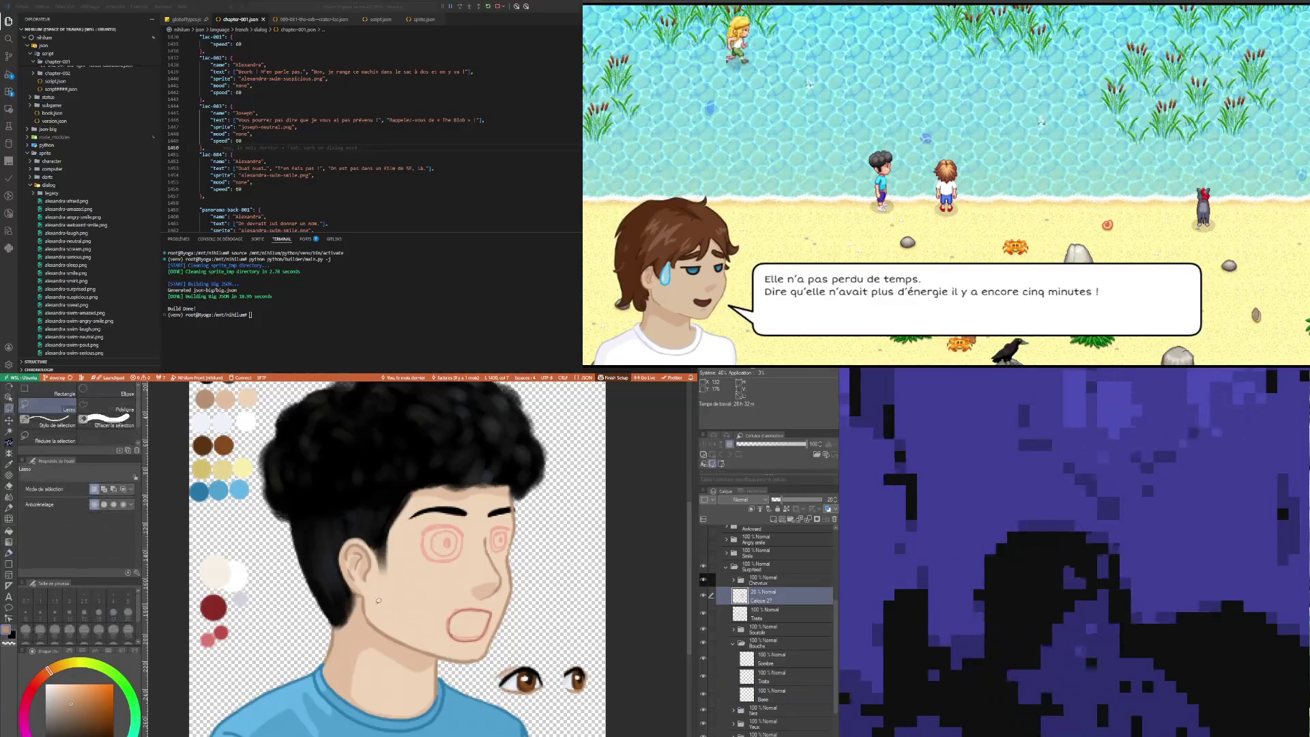
left_click_drag(422, 594, 508, 609)
left_click_drag(417, 657, 421, 635)
key("Delete")
key("ctrl+d")
Step: On the Base layer, pick the dark red swatch colour for the fine pen
left_click(773, 701)
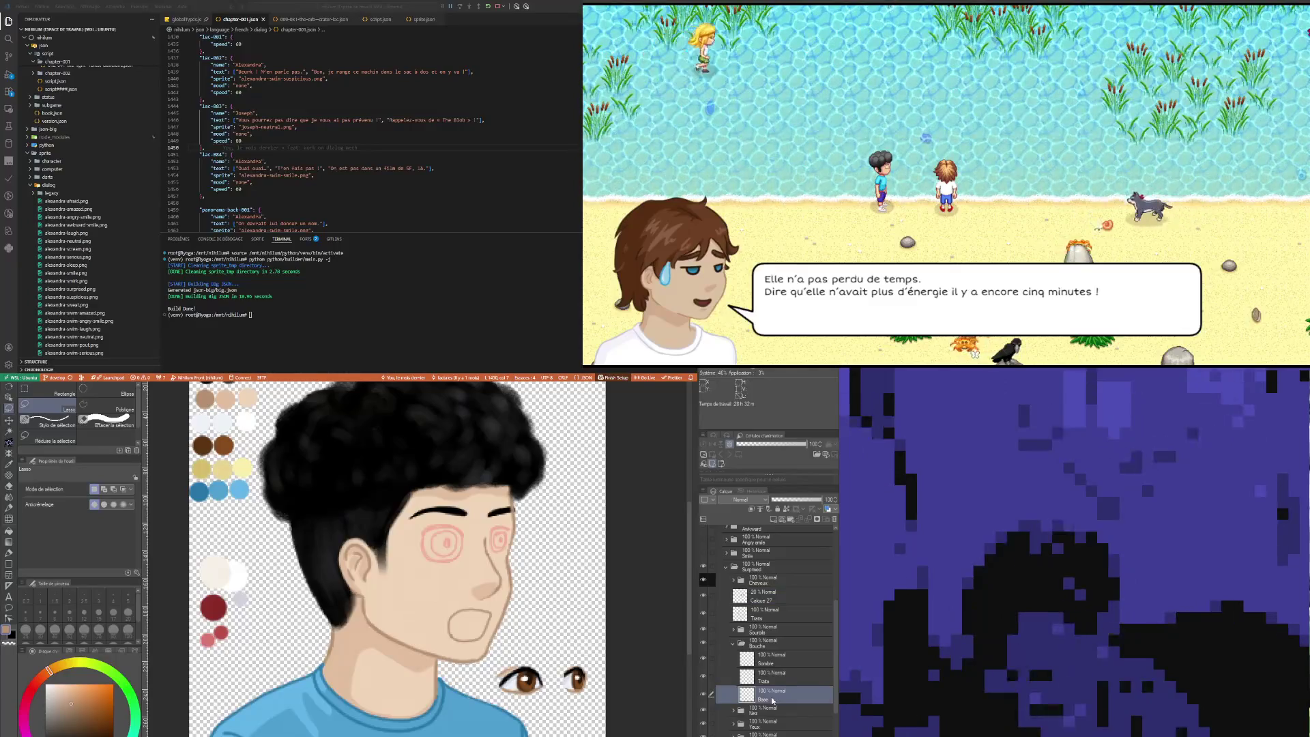
scroll(275, 646, "up", 1)
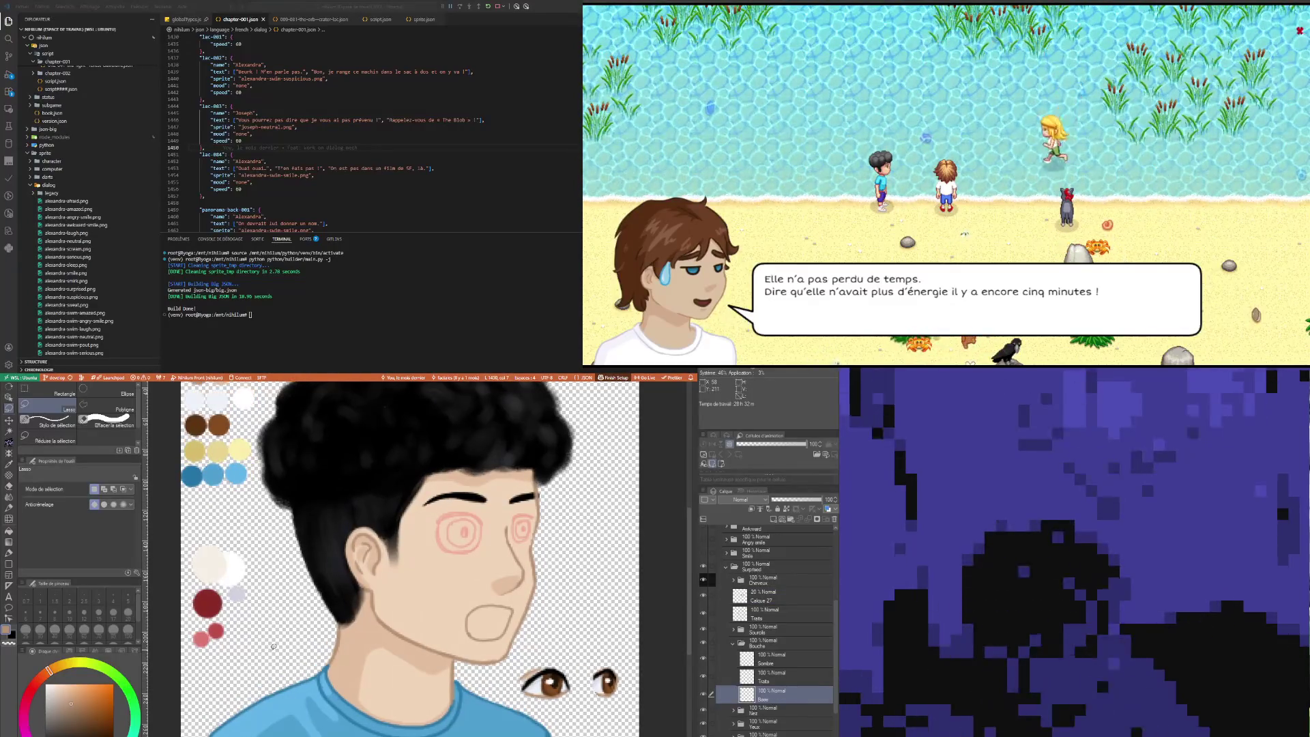
key("i")
left_click(215, 598)
key("p")
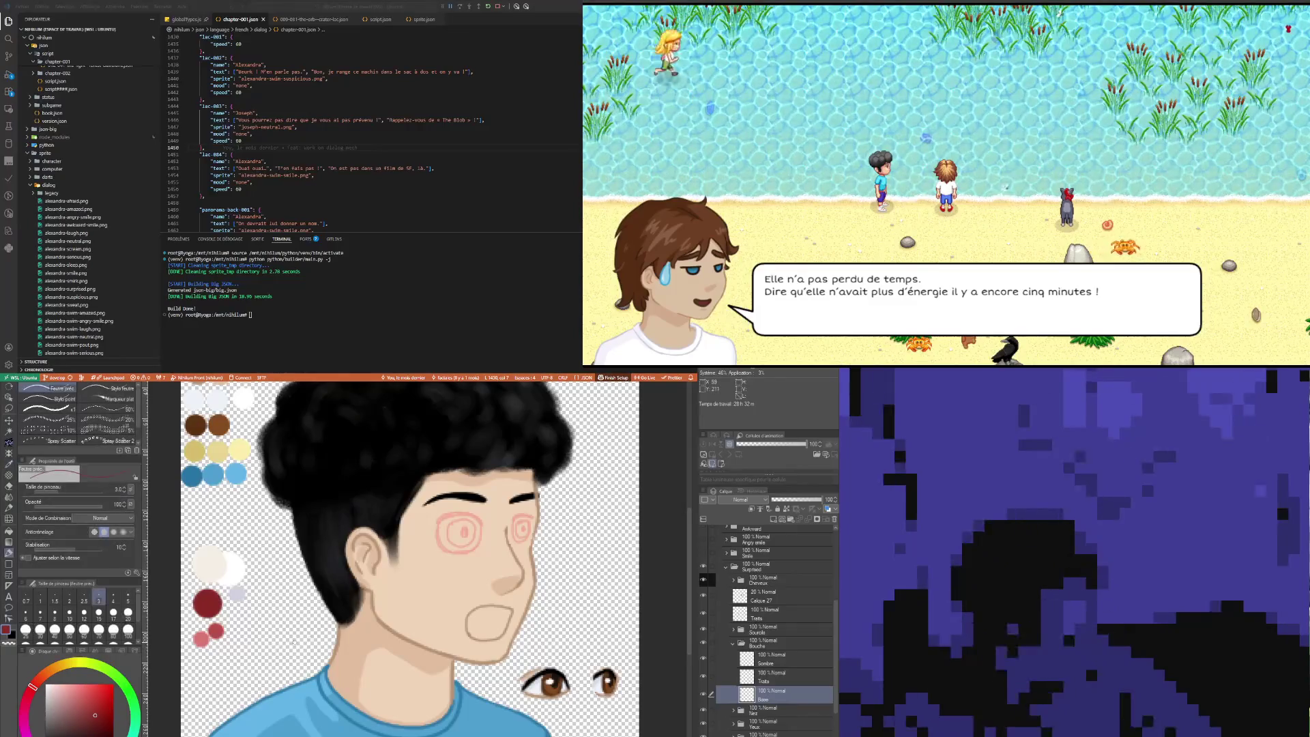
scroll(499, 615, "up", 3)
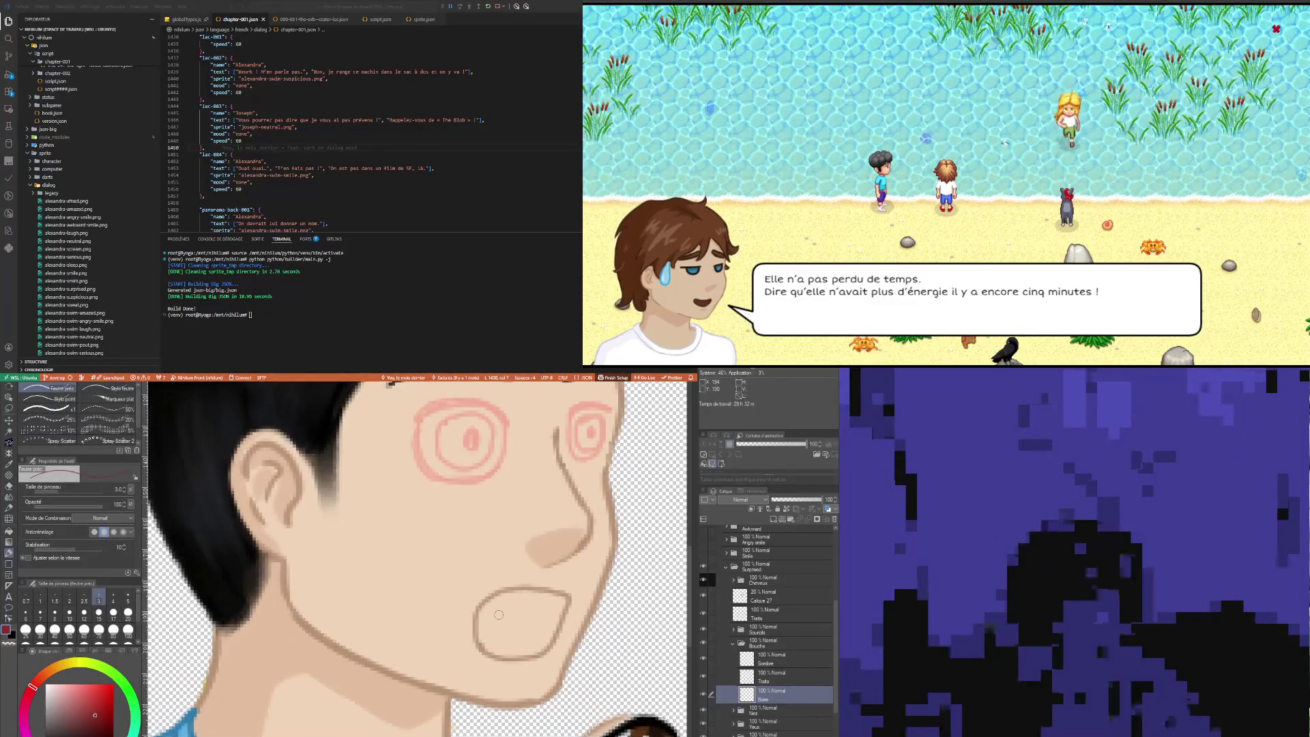
Step: Paint the mouth interior dark red, set brush size 5.0, and resample the dark red
left_click_drag(485, 613, 487, 636)
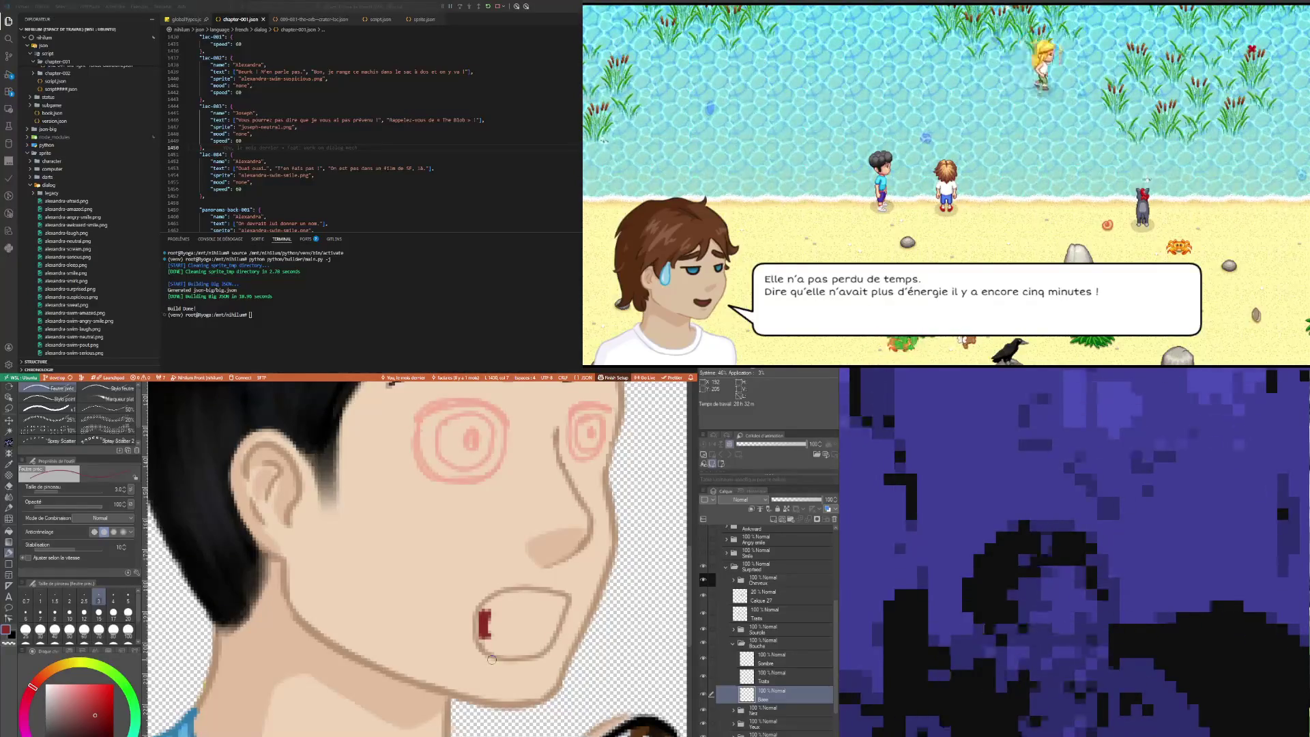
mouse_move(483, 633)
left_mouse_down()
mouse_move(510, 600)
mouse_move(526, 621)
mouse_move(535, 604)
mouse_move(552, 615)
mouse_move(546, 645)
mouse_move(482, 638)
mouse_move(528, 596)
mouse_move(554, 599)
mouse_move(505, 639)
mouse_move(540, 641)
left_mouse_up()
left_click(128, 599)
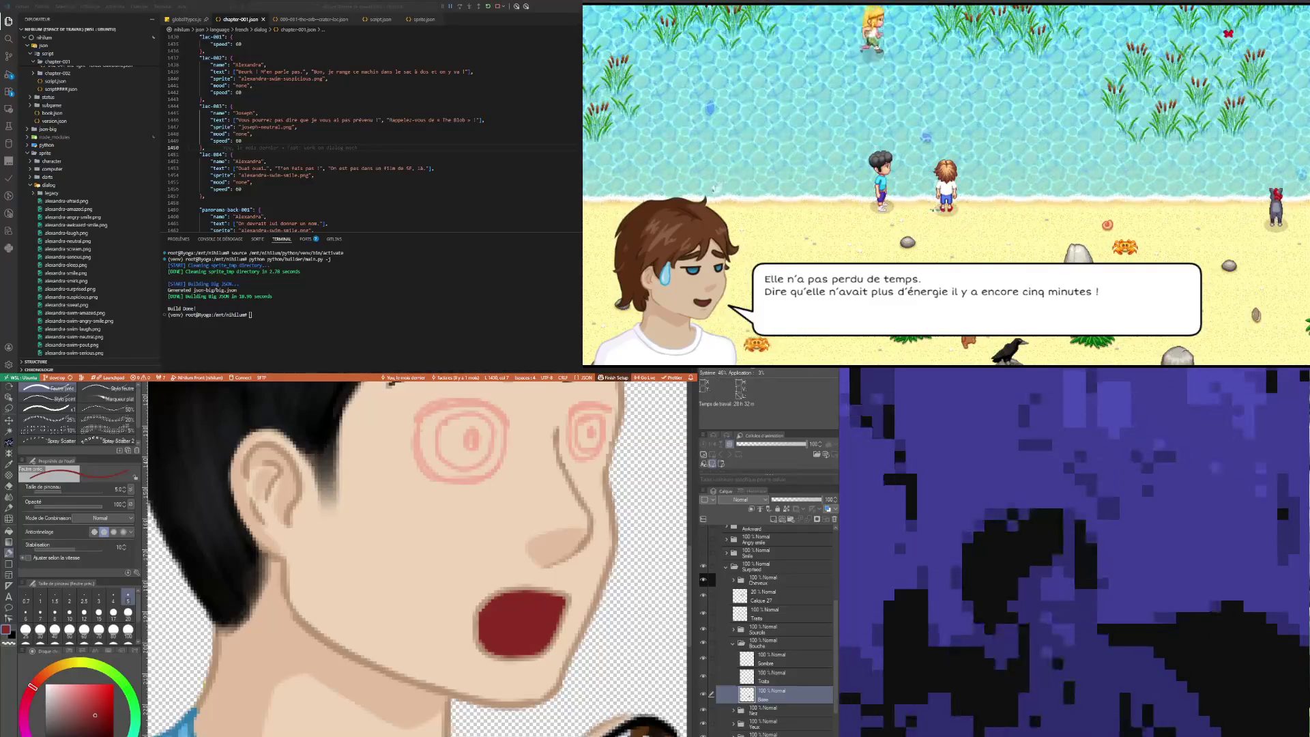
scroll(415, 640, "down", 5)
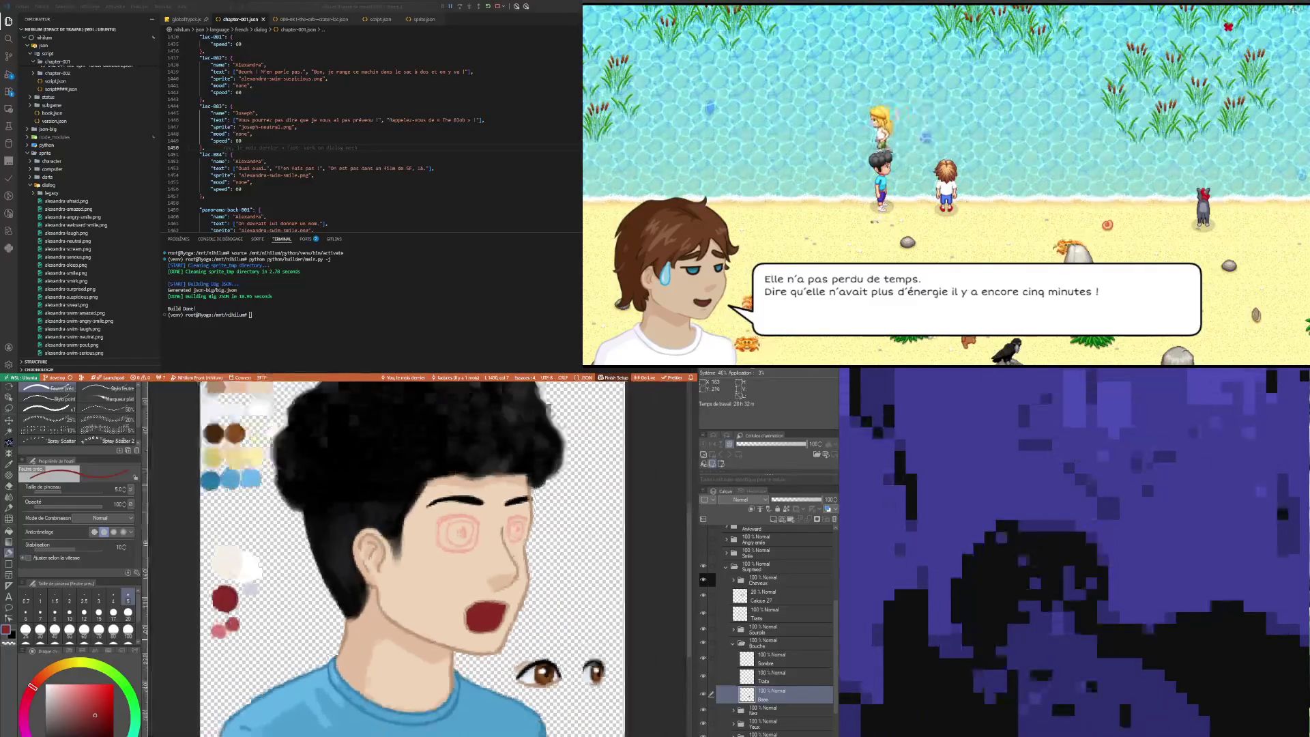
scroll(415, 639, "up", 2)
scroll(415, 640, "up", 2)
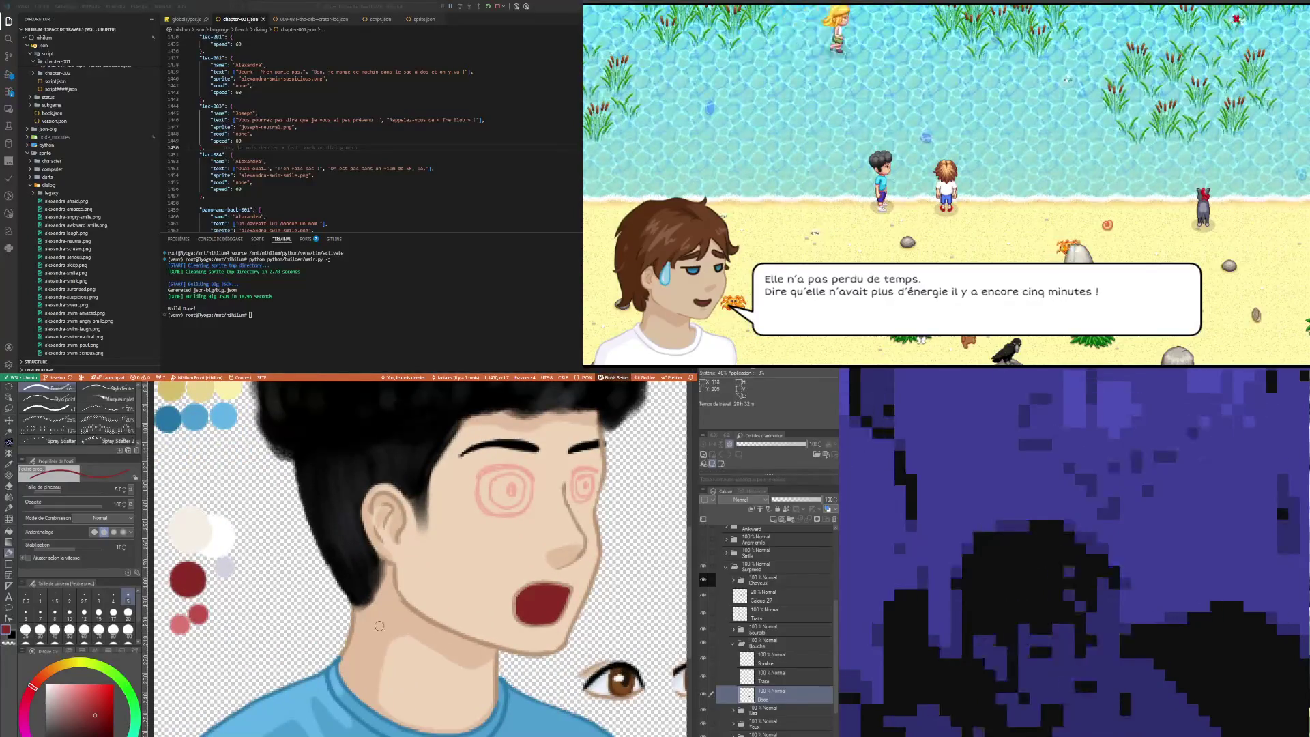
key("i")
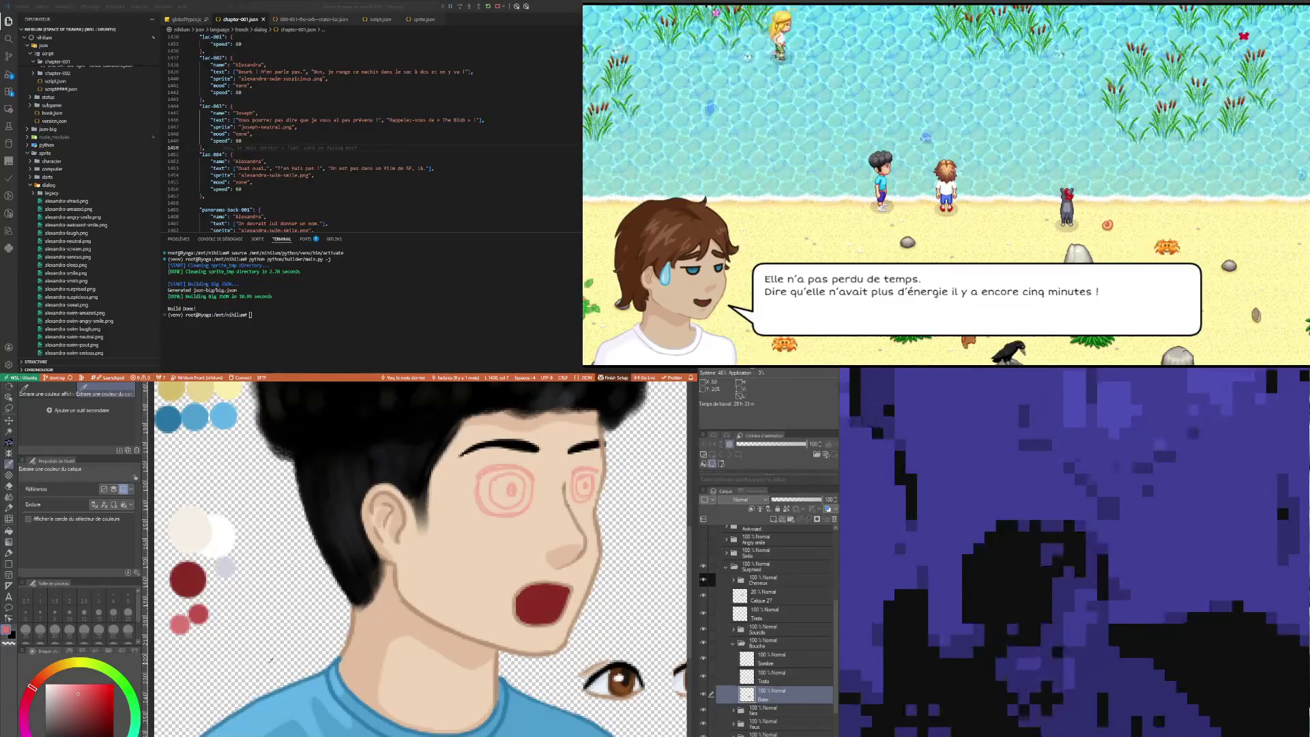
left_click(200, 609)
Step: Create a new layer named Langue for the tongue
key("p")
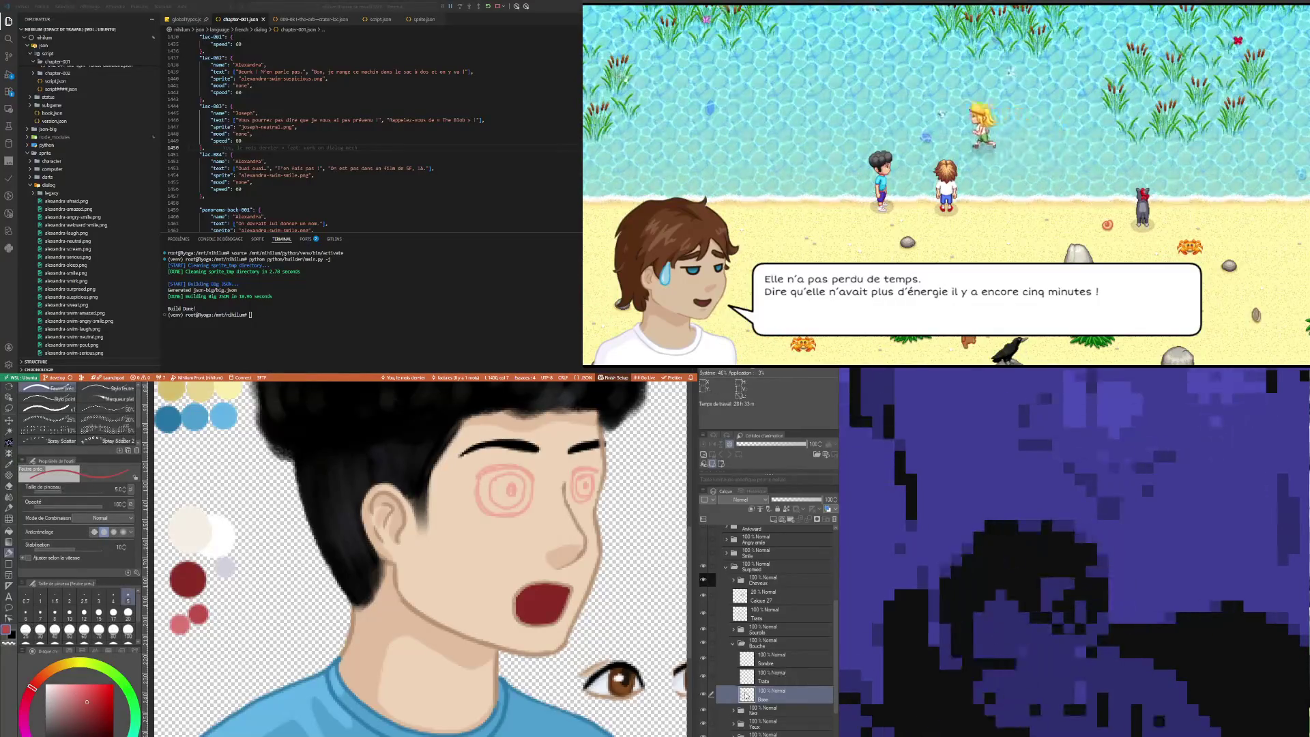
key("ctrl+shift+n")
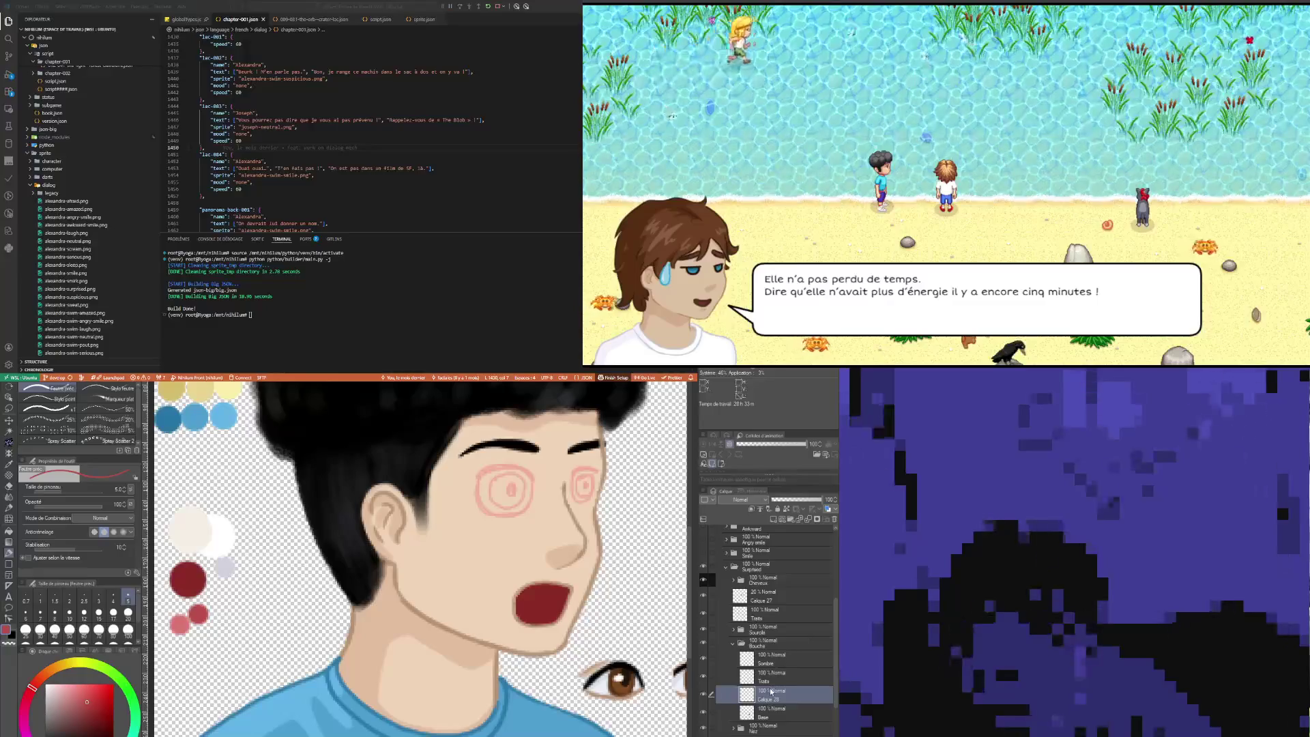
double_click(777, 699)
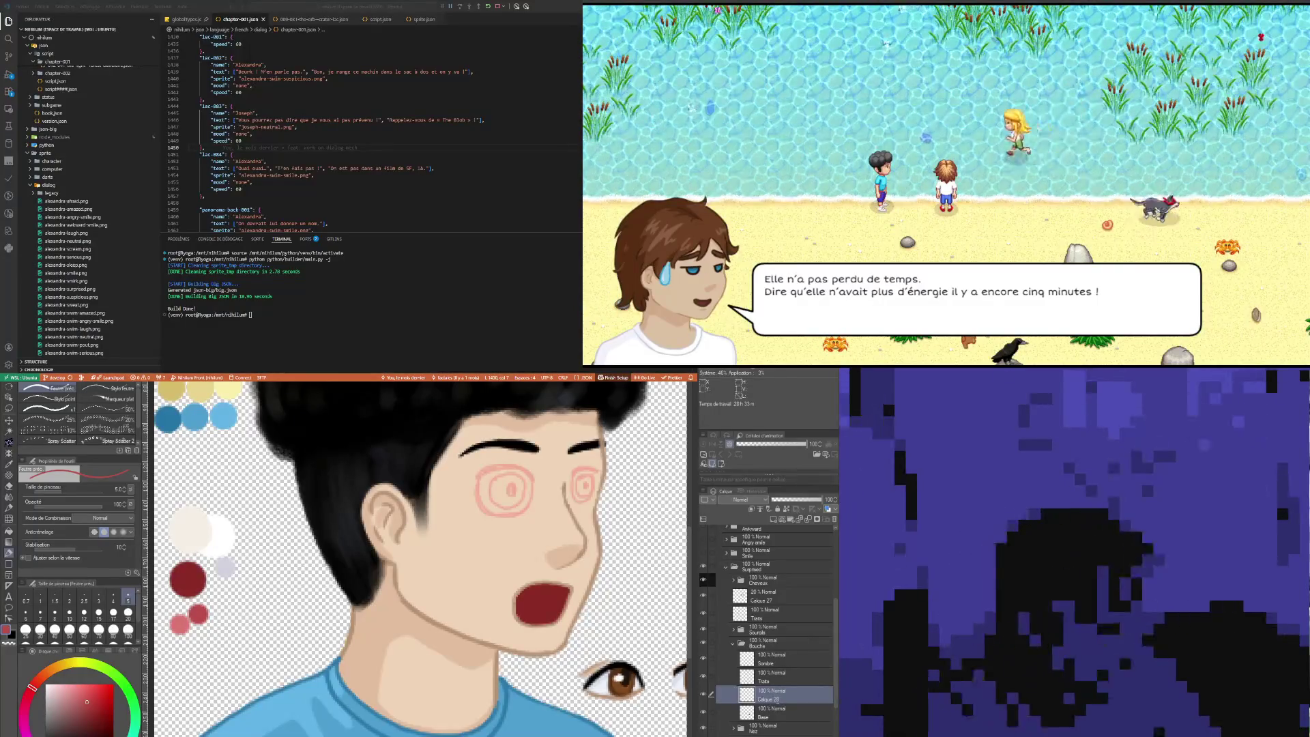
type("Langue")
key("Return")
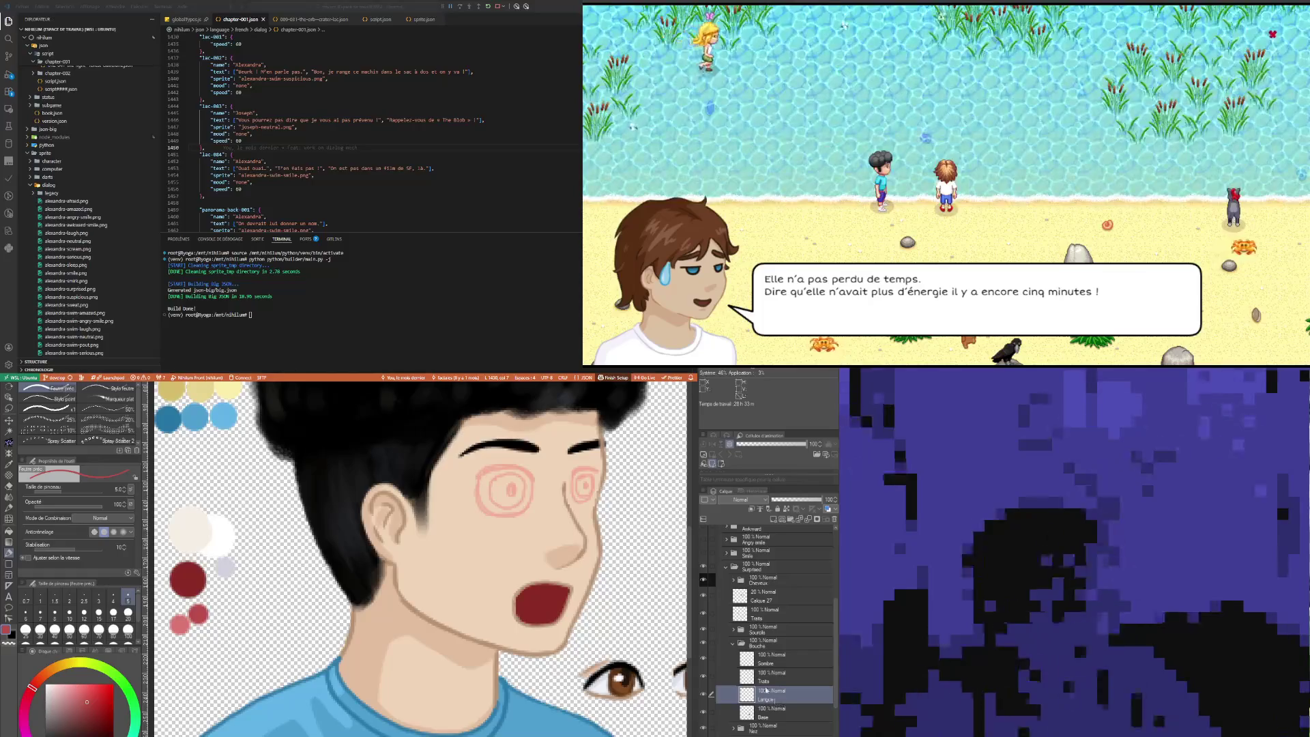
Step: Draw the tongue line across the mouth with a thinner pen, redrawing it once
scroll(631, 600, "up", 2)
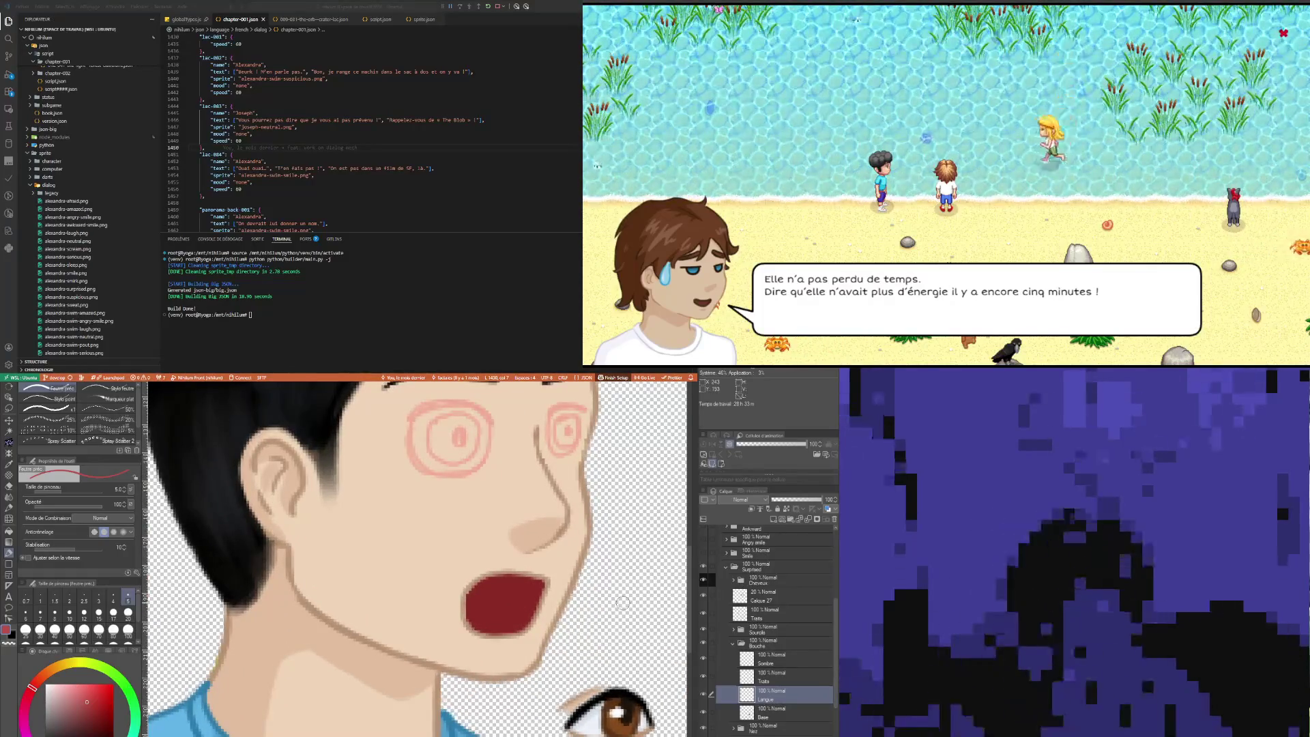
key("bracketleft")
key("bracketleft")
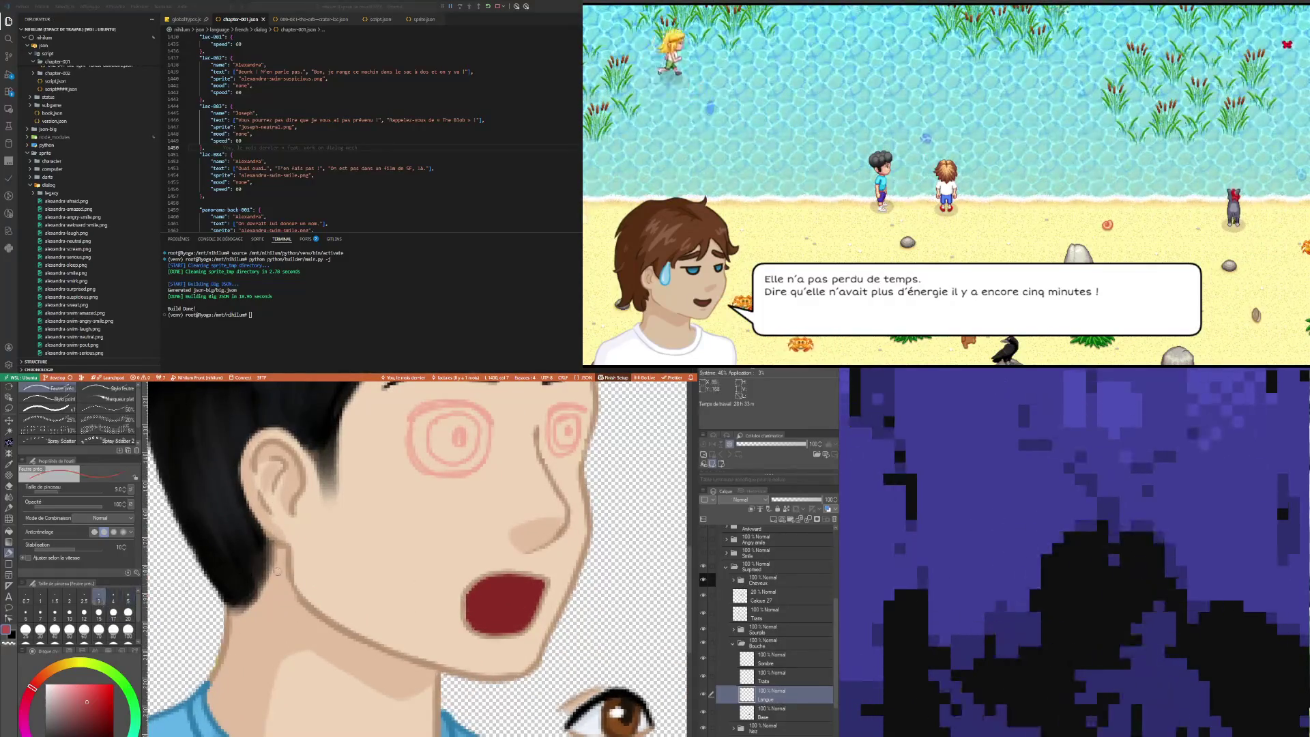
left_click_drag(471, 602, 508, 598)
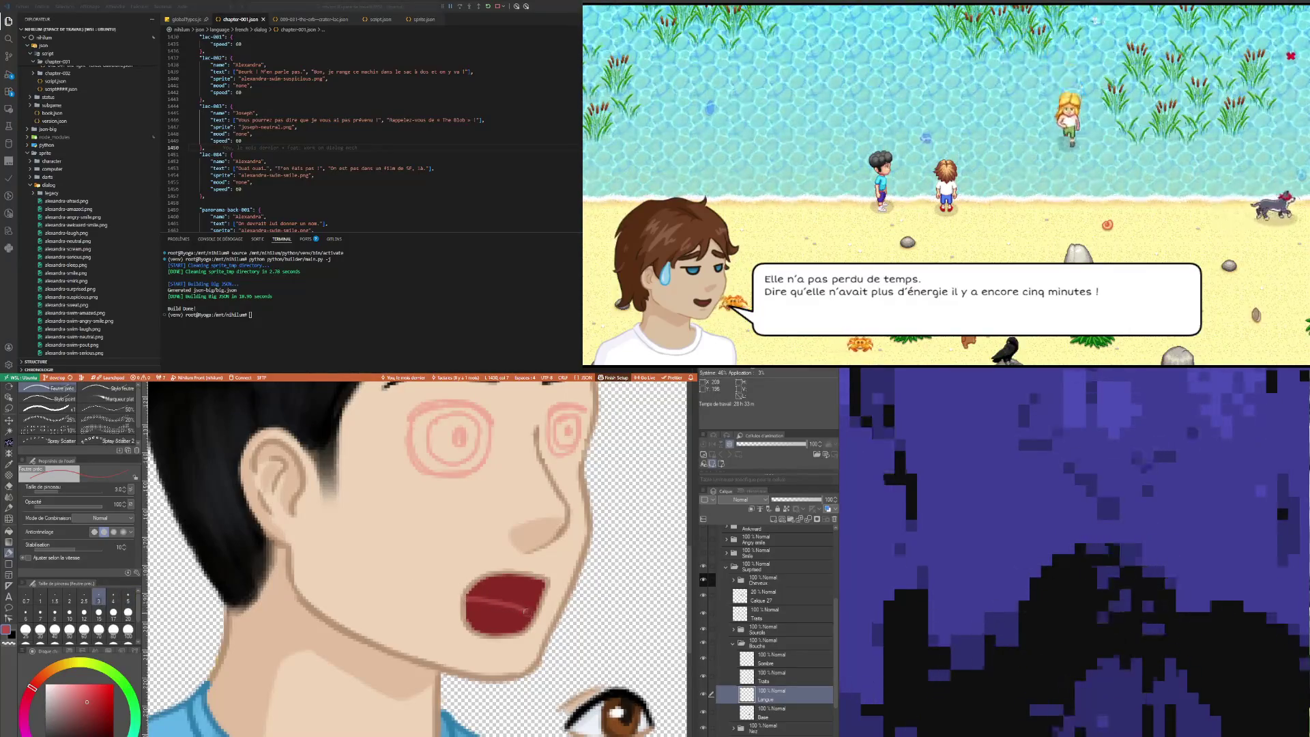
key("ctrl+z")
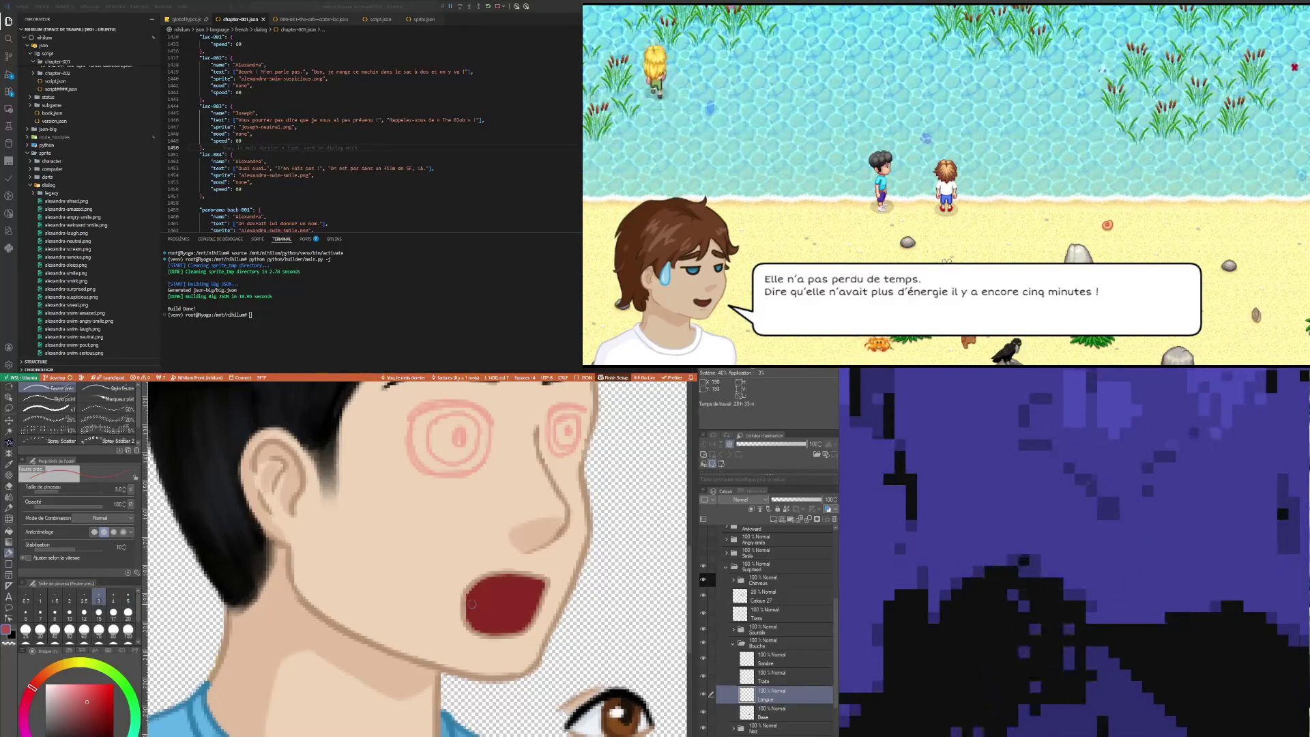
left_click_drag(469, 601, 543, 590)
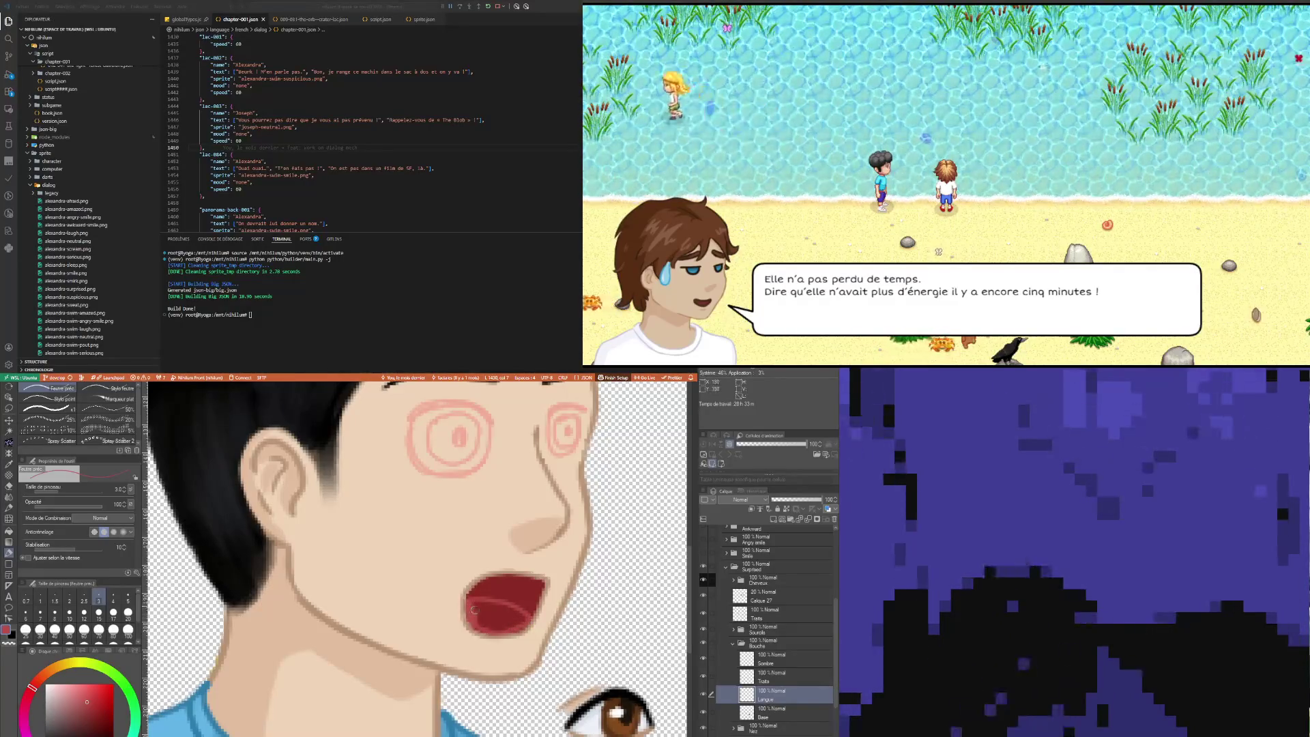
key("bracketright")
key("bracketright")
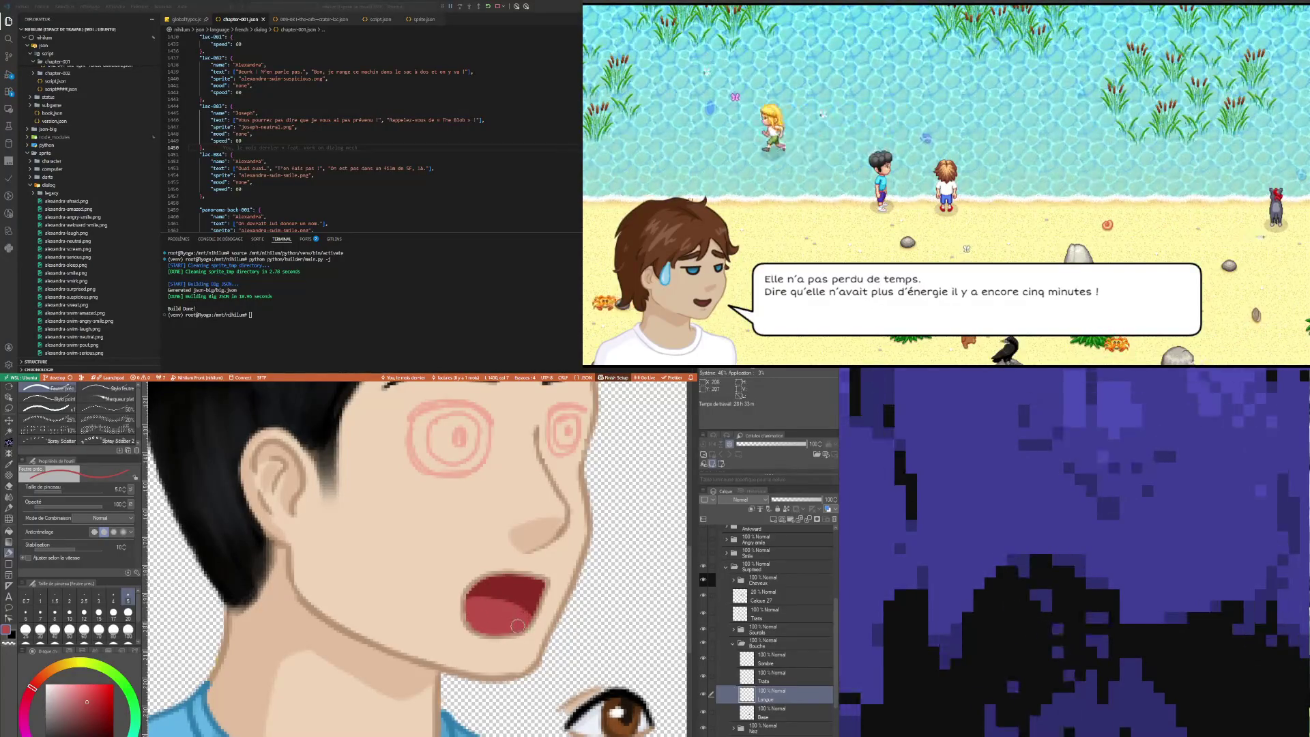
scroll(451, 580, "down", 3)
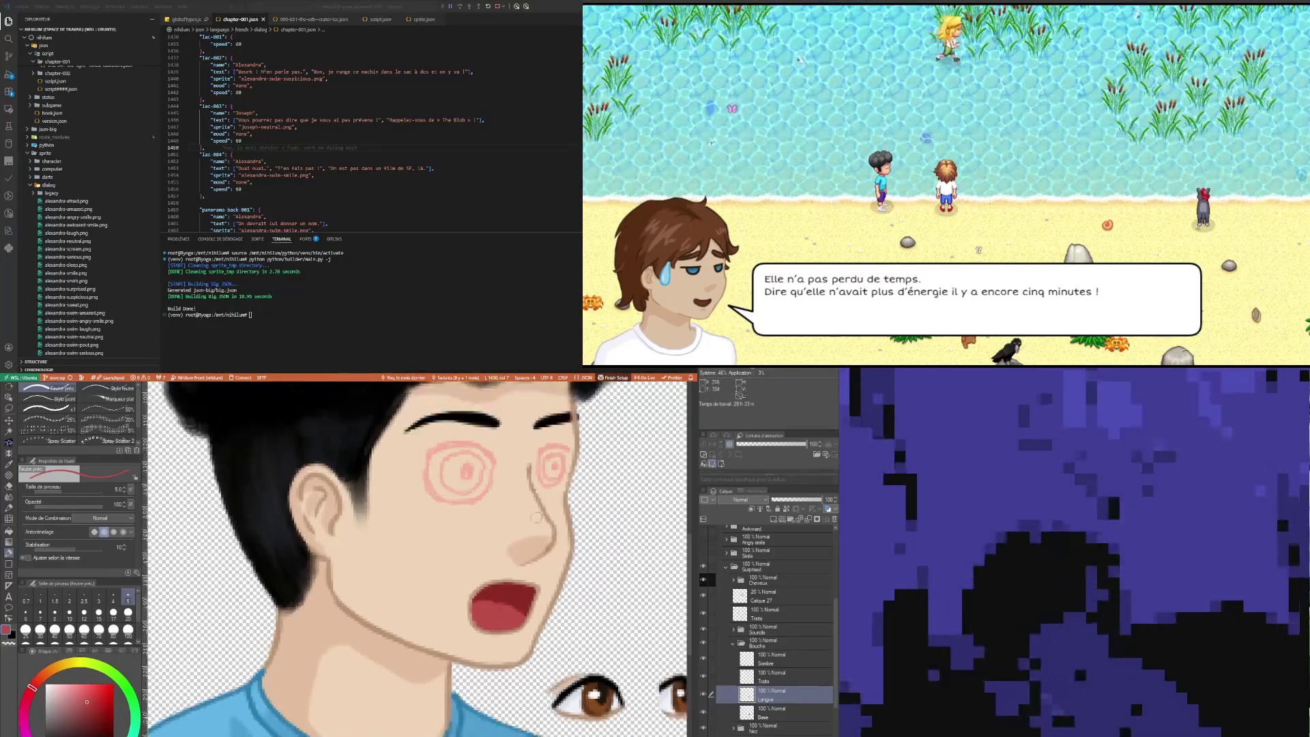
scroll(341, 556, "up", 1)
Step: Move the Sombre layer below Traits and reselect the Langue layer
key("i")
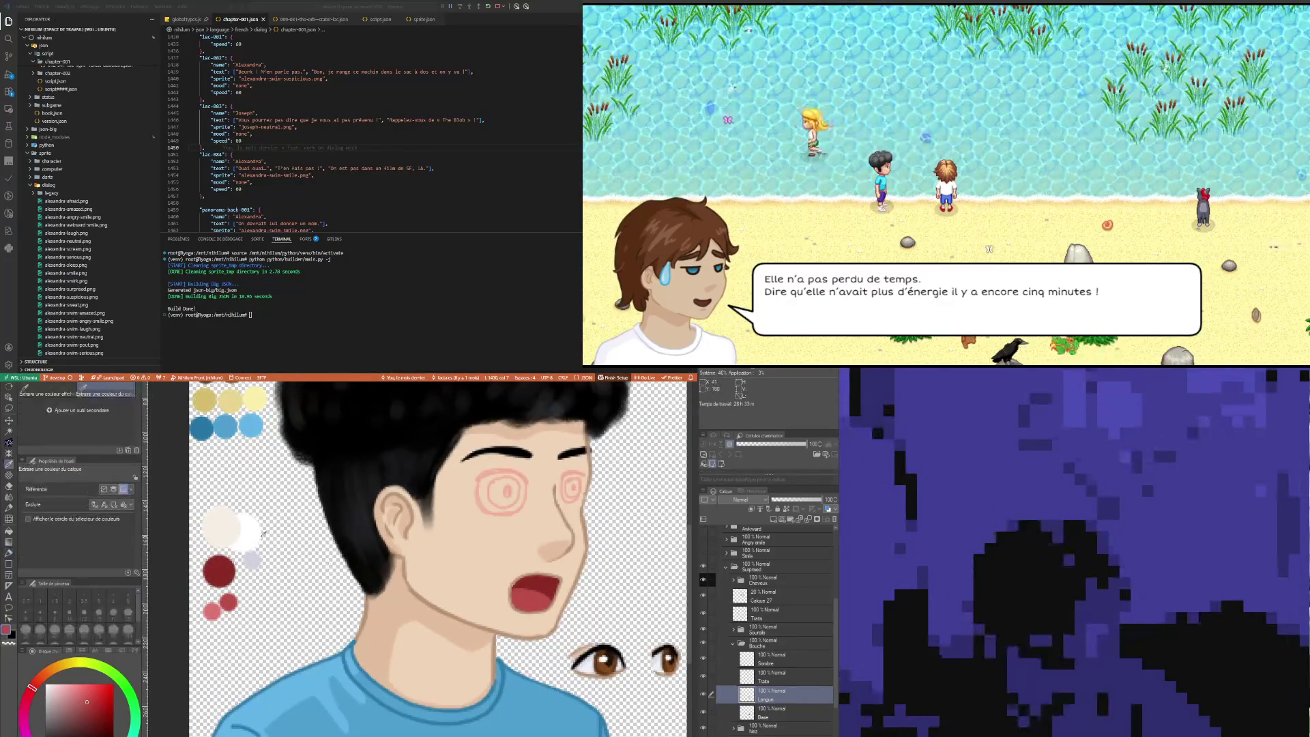
key("p")
left_click(775, 658)
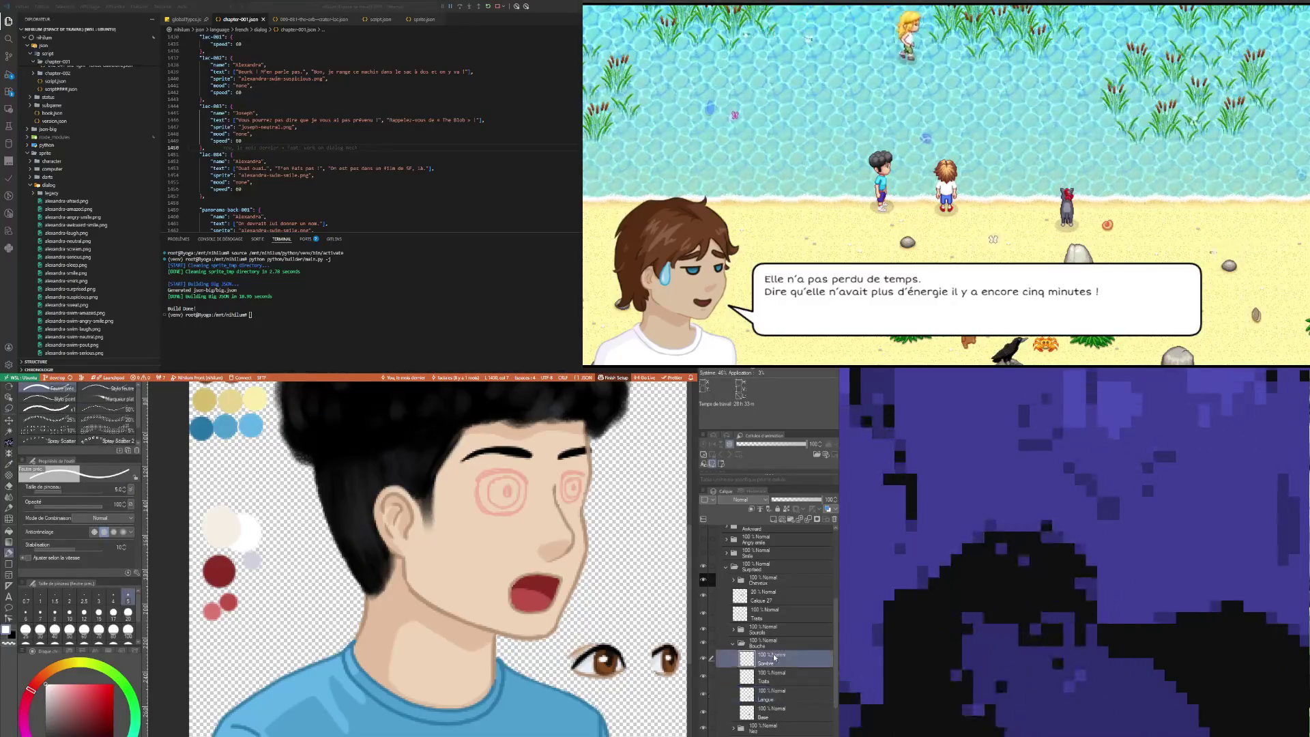
left_click_drag(790, 692, 788, 691)
left_click(788, 691)
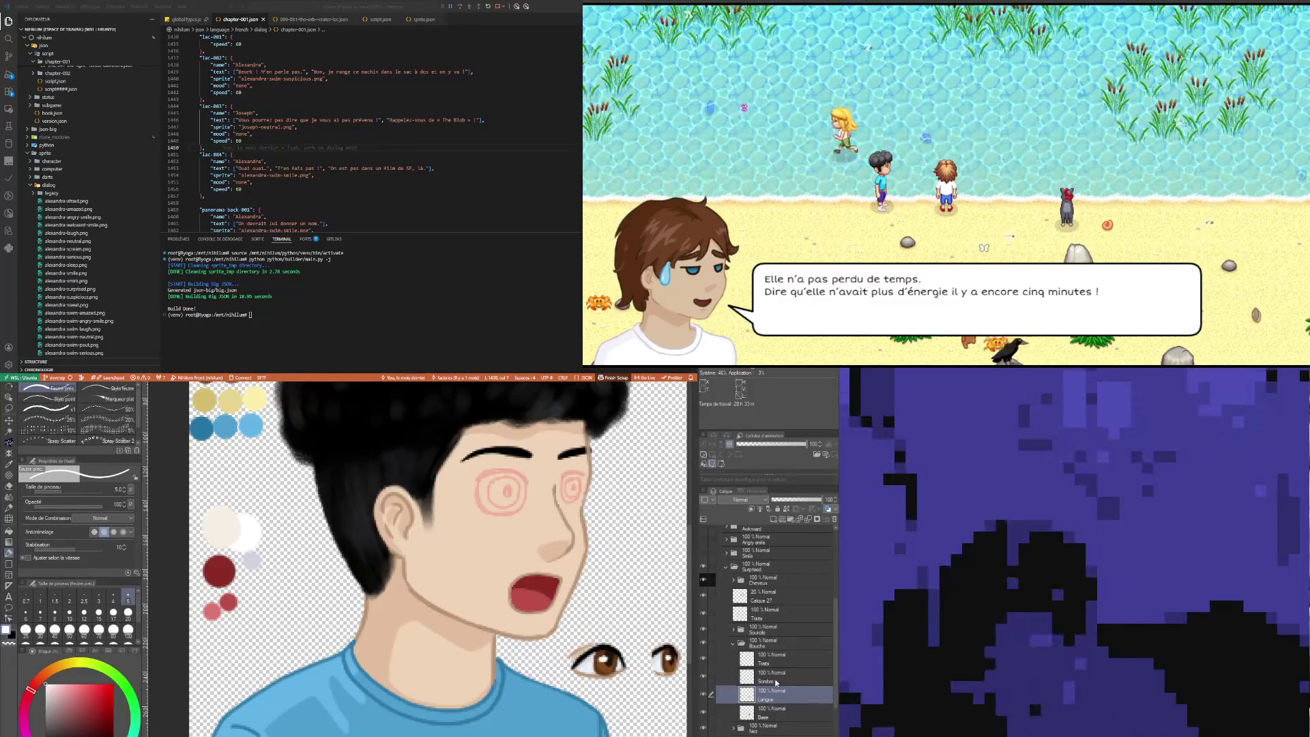
Step: Rename the Sombre layer to Dents
left_click(776, 681)
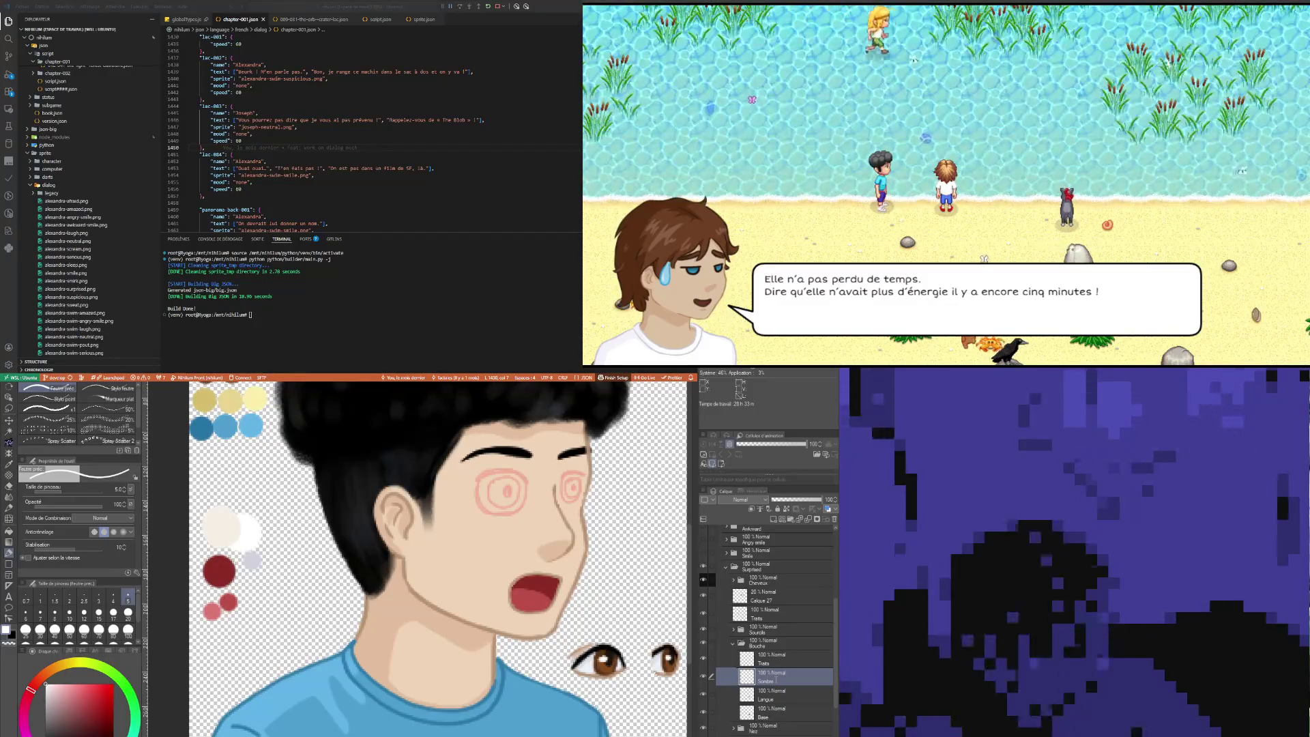
double_click(765, 681)
type("Dents")
key("Return")
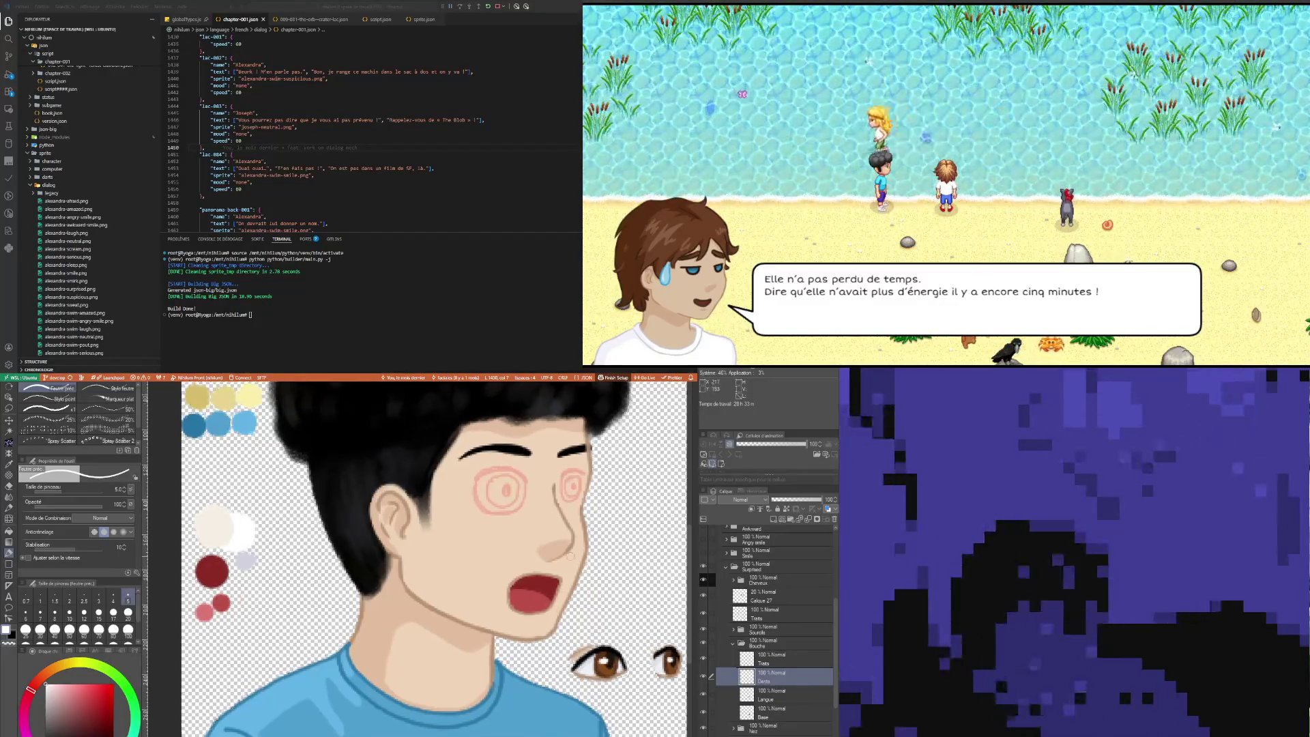
scroll(570, 556, "up", 2)
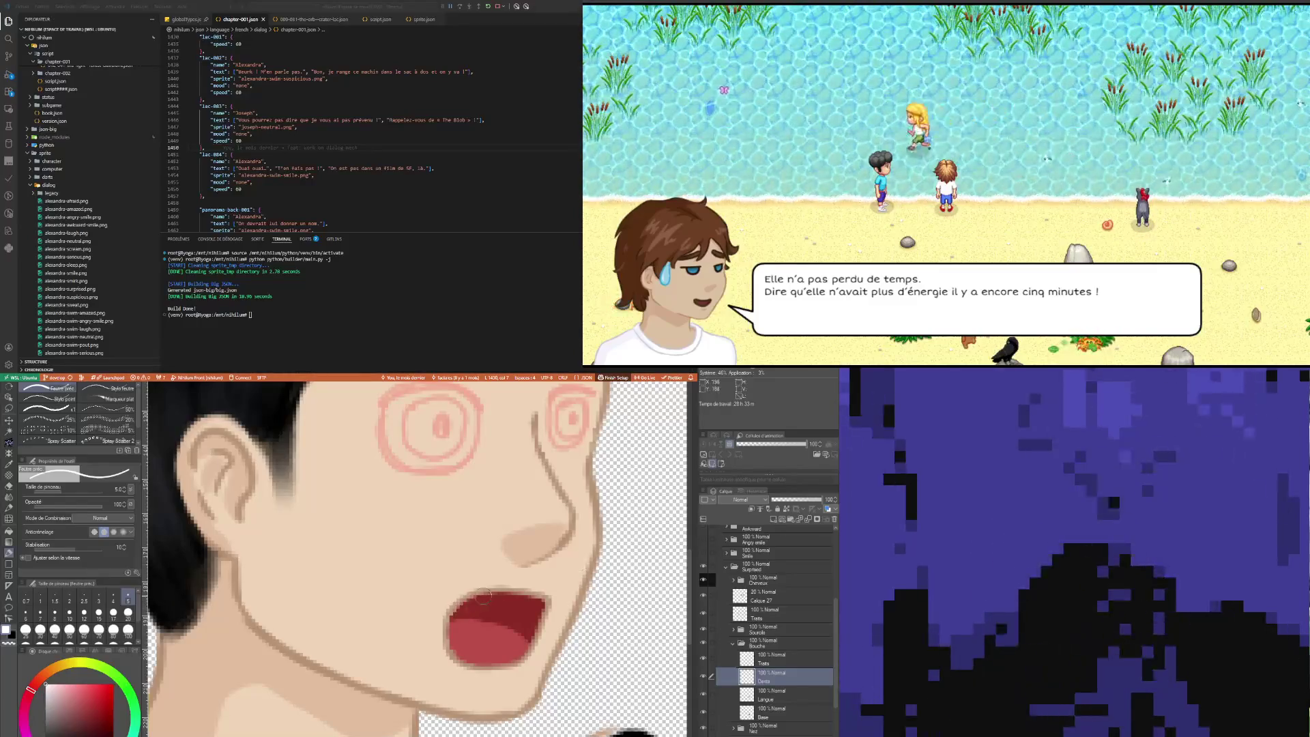
Step: With a size 3 pen, paint white upper teeth across the mouth
left_click(99, 597)
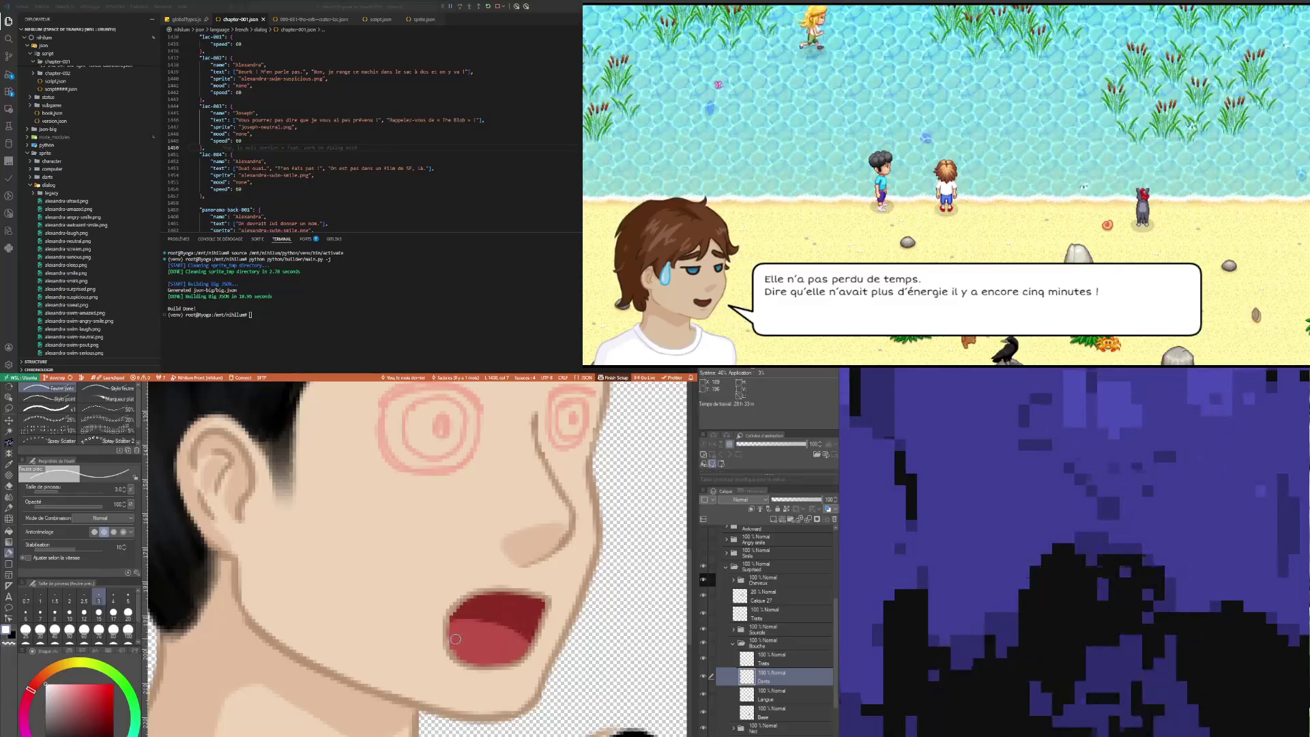
left_click_drag(456, 645, 490, 652)
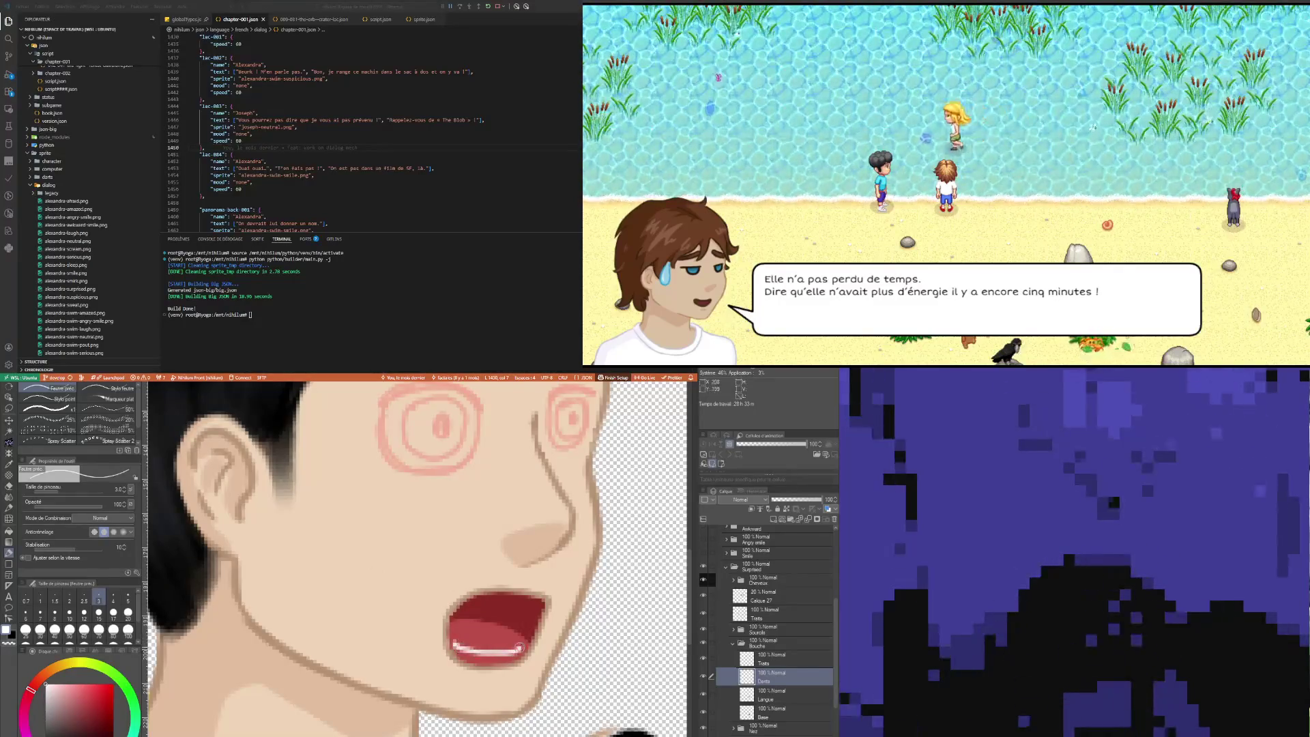
left_click_drag(526, 643, 520, 639)
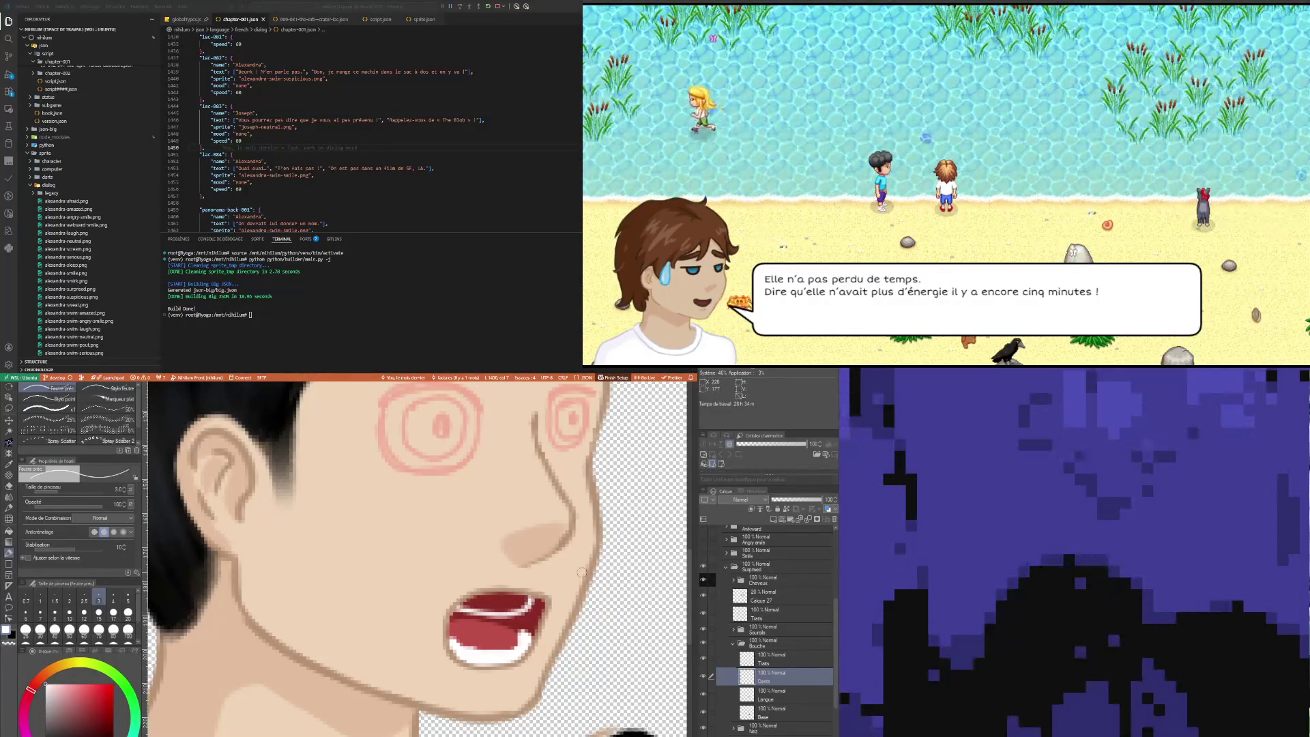
scroll(582, 572, "down", 5)
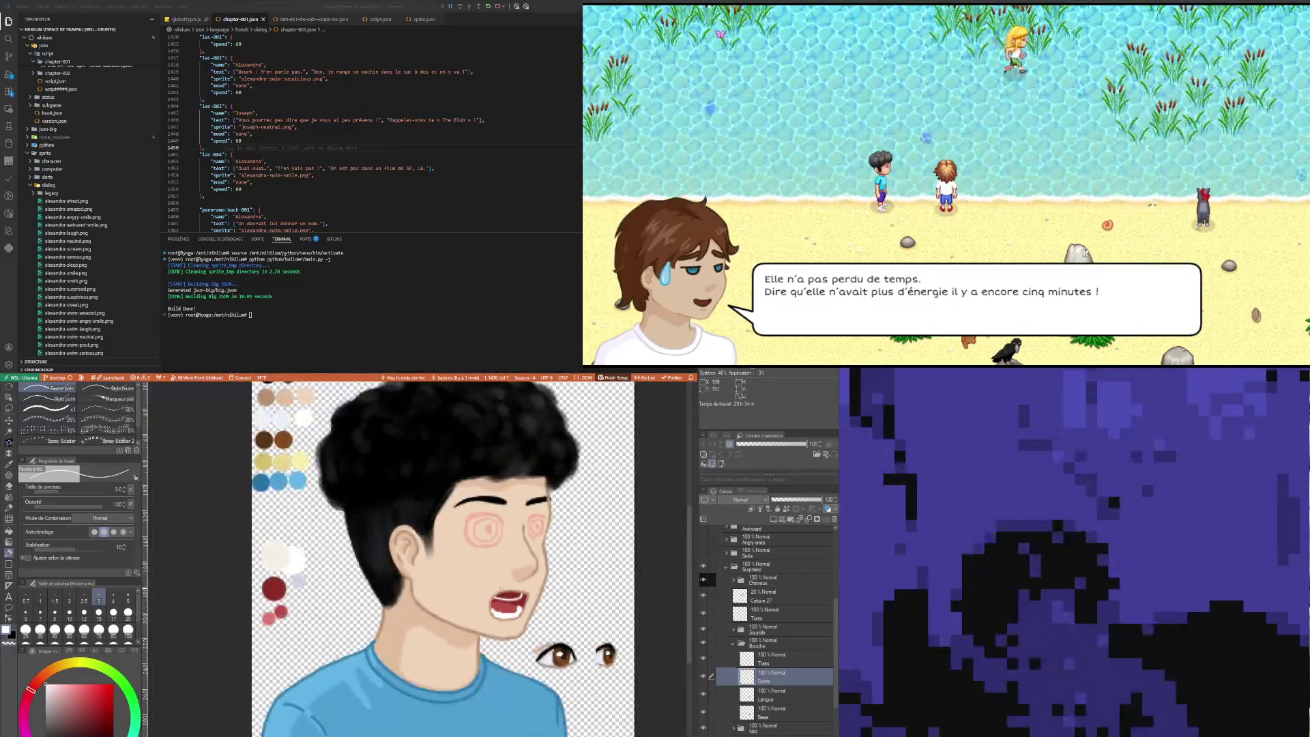
scroll(560, 581, "up", 5)
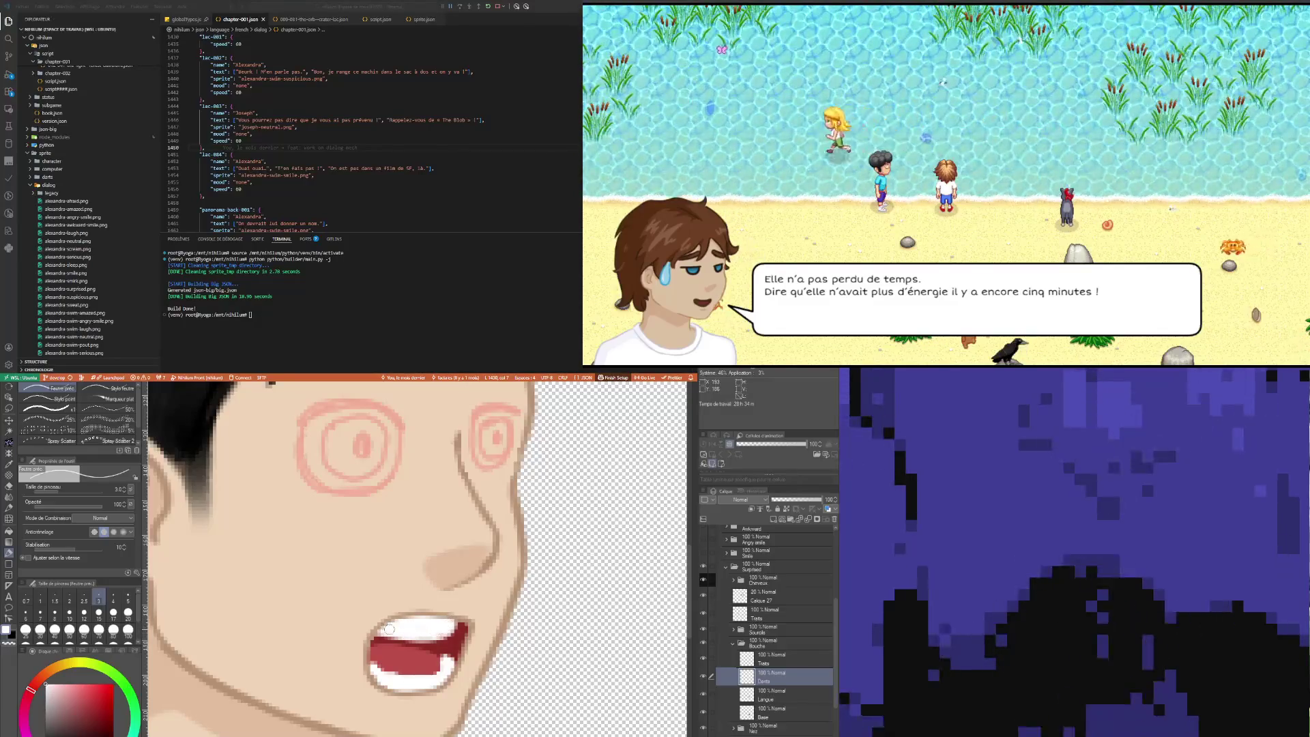
Step: Zoom in on the mouth to check the teeth, then zoom out to the whole portrait
scroll(312, 552, "down", 5)
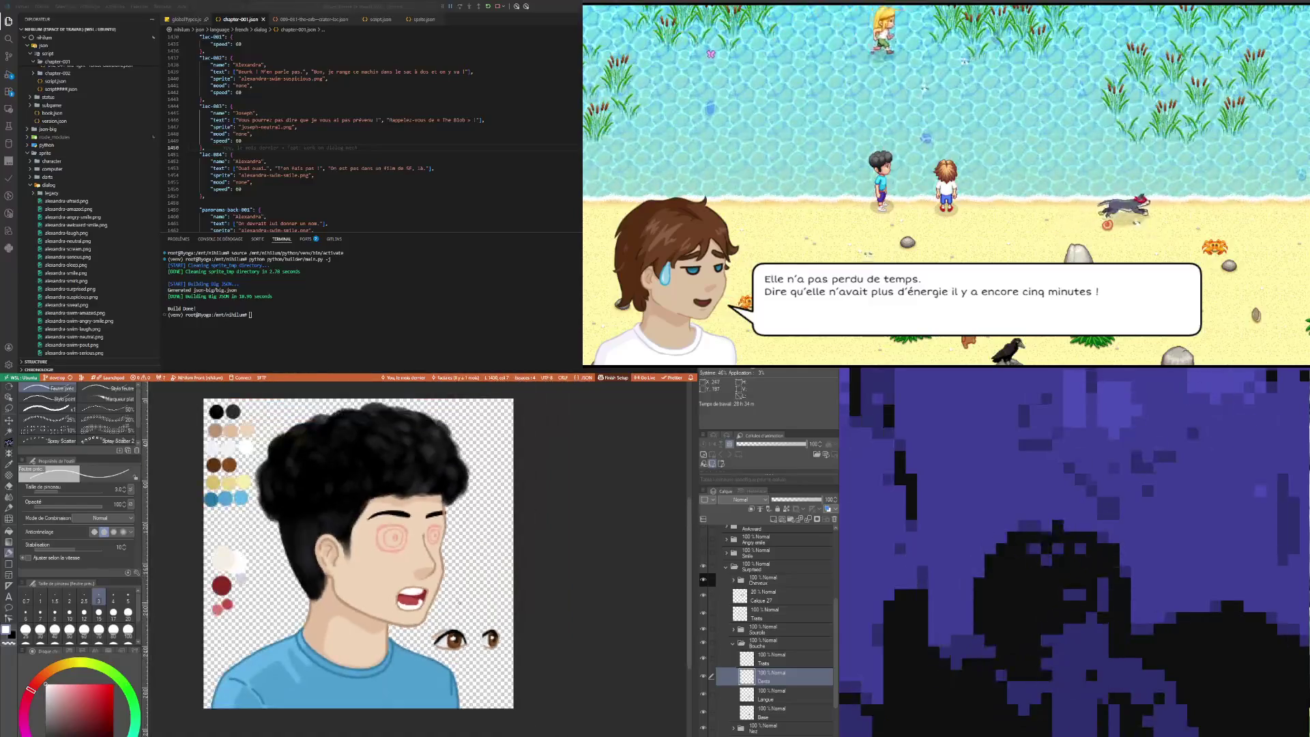
scroll(456, 597, "up", 6)
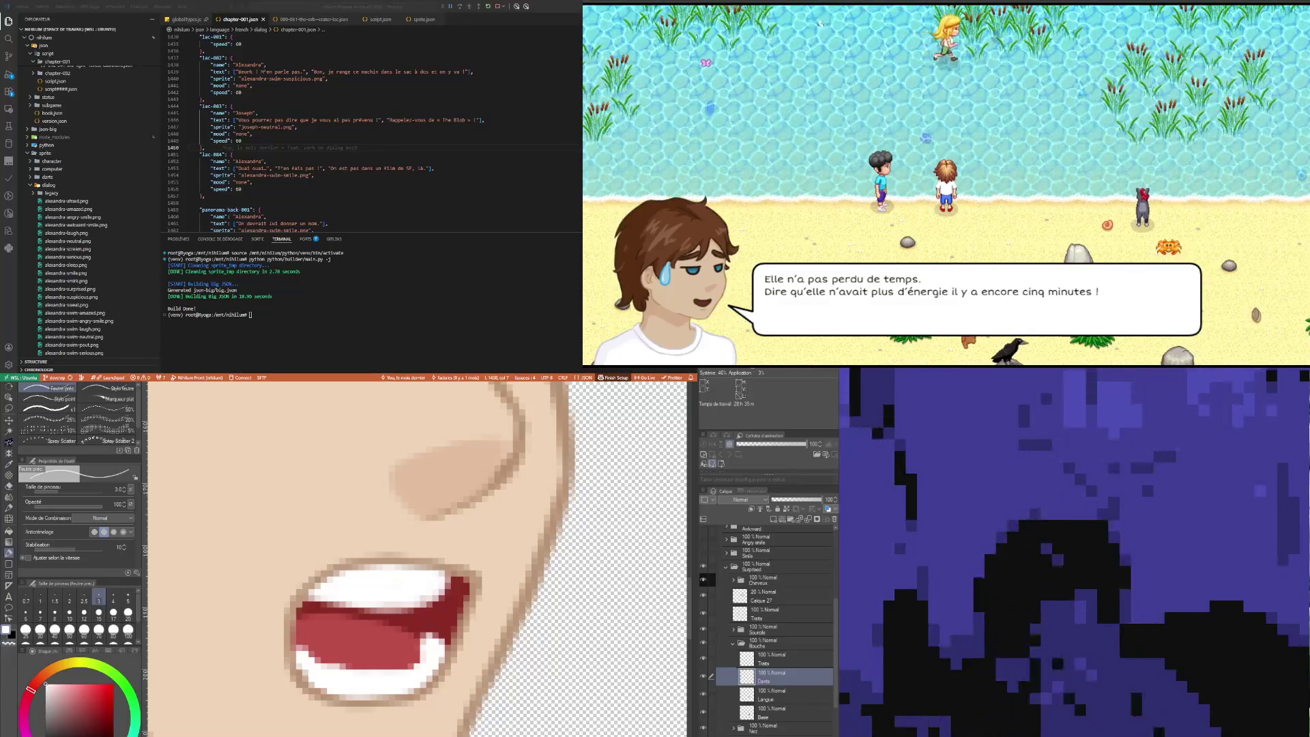
scroll(383, 651, "down", 3)
scroll(383, 652, "down", 3)
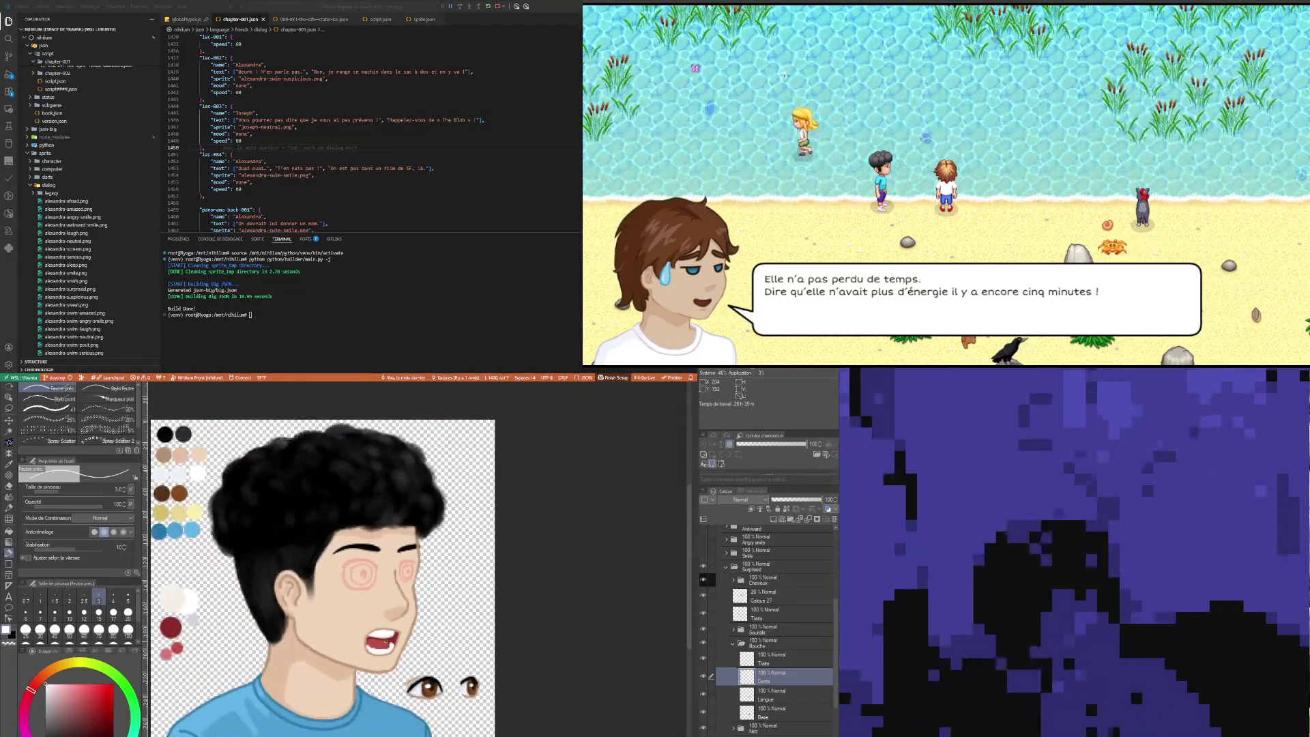
scroll(322, 633, "down", 3)
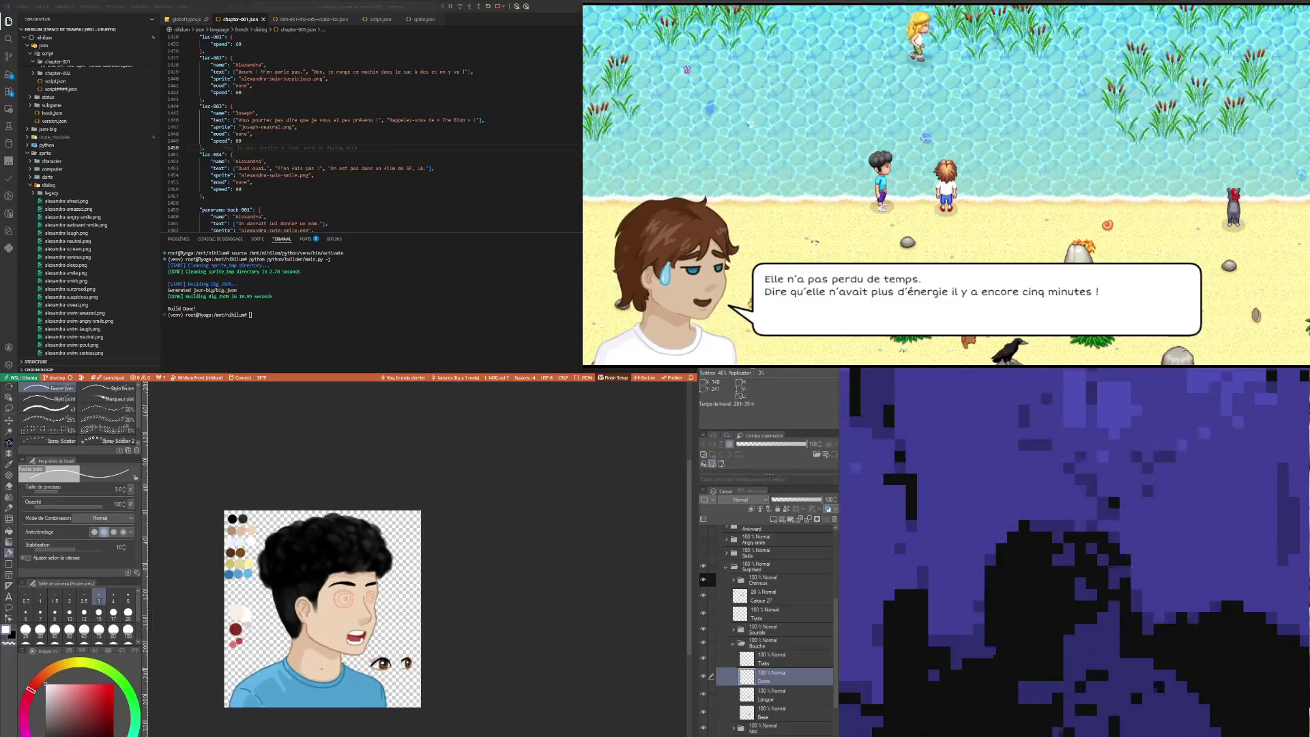
scroll(332, 610, "up", 1)
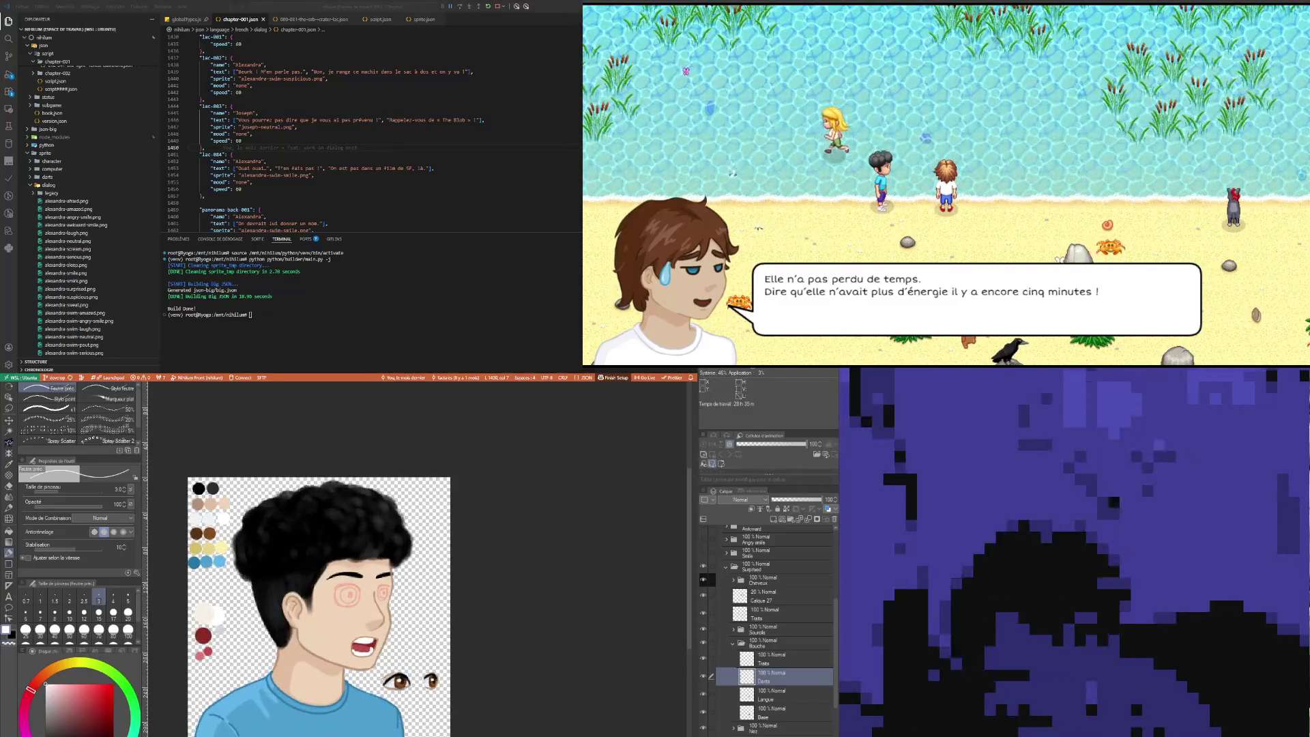
Step: Expand the Yeux group and select its Traits eye line layer
left_click(773, 657)
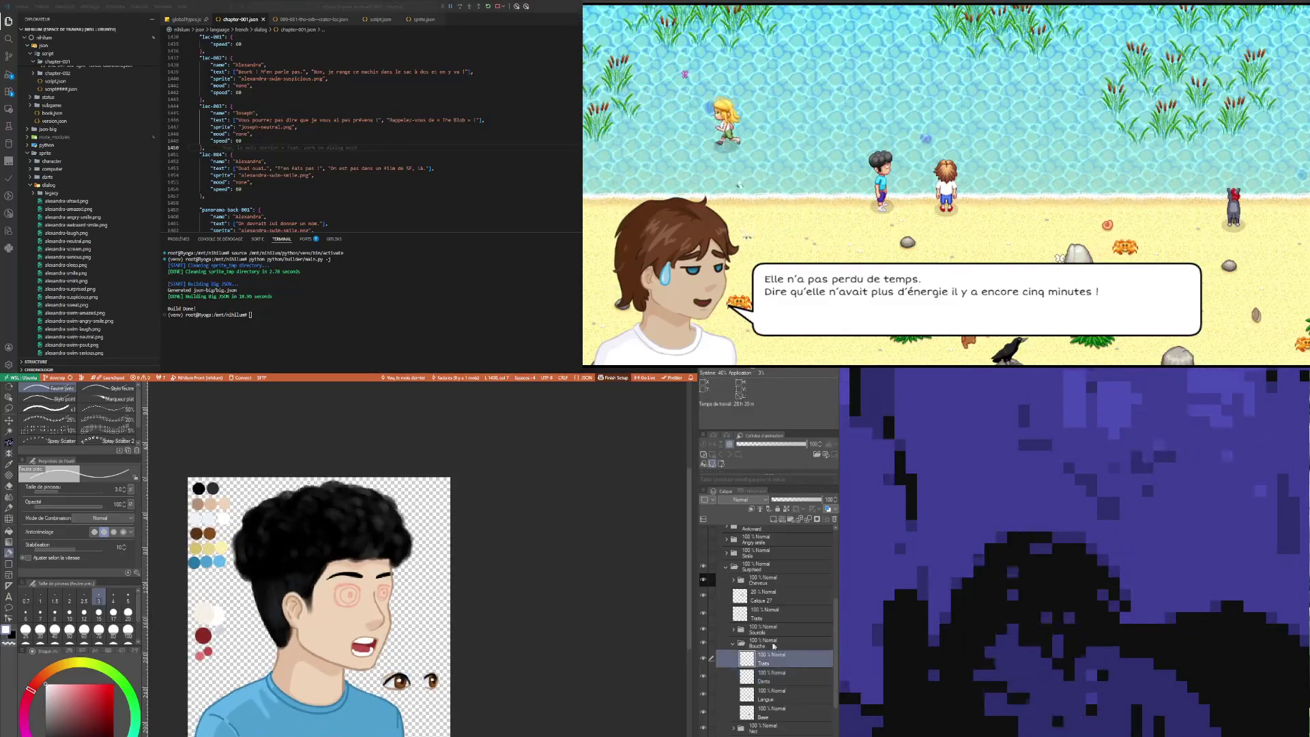
left_click(767, 600)
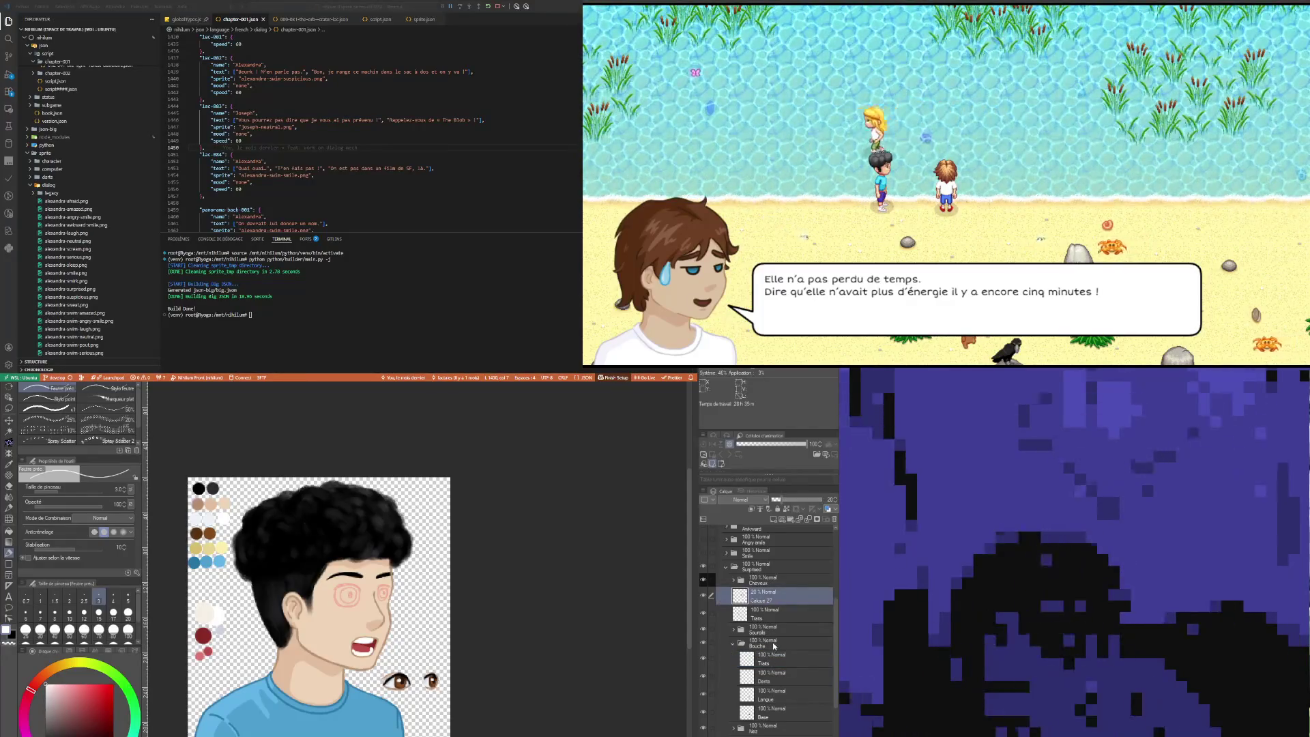
scroll(774, 646, "down", 2)
left_click(764, 683)
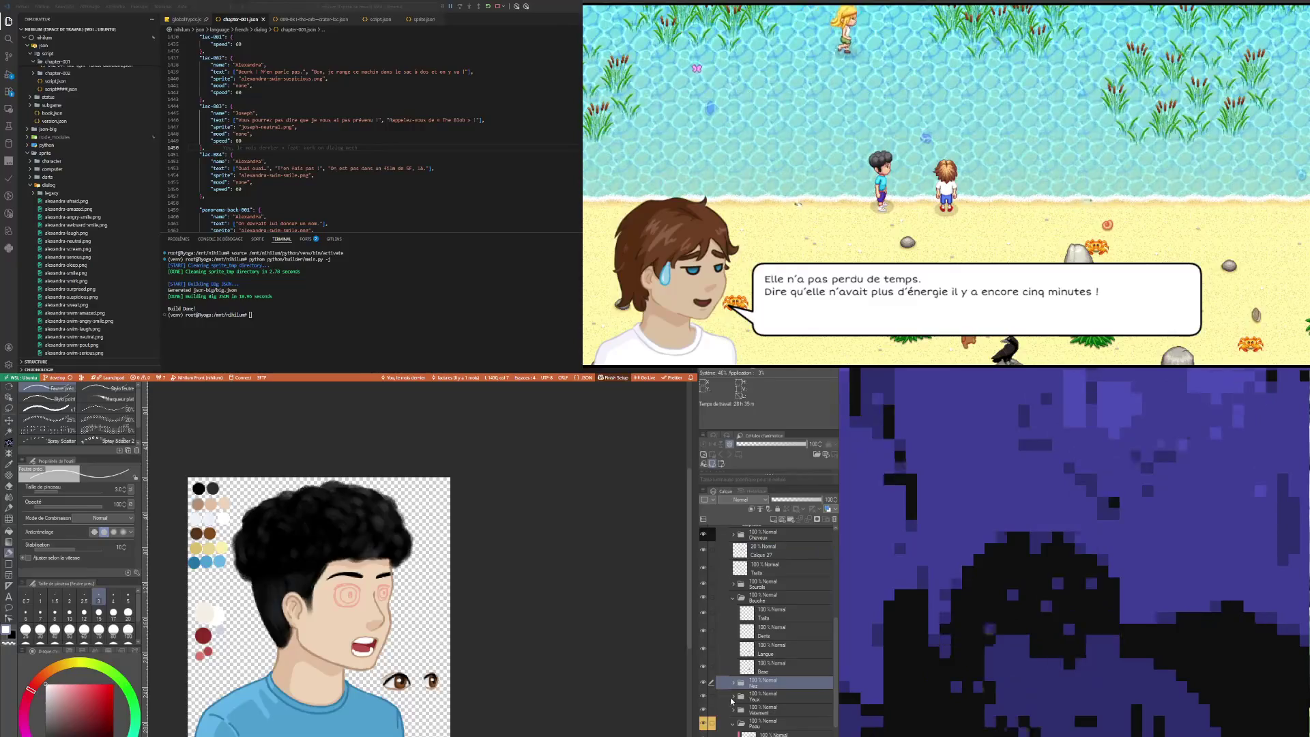
left_click(734, 697)
left_click(786, 711)
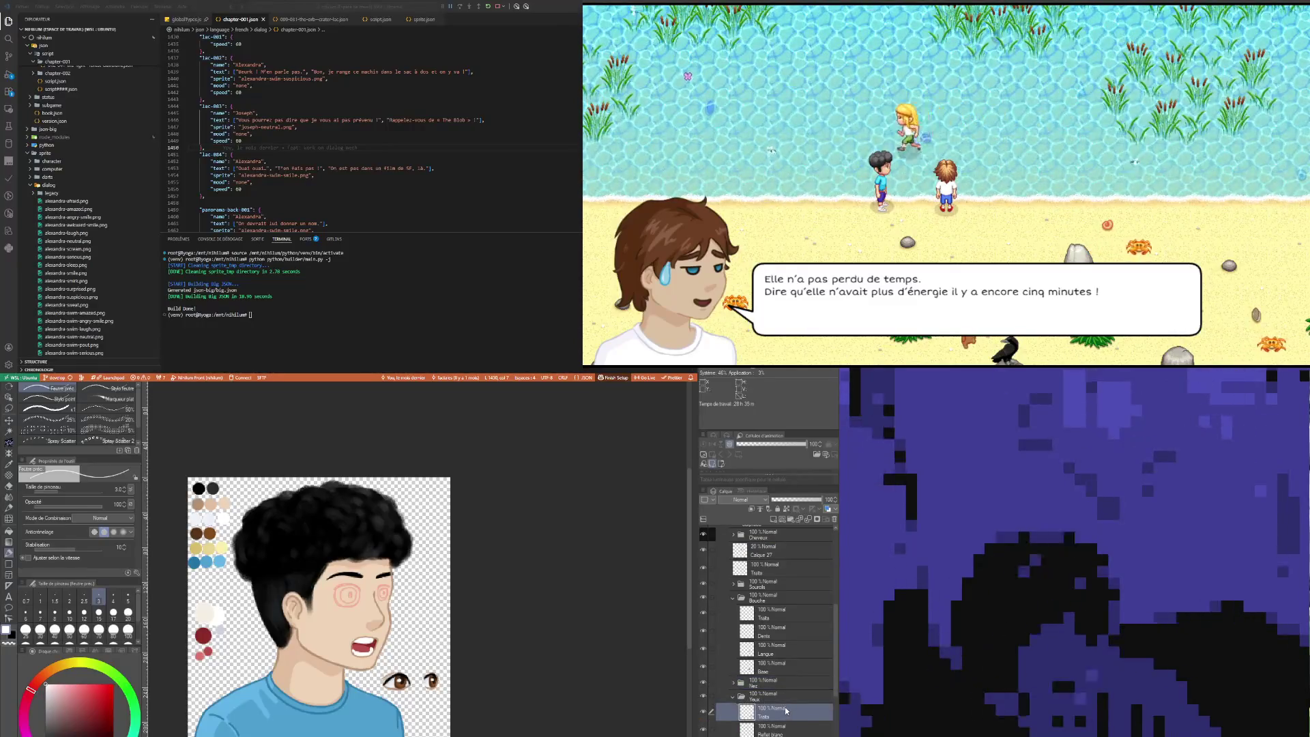
scroll(785, 711, "down", 2)
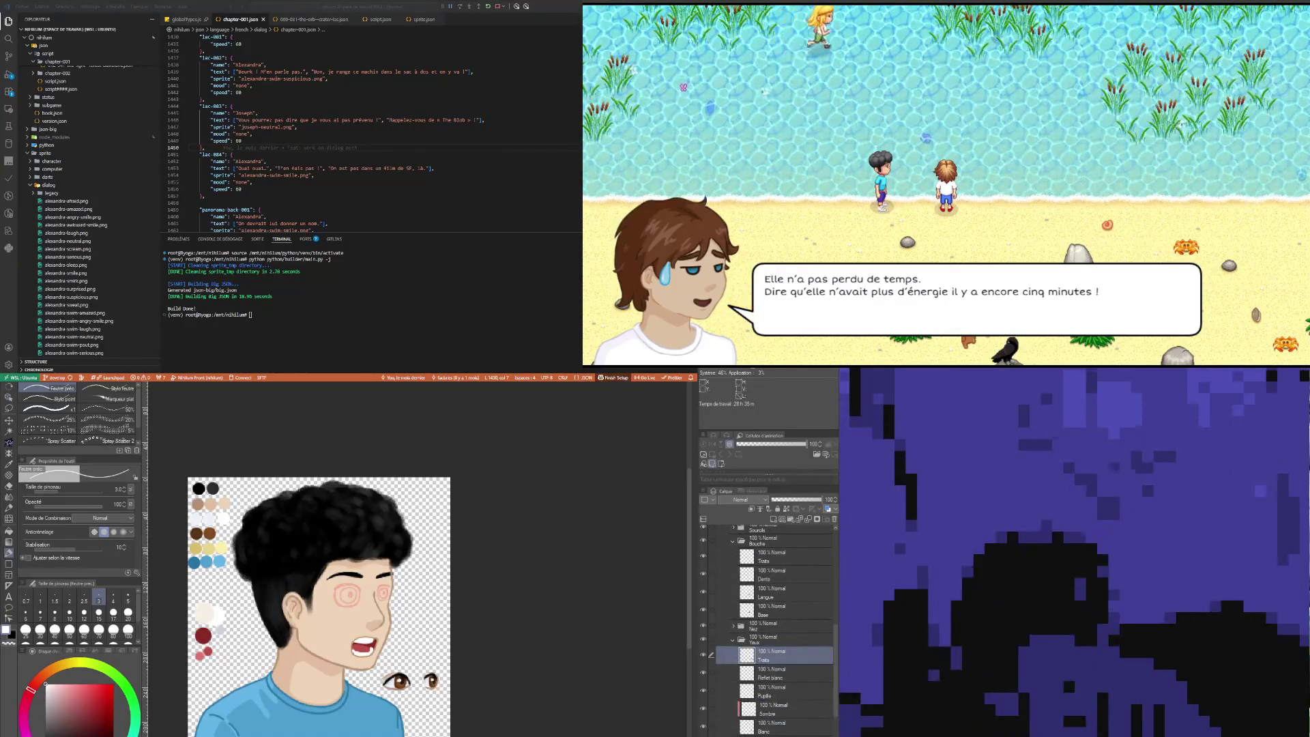
left_click(772, 728)
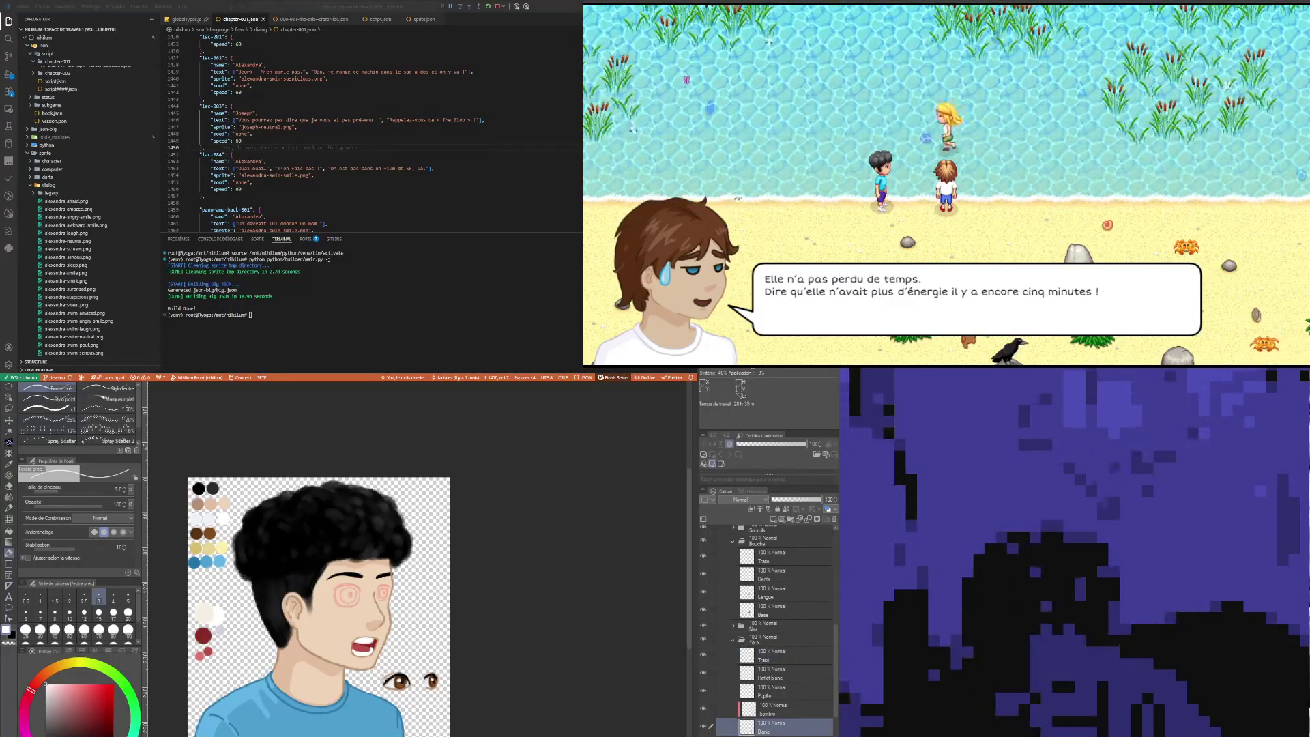
left_click(770, 660)
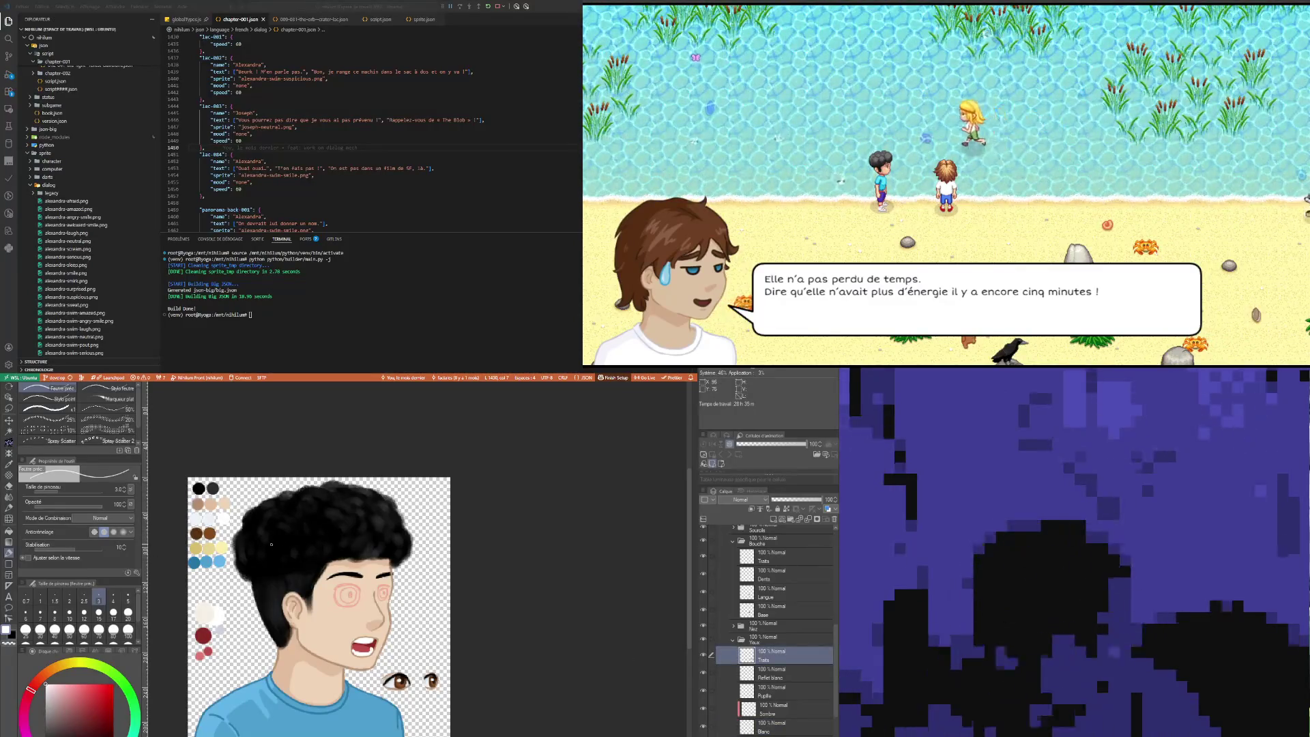
Step: Zoom in on the eyes, choose bright red on the colour wheel, and select Calque 27
key("i")
left_click(198, 504)
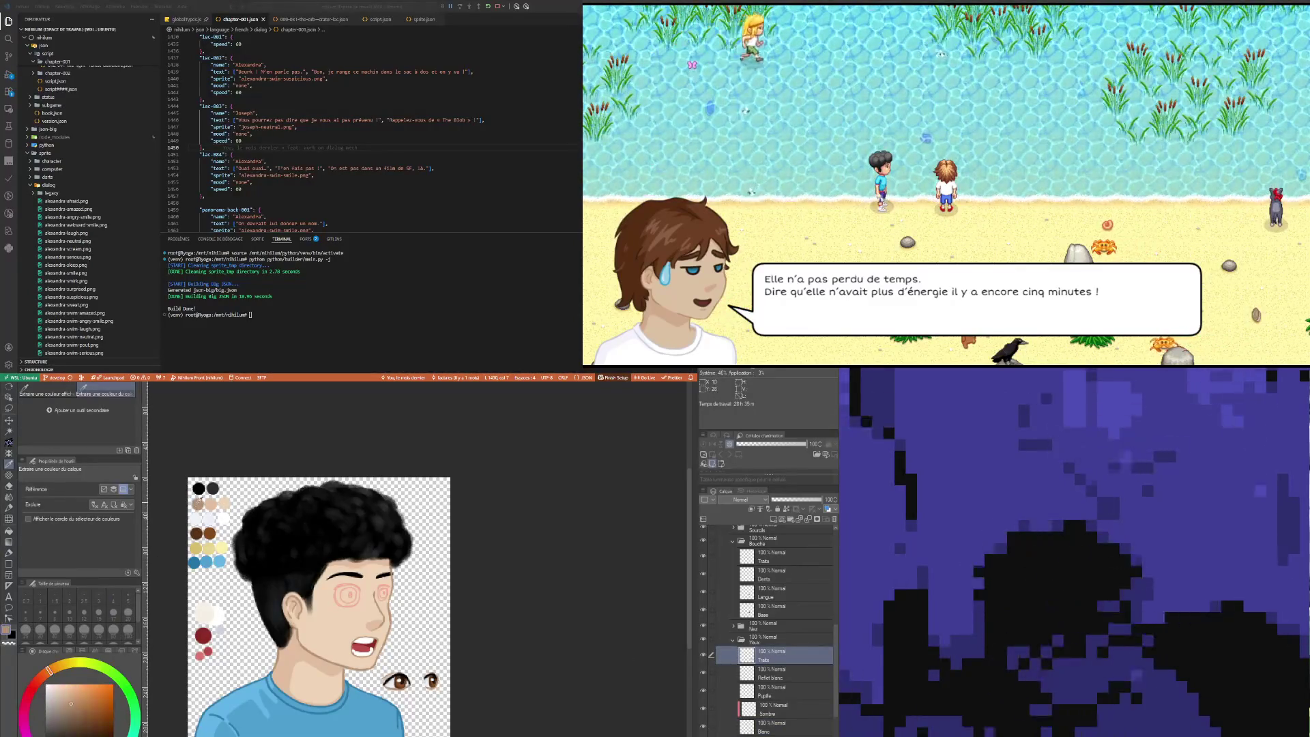
key("p")
scroll(355, 586, "up", 4)
scroll(360, 579, "up", 2)
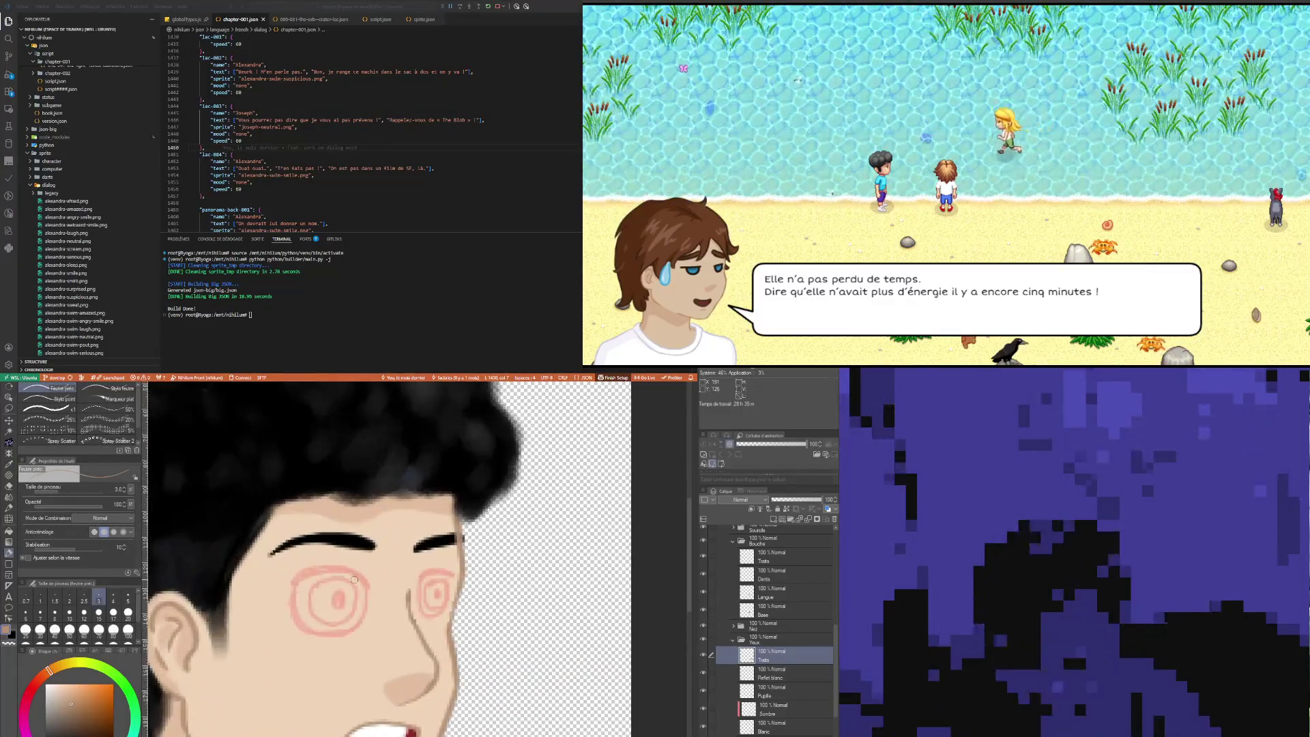
scroll(352, 583, "up", 1)
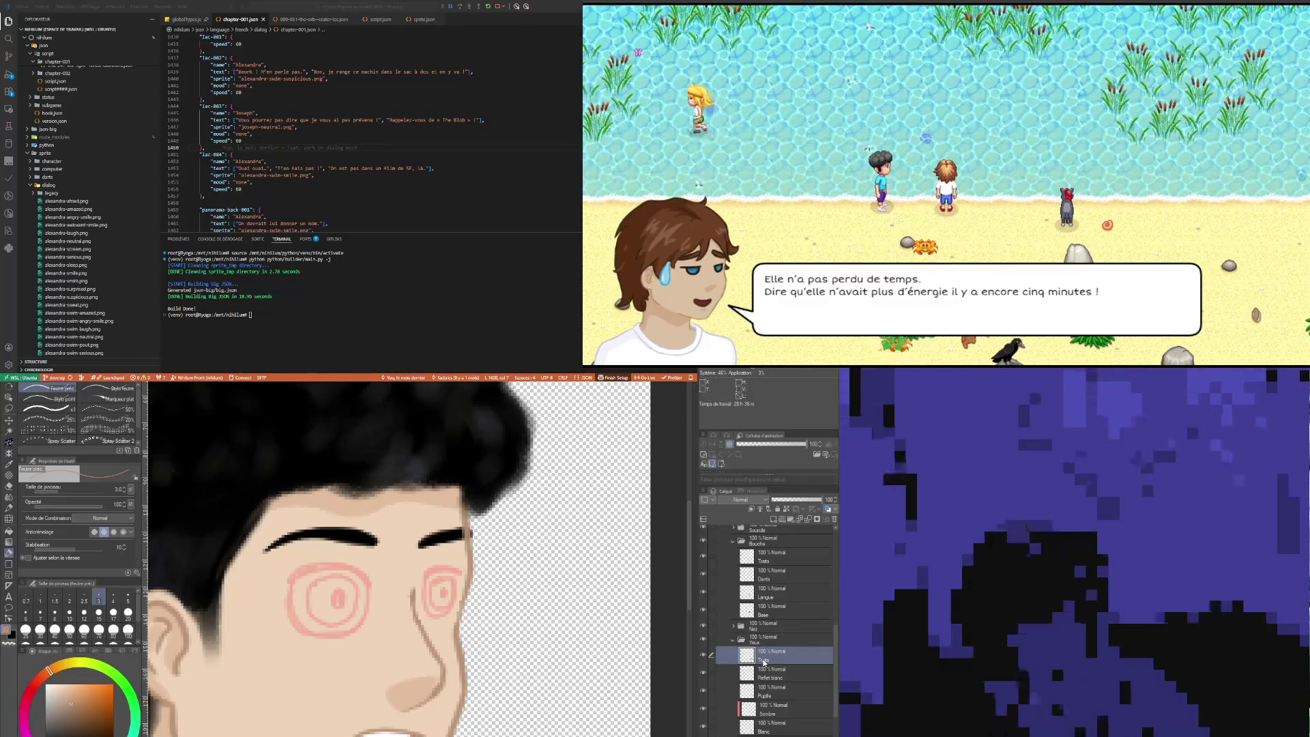
left_click(36, 685)
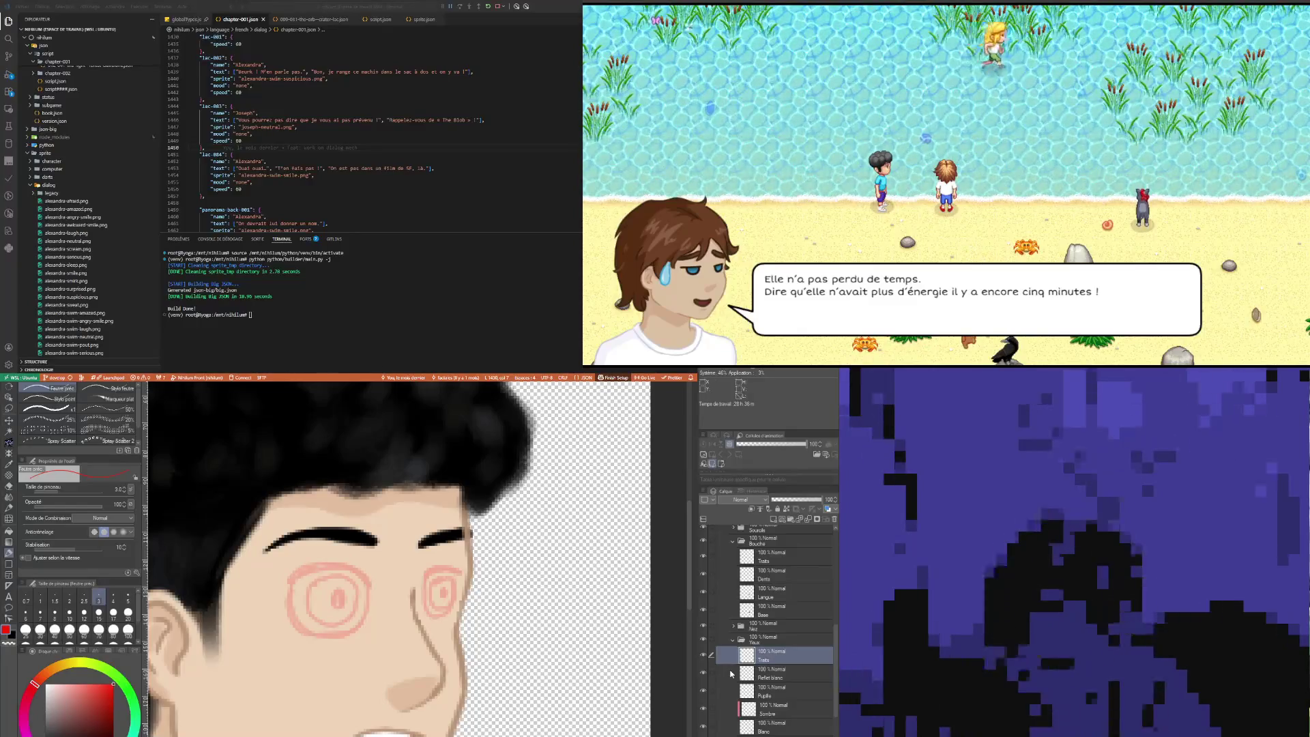
scroll(765, 635, "up", 1)
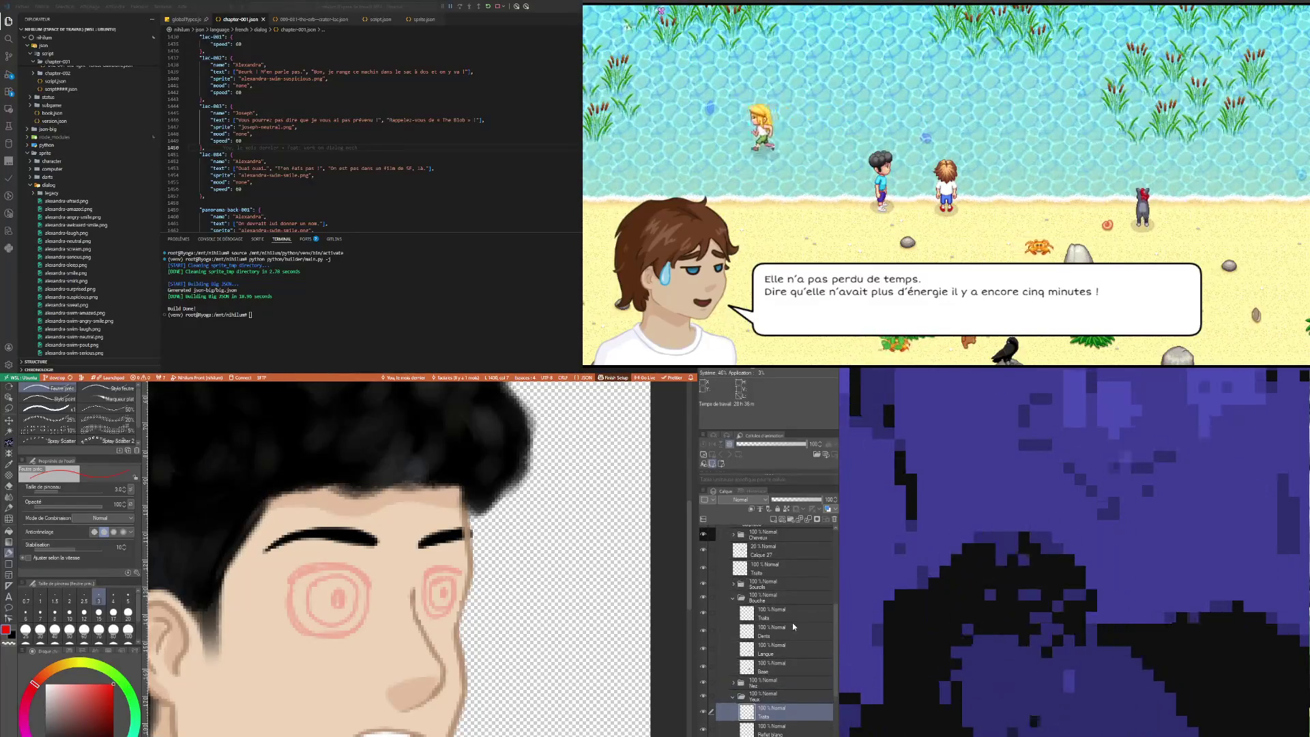
scroll(789, 604, "up", 1)
left_click(784, 587)
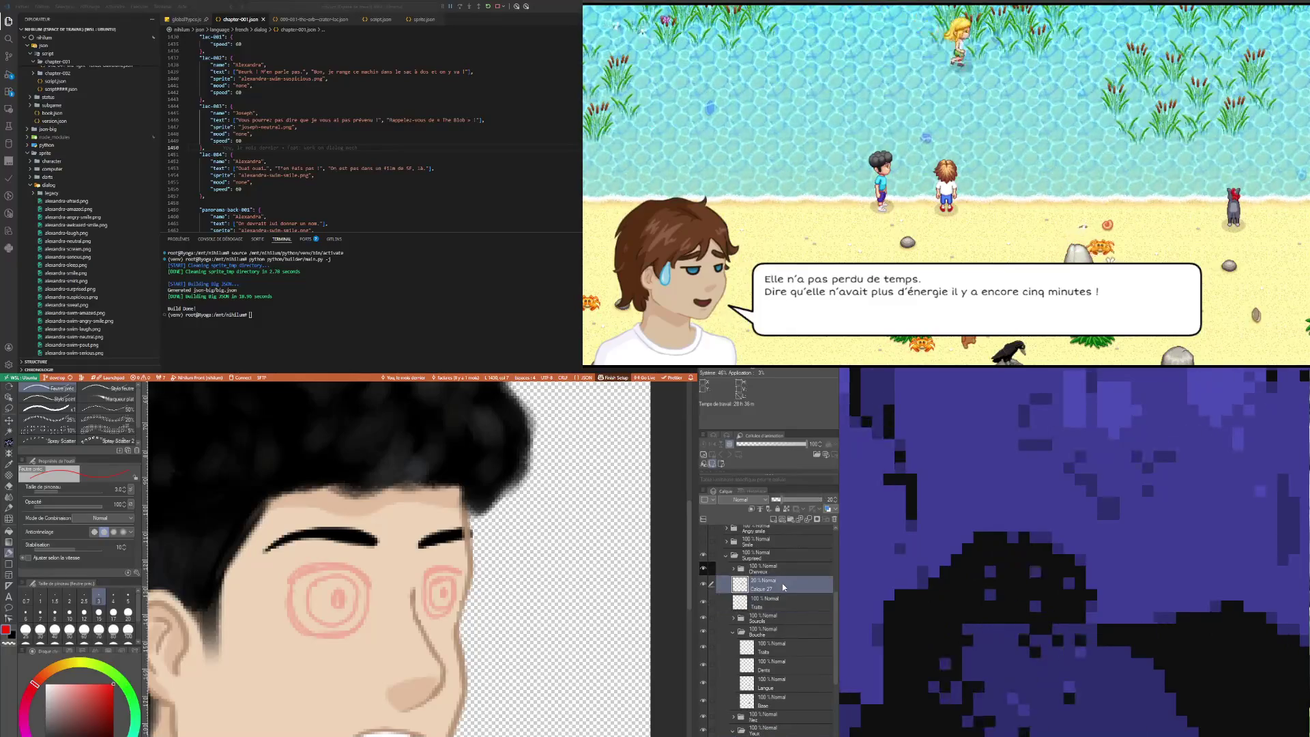
Step: On a new layer, sketch a red outline around the left eye, undoing and retrying strokes
left_click(775, 519)
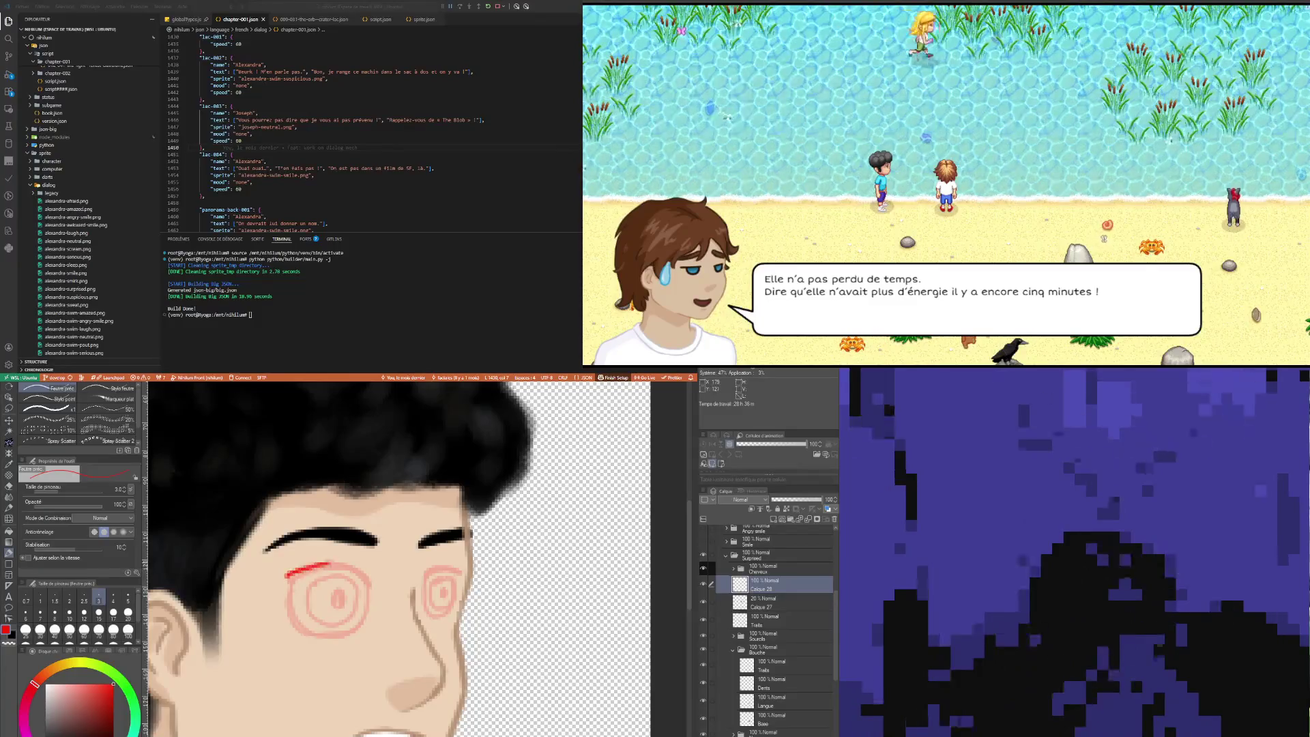
mouse_move(287, 575)
left_mouse_down()
mouse_move(284, 617)
mouse_move(365, 628)
mouse_move(374, 579)
left_mouse_up()
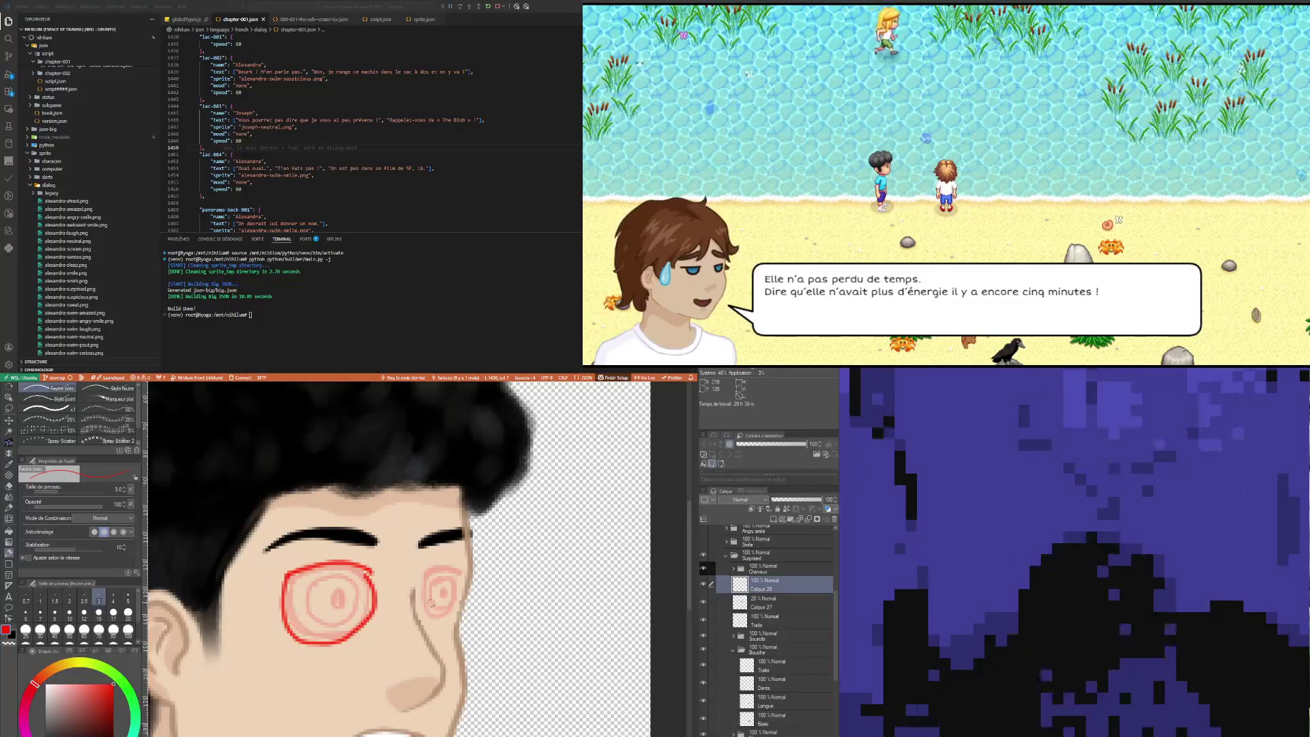
key("ctrl+z")
mouse_move(287, 573)
left_mouse_down()
mouse_move(290, 618)
mouse_move(311, 642)
mouse_move(369, 625)
mouse_move(378, 598)
left_mouse_up()
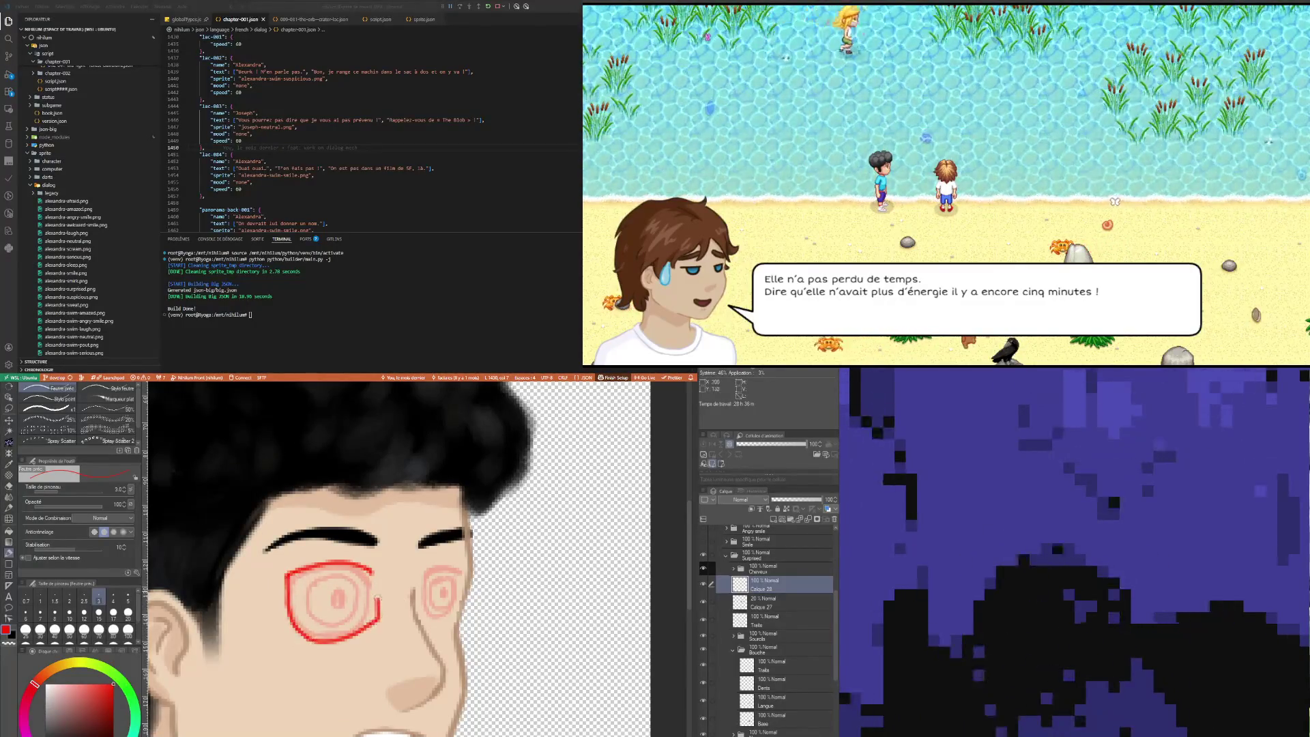
key("ctrl+z")
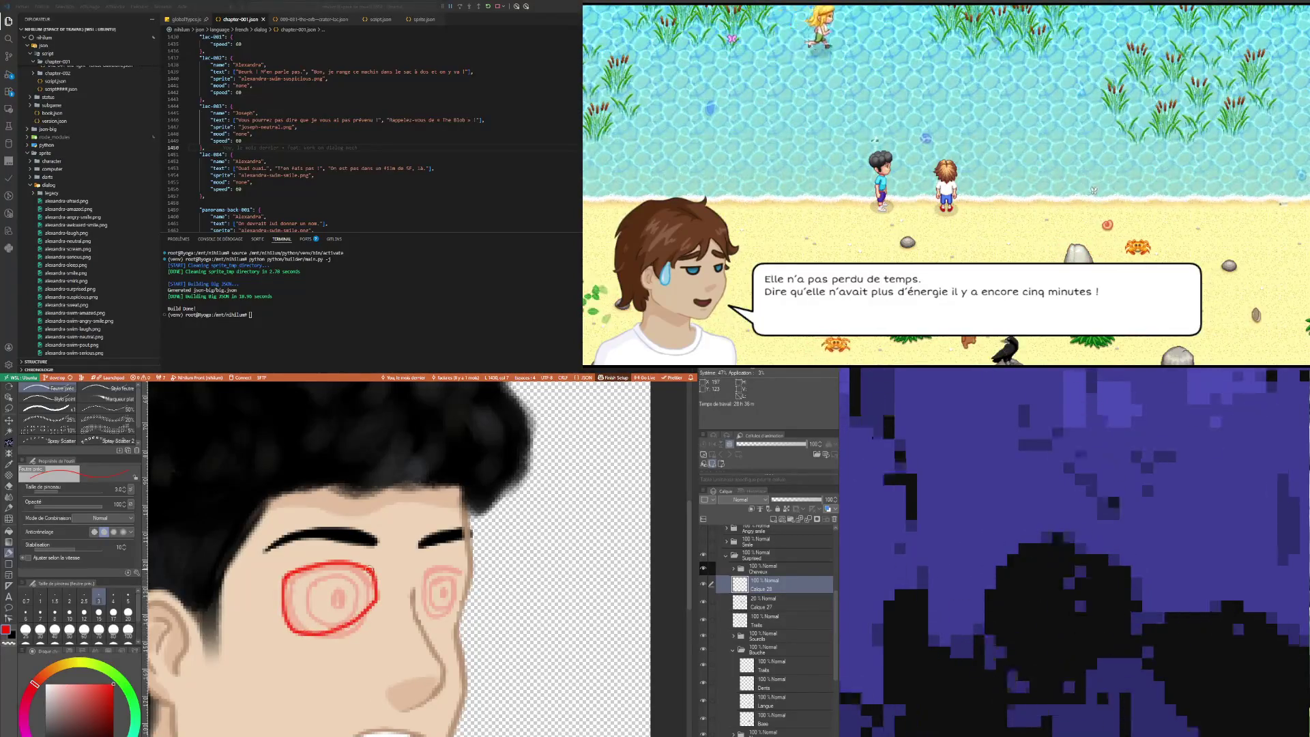
key("ctrl+z")
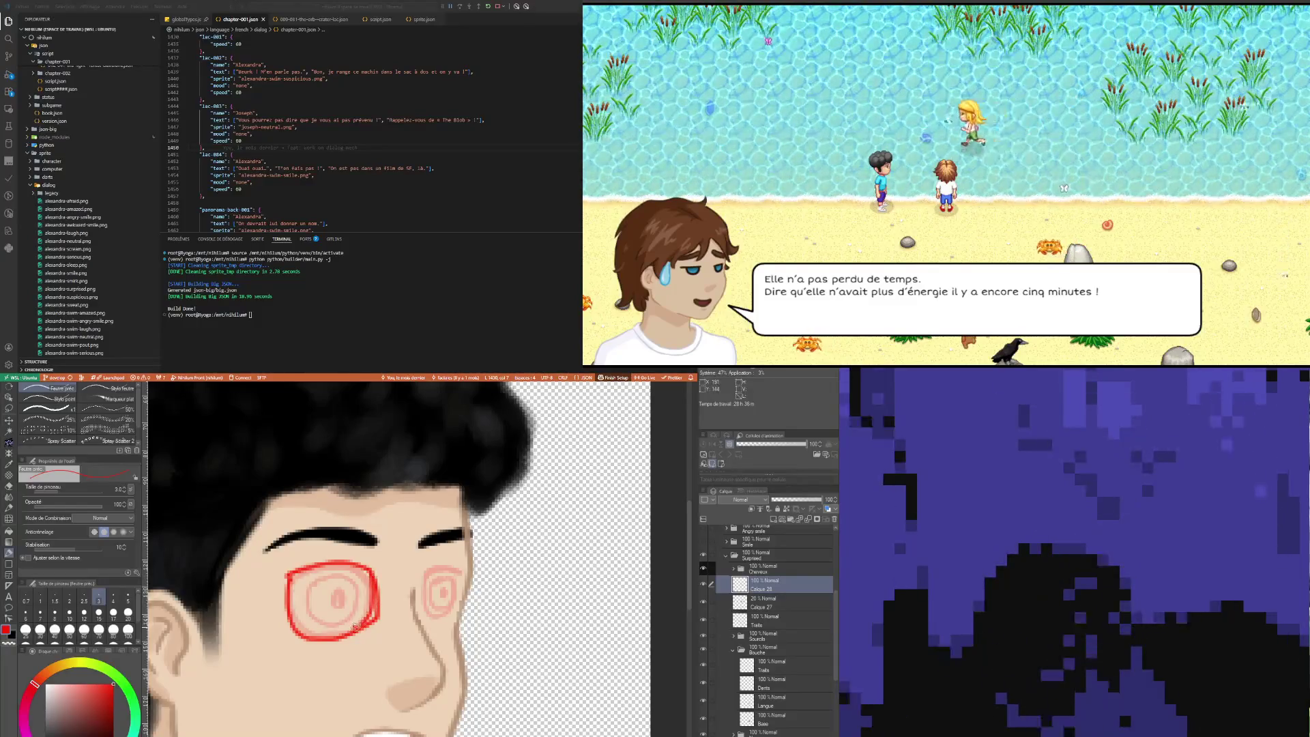
Step: Set the eraser to size 5 and draw a red line above the right eye
key("e")
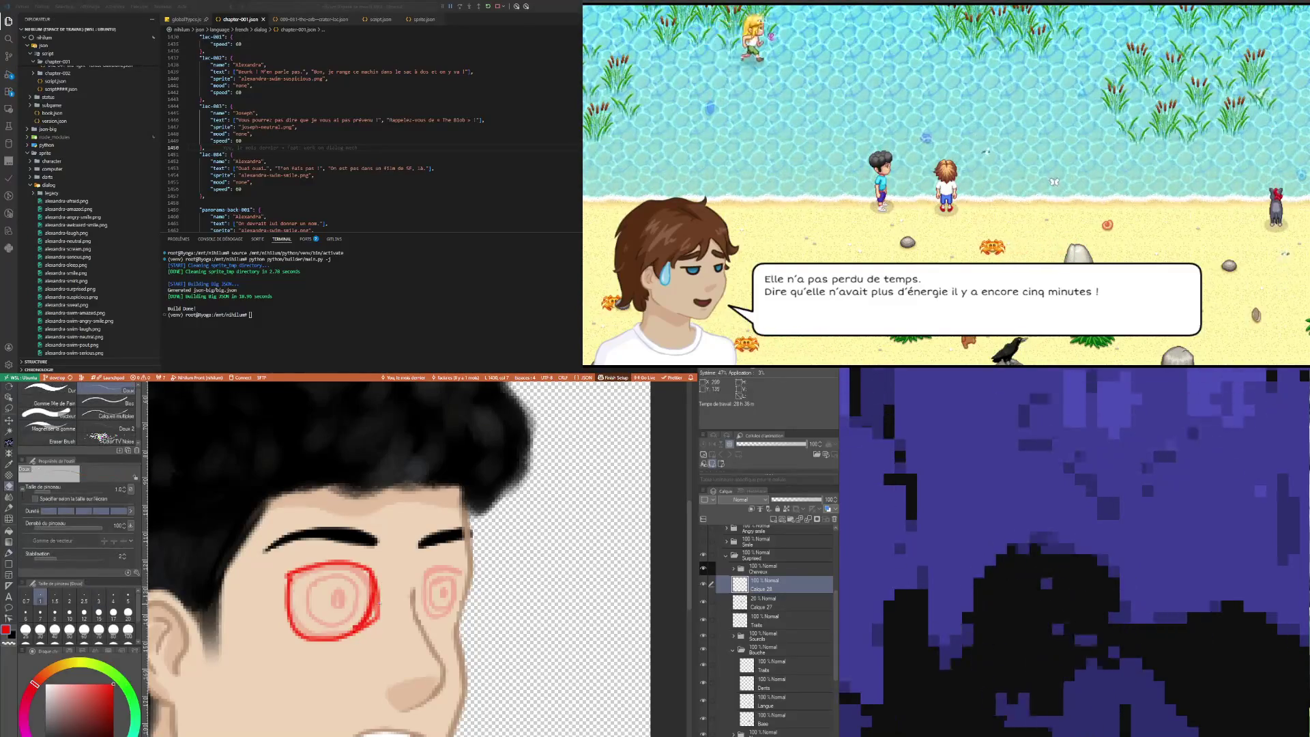
left_click(127, 598)
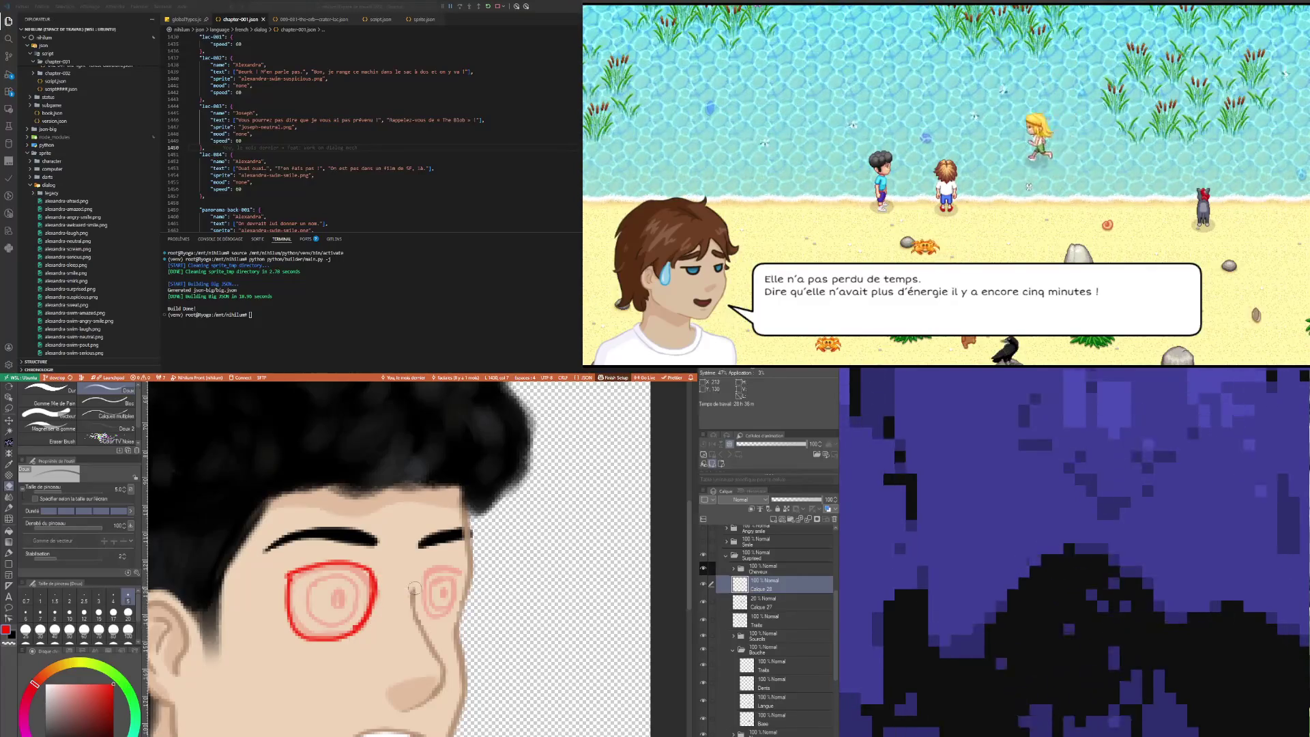
key("p")
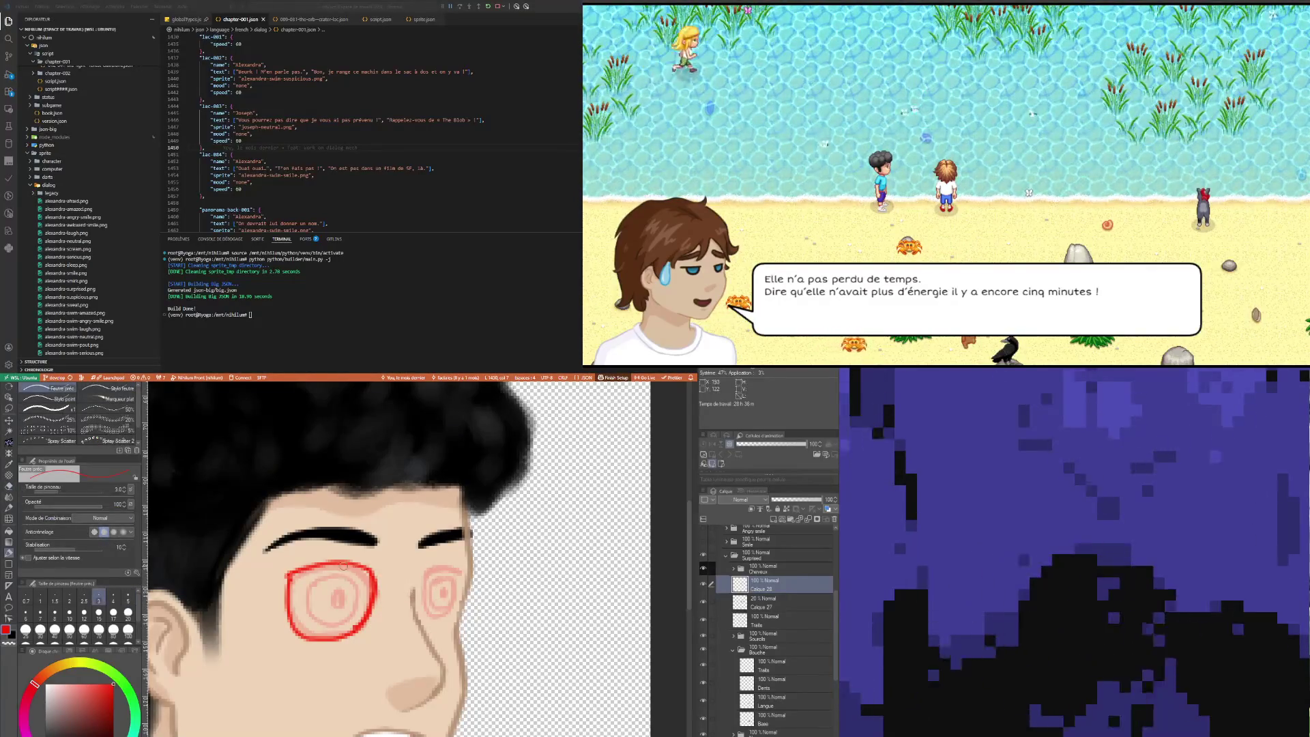
left_click_drag(423, 564, 456, 556)
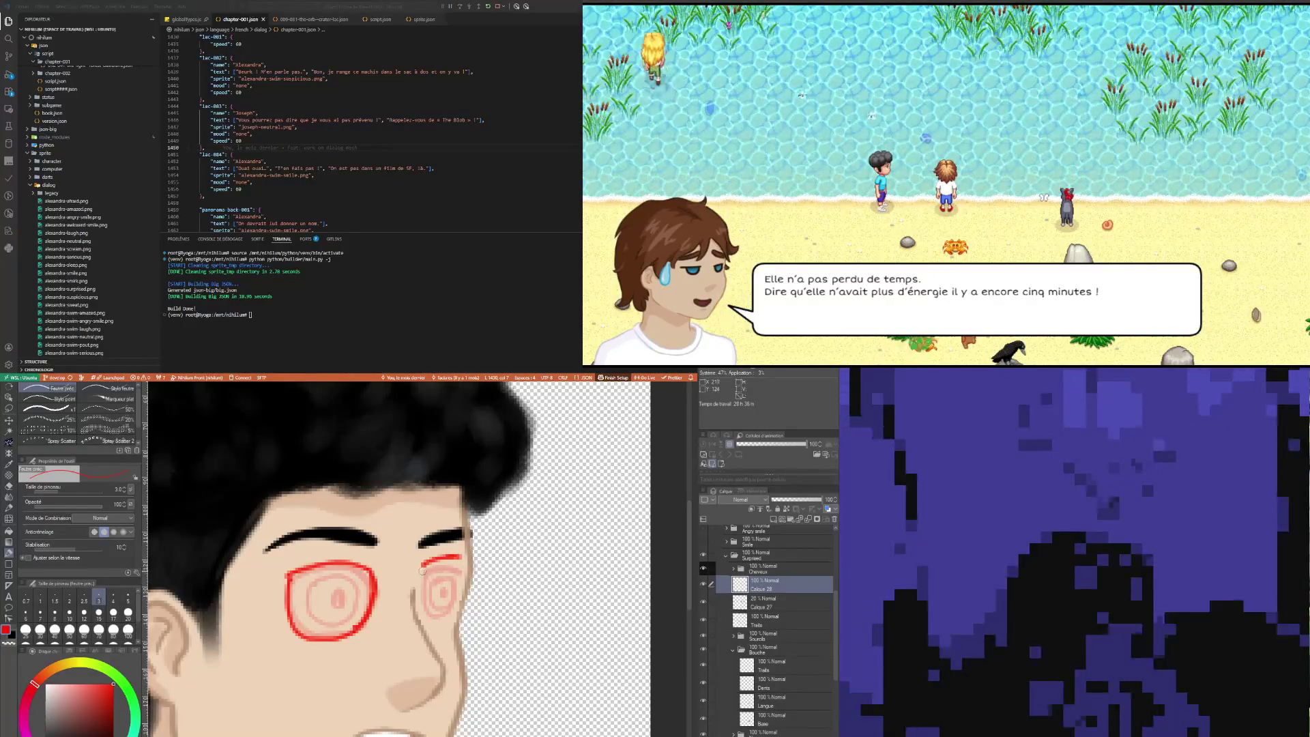
Step: Outline the right eye's left side in red, erasing stray strokes at its lower-left
left_click_drag(423, 572, 431, 616)
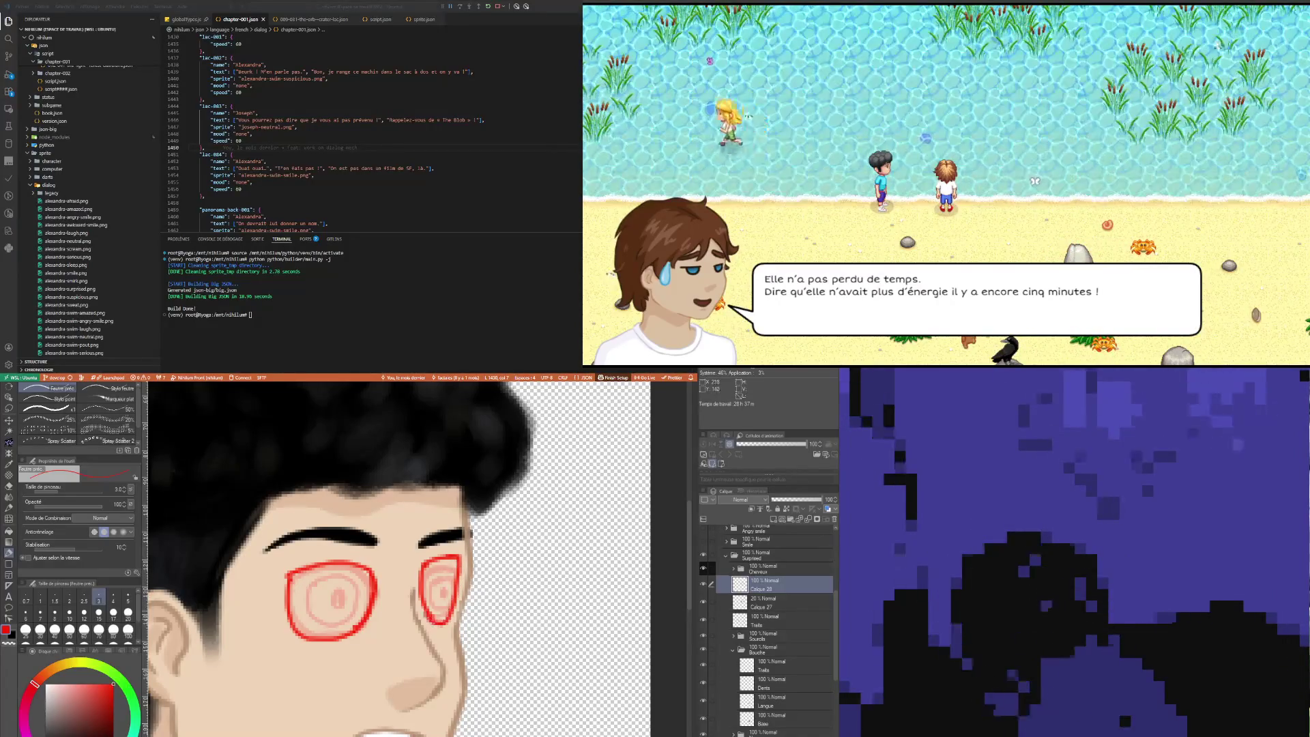
key("ctrl+z")
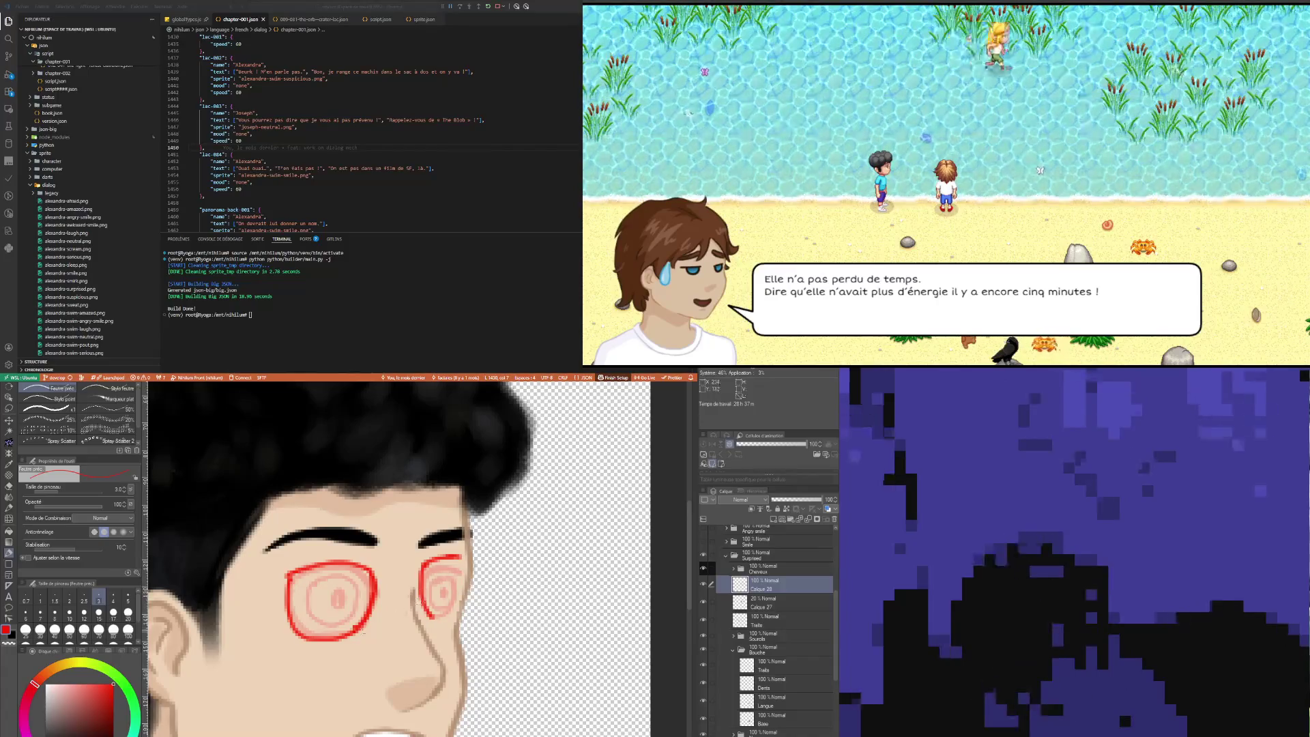
left_click_drag(429, 609, 440, 615)
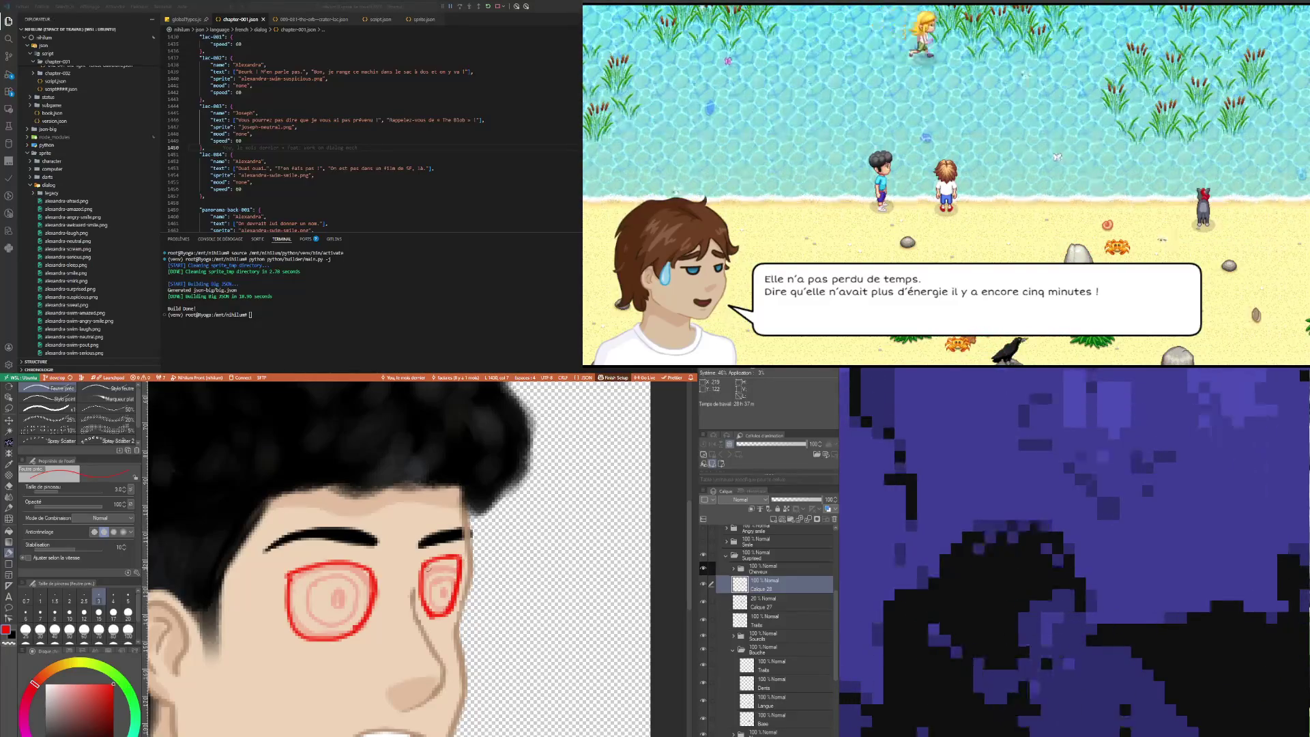
key("e")
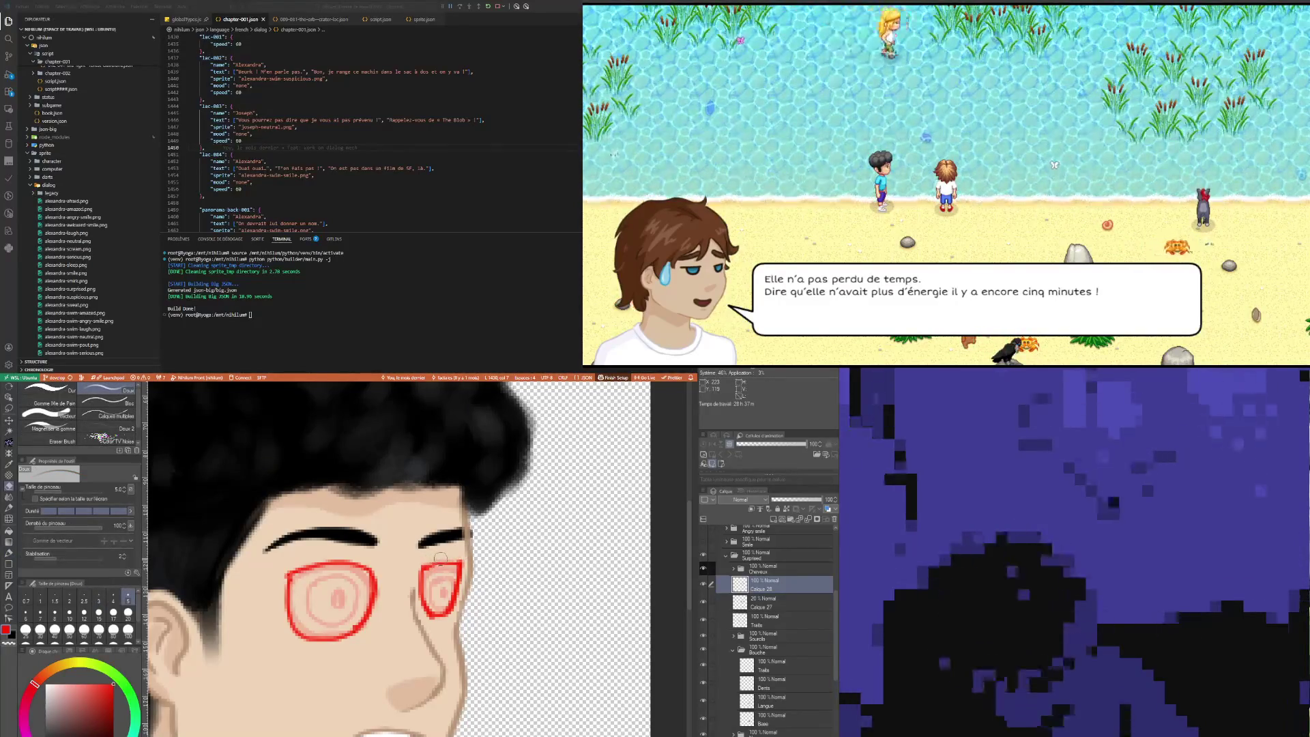
key("p")
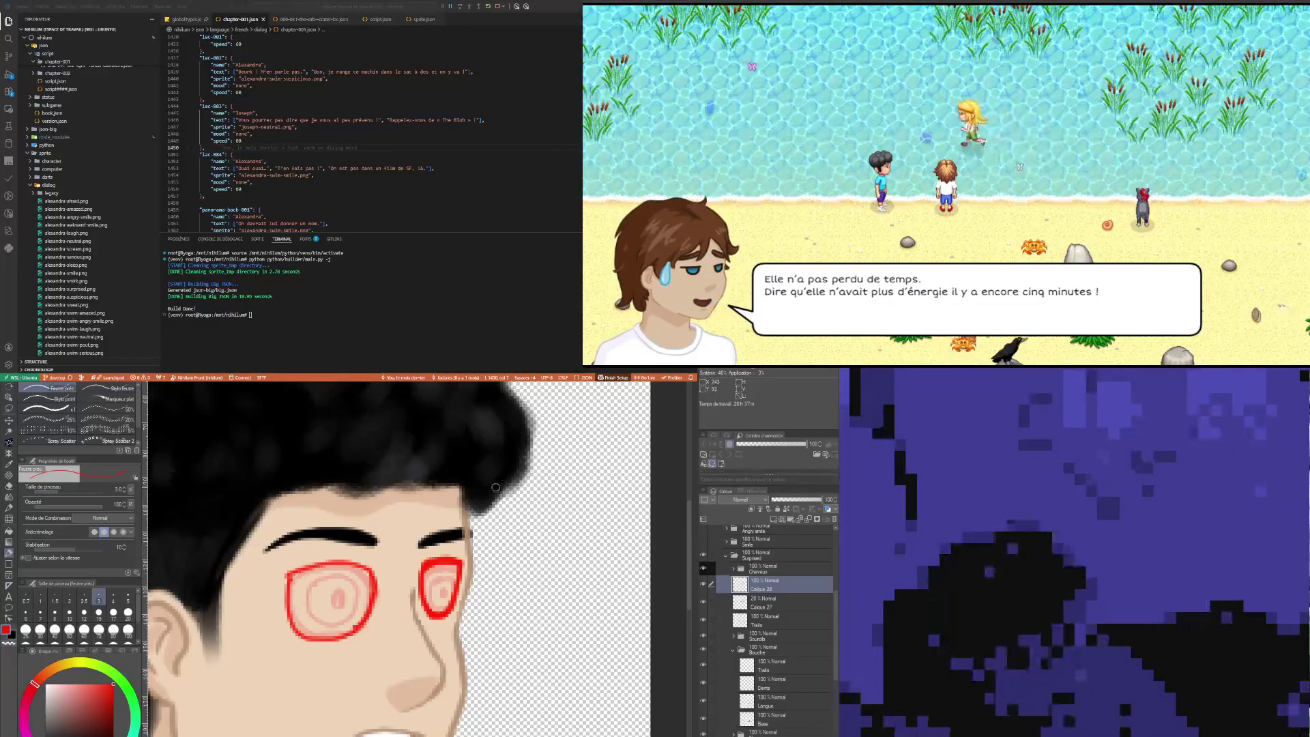
key("e")
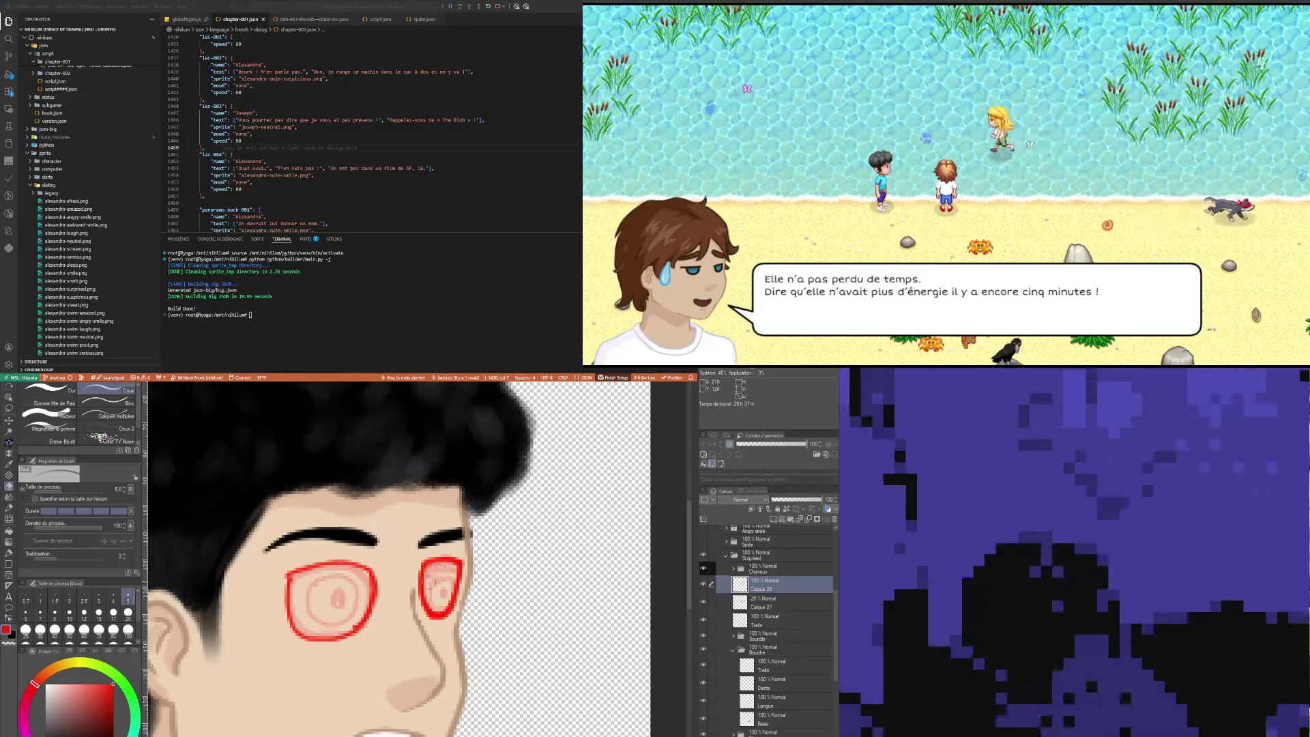
left_click_drag(430, 585, 437, 606)
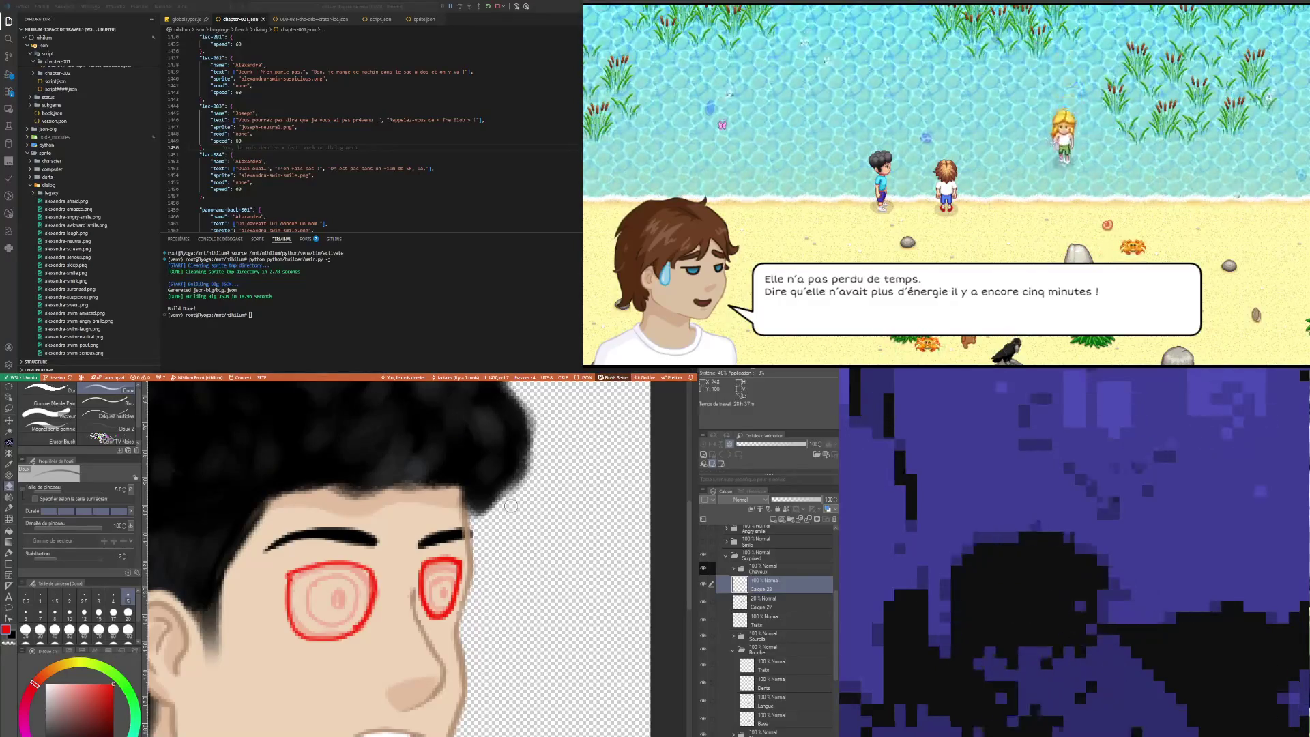
key("p")
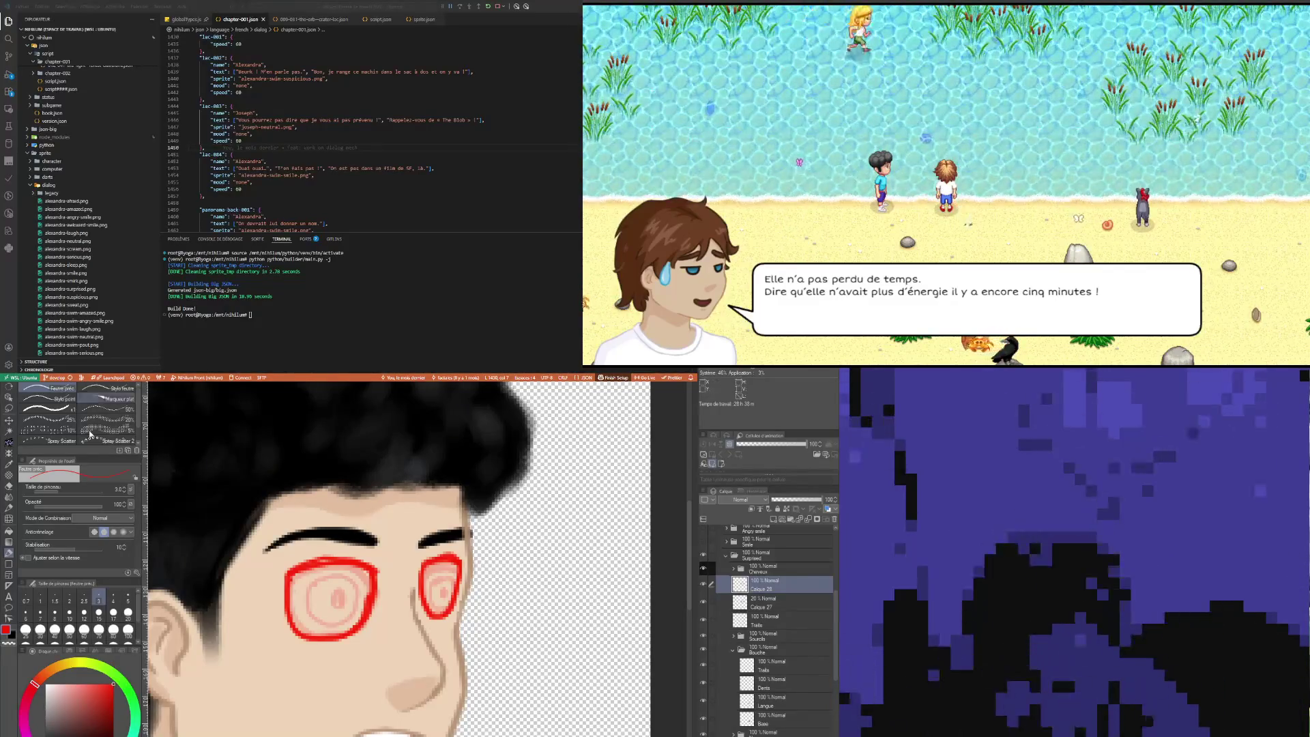
scroll(348, 415, "down", 3)
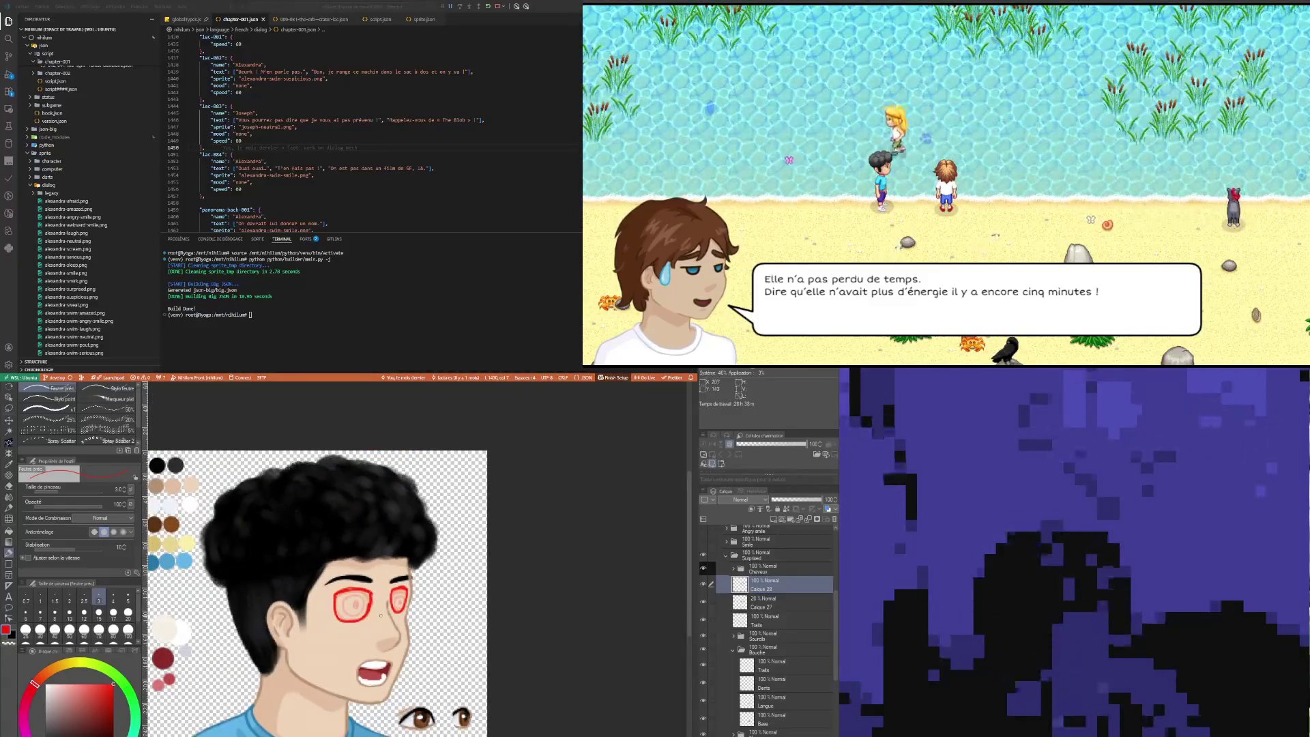
Step: Lasso the red right-eye sketch and nudge it sideways so it lines up with the left eye
scroll(381, 617, "up", 2)
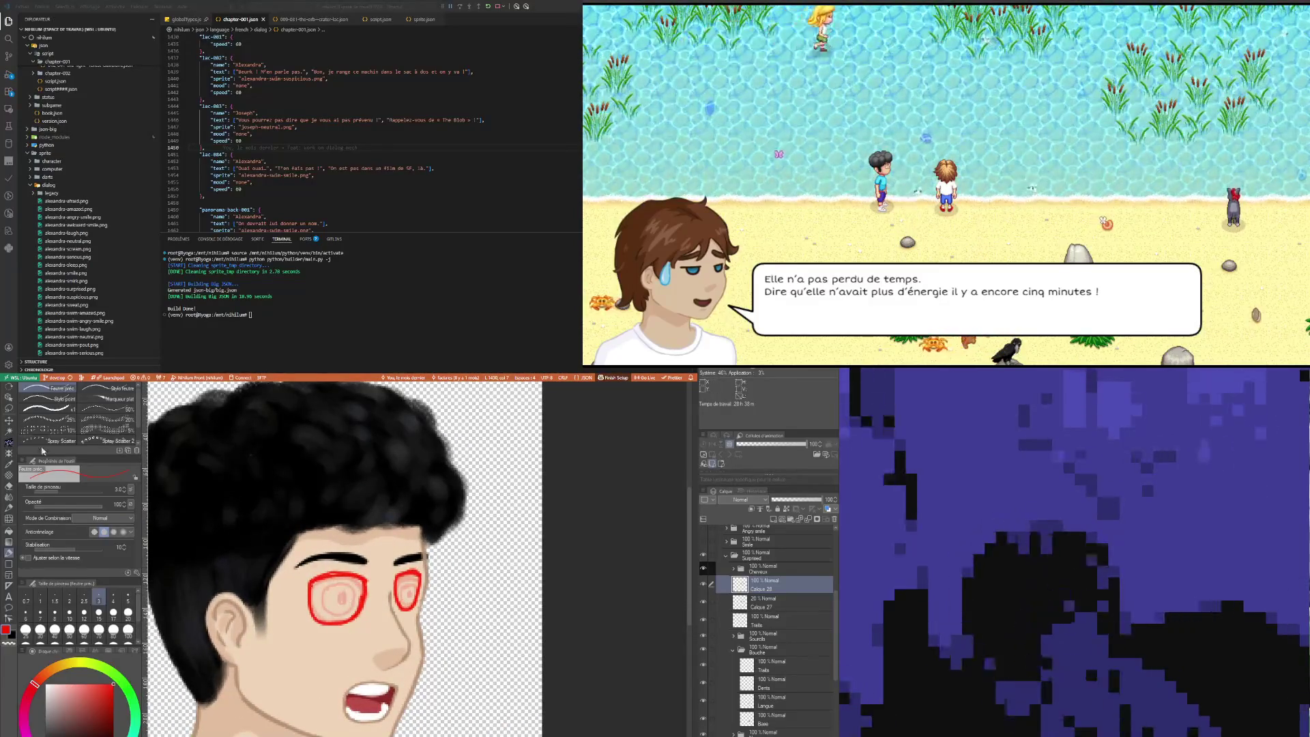
left_click(8, 410)
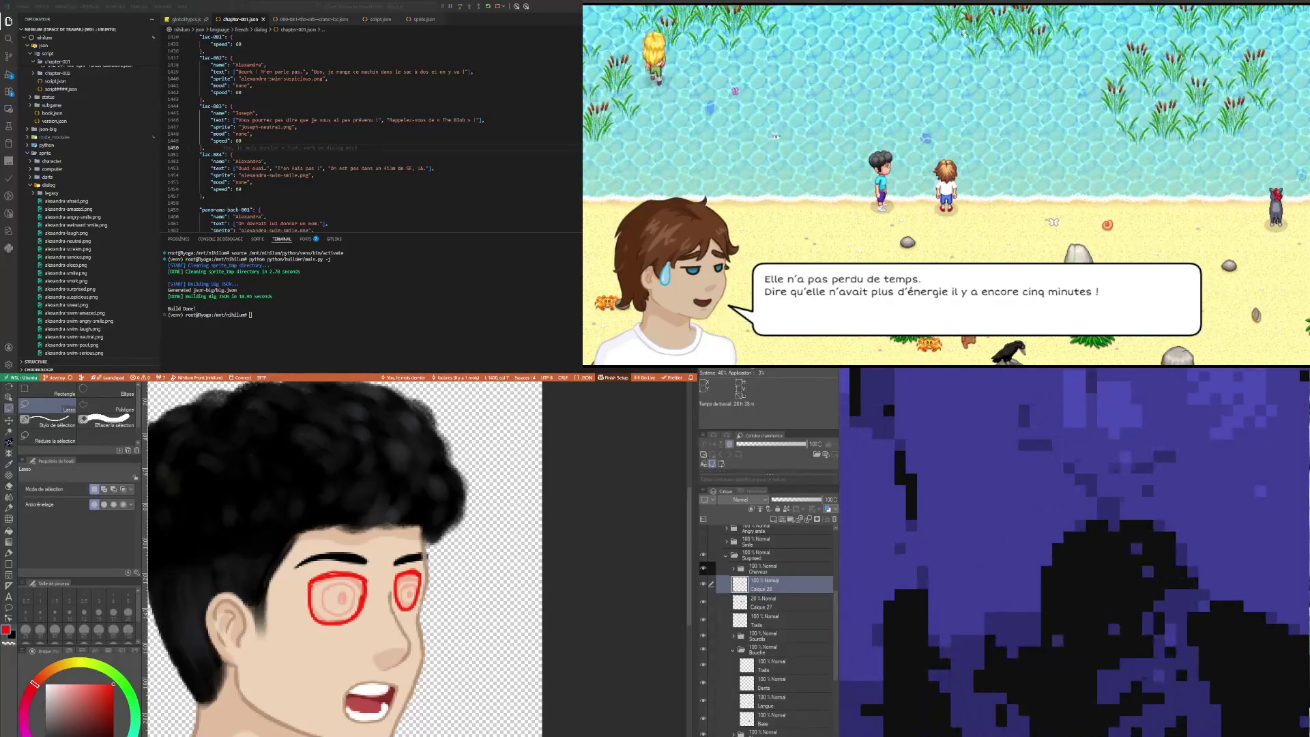
mouse_move(394, 610)
left_mouse_down()
mouse_move(404, 554)
mouse_move(389, 628)
left_mouse_up()
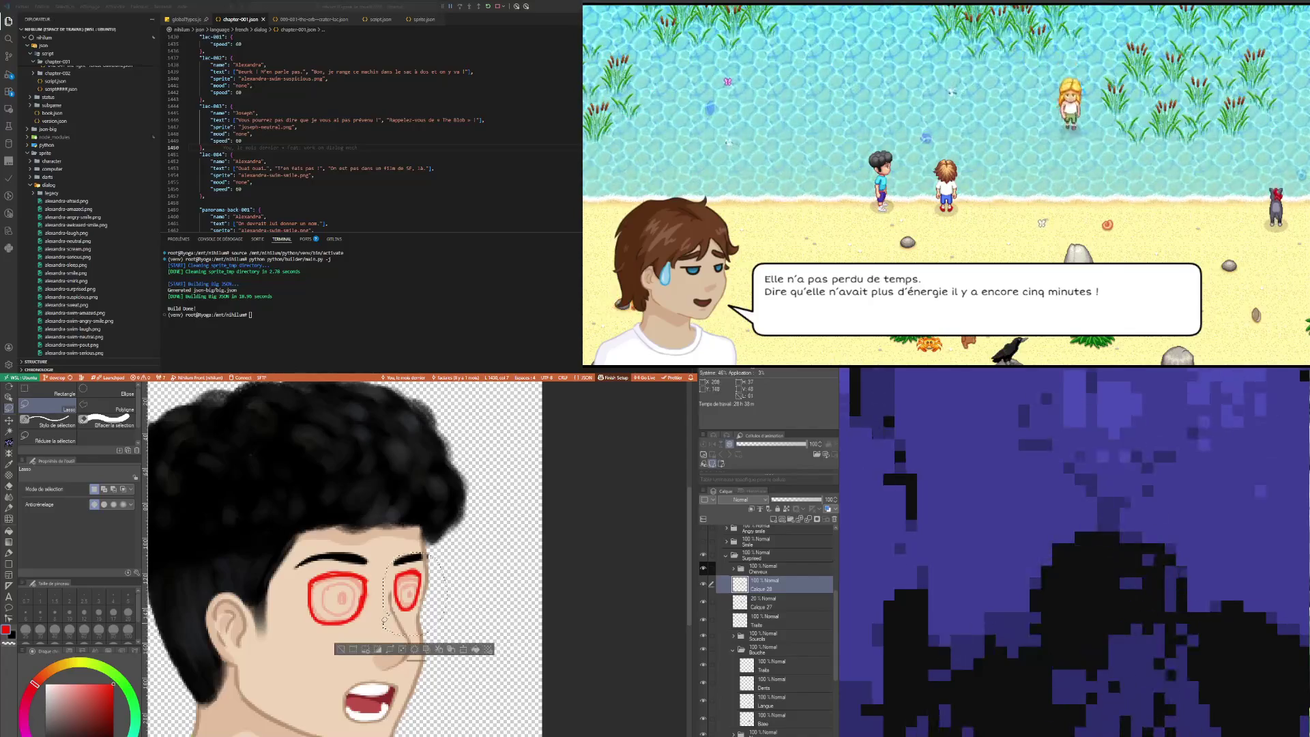
left_click(464, 649)
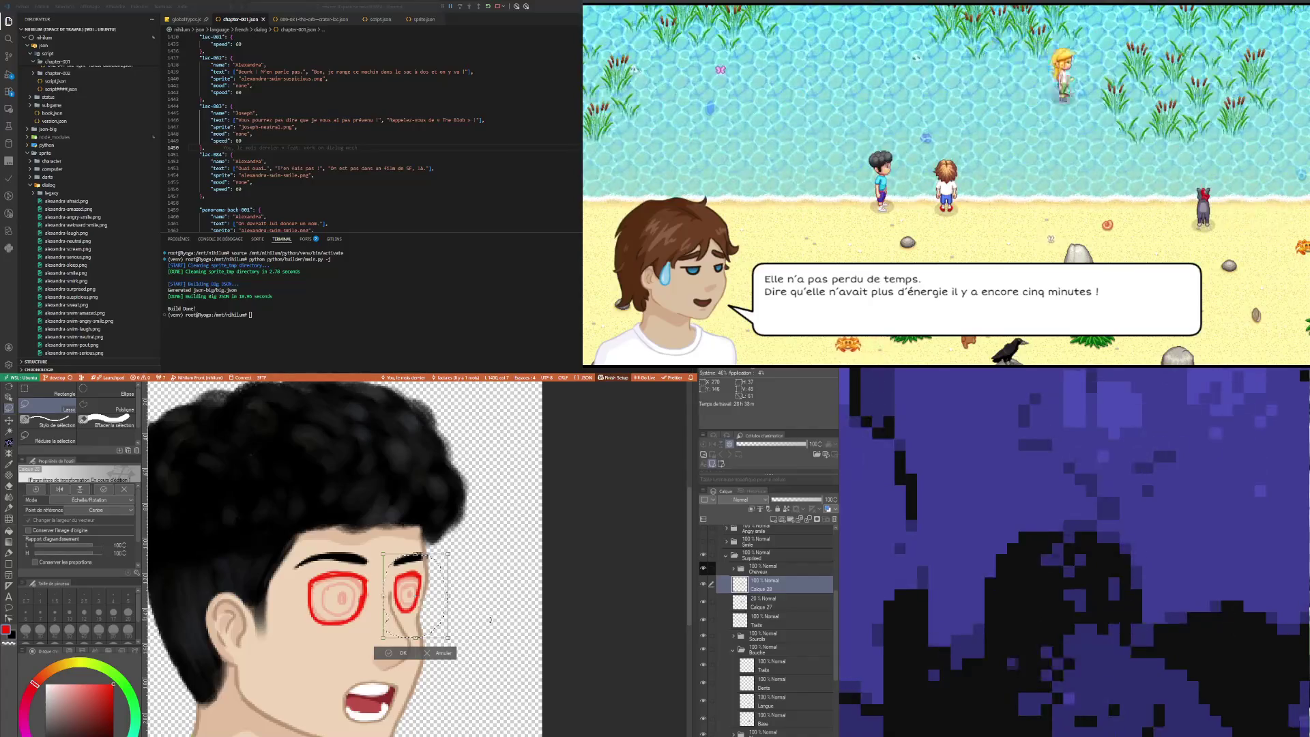
key("Right")
key("Left")
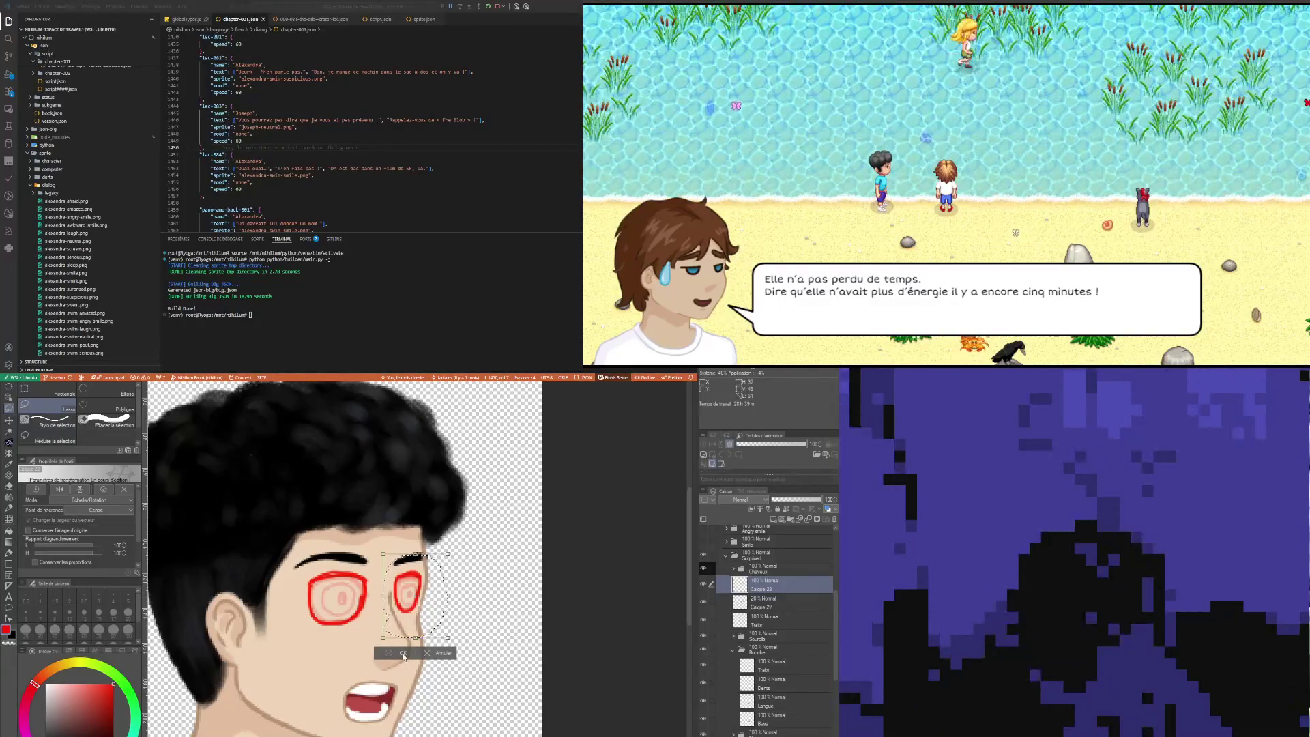
left_click(403, 653)
left_click(465, 558)
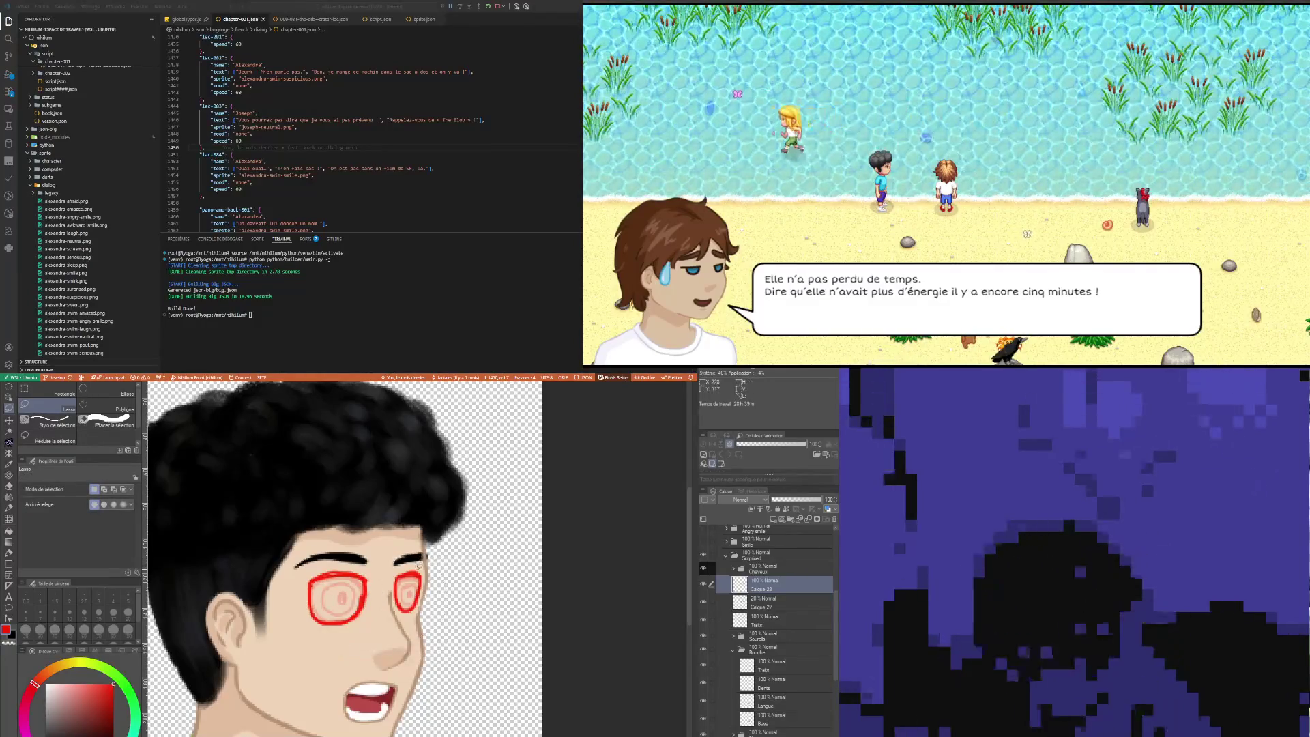
key("e")
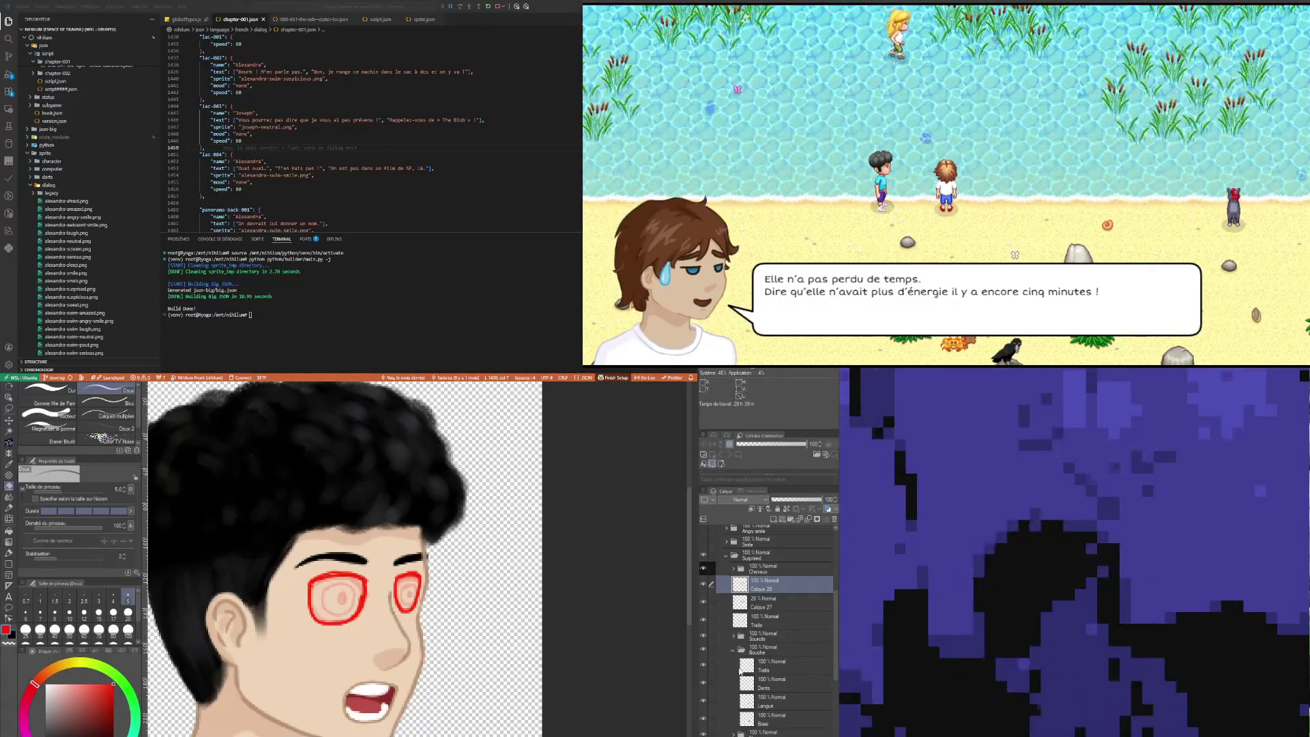
Step: Hide the pink eye fill on Calque 27 and lower Calque 28's opacity to 29%
scroll(560, 610, "down", 2)
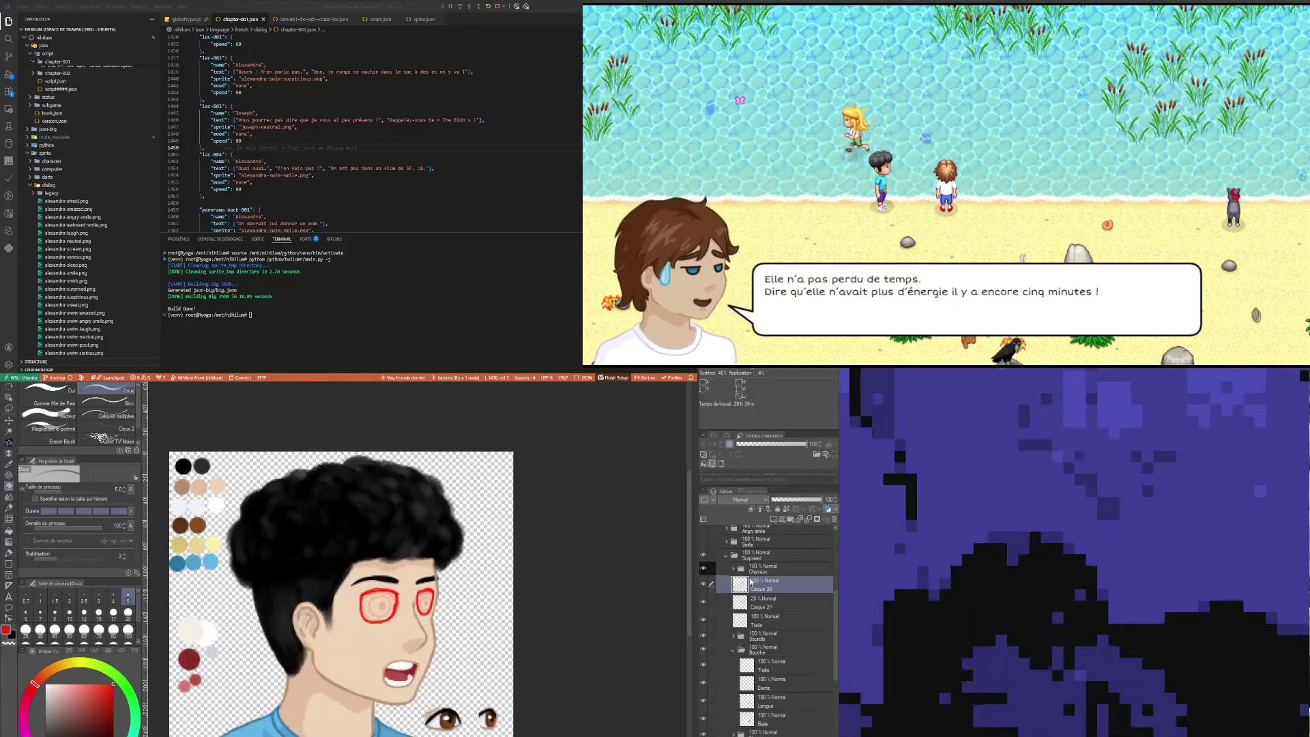
left_click(707, 601)
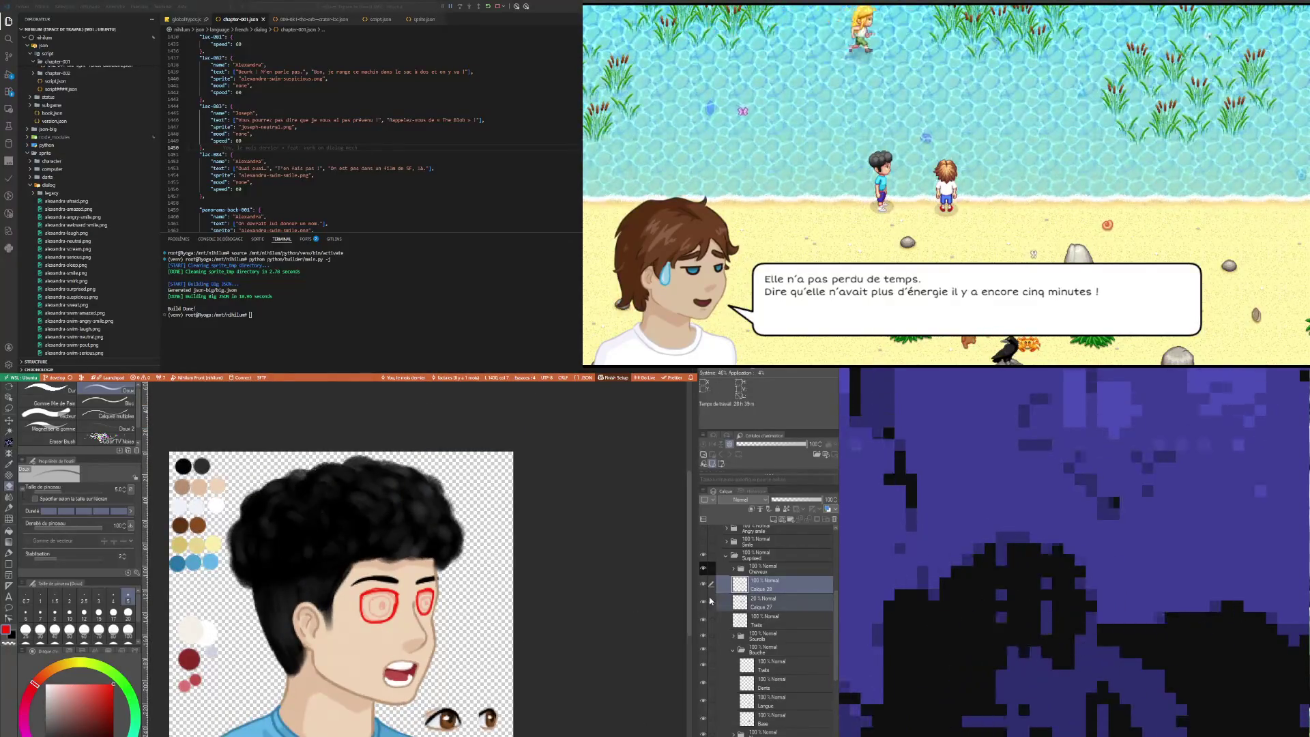
left_click(792, 501)
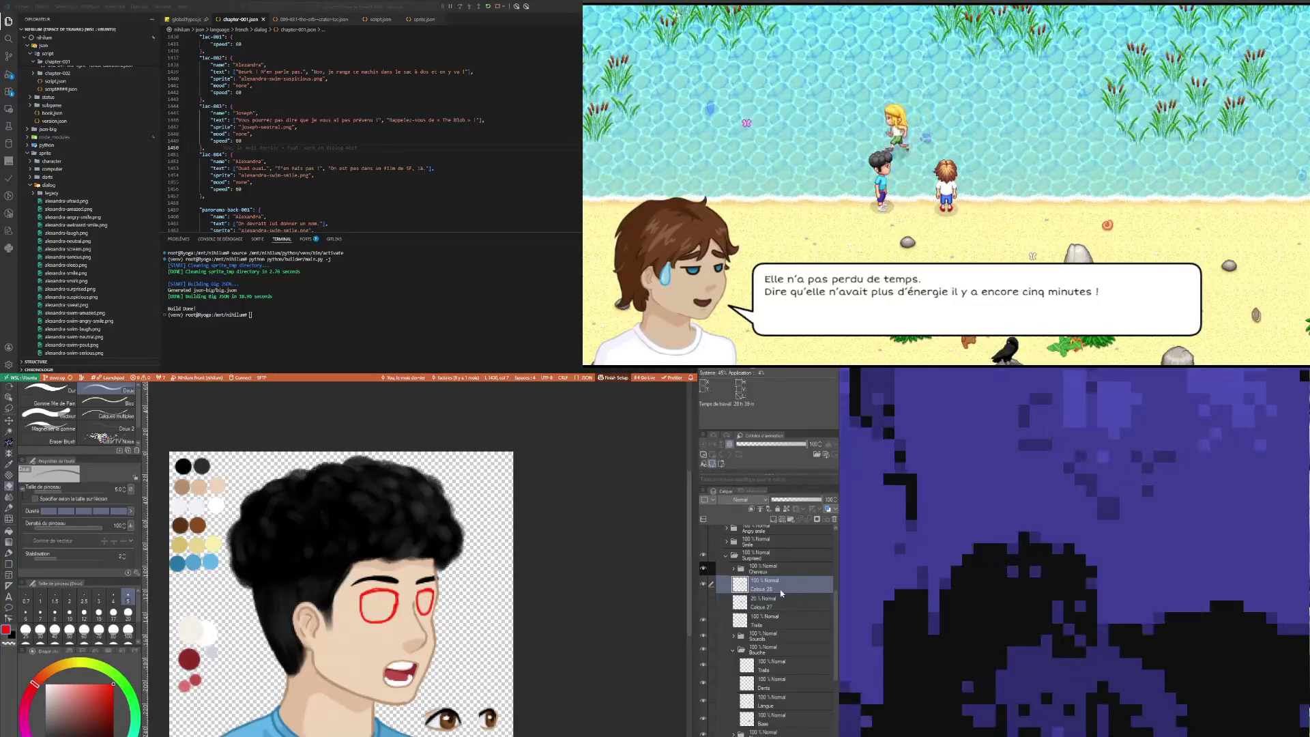
left_click(781, 499)
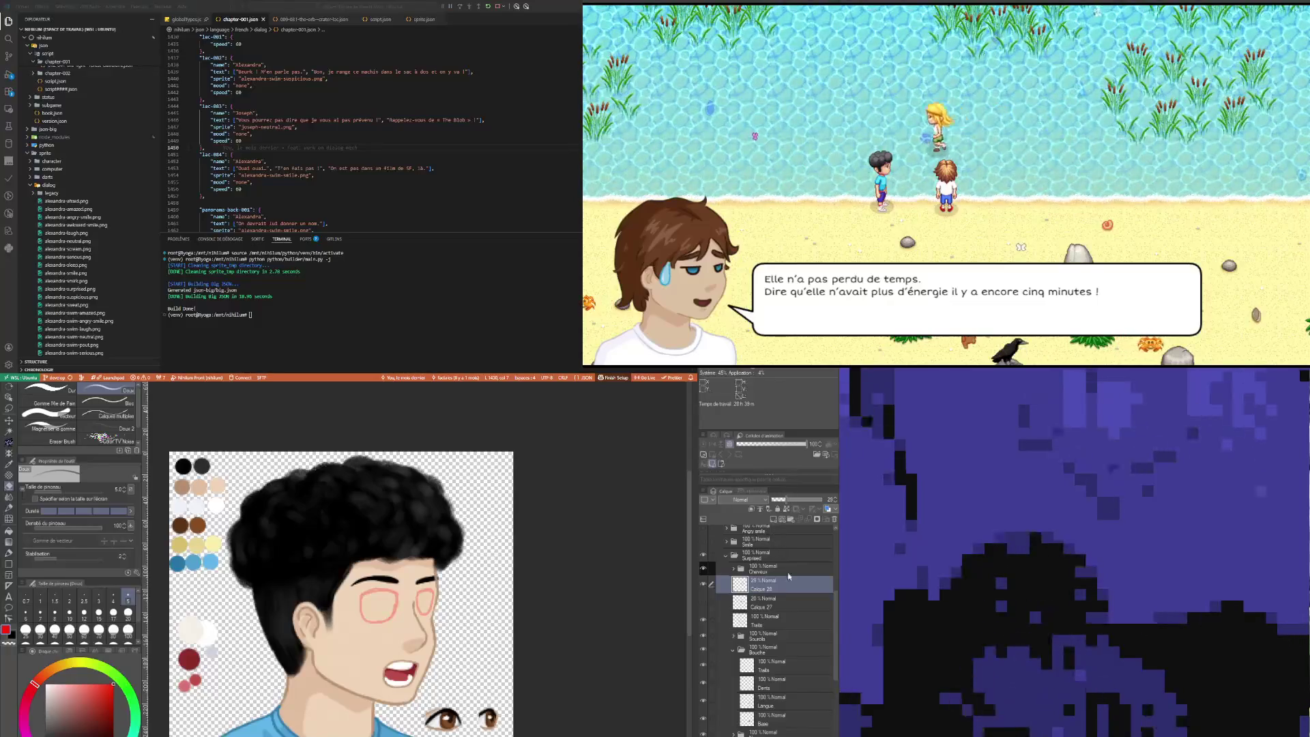
Step: Select the Yeux folder's Traits layer and pick the tan colour with the pen for outlining
left_click(734, 651)
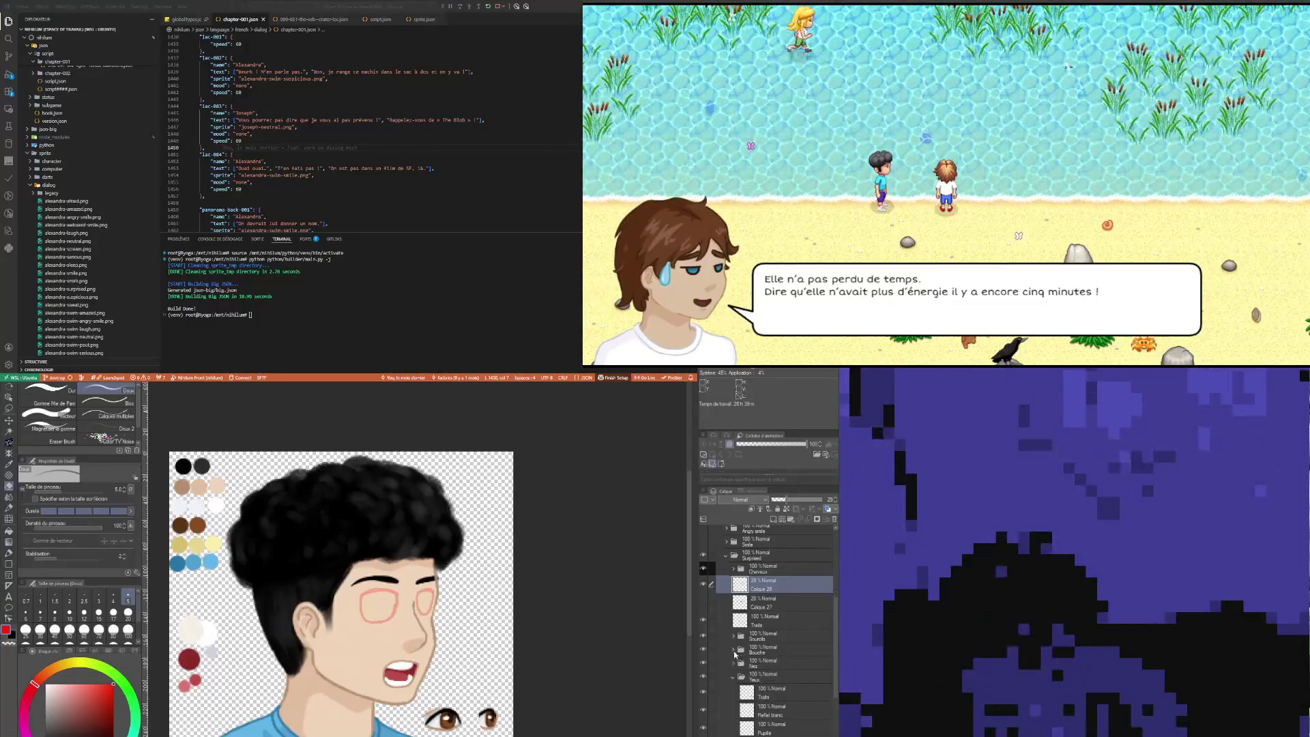
left_click(771, 692)
scroll(360, 602, "up", 3)
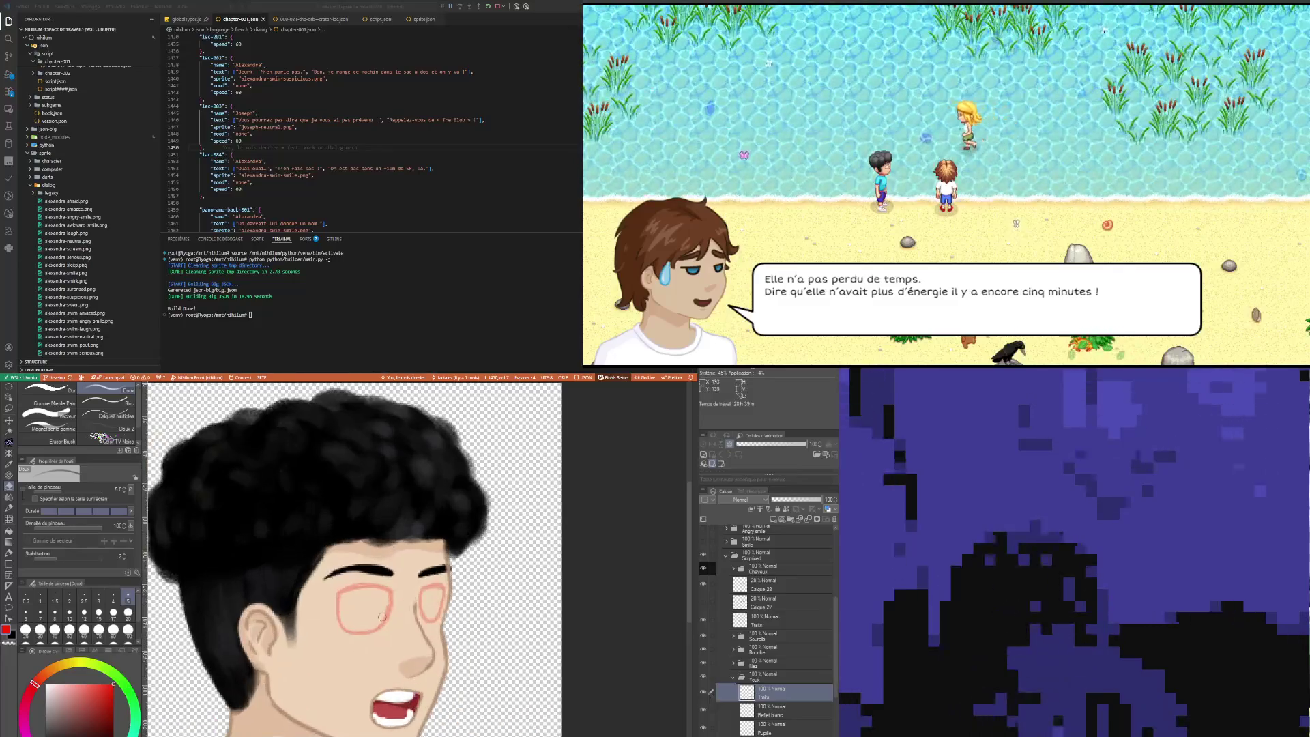
scroll(365, 606, "down", 4)
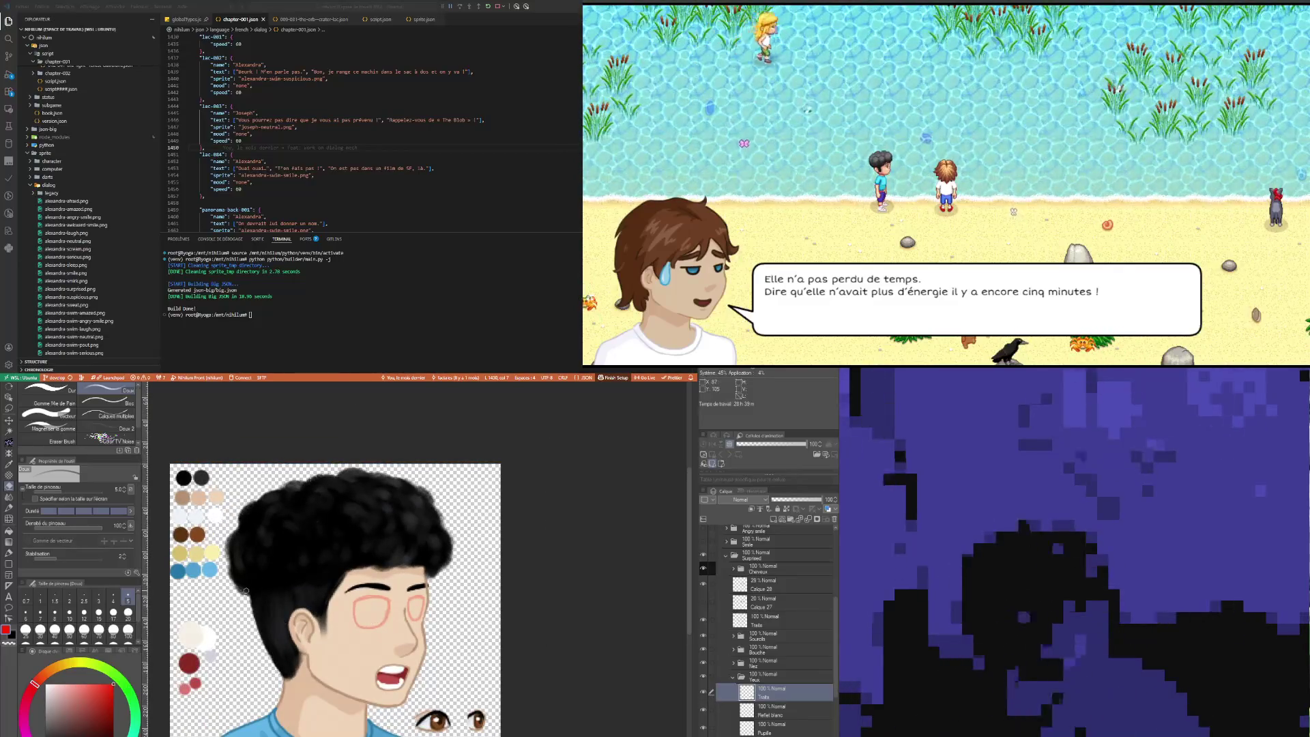
key("o")
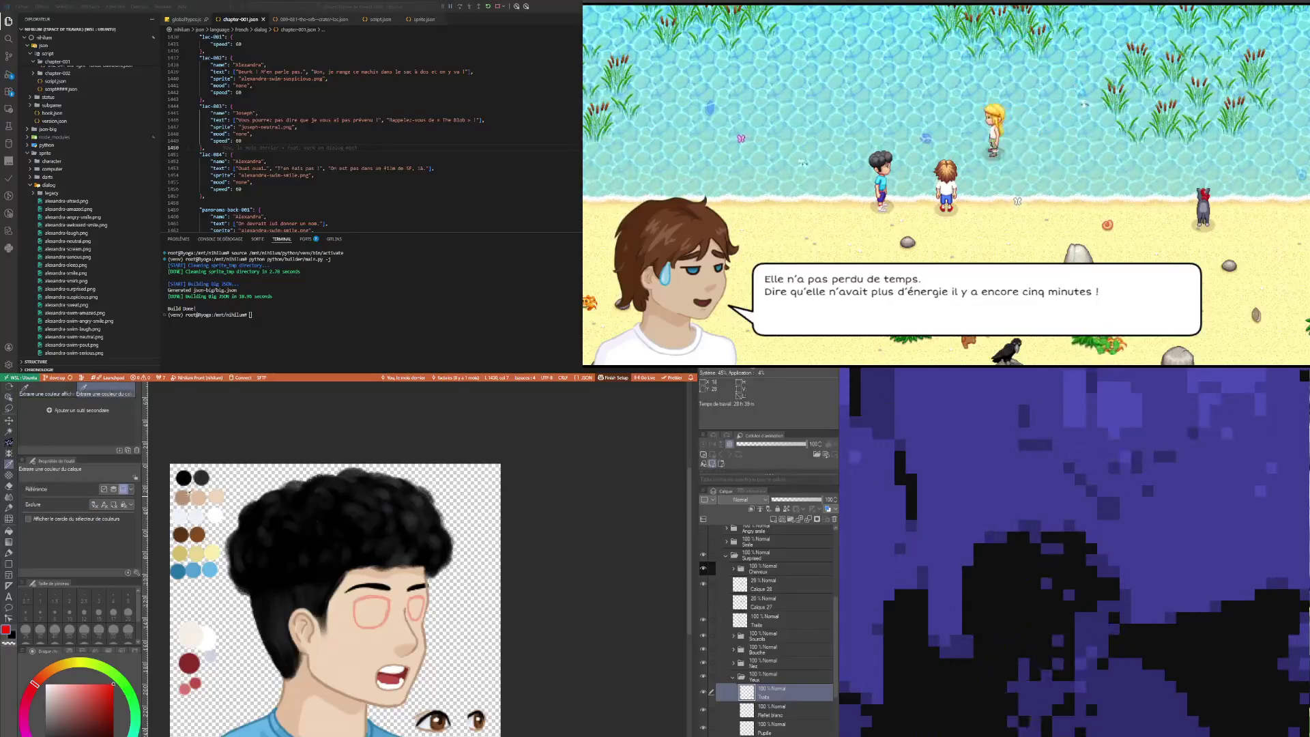
left_click(185, 497, "alt")
key("p")
scroll(363, 613, "up", 3)
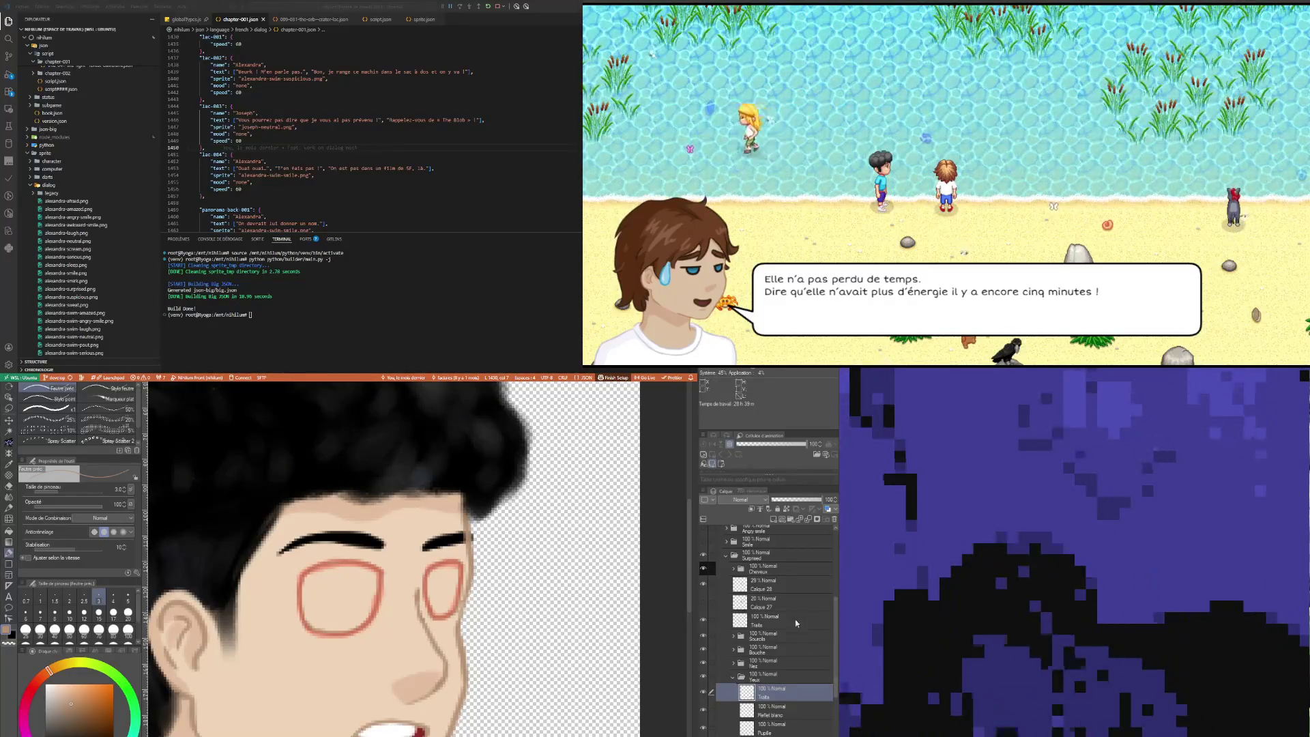
Step: Hide the red eye sketch layer and erase stray bits of the tan eye outlines
left_click(703, 586)
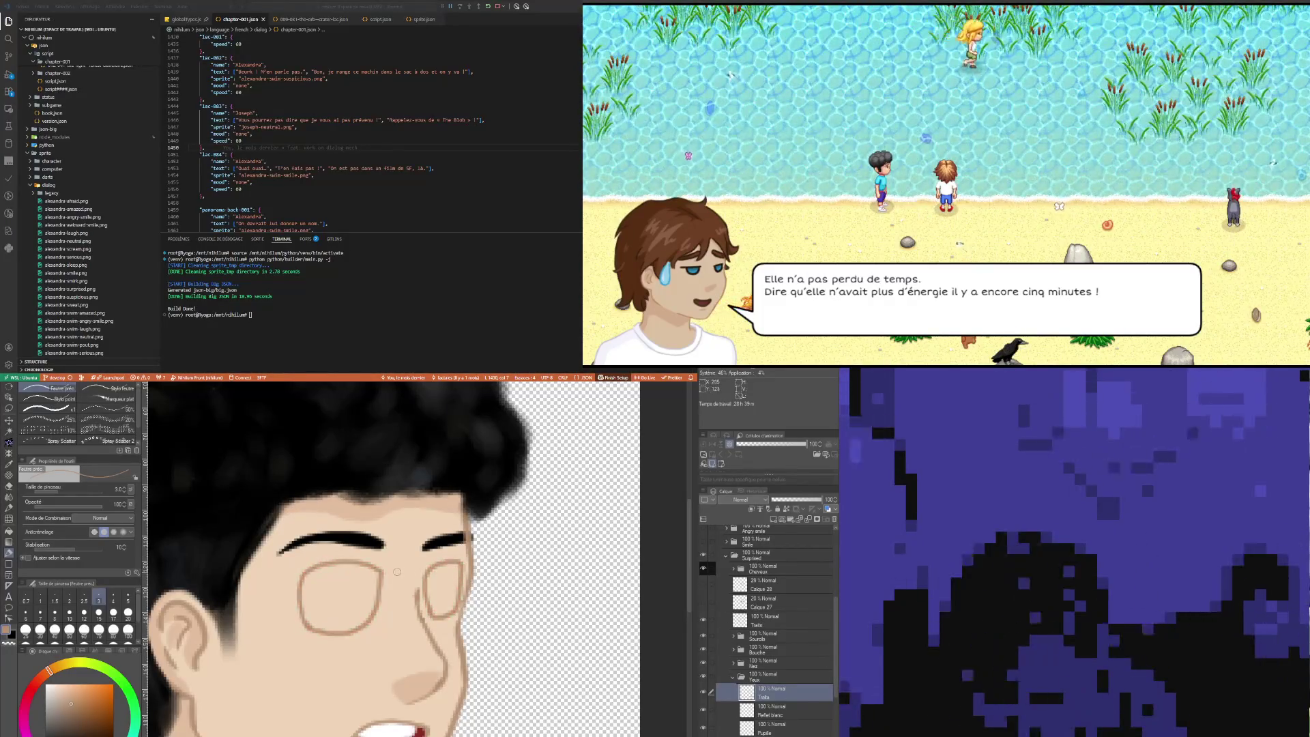
scroll(405, 578, "down", 5)
scroll(404, 580, "up", 5)
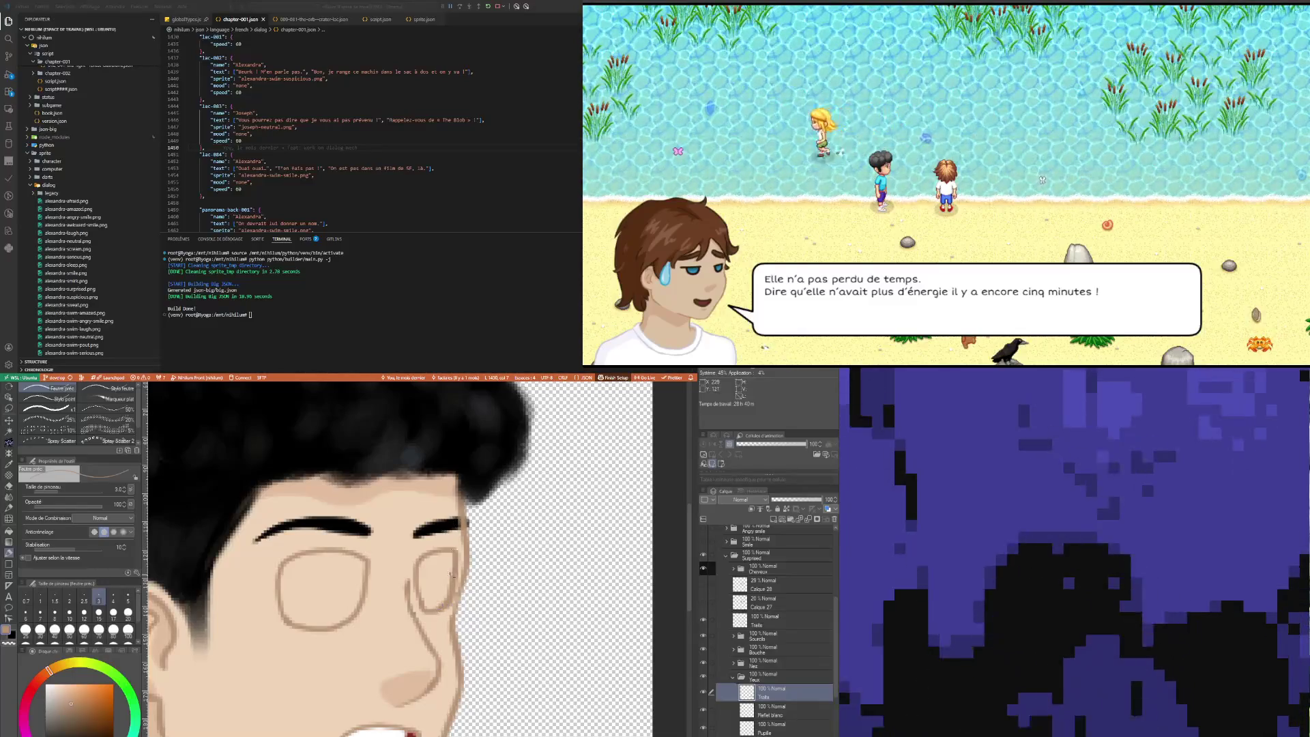
key("e")
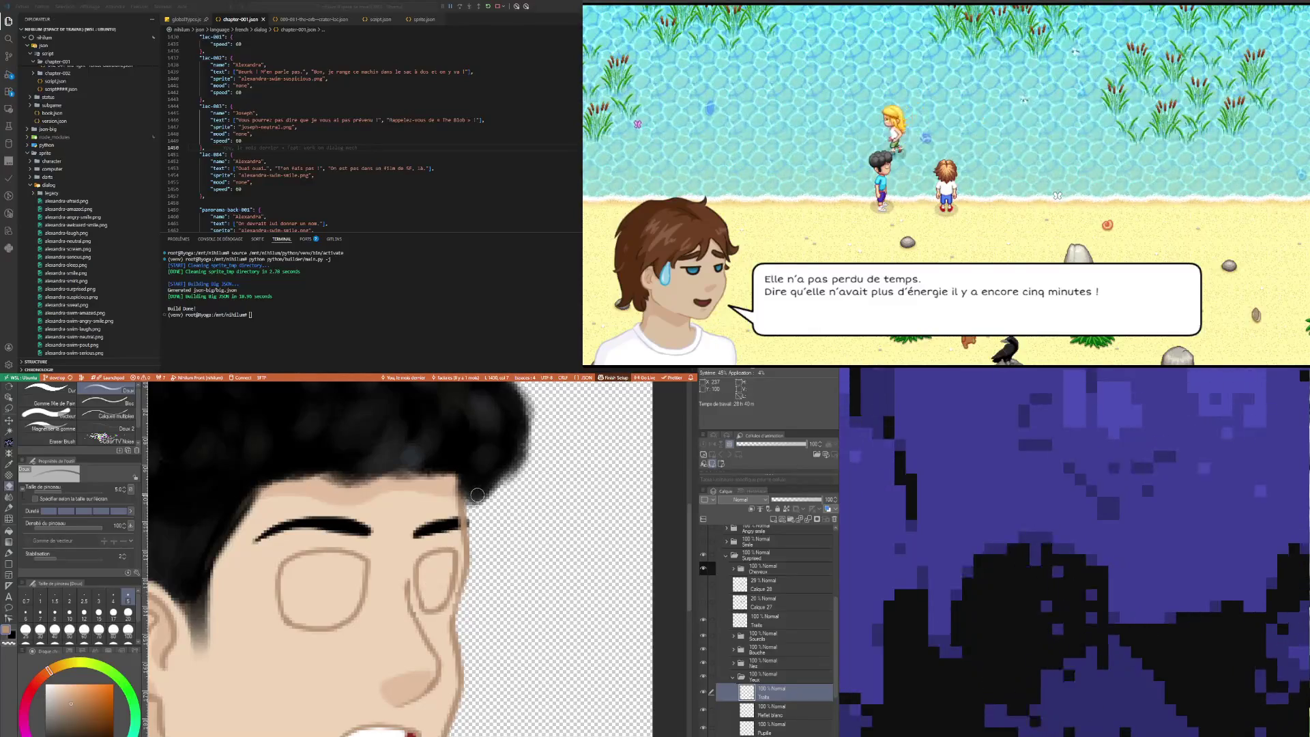
Step: On the Blanc layer, set a white size-5 pen and fill the left eye's white
scroll(786, 720, "down", 3)
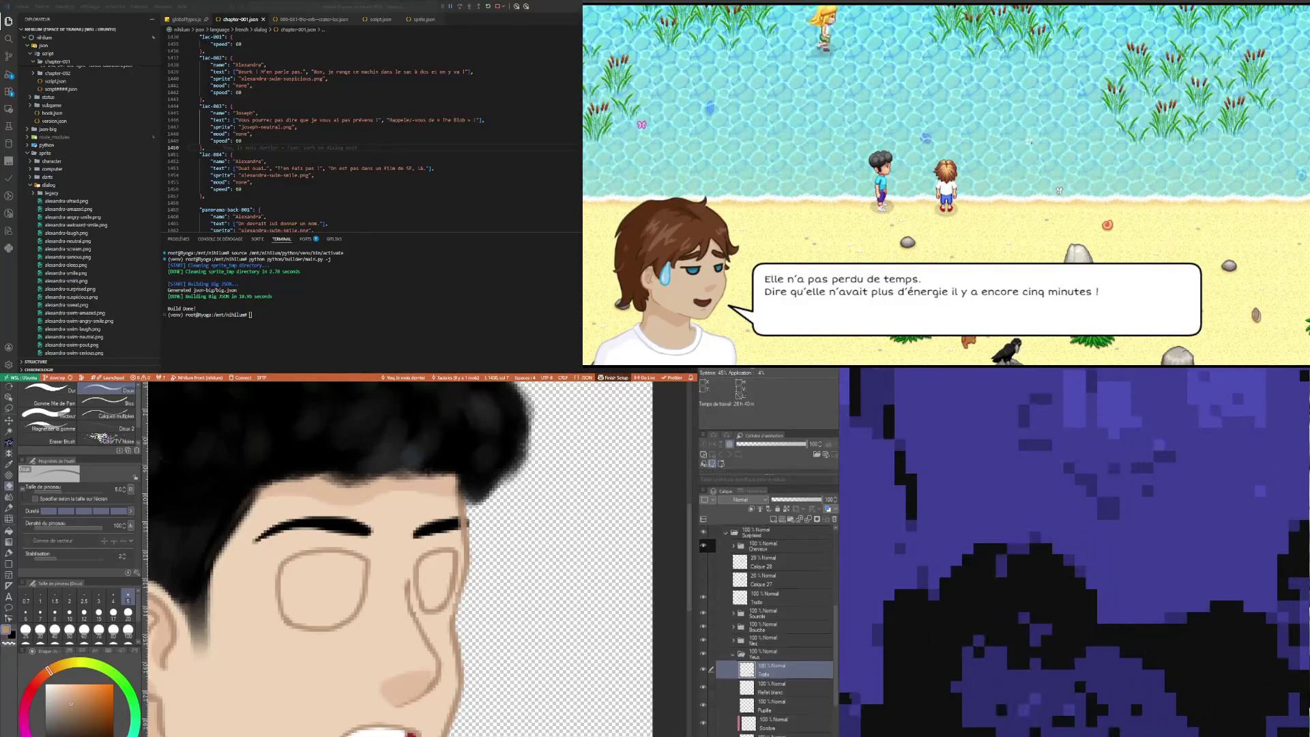
left_click(778, 712)
scroll(253, 623, "down", 5)
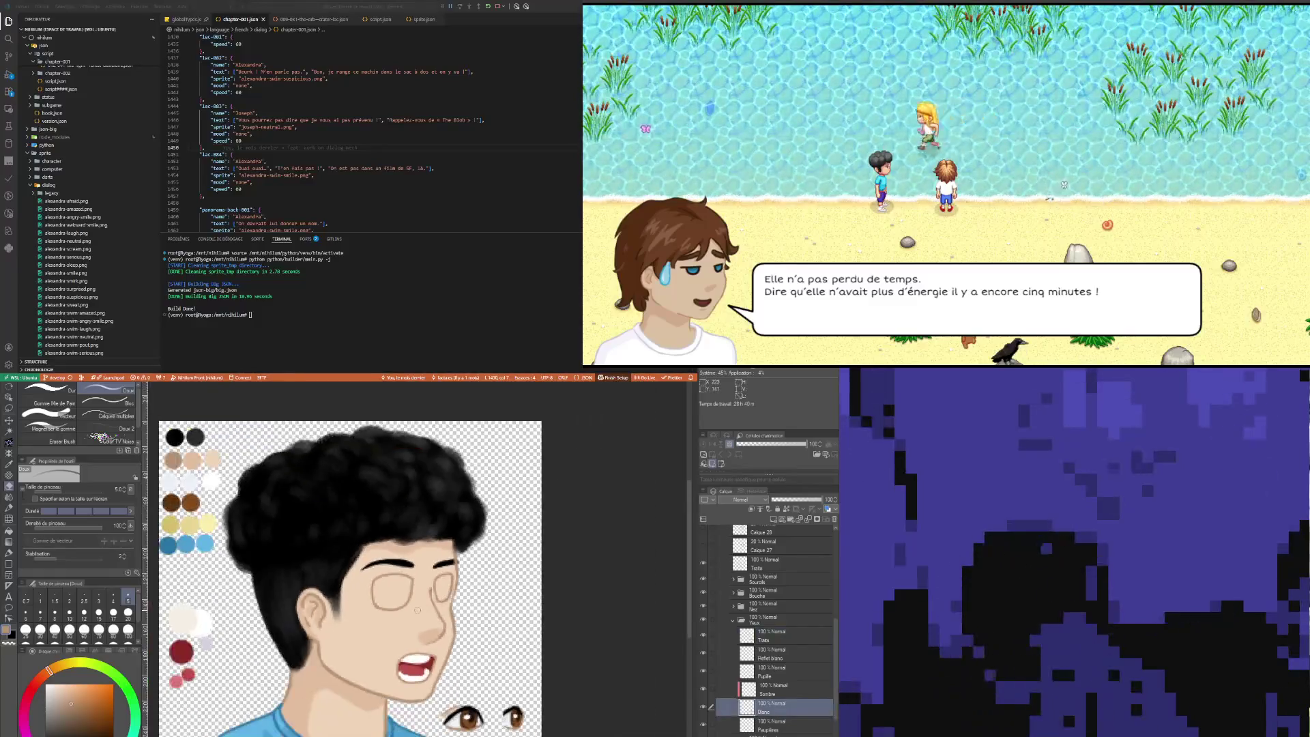
key("p")
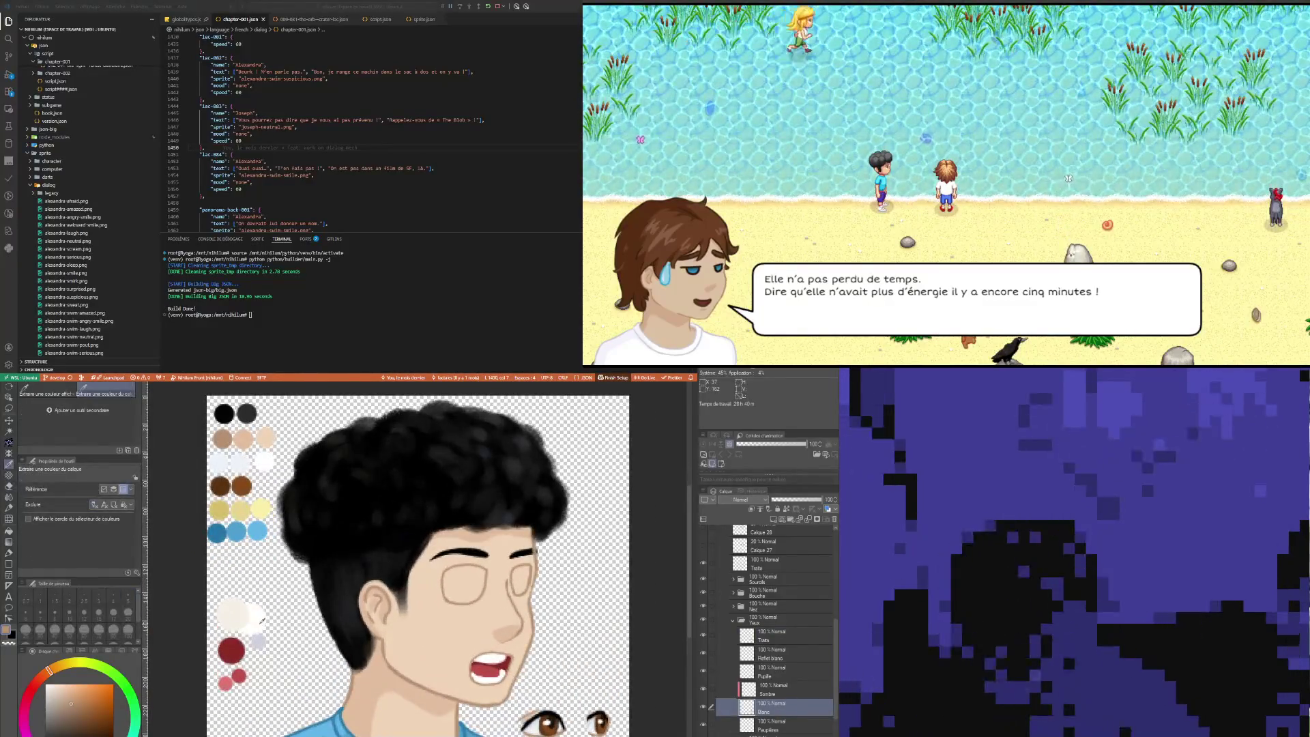
key("x")
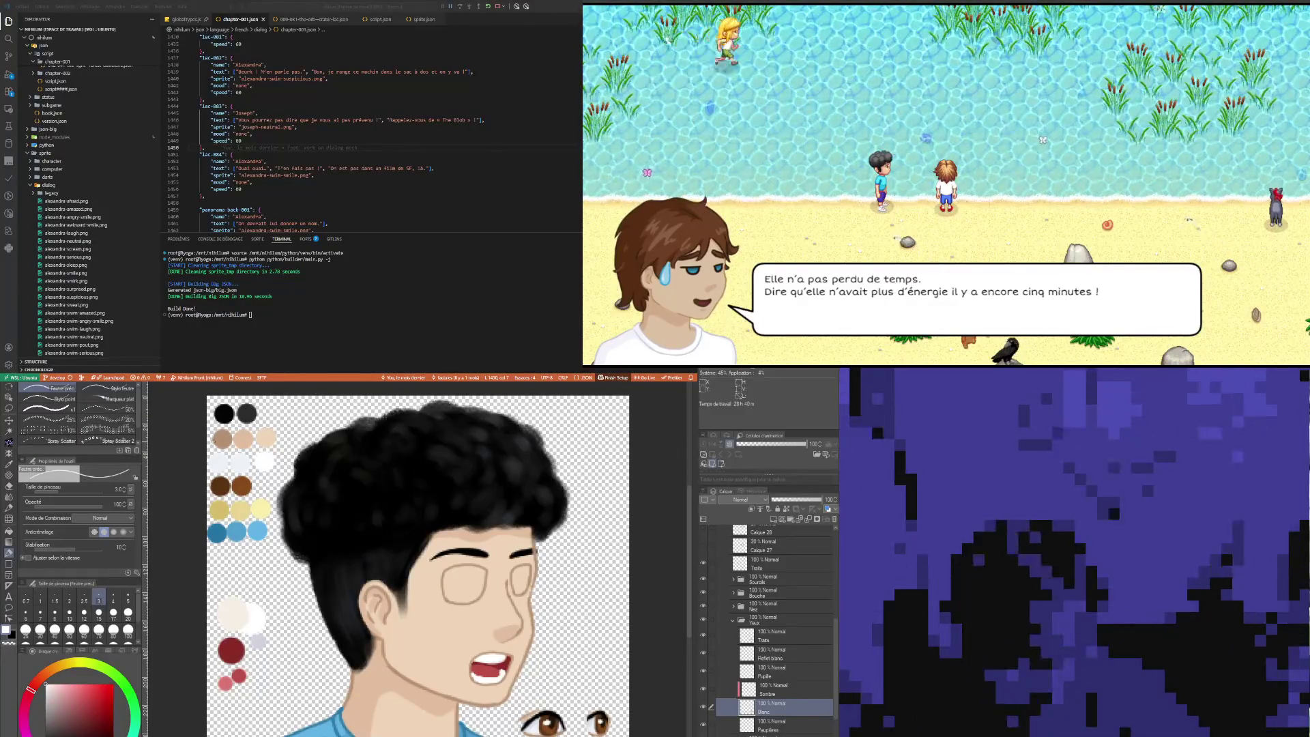
key("i")
key("p")
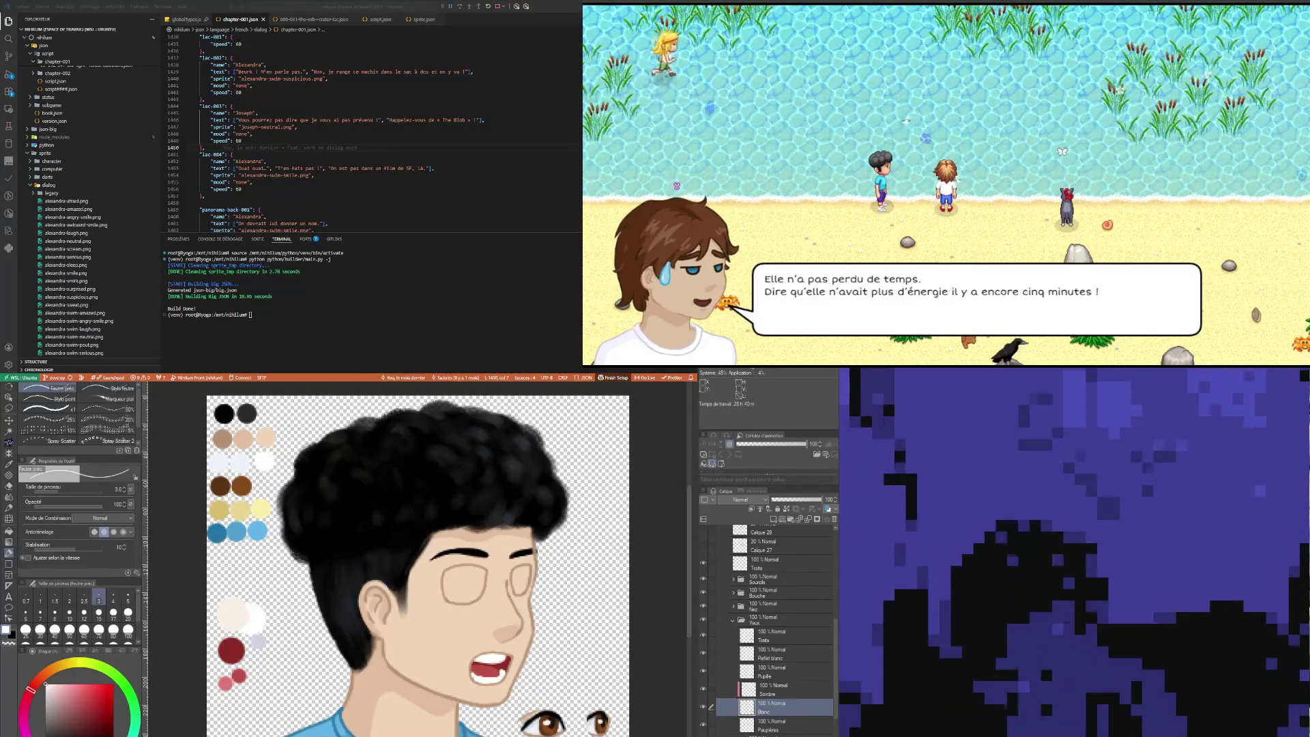
scroll(392, 595, "up", 2)
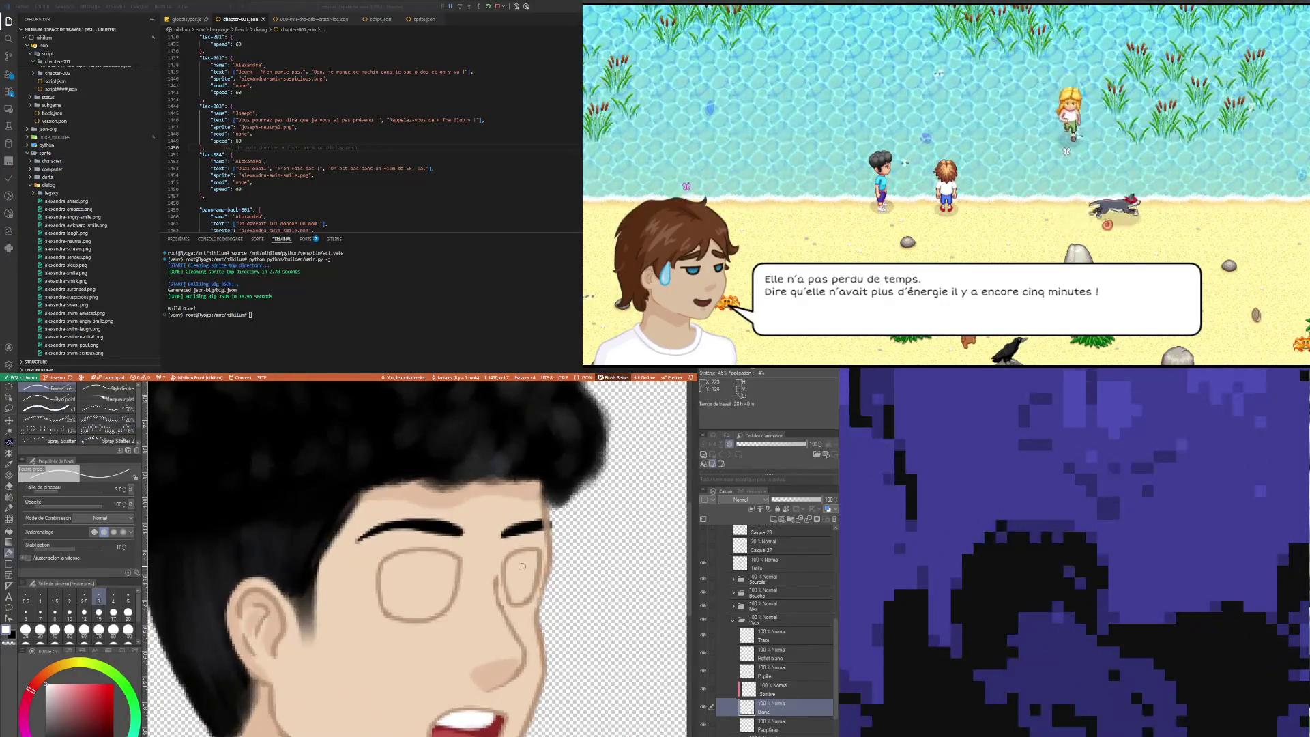
left_click(128, 597)
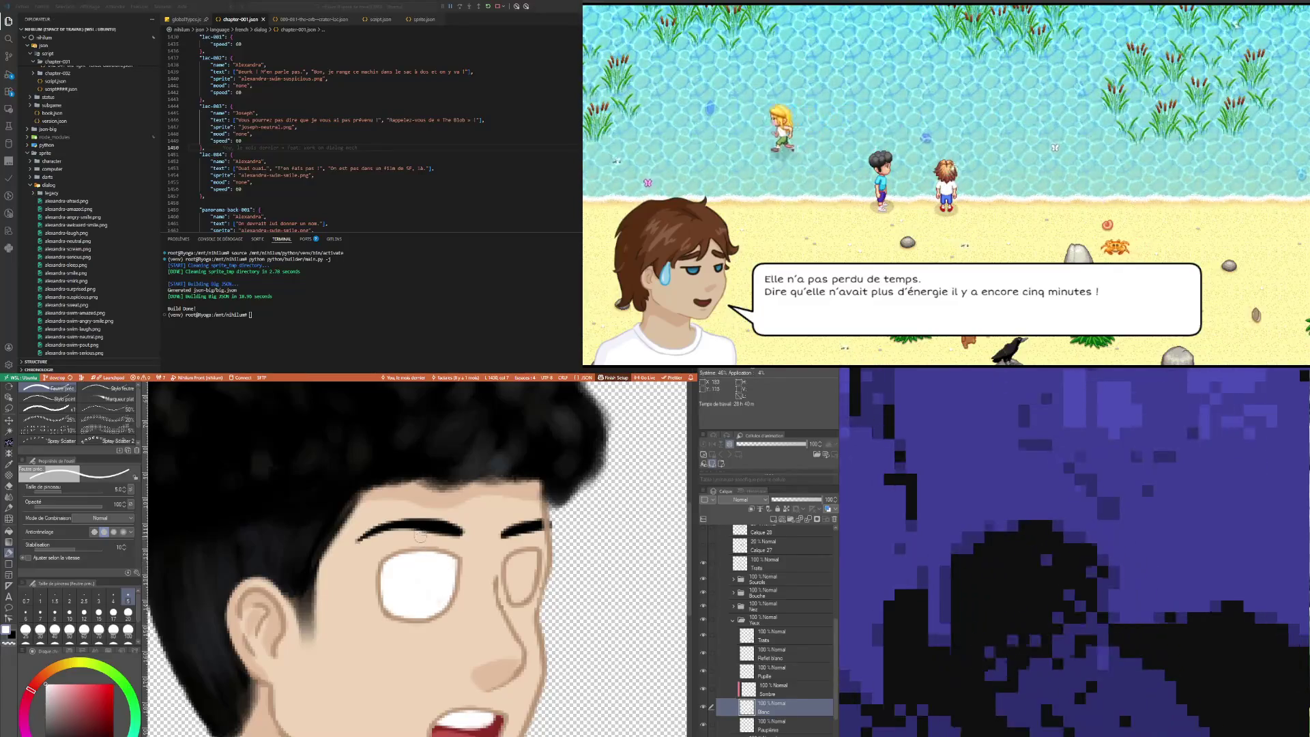
Step: Fill the right eye with white on the Blanc layer to match the left eye
key("e")
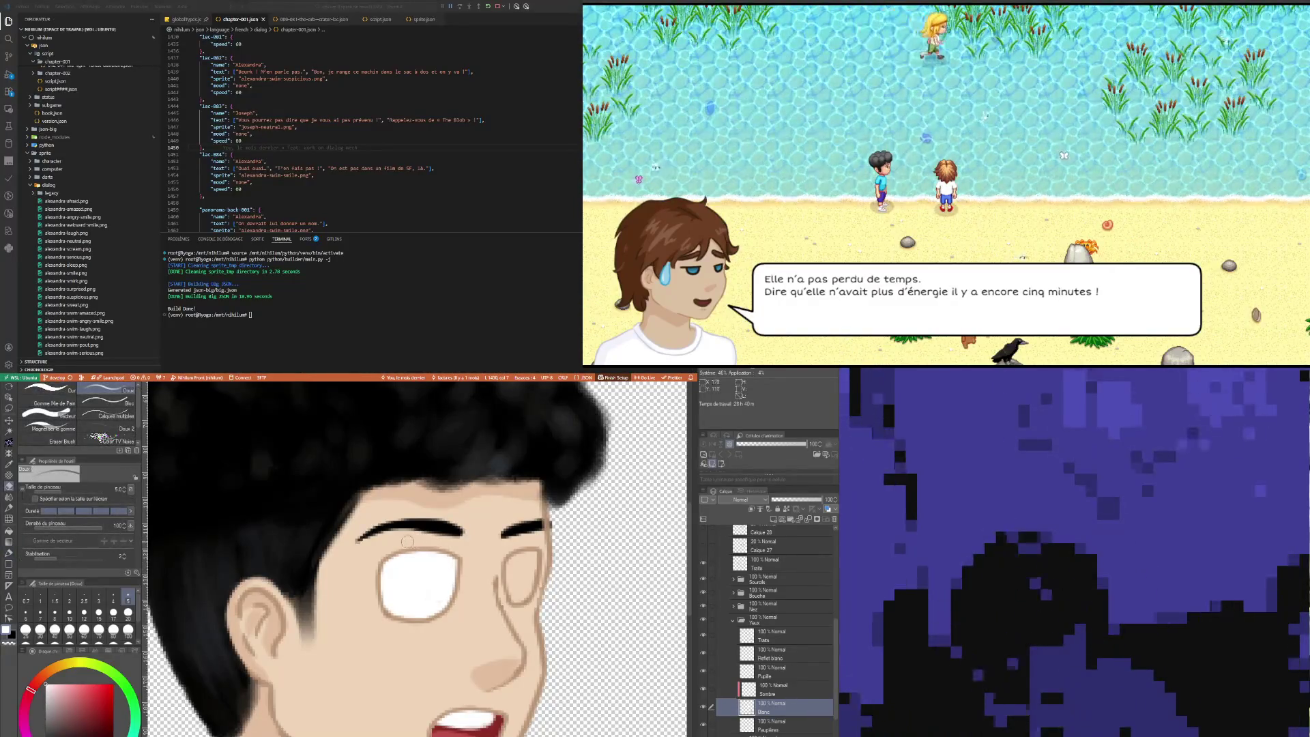
key("p")
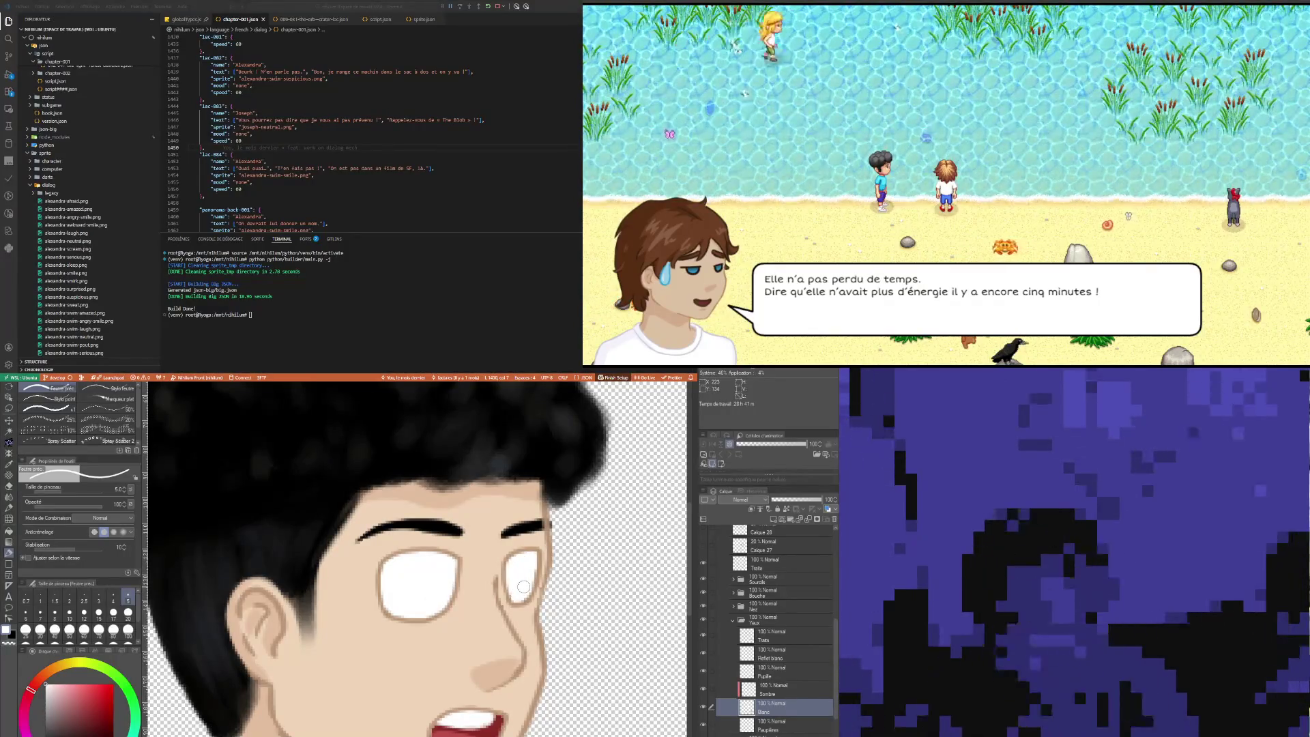
scroll(445, 646, "down", 3)
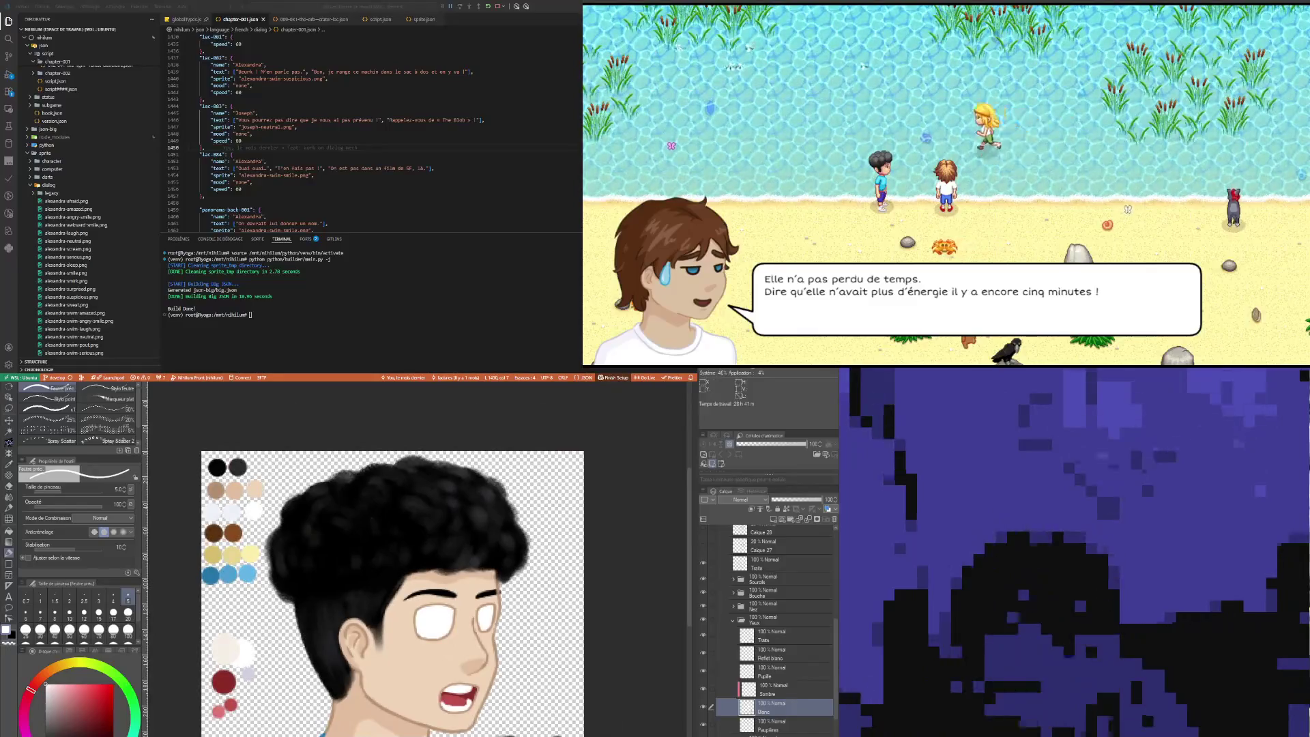
Step: Move the Sourcils eyebrow folder above Cheveux in the layer stack
left_click(776, 594)
scroll(777, 604, "up", 2)
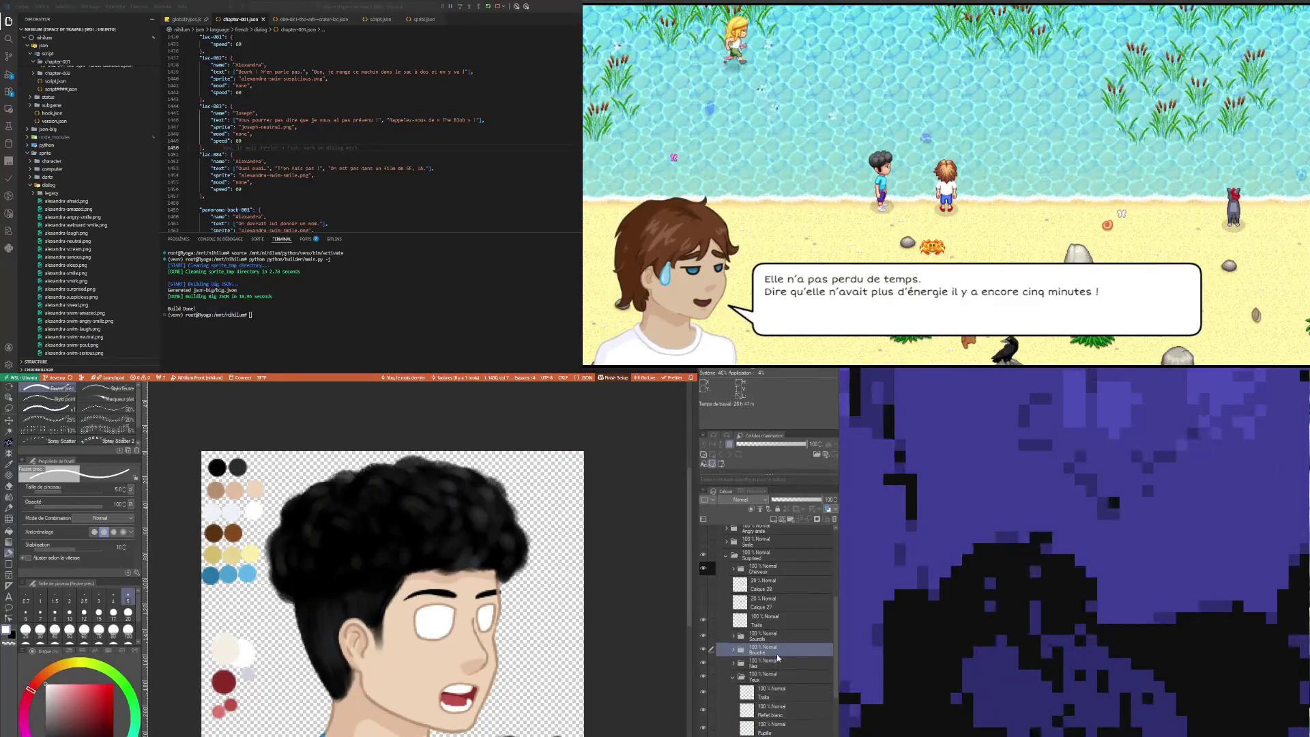
left_click(763, 639)
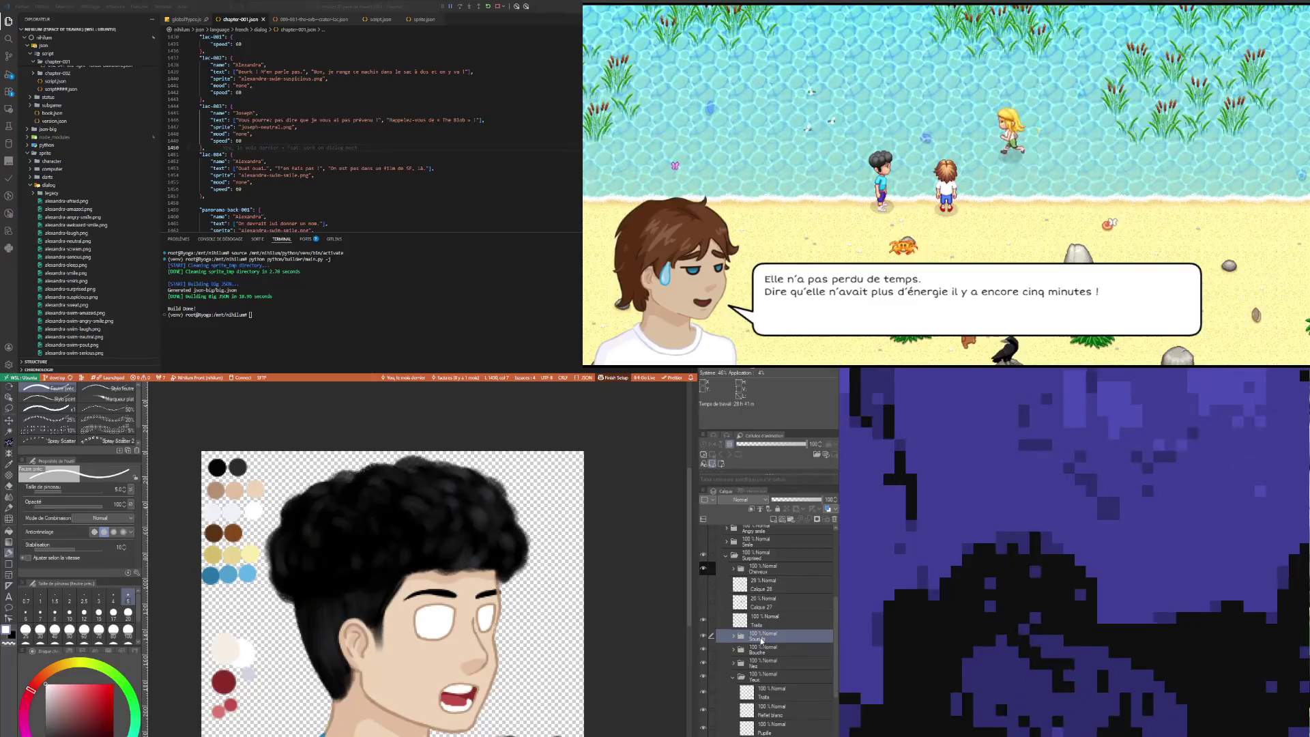
left_click_drag(785, 565, 785, 565)
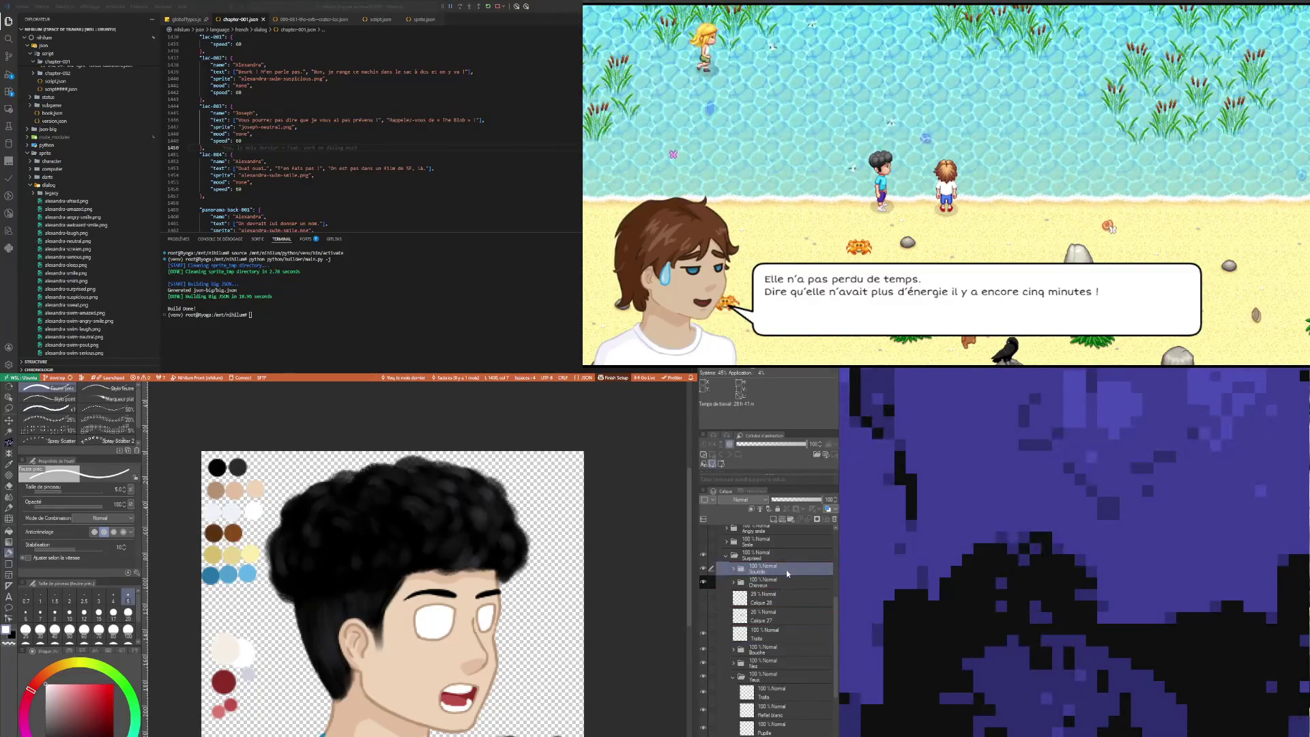
scroll(780, 687, "down", 1)
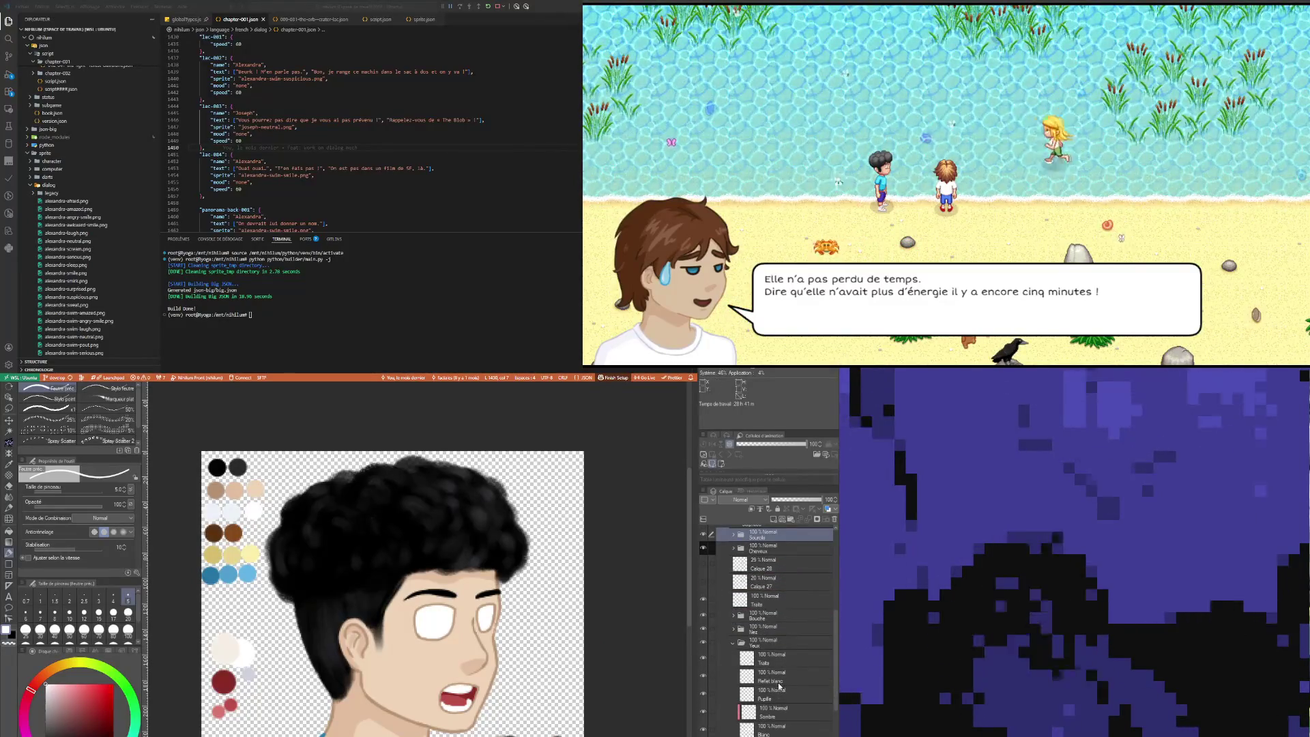
Step: Select the Blanc layer in Yeux and add a new raster layer, Calque 29, above it
left_click(779, 660)
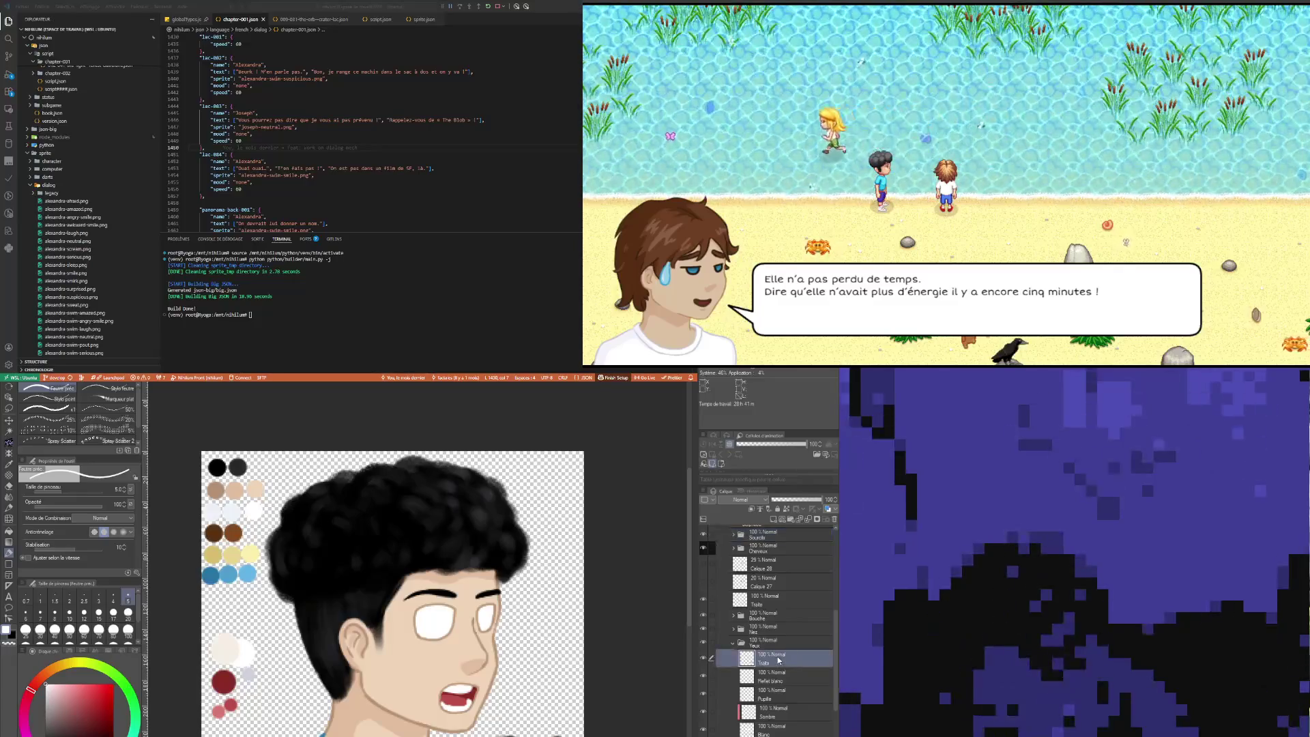
left_click(779, 695)
scroll(509, 663, "up", 2)
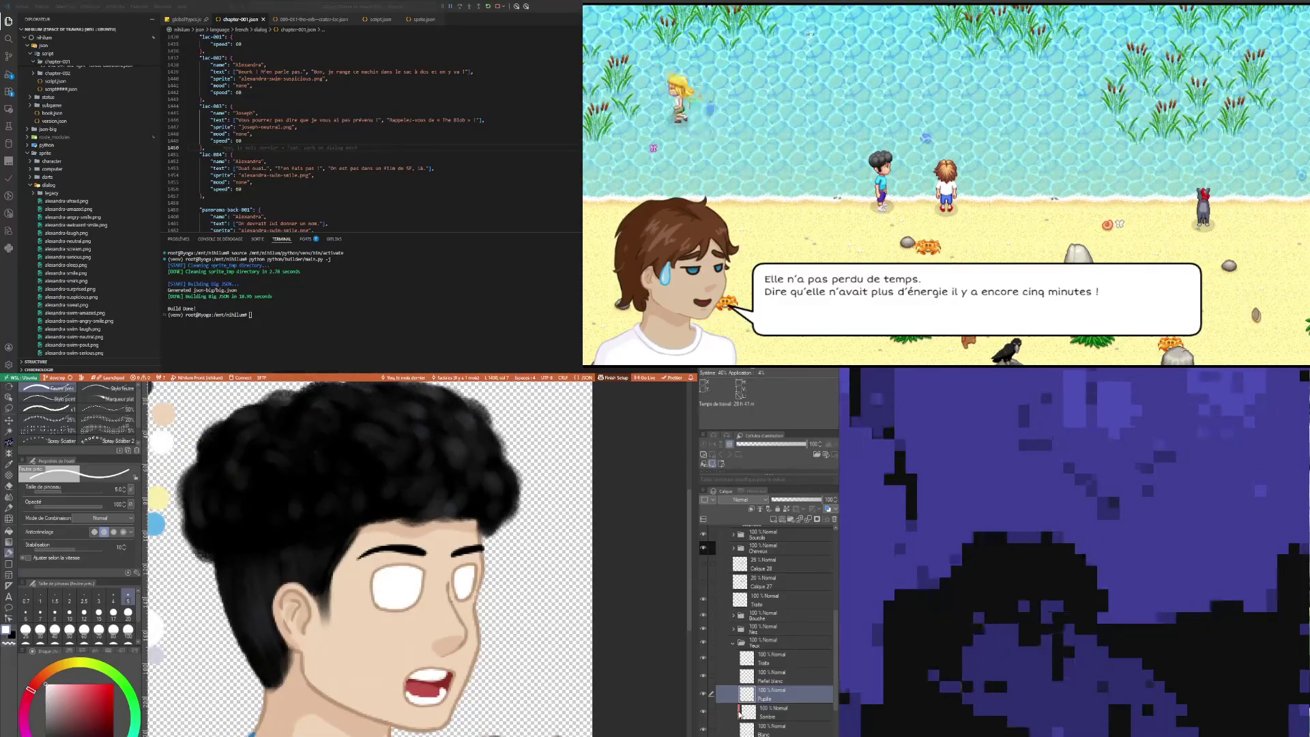
left_click(785, 717)
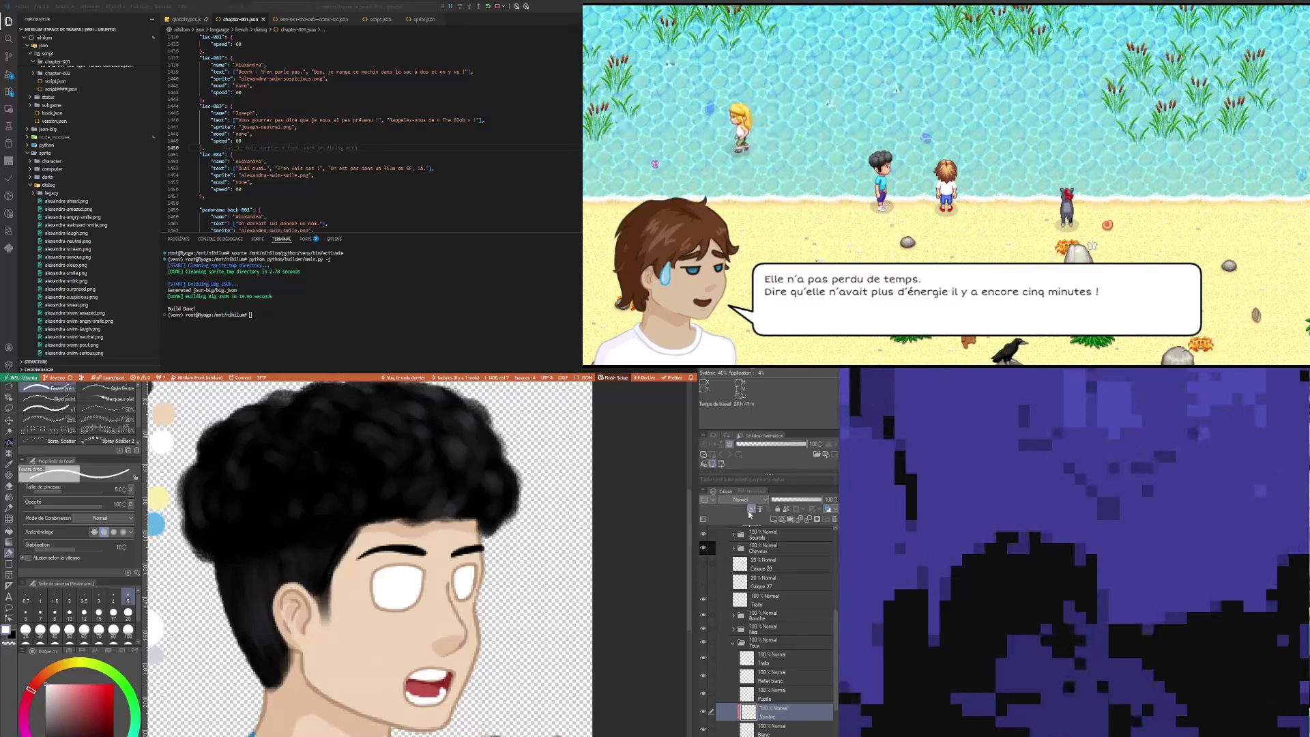
left_click(782, 730)
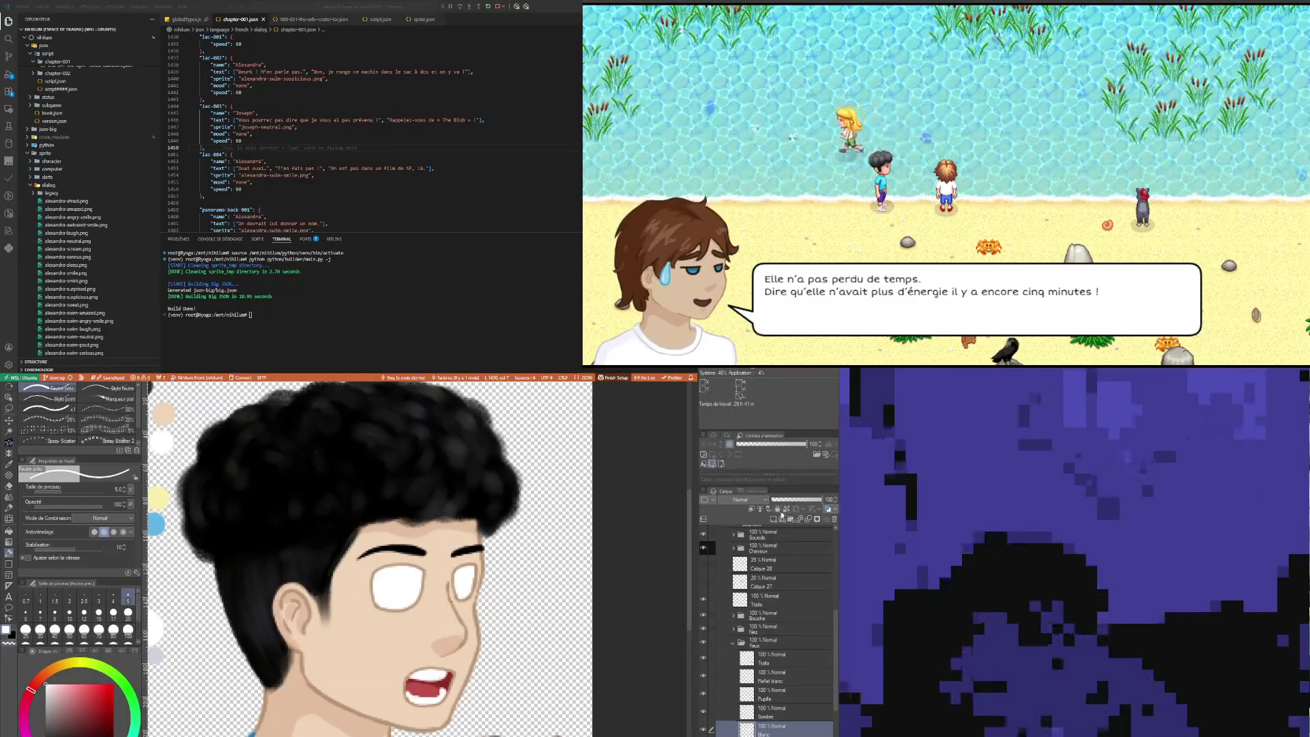
left_click(774, 521)
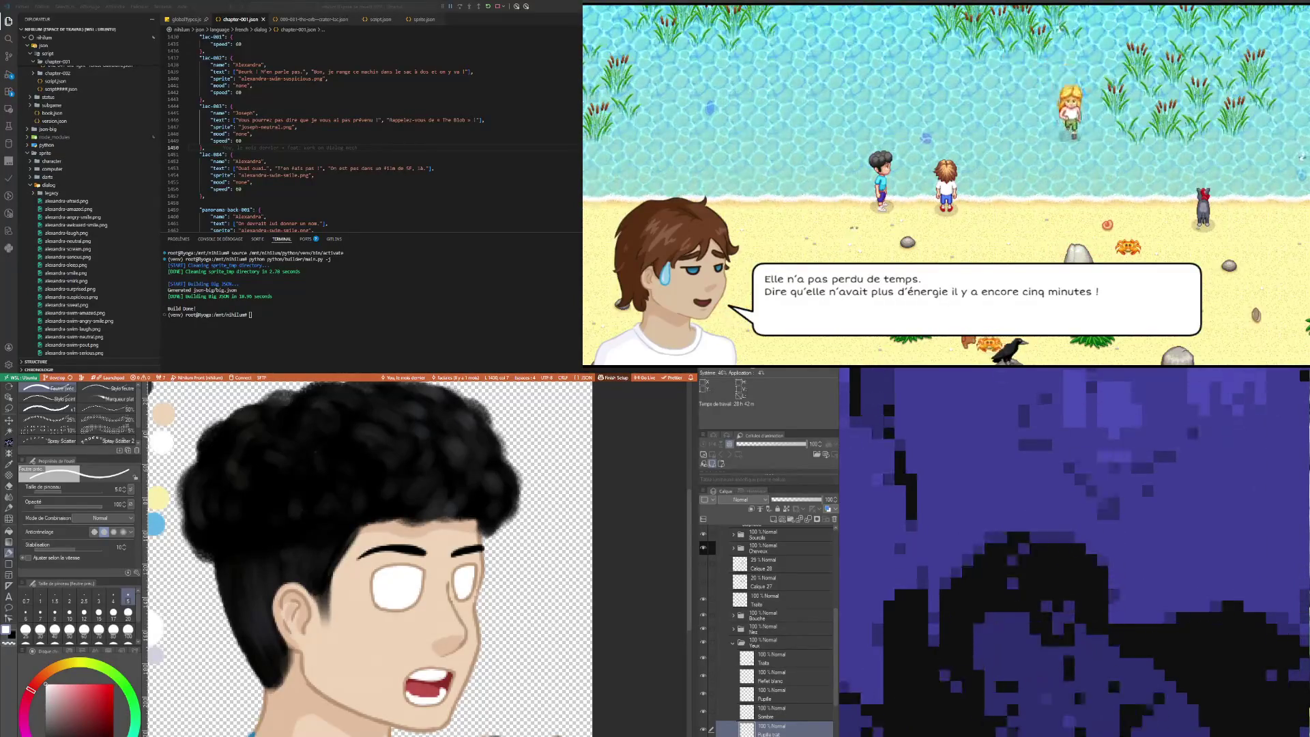
scroll(529, 605, "down", 4)
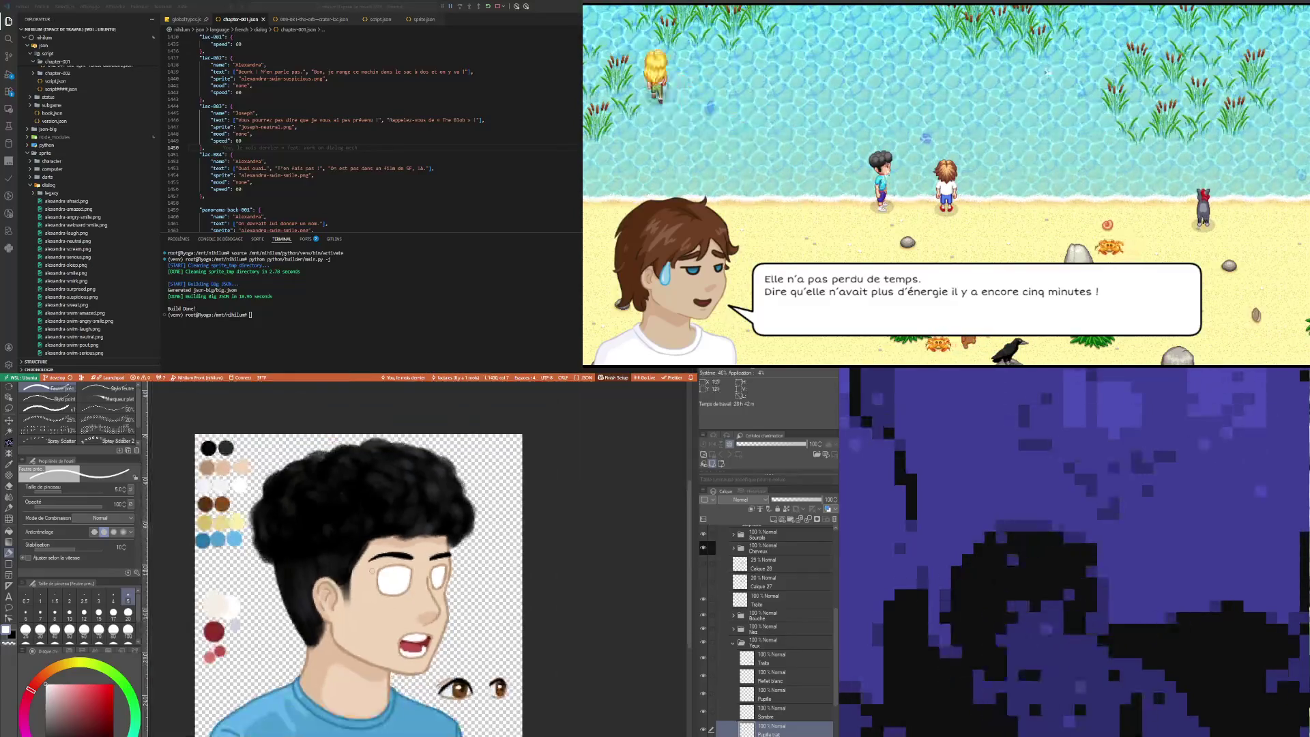
Step: Sample the dark orange-brown from the eye sketch and set the pen size to 2
scroll(428, 626, "up", 3)
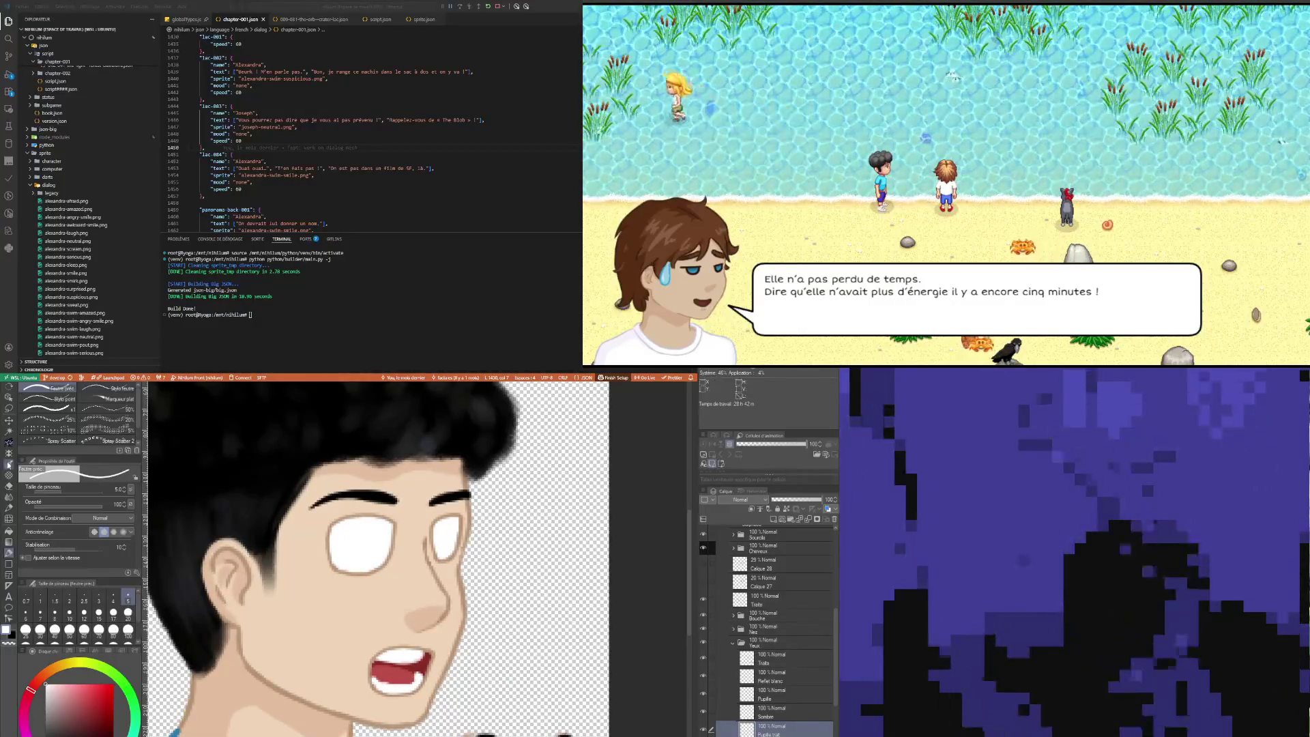
key("i")
left_click(437, 614)
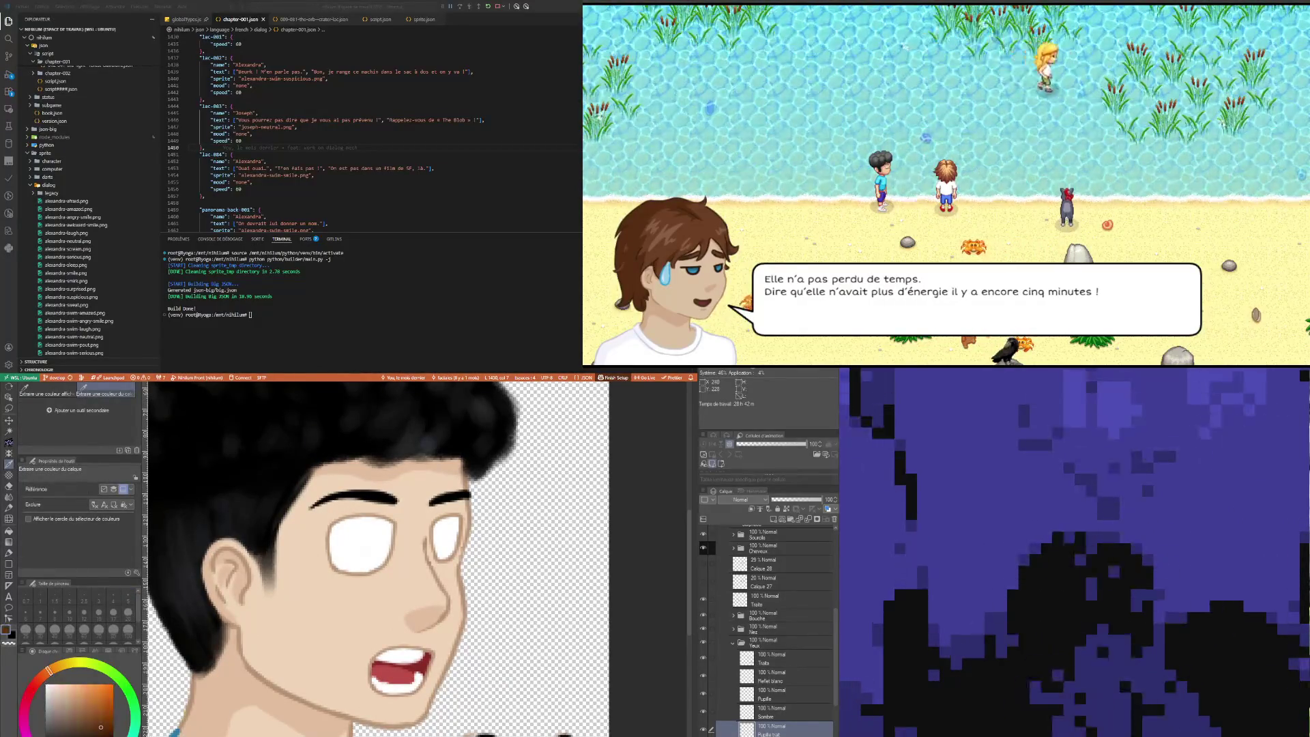
key("p")
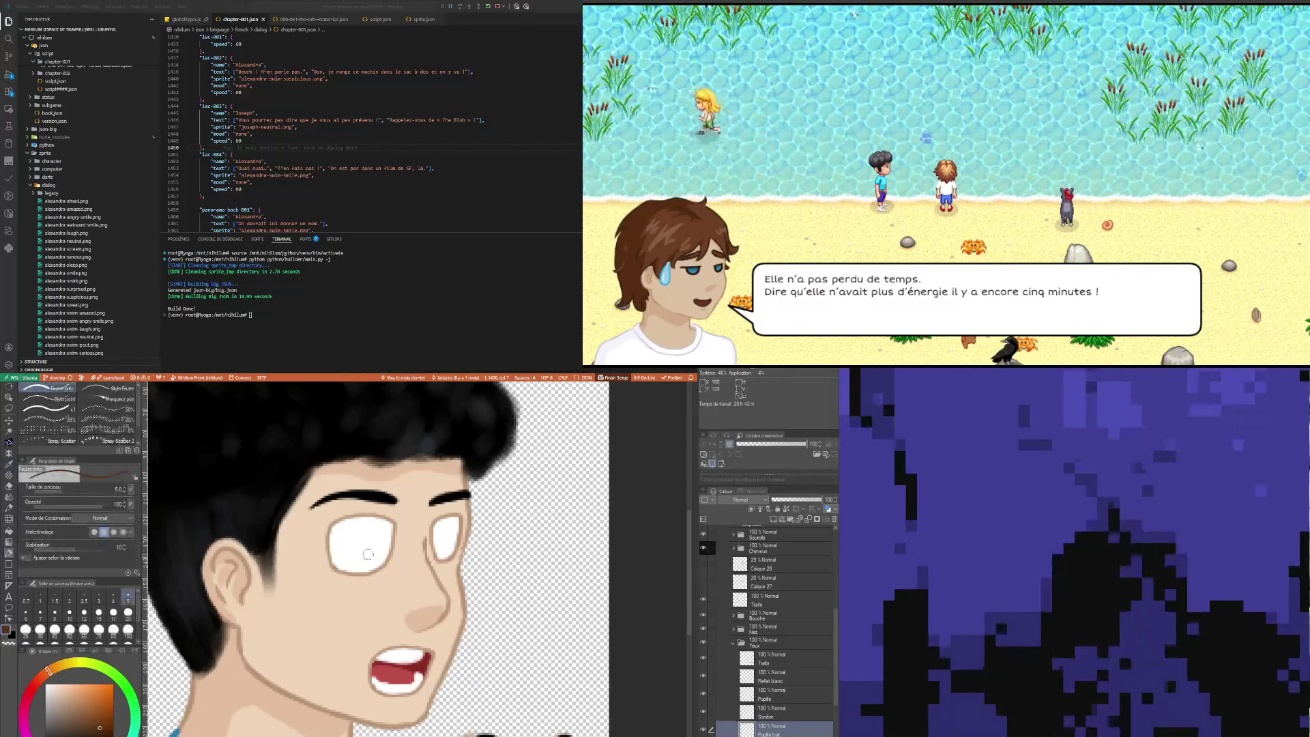
left_click(71, 598)
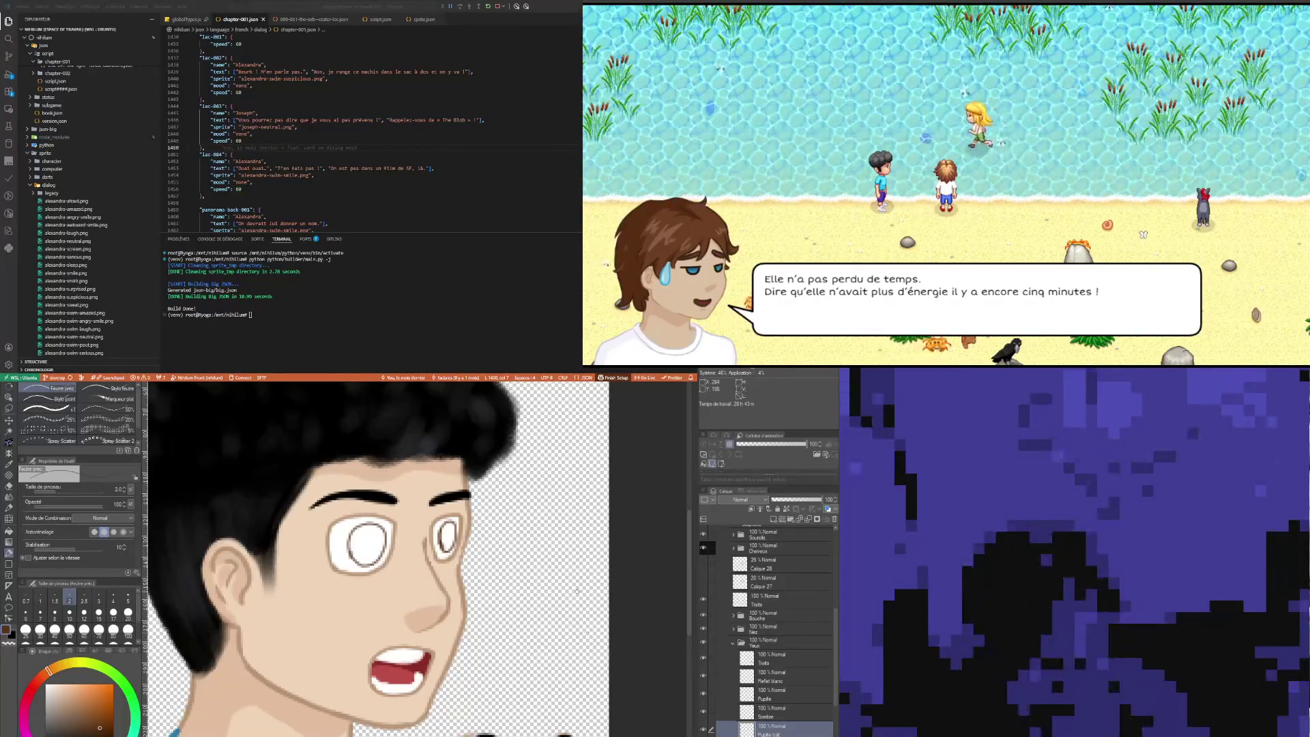
Step: Draw thin brown oval iris rings in both eyes, undoing attempts until they look right
scroll(571, 697, "up", 1)
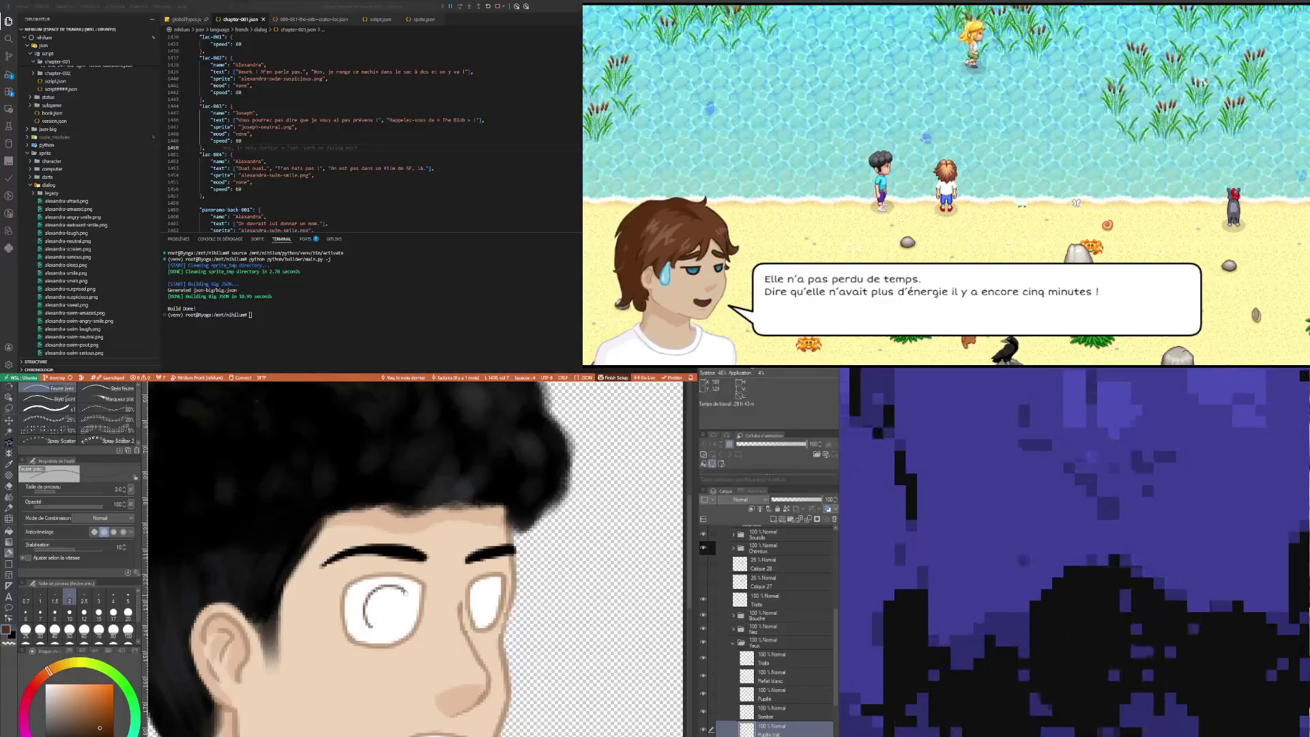
left_click_drag(402, 631, 410, 600)
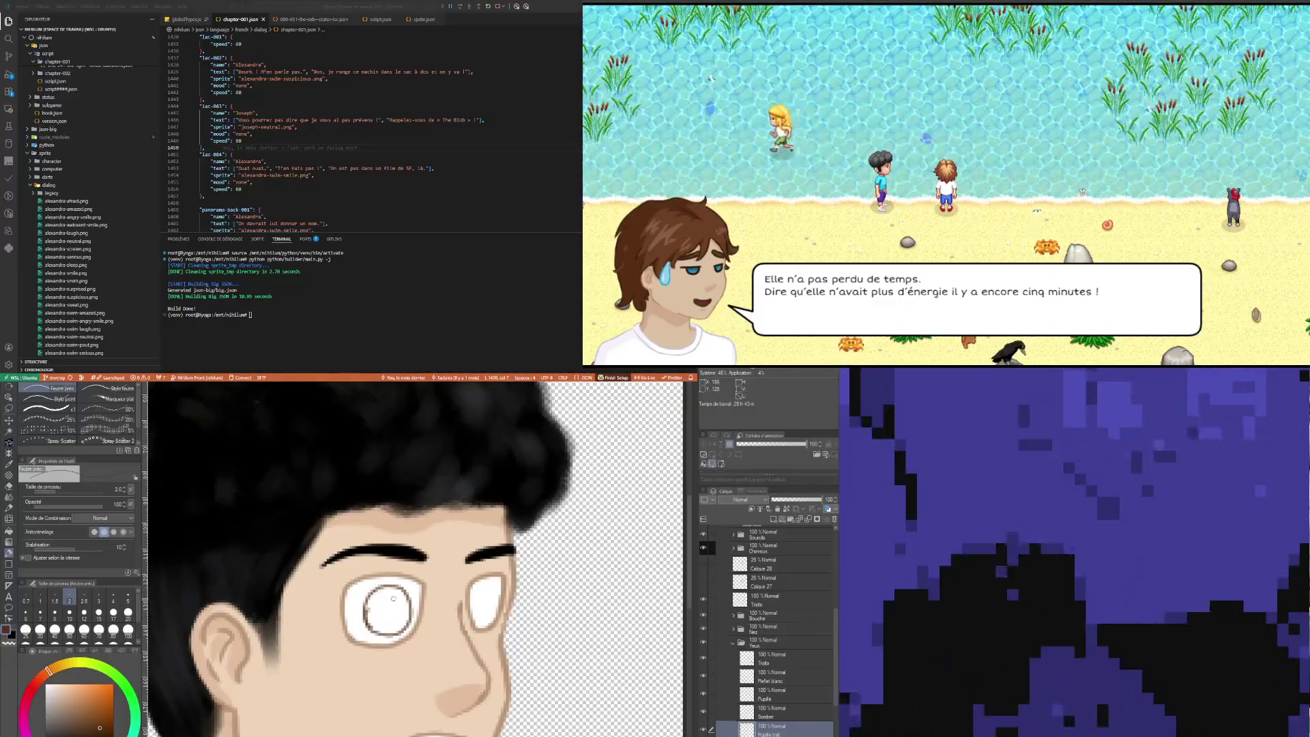
key("ctrl+z")
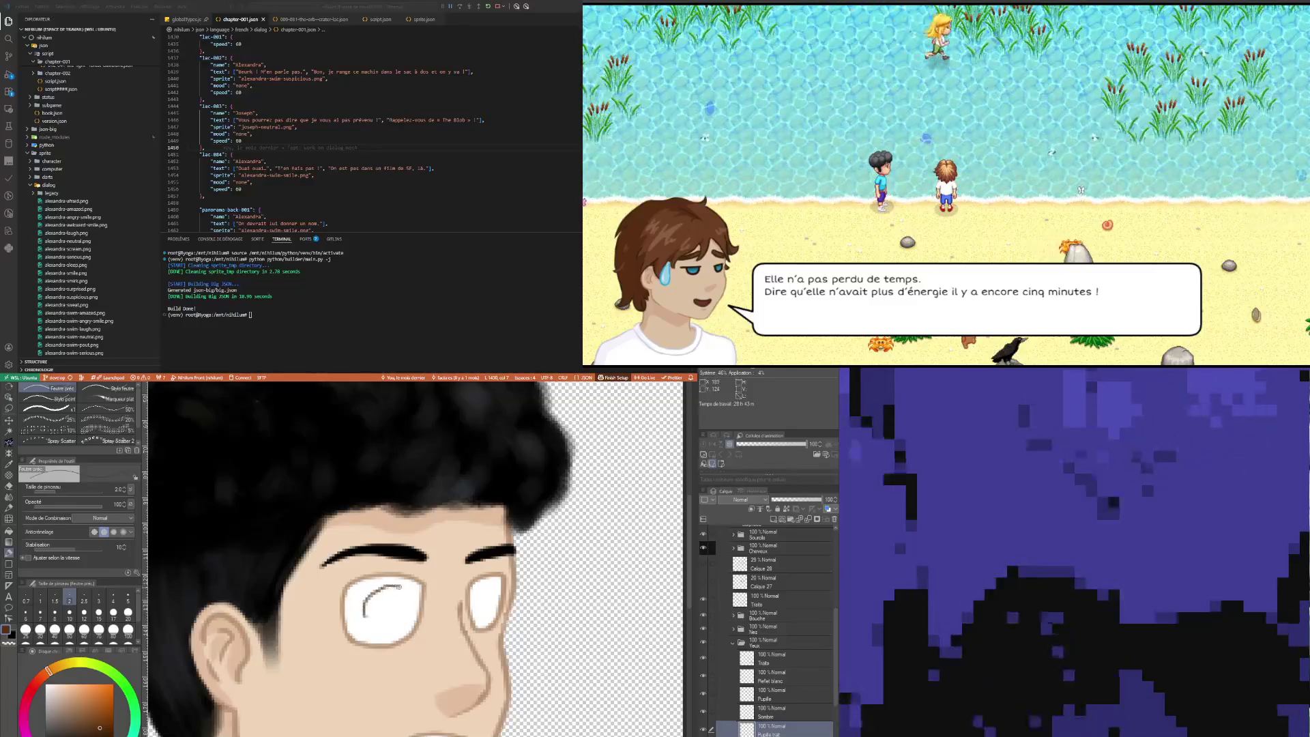
key("ctrl+z")
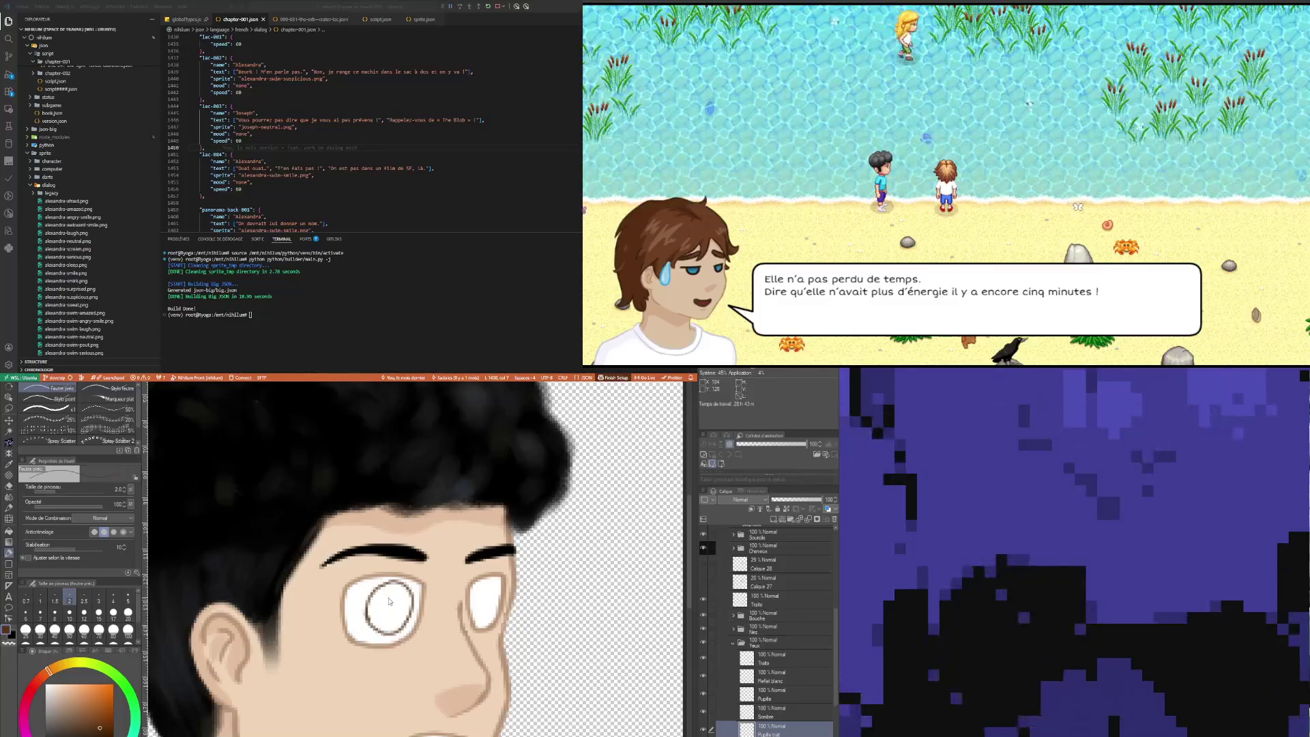
key("ctrl+z")
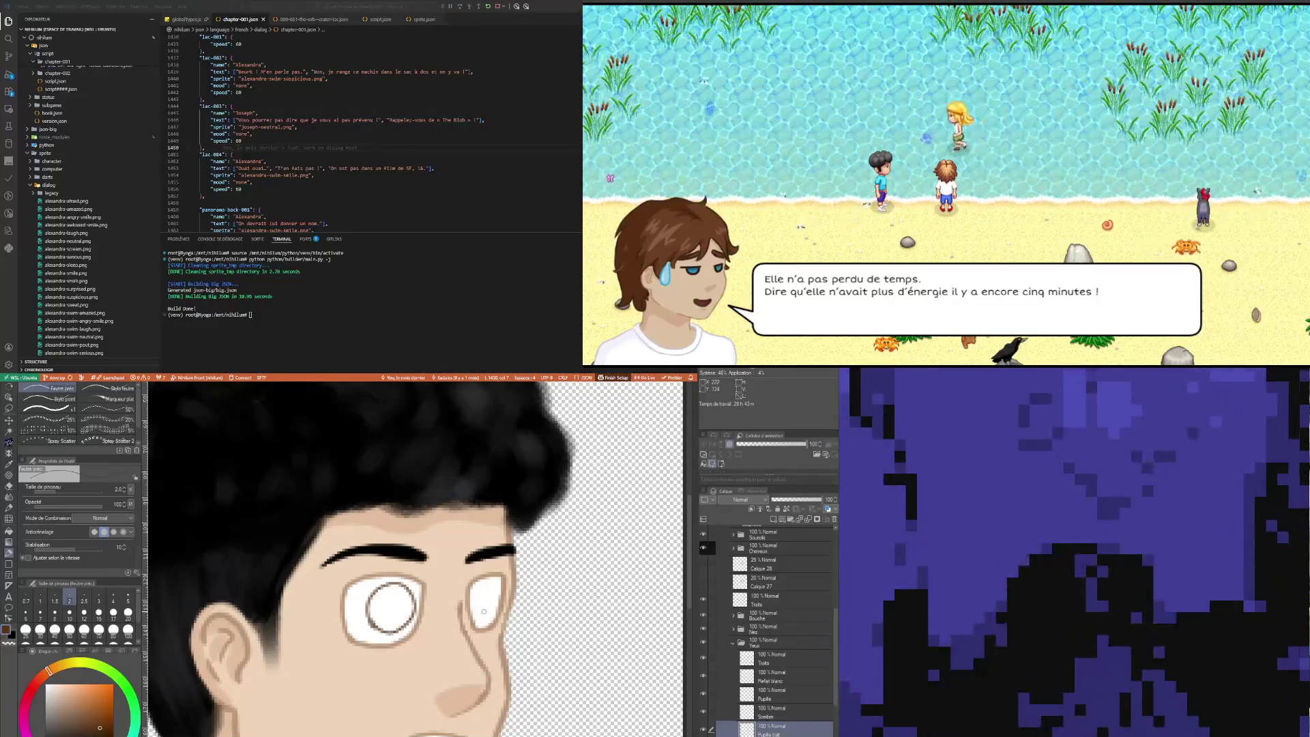
left_click_drag(489, 586, 493, 610)
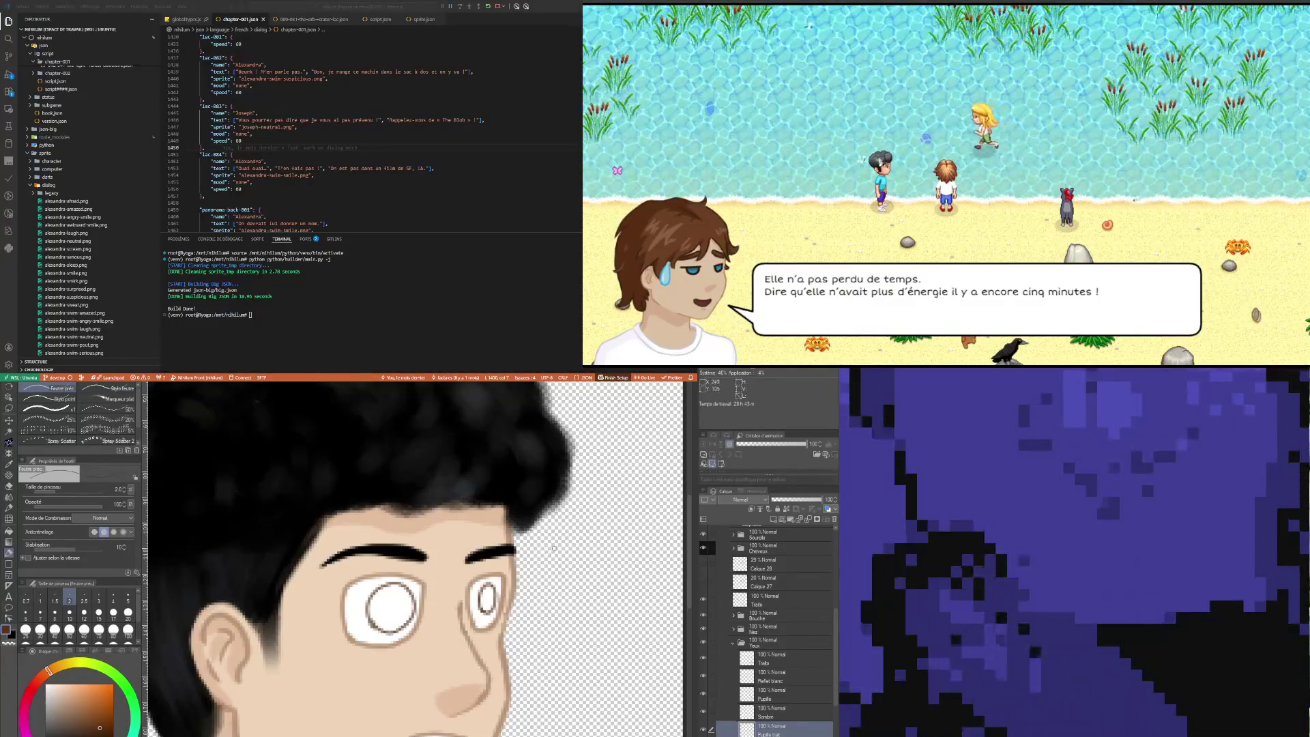
key("ctrl+z")
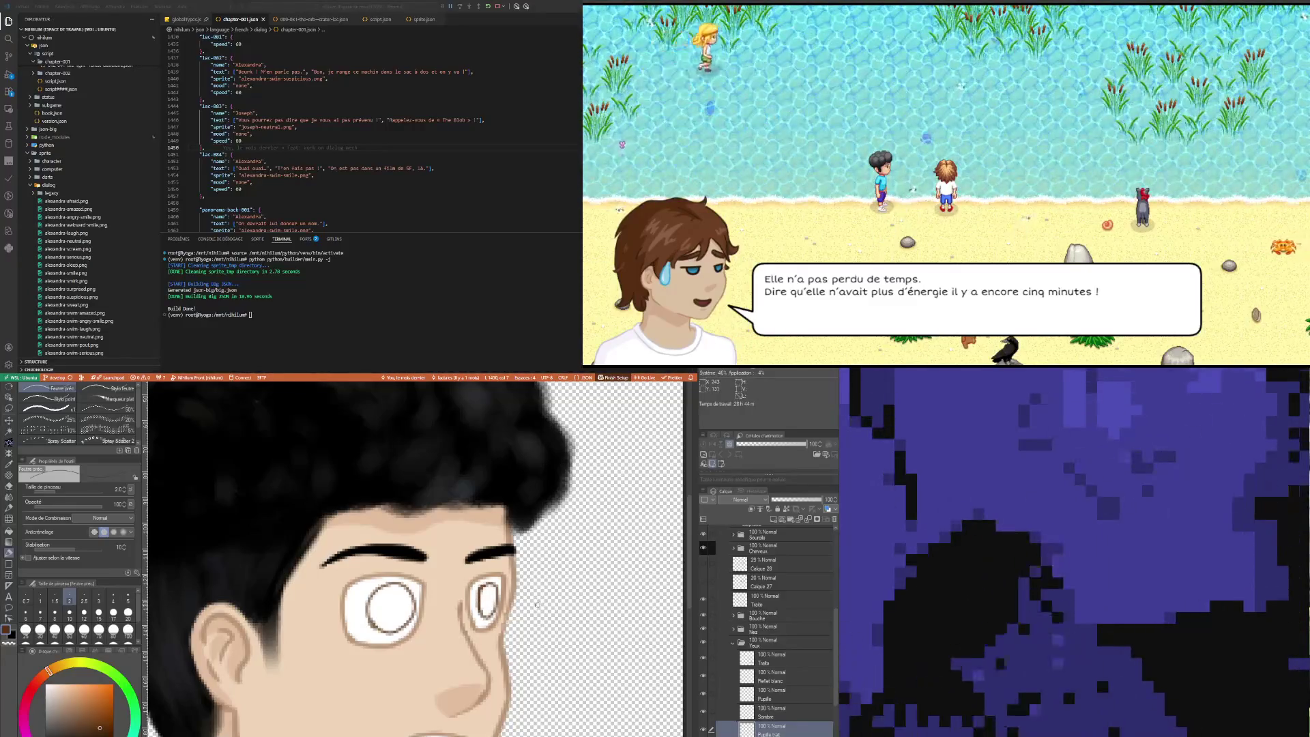
key("ctrl+z")
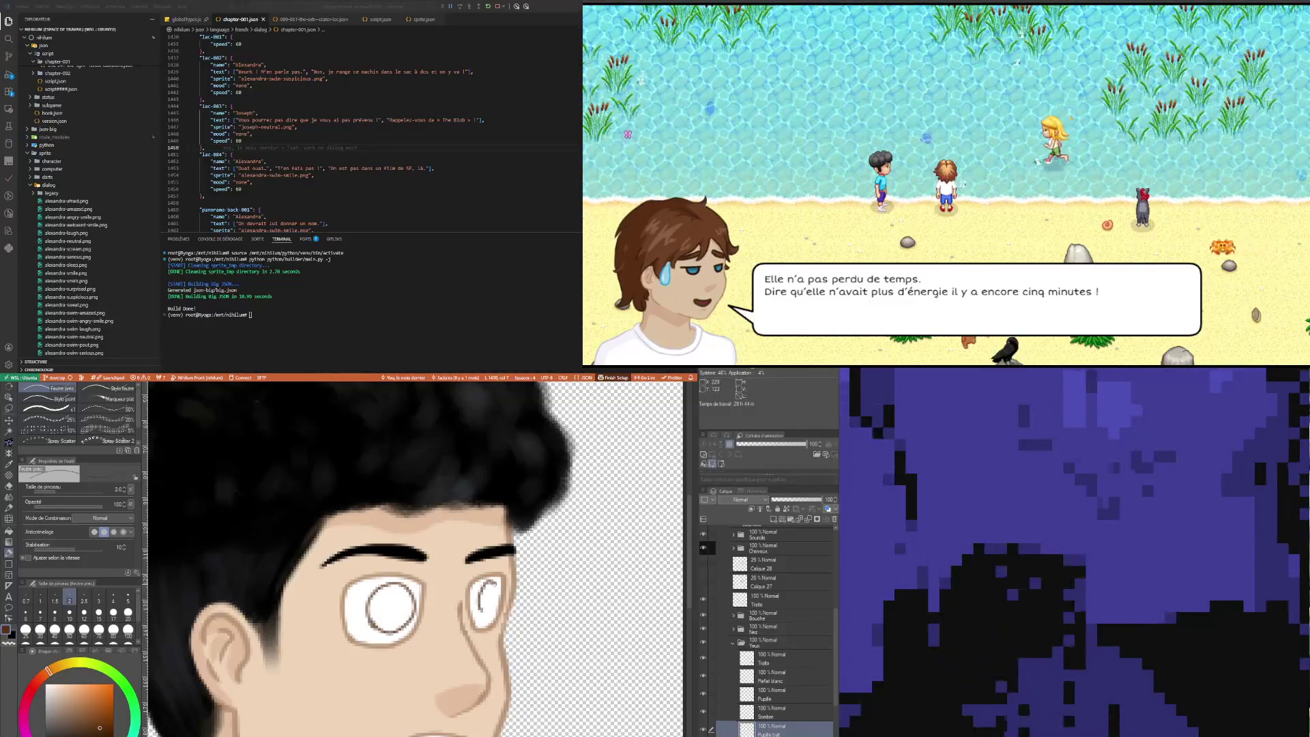
key("ctrl+z")
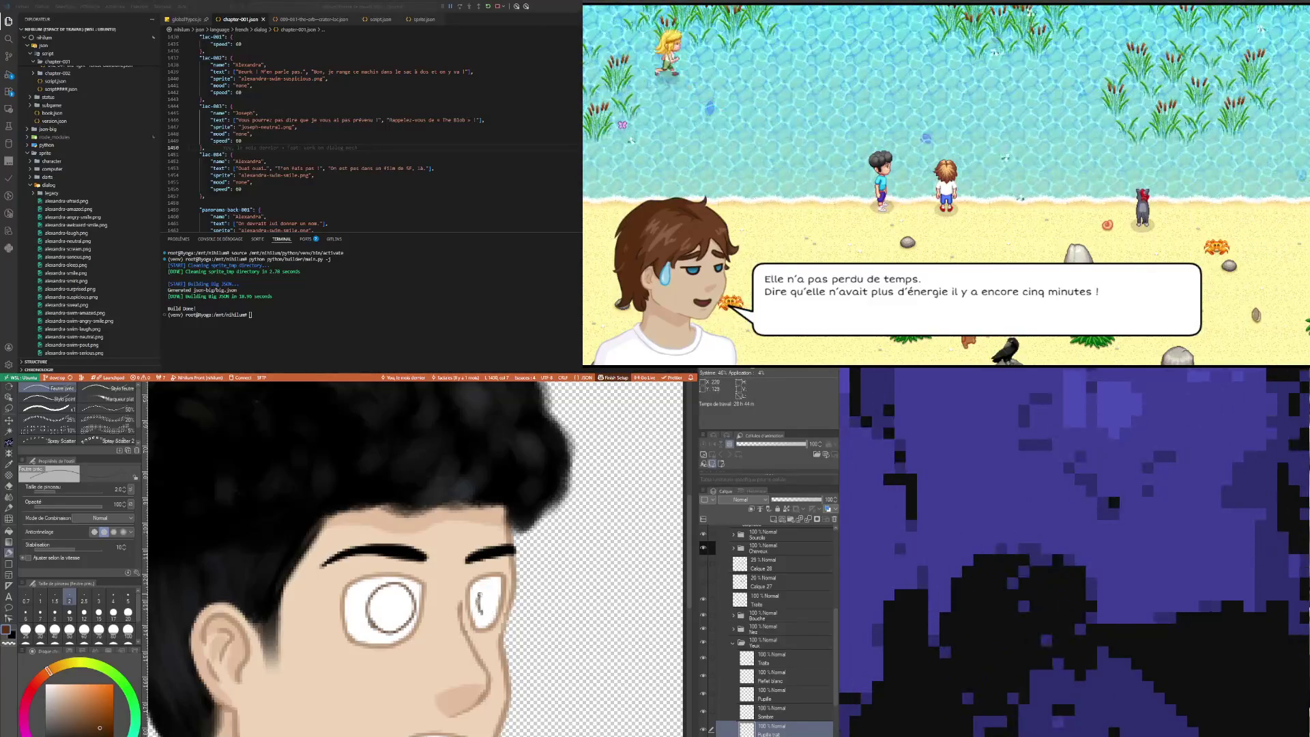
key("ctrl+z")
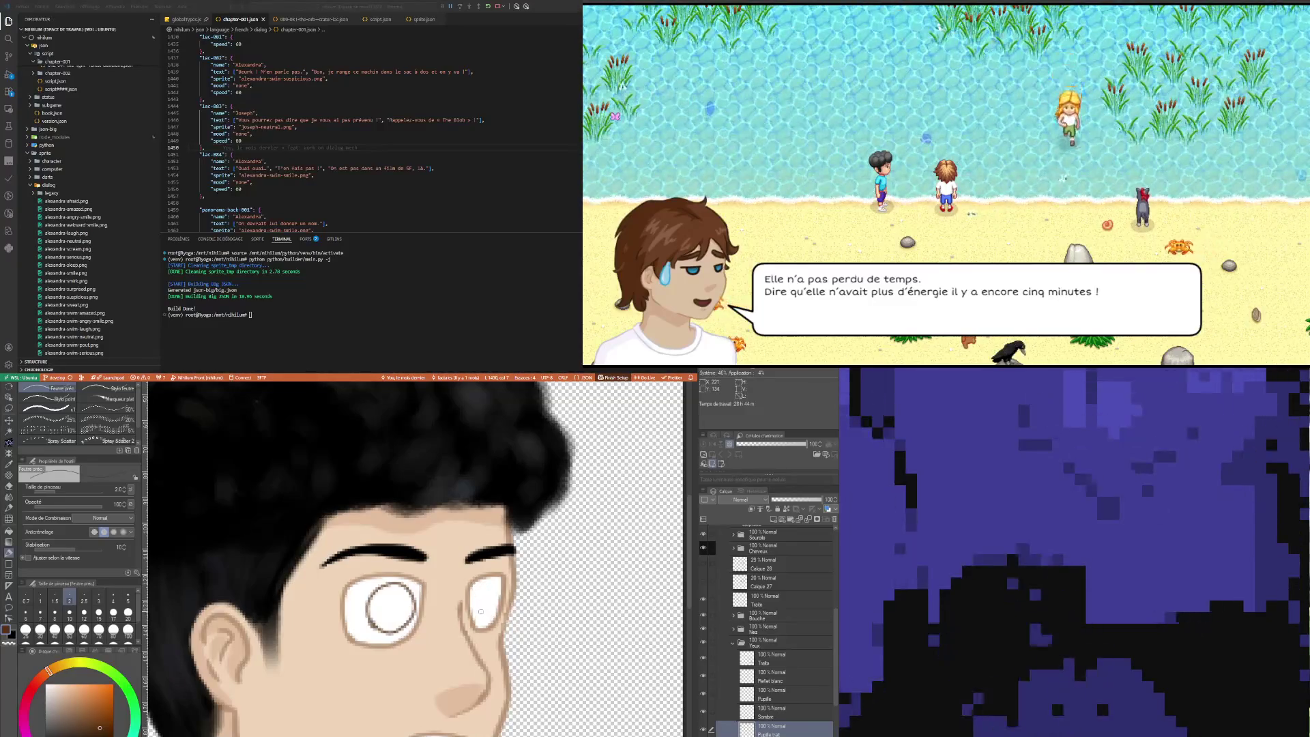
left_click_drag(481, 594, 488, 584)
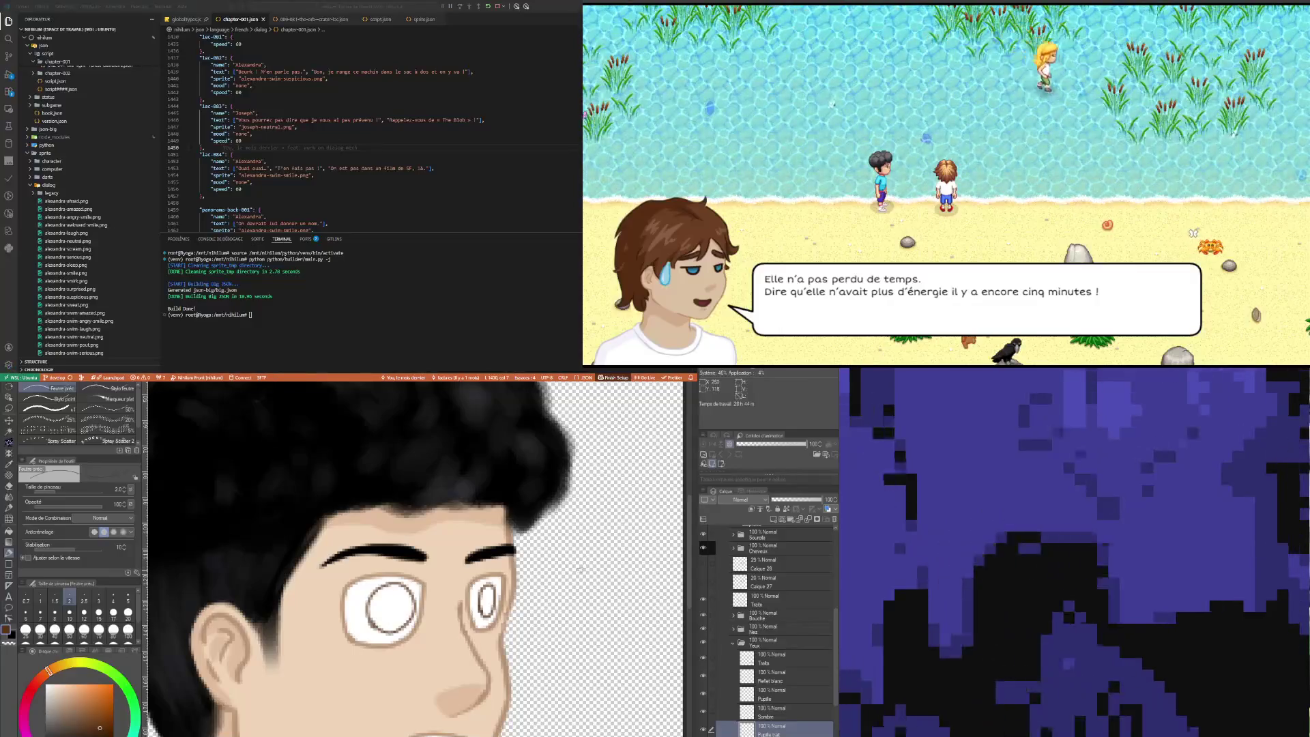
Step: Redraw the oval pupil outline in the right eye several times, undoing unsatisfactory attempts
scroll(554, 593, "down", 2)
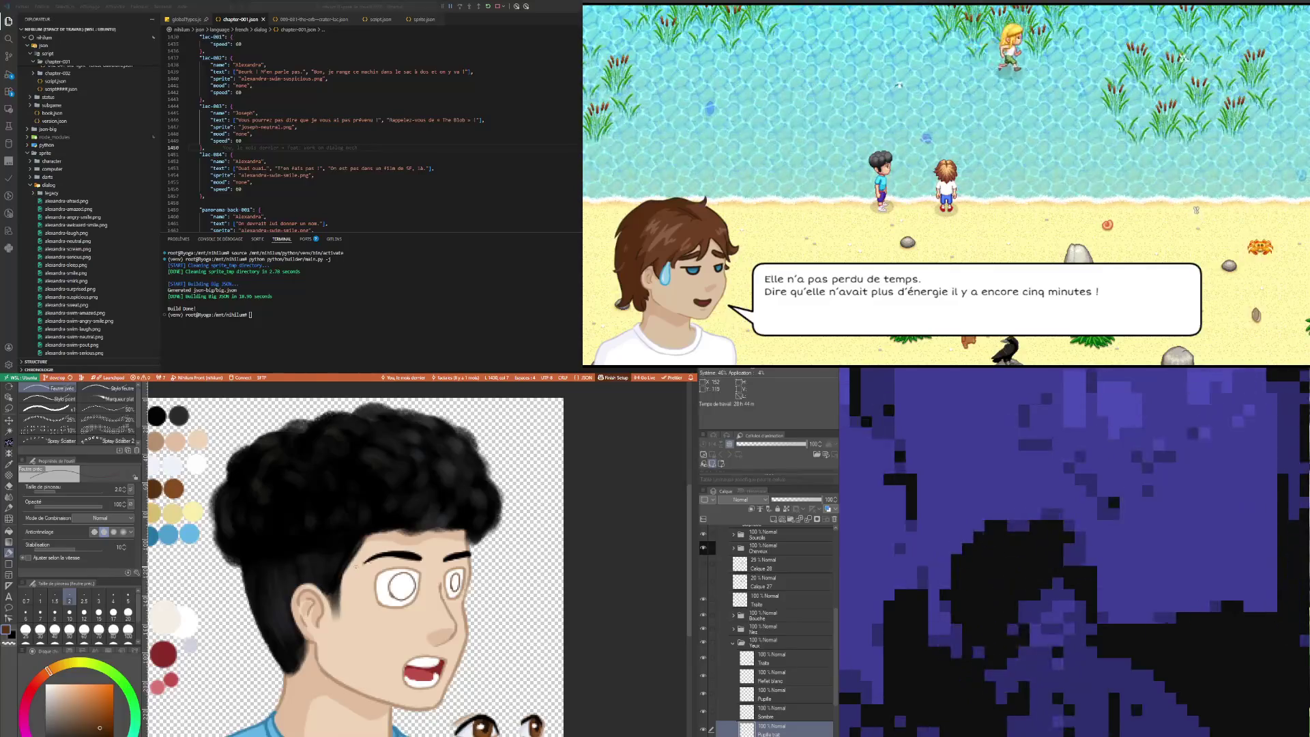
scroll(362, 556, "up", 1)
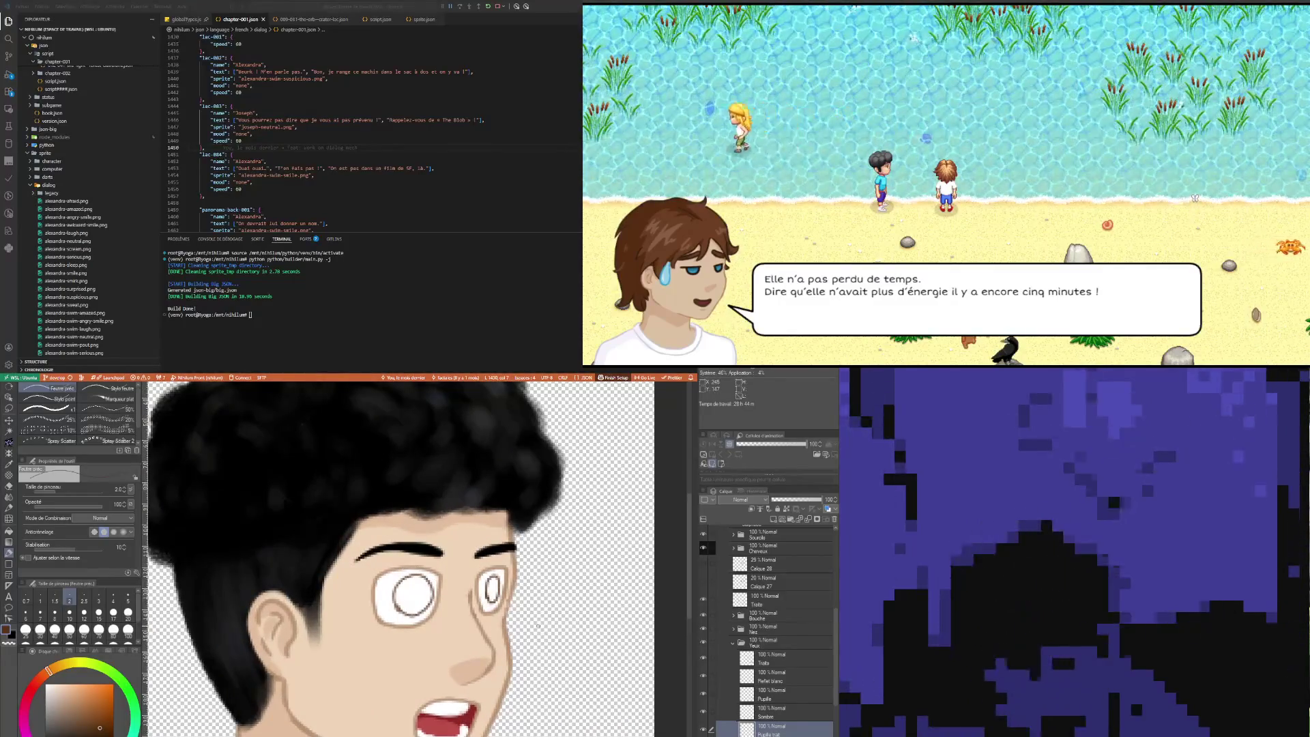
scroll(581, 630, "up", 1)
scroll(581, 630, "up", 1)
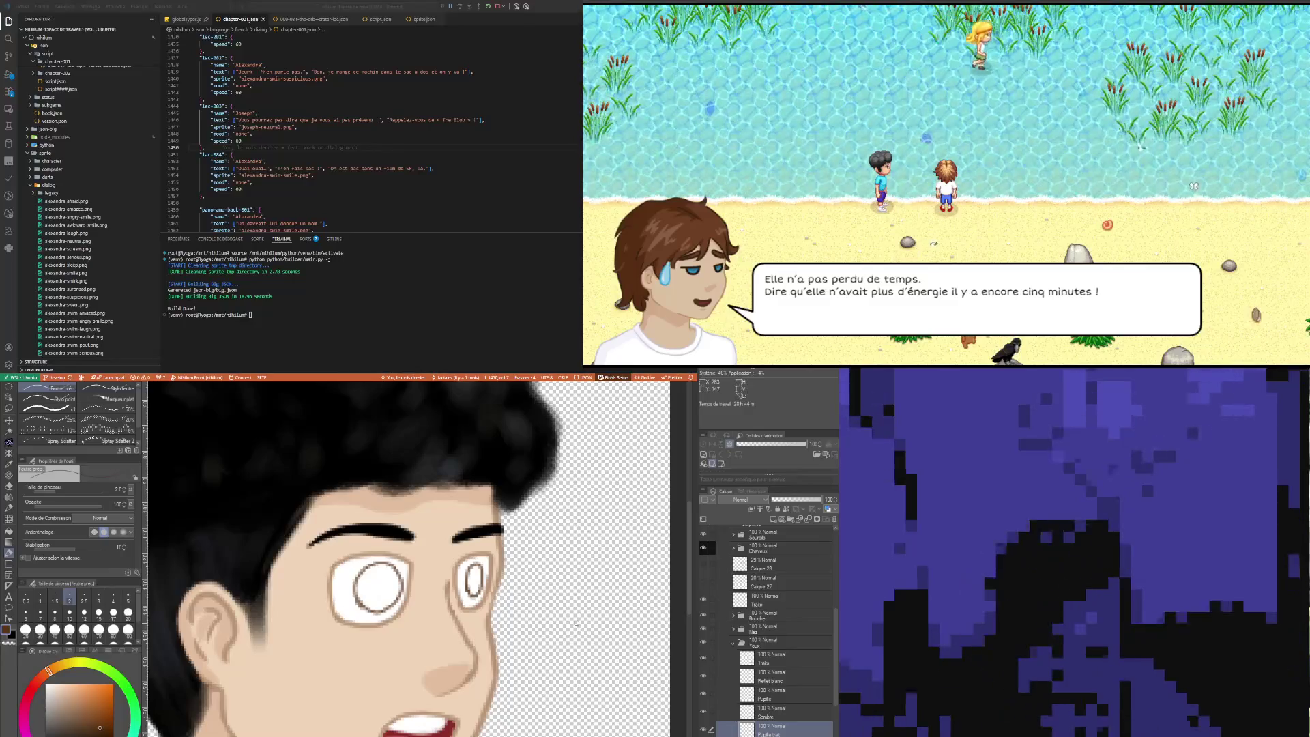
key("ctrl+z")
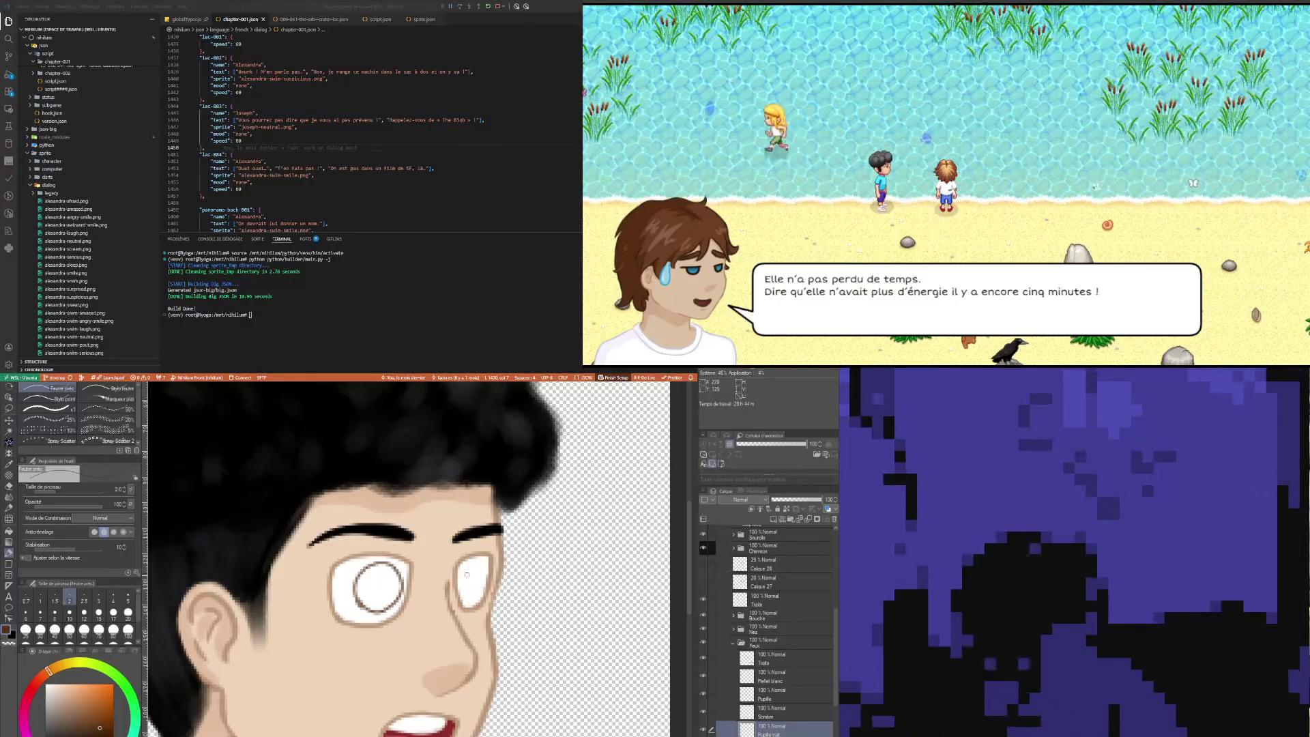
left_click_drag(469, 593, 476, 595)
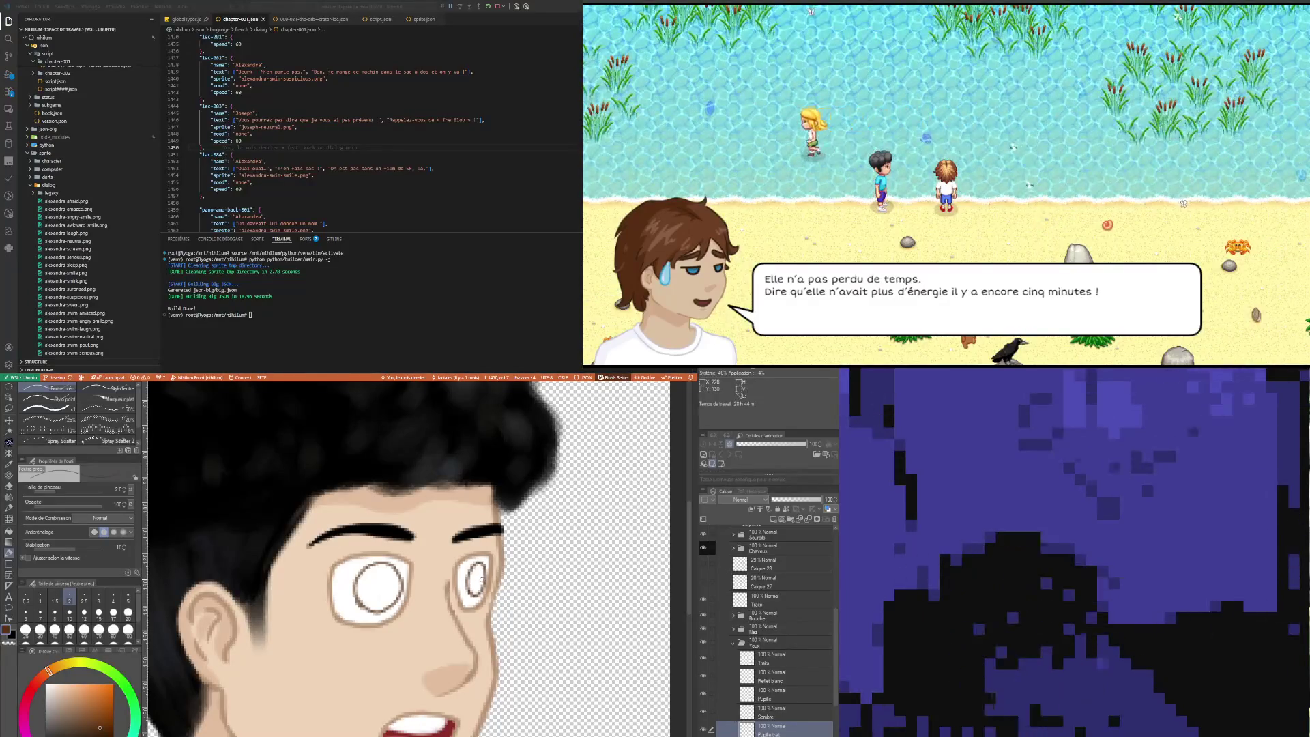
key("ctrl+z")
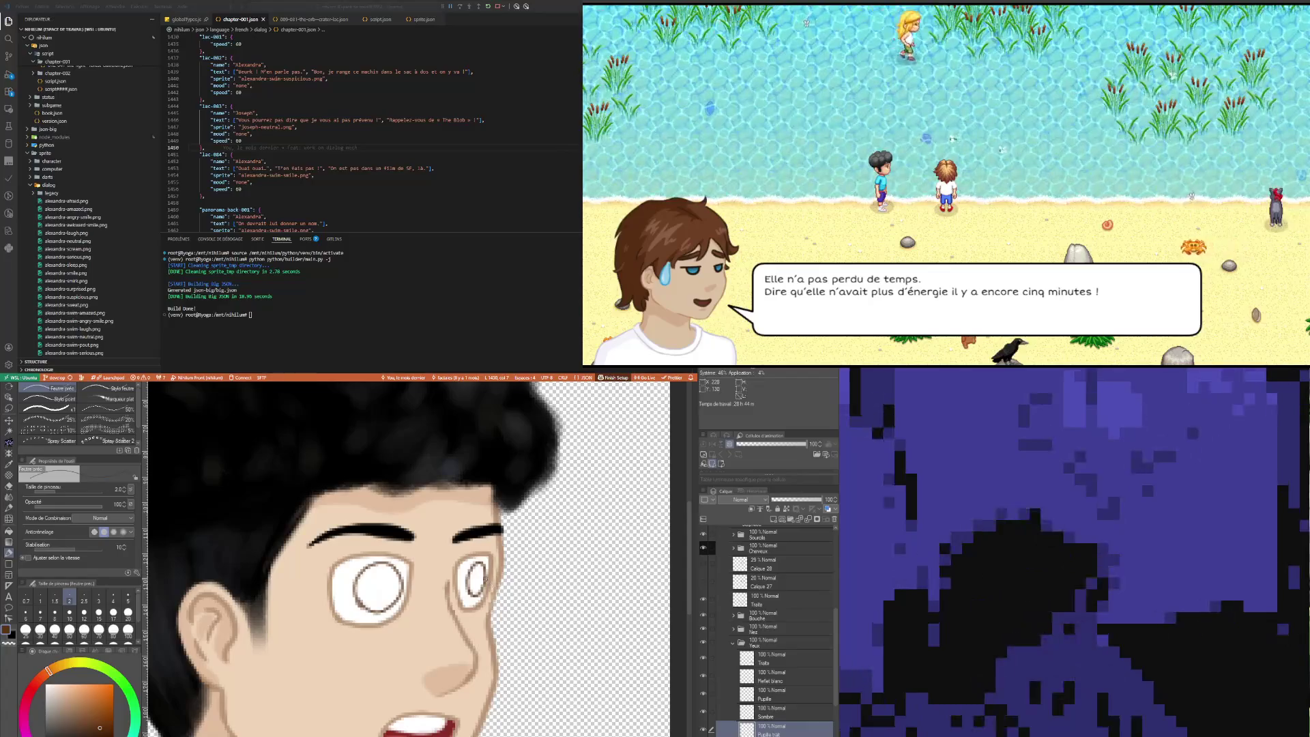
left_click_drag(474, 584, 472, 581)
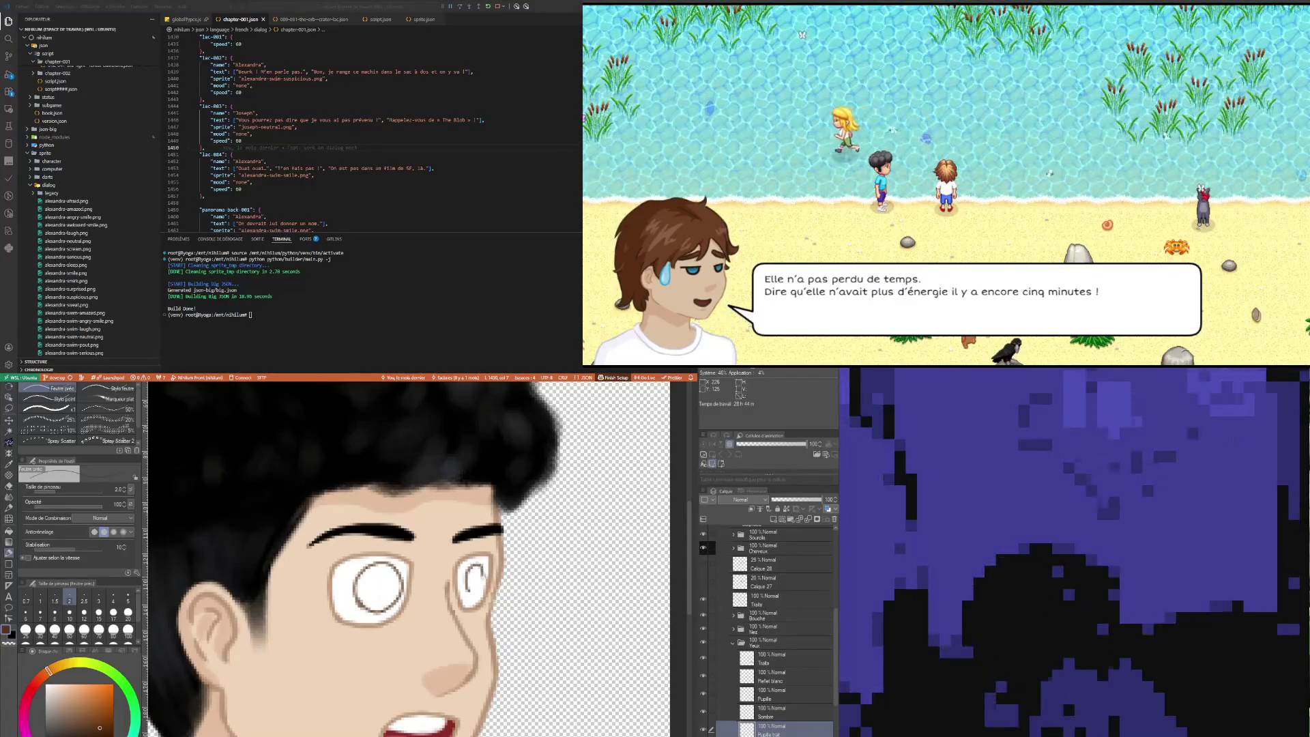
key("ctrl+z")
left_click_drag(477, 565, 471, 587)
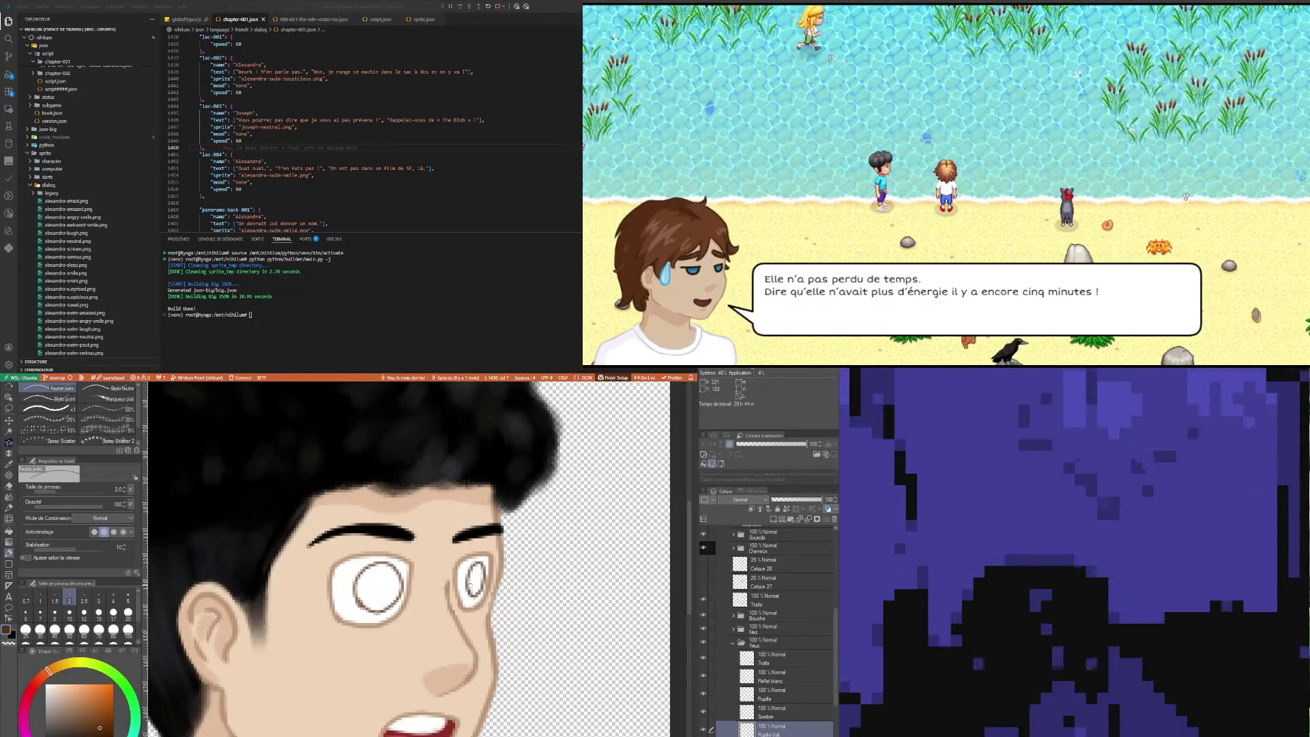
key("ctrl+z")
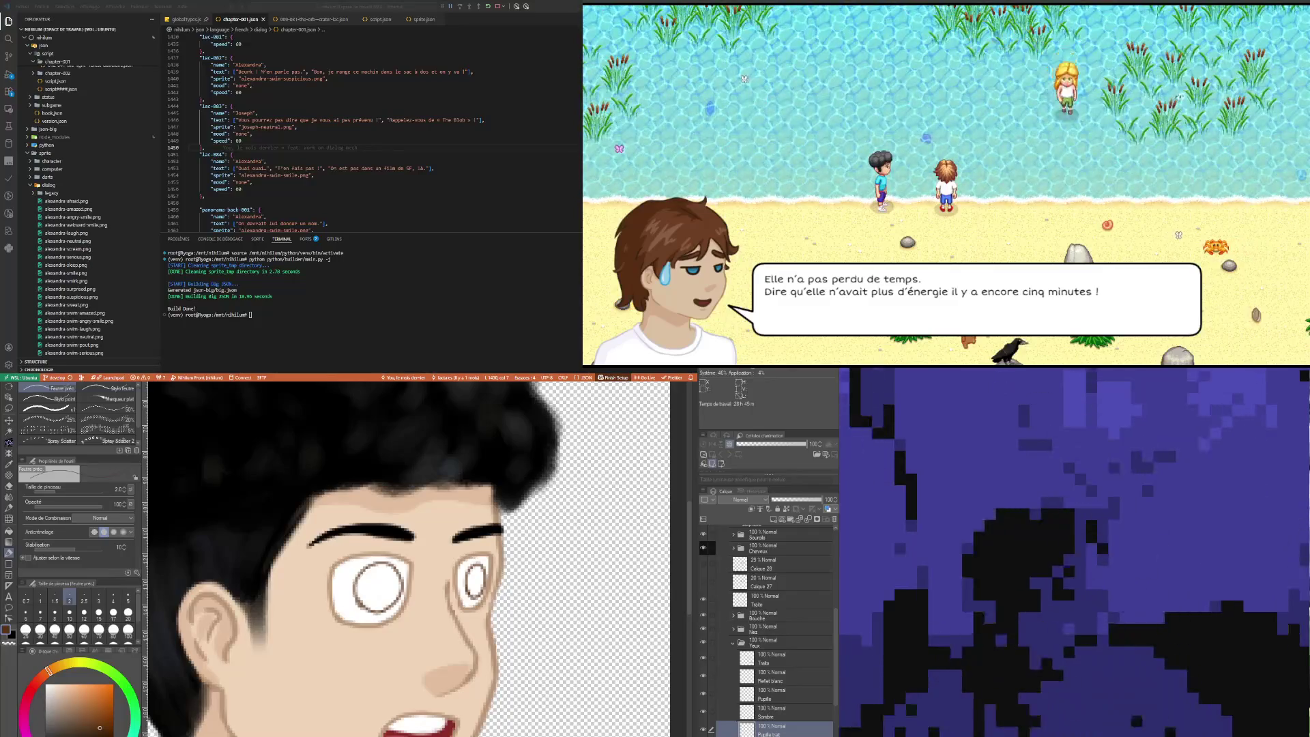
scroll(421, 577, "down", 5)
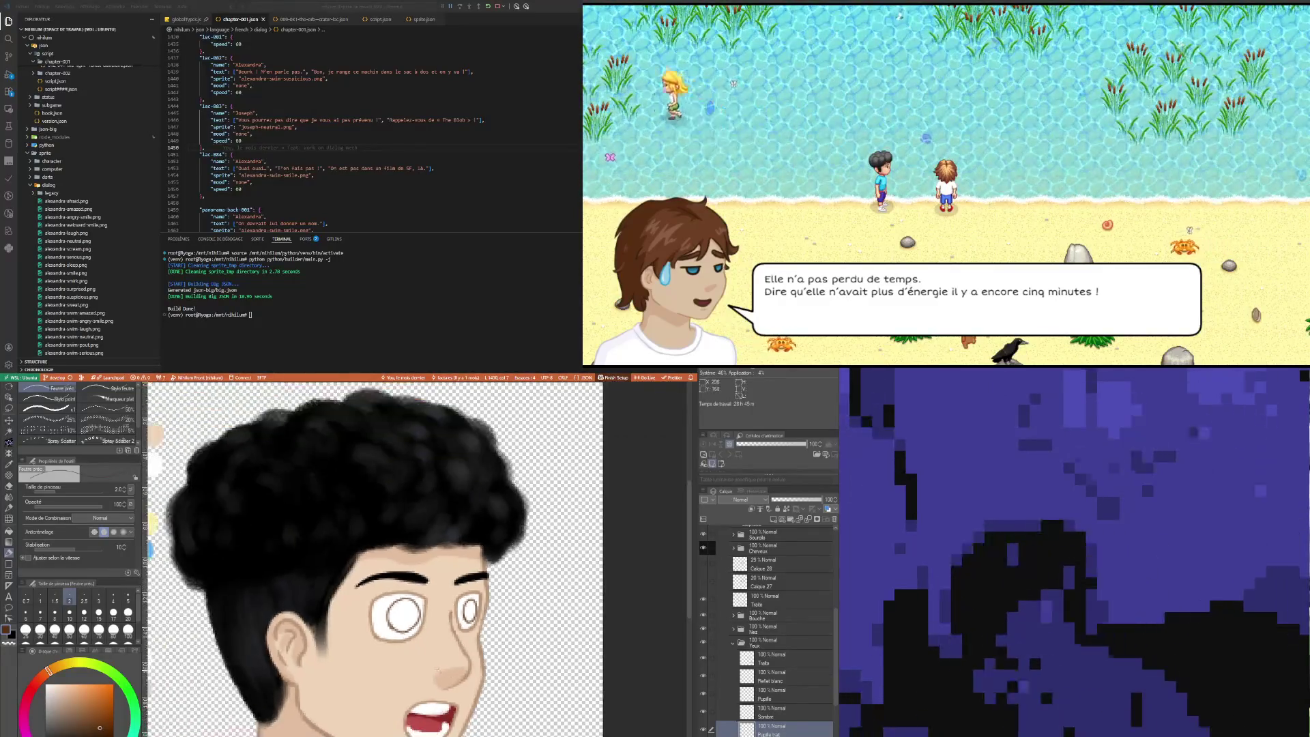
Step: Draw a rounded pupil outline in the second eye and darken one side of it
scroll(421, 577, "up", 5)
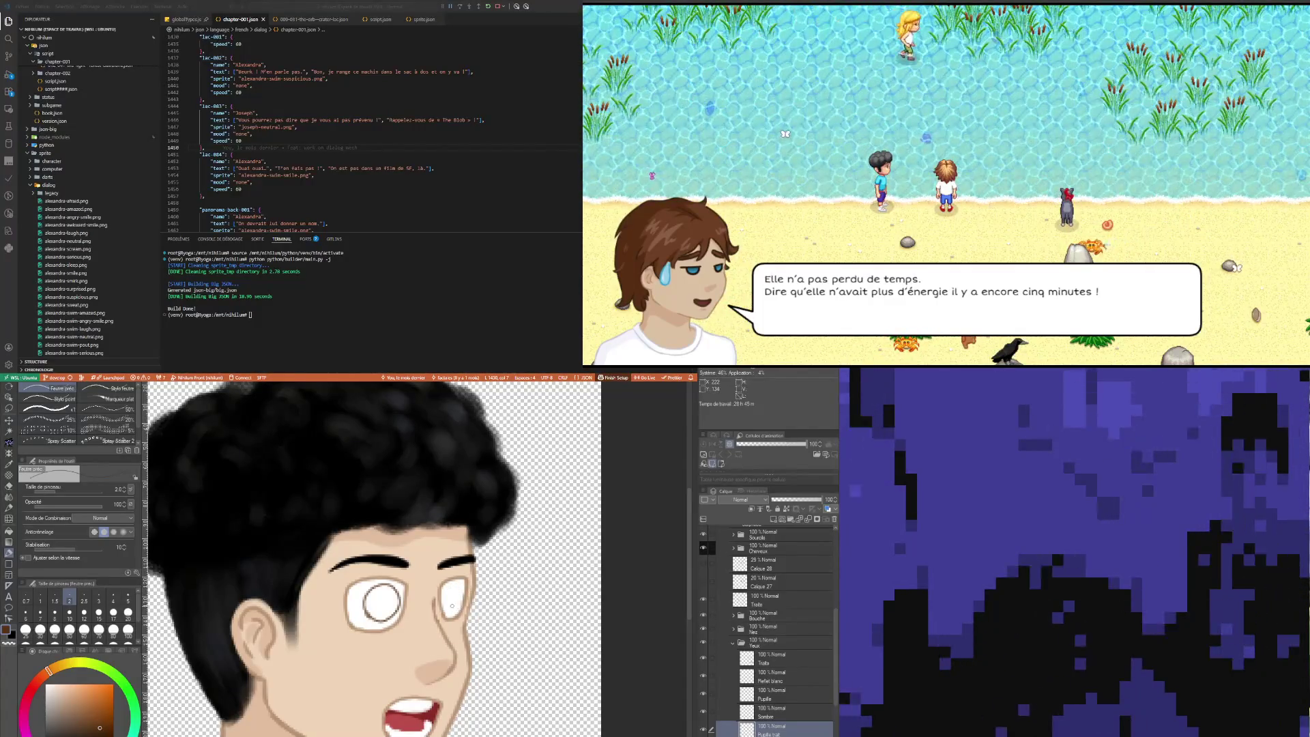
left_click_drag(450, 593, 455, 608)
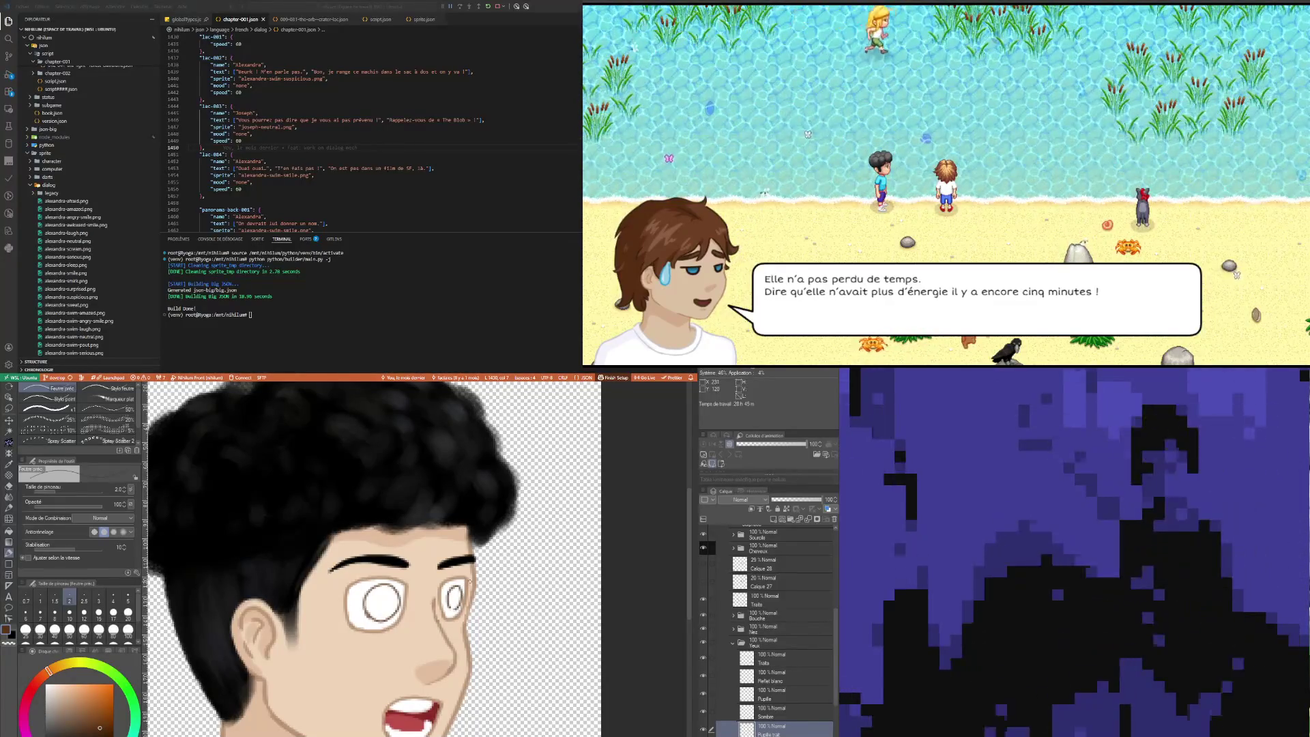
left_click_drag(453, 607, 456, 599)
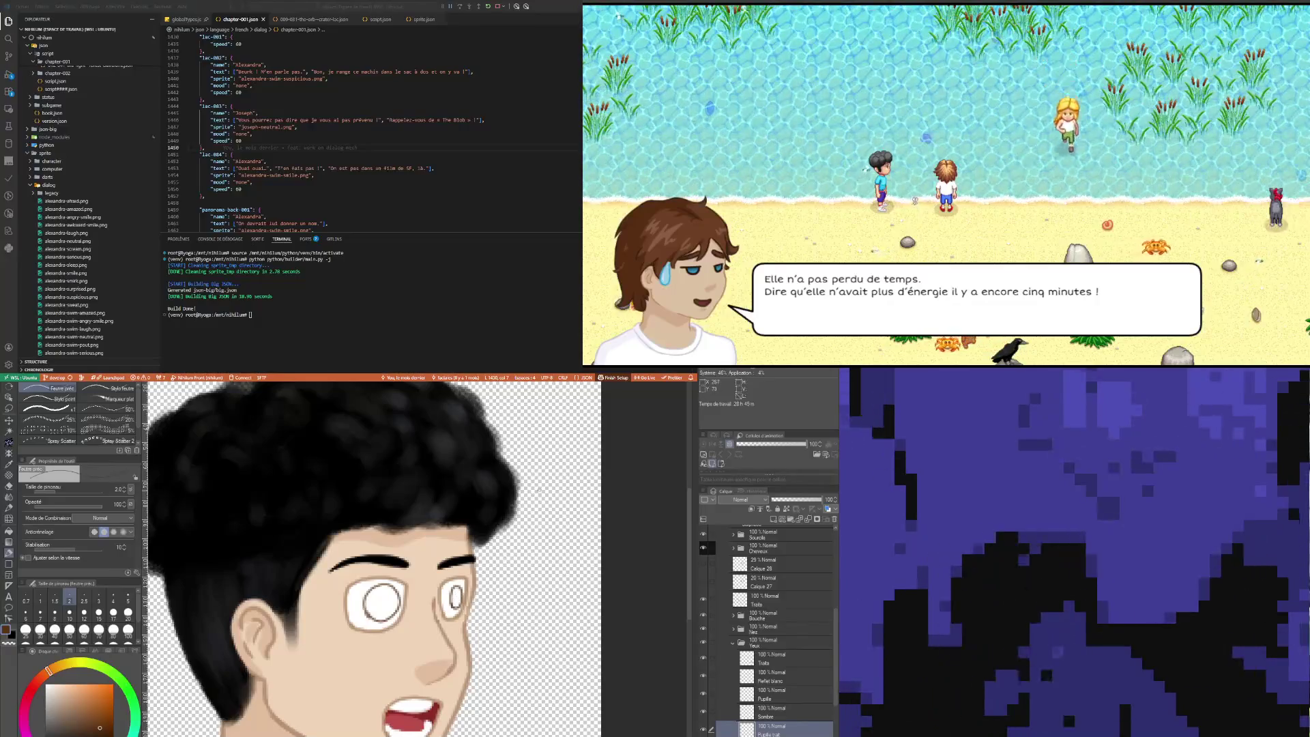
Step: Lasso and transform the second eye to reshape it, then draw a short curve inside
key("m")
mouse_move(454, 573)
left_mouse_down()
mouse_move(478, 604)
mouse_move(440, 614)
left_mouse_up()
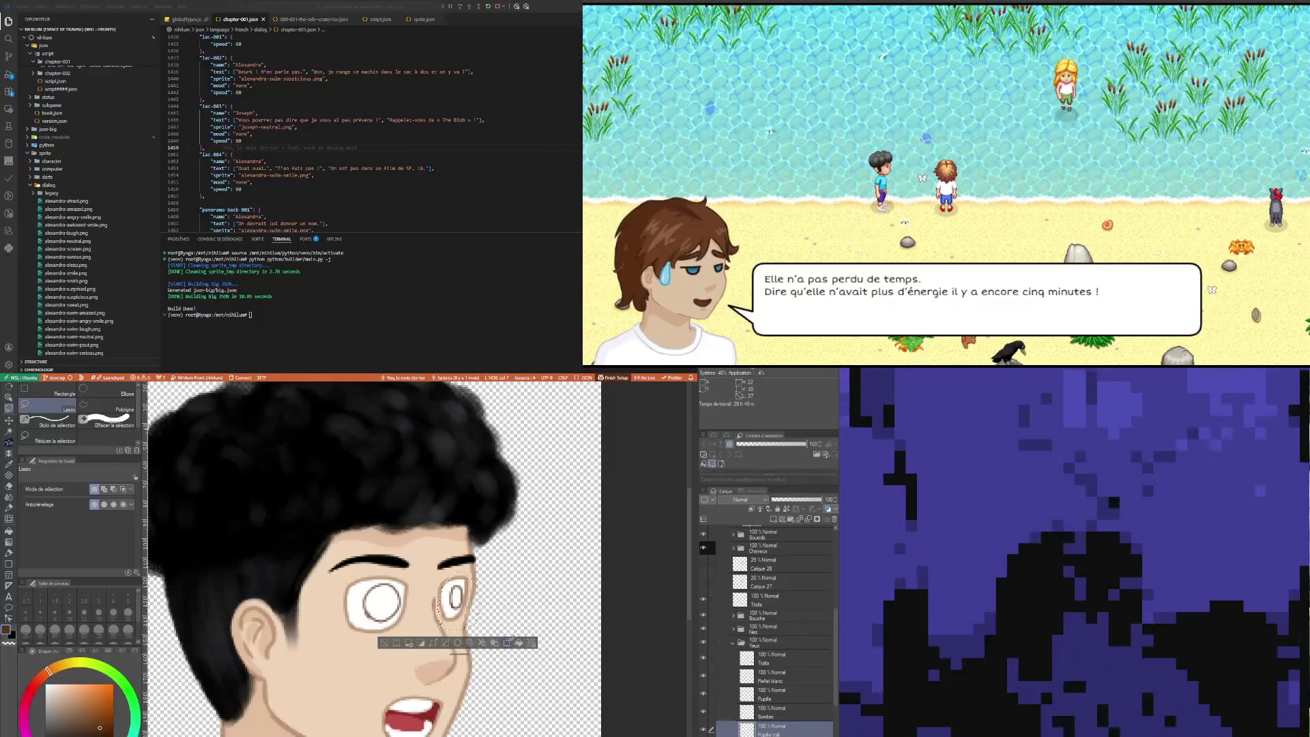
left_click(507, 642)
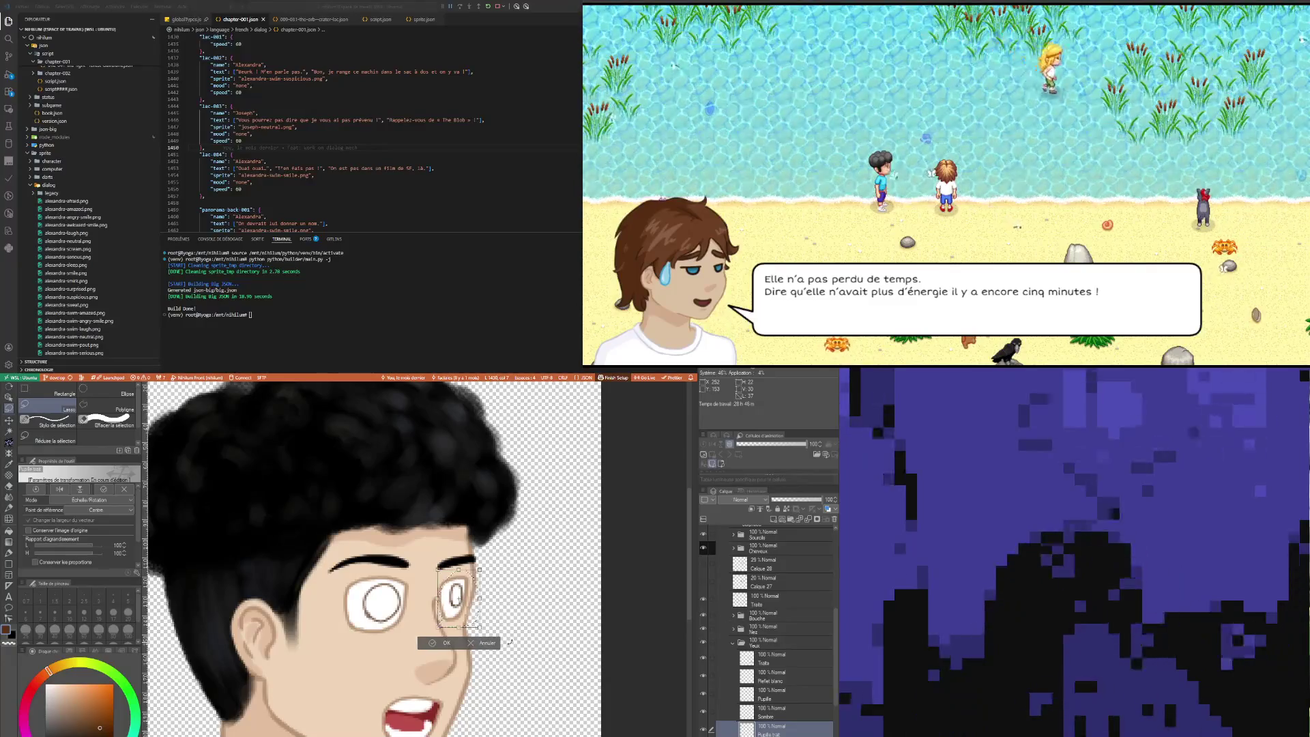
left_click(489, 642)
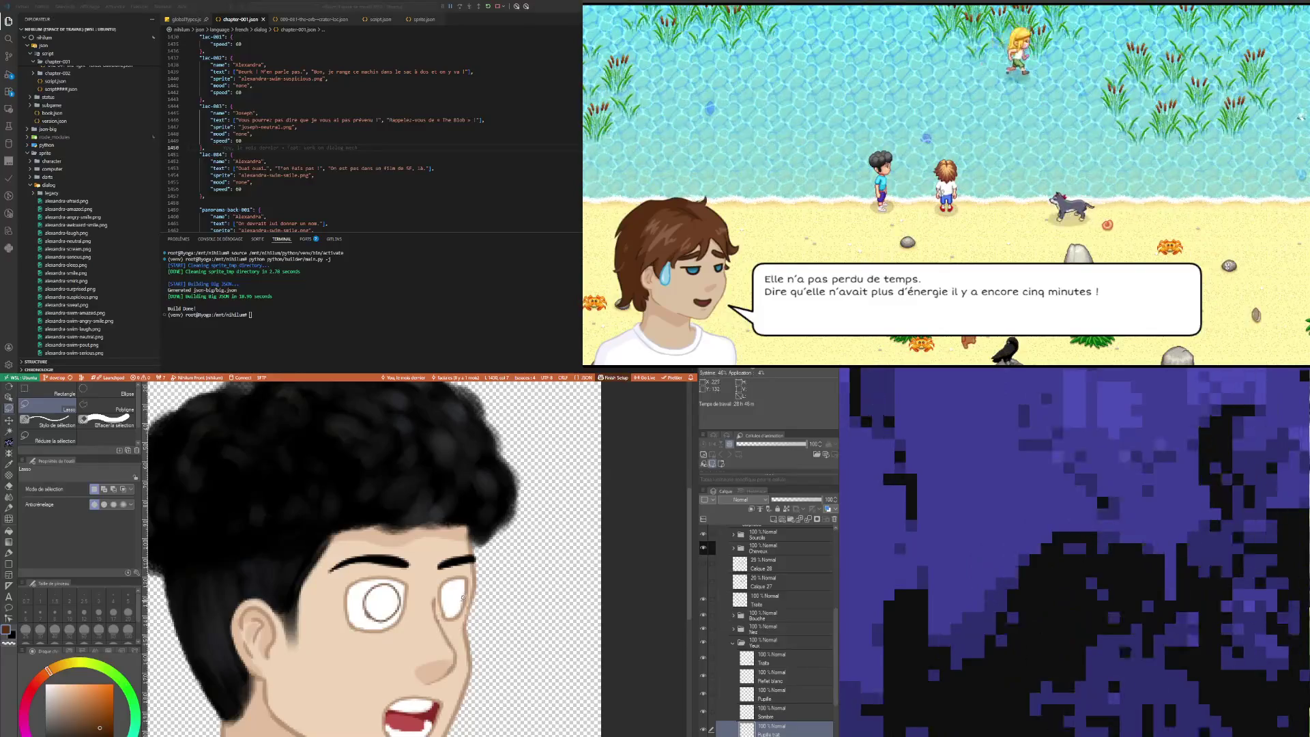
key("p")
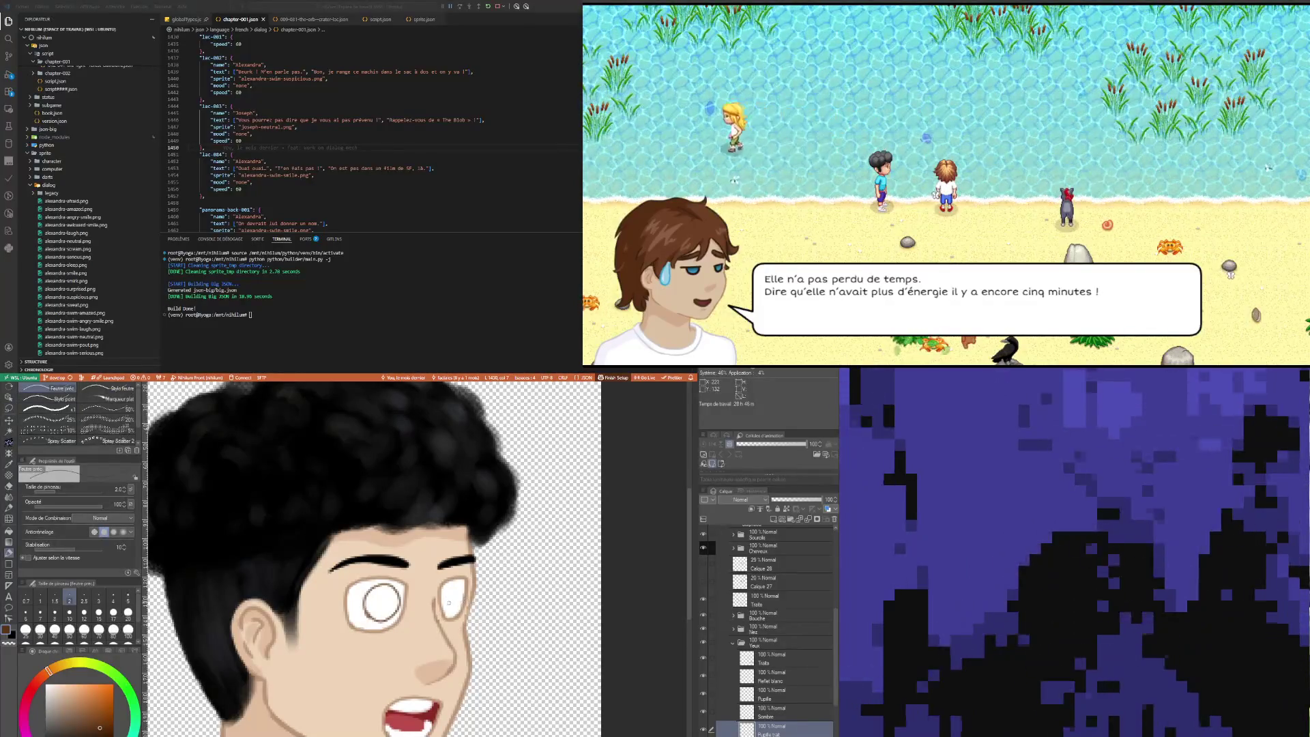
left_click_drag(452, 585, 456, 602)
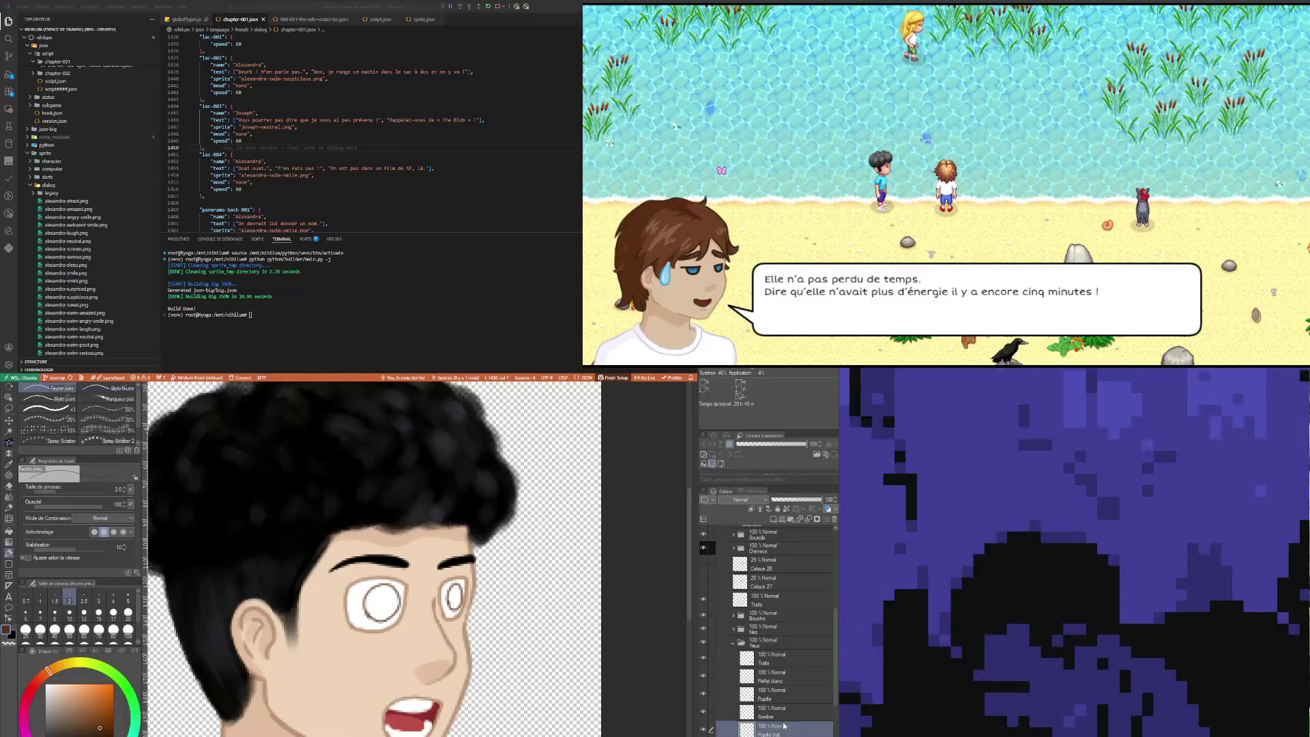
left_click(763, 658)
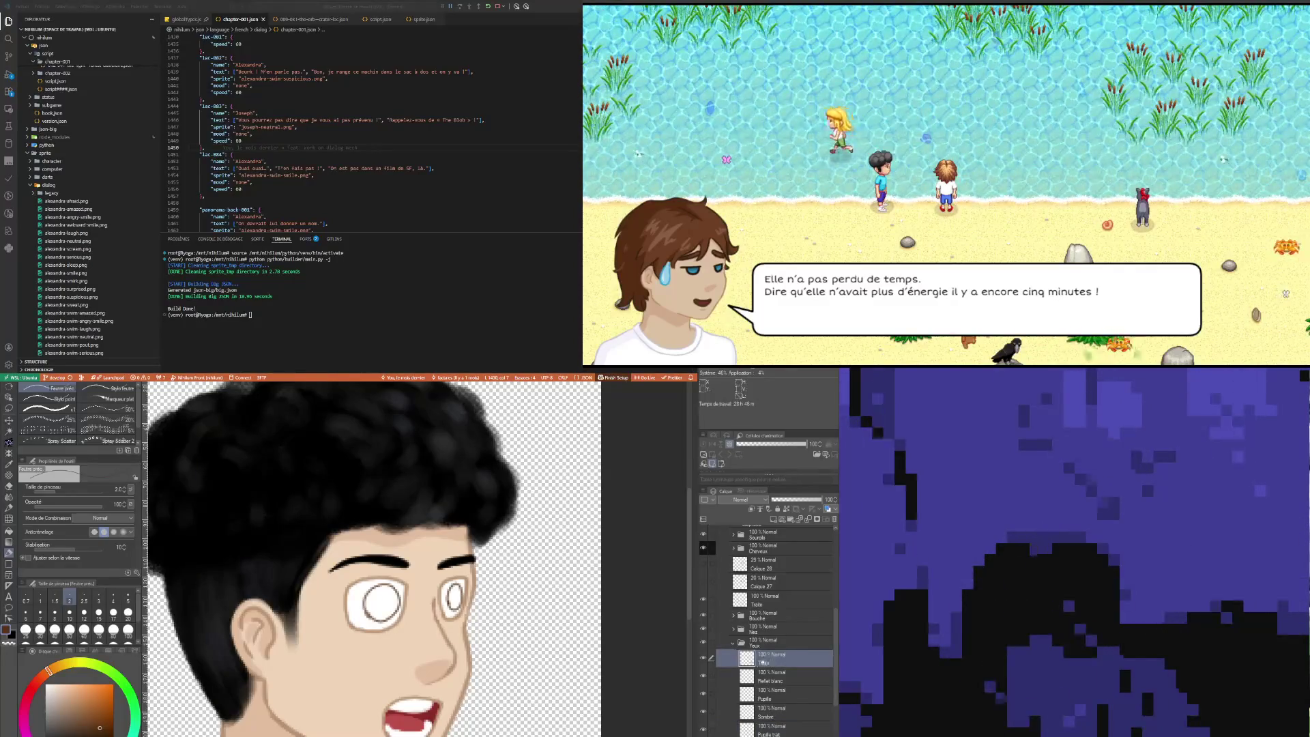
key("e")
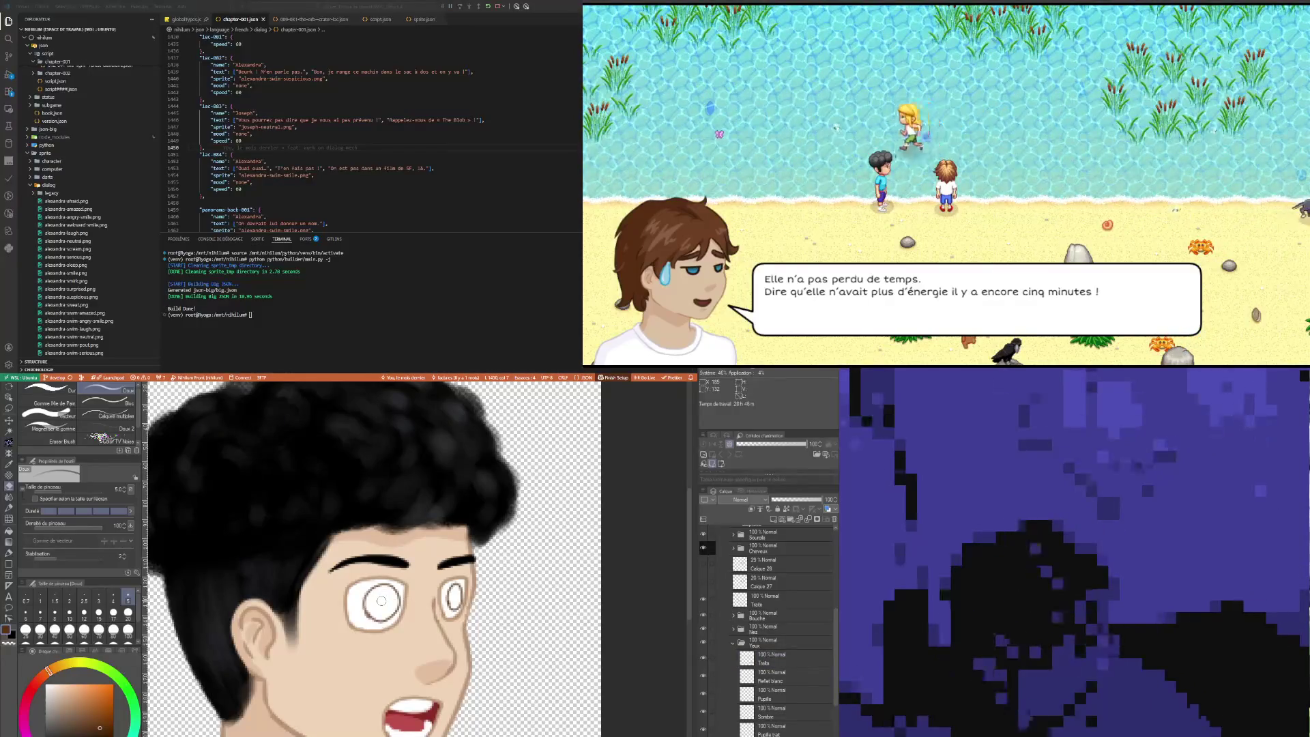
key("p")
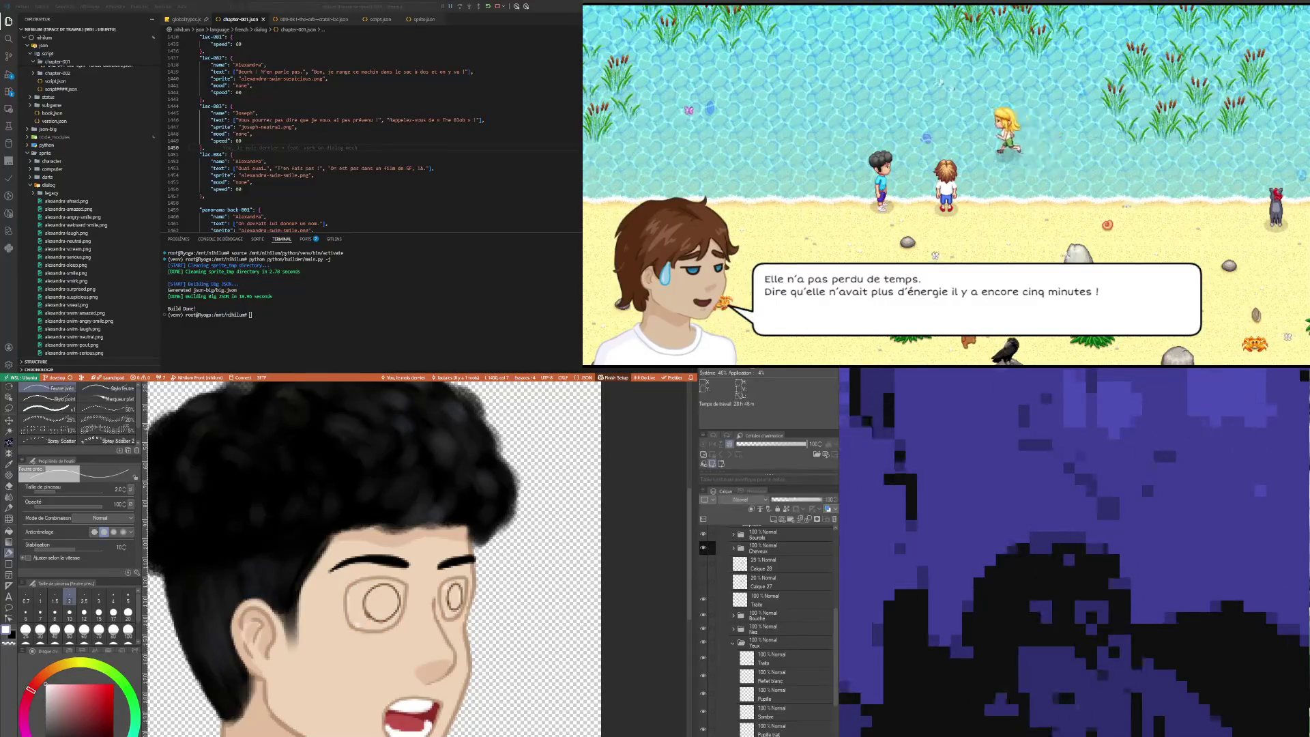
left_click(703, 660)
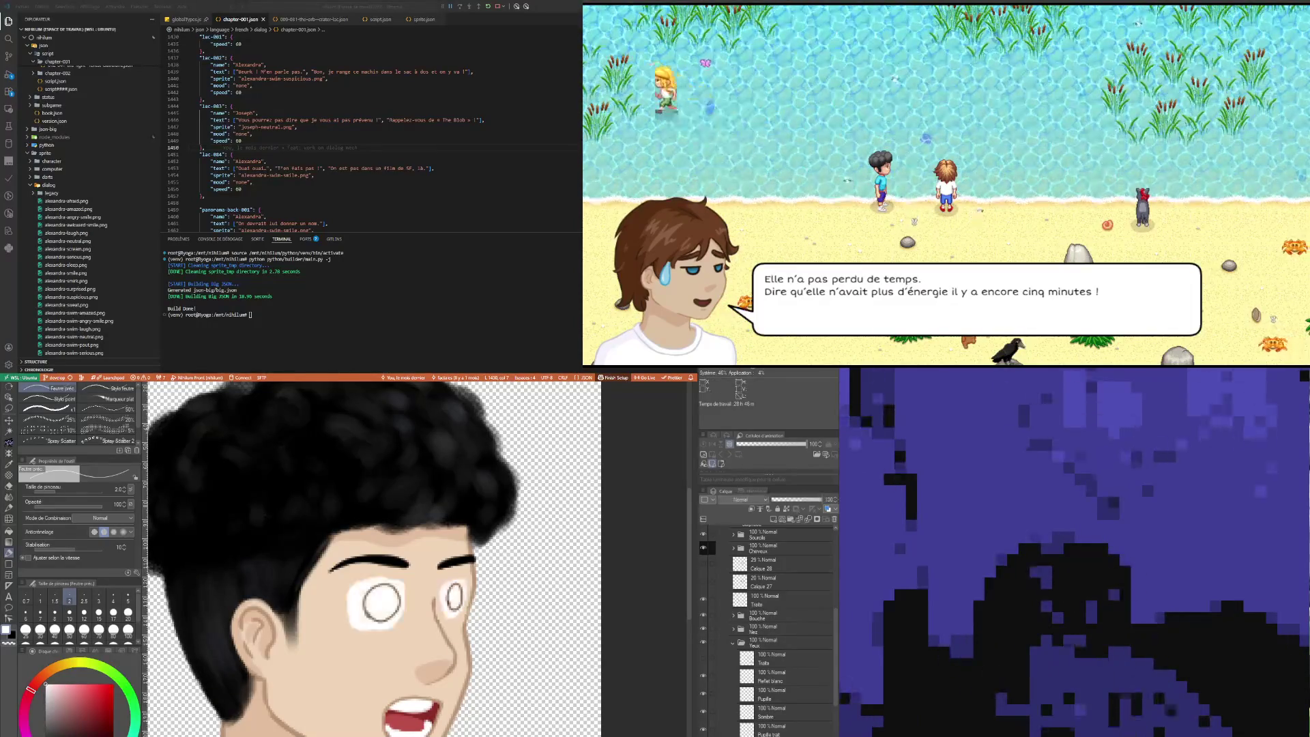
left_click(770, 731)
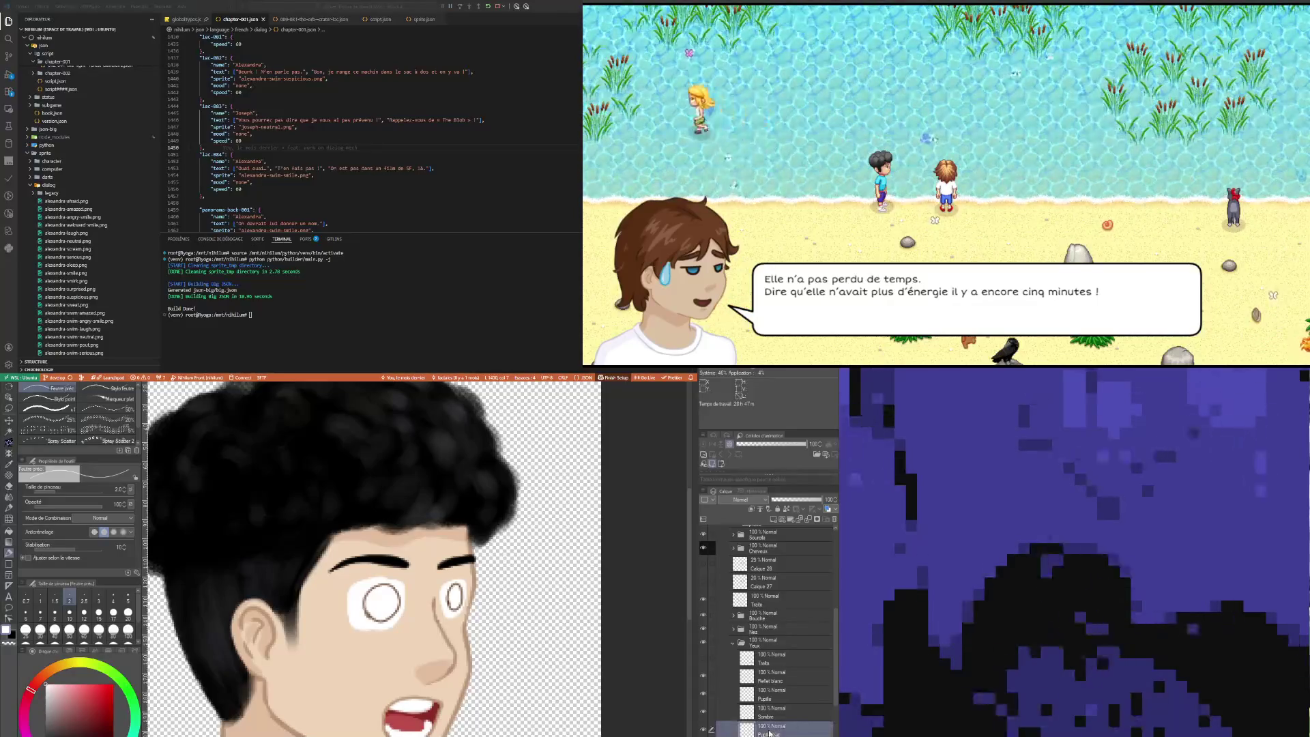
key("e")
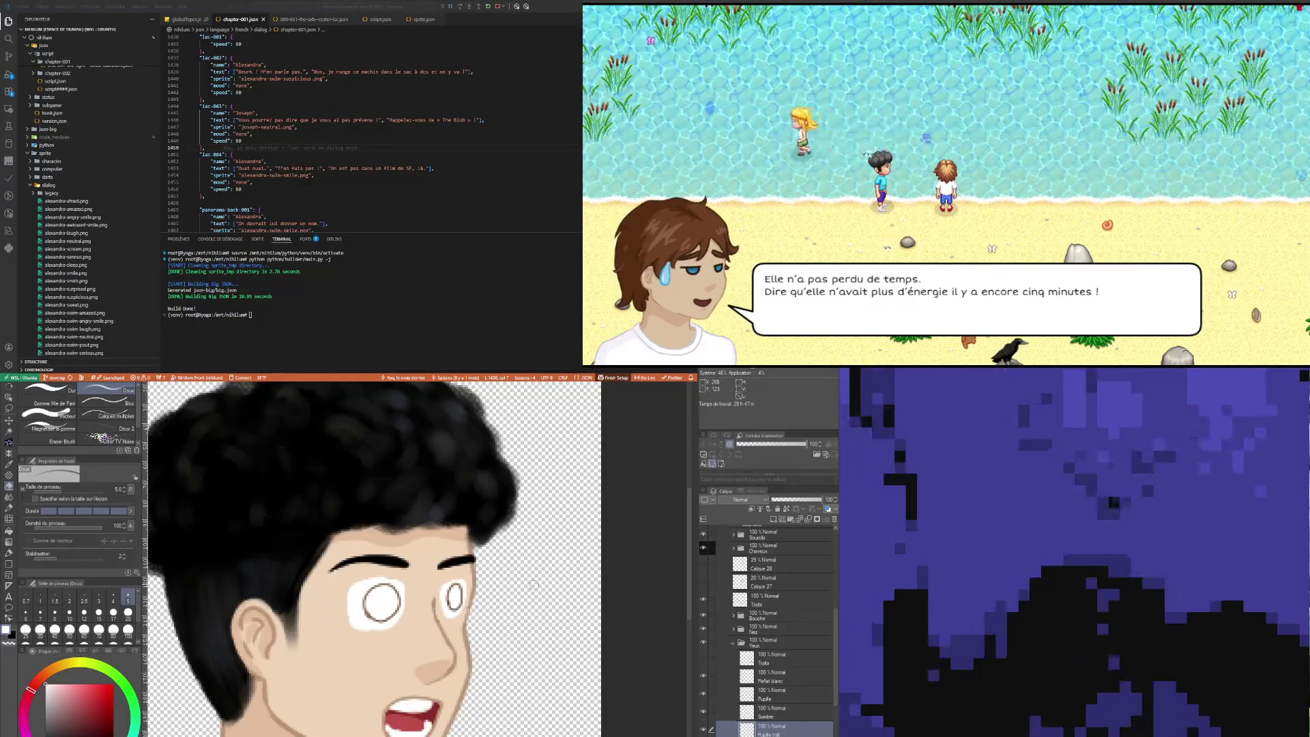
left_click(705, 660)
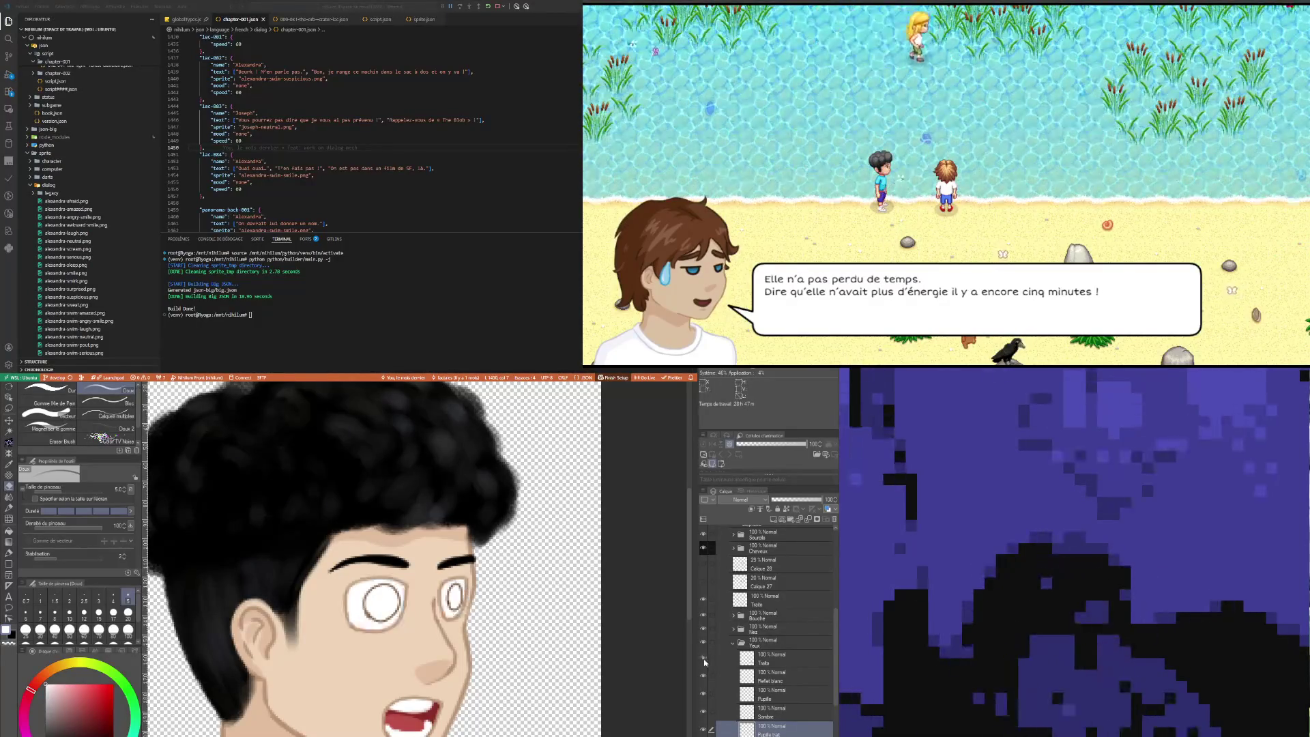
left_click(770, 659)
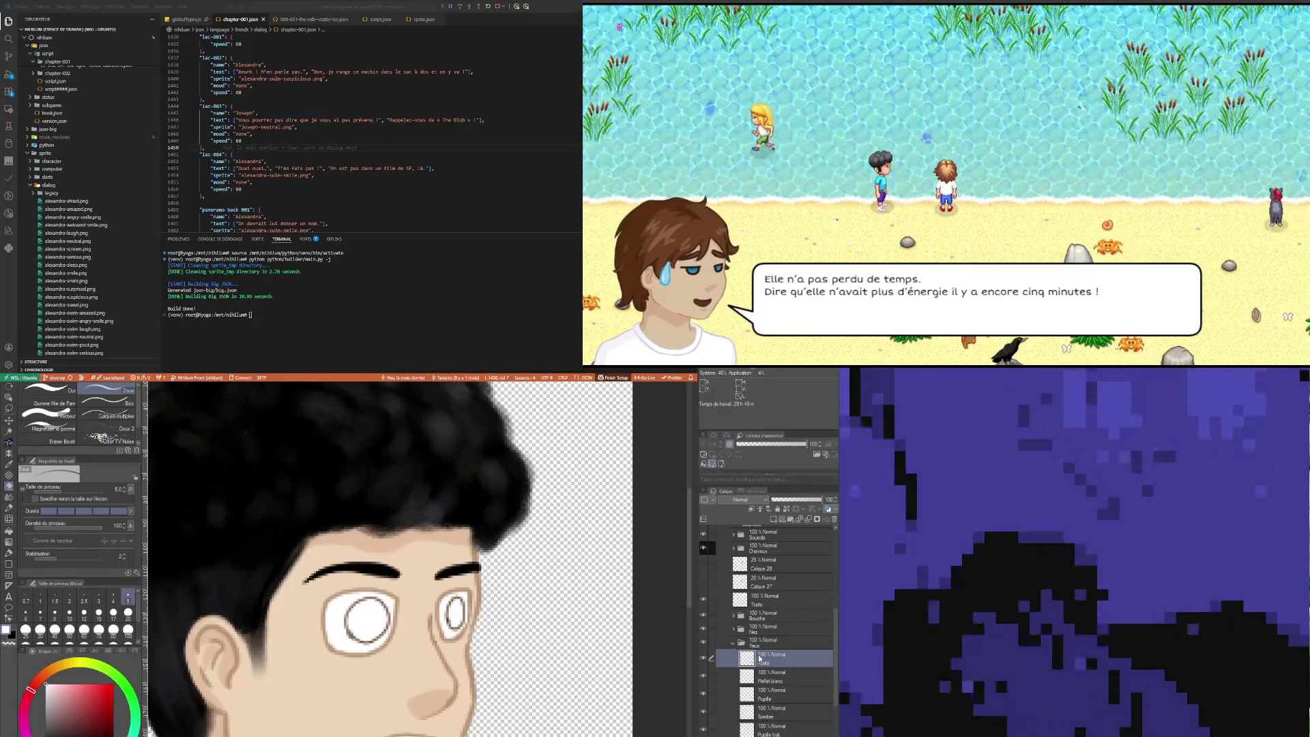
Step: On the Pupille trait layer, load the Feutre précis pen with the brown swatch colour
left_click(779, 732)
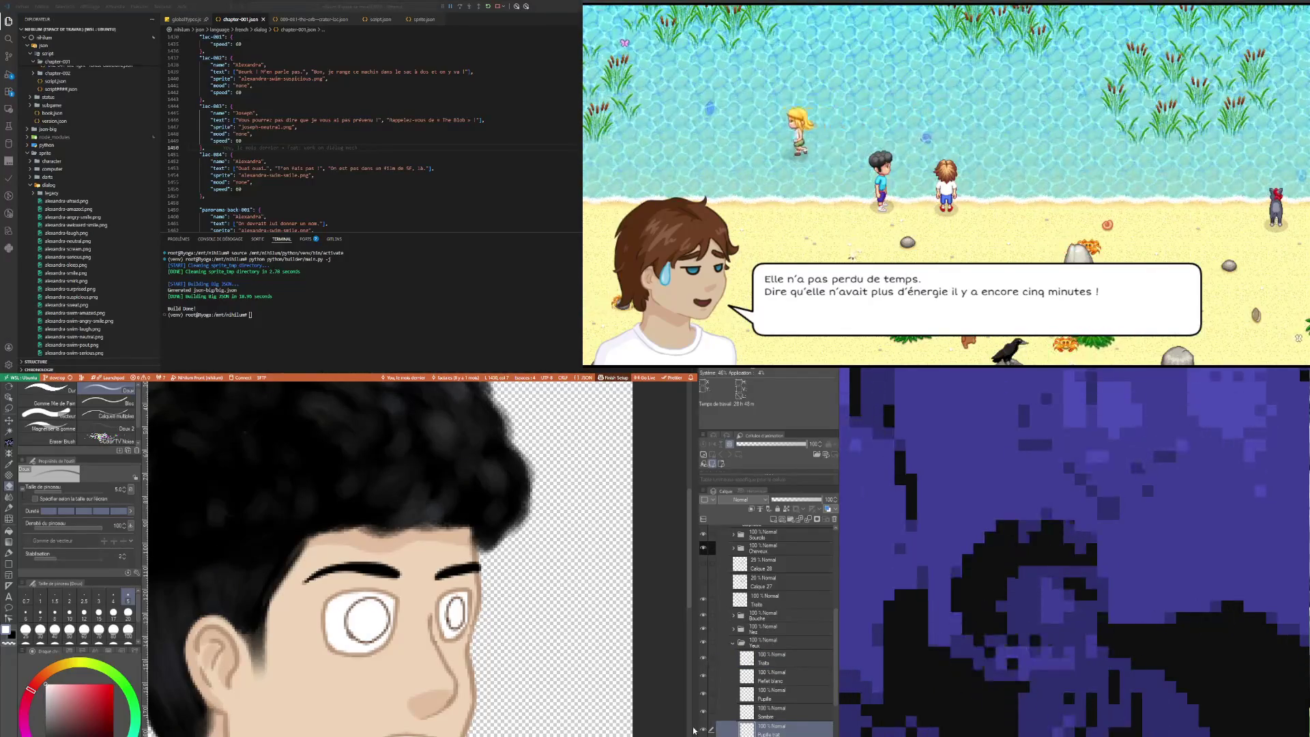
scroll(669, 681, "down", 3)
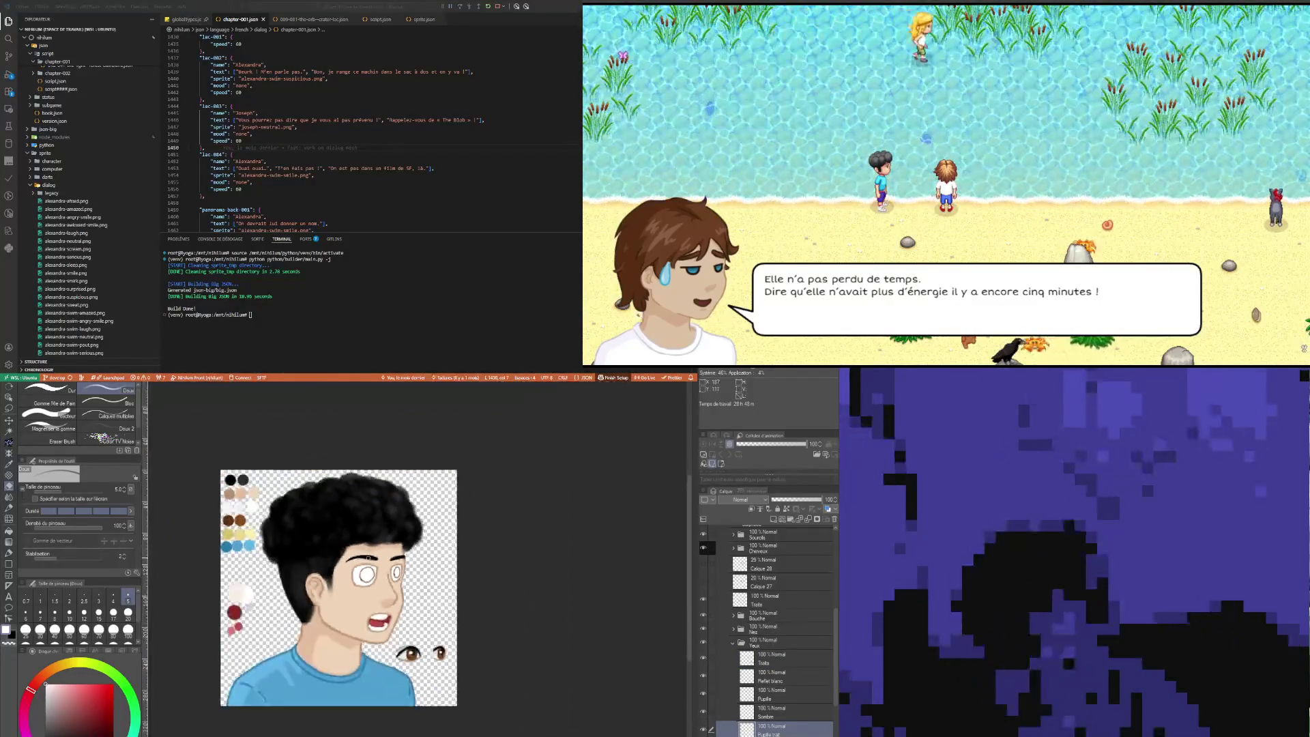
scroll(313, 492, "up", 2)
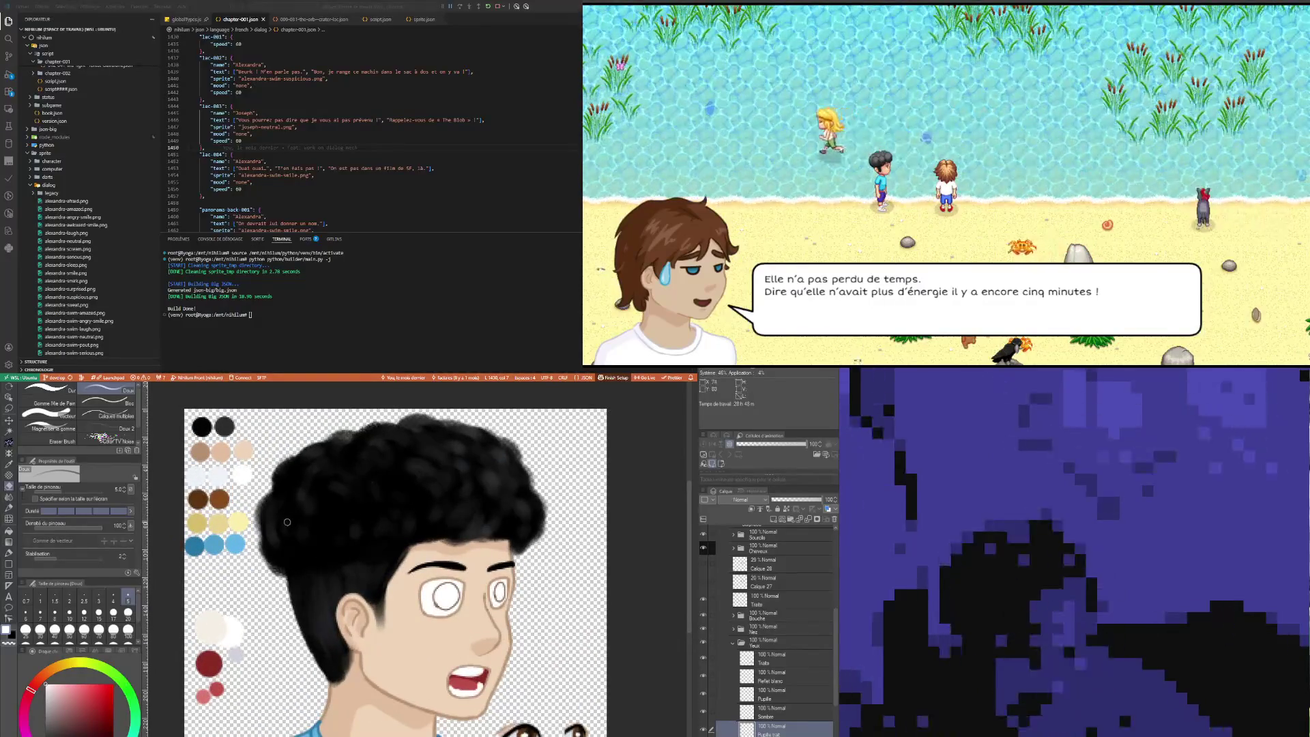
key("p")
left_click(198, 499, "alt")
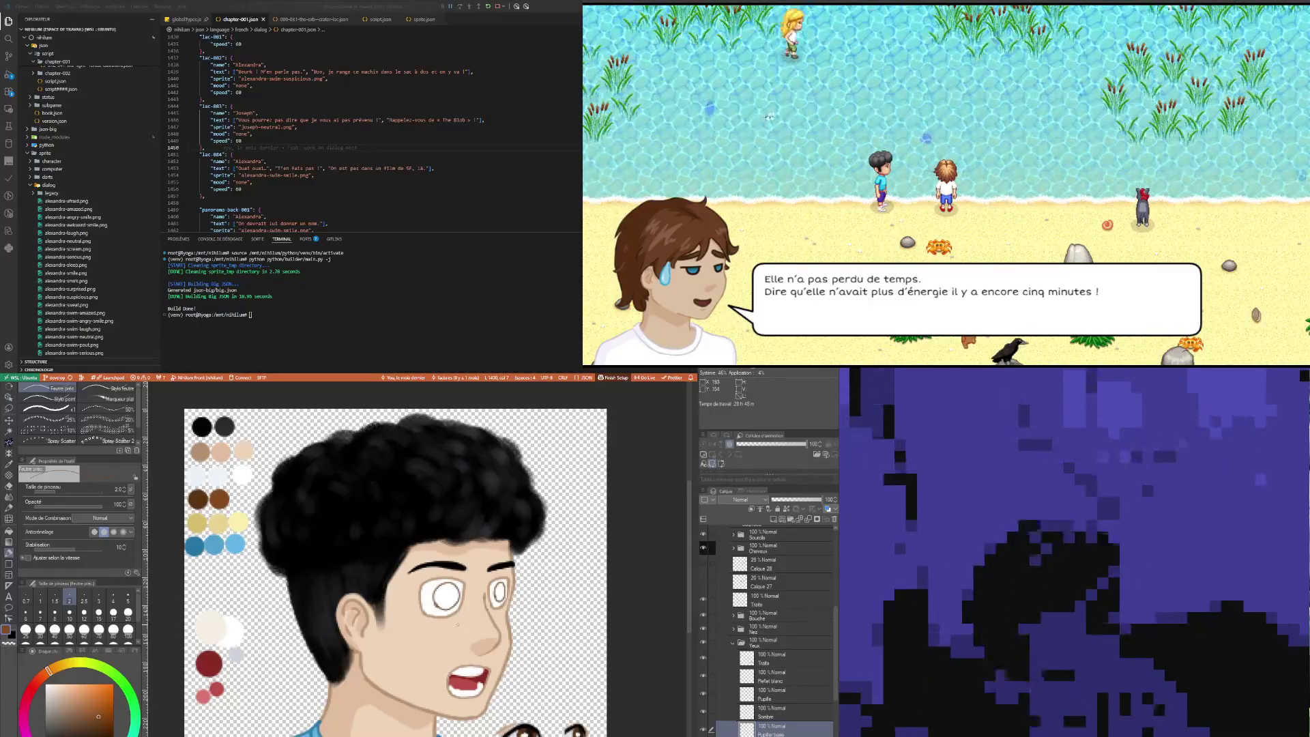
scroll(437, 601, "up", 4)
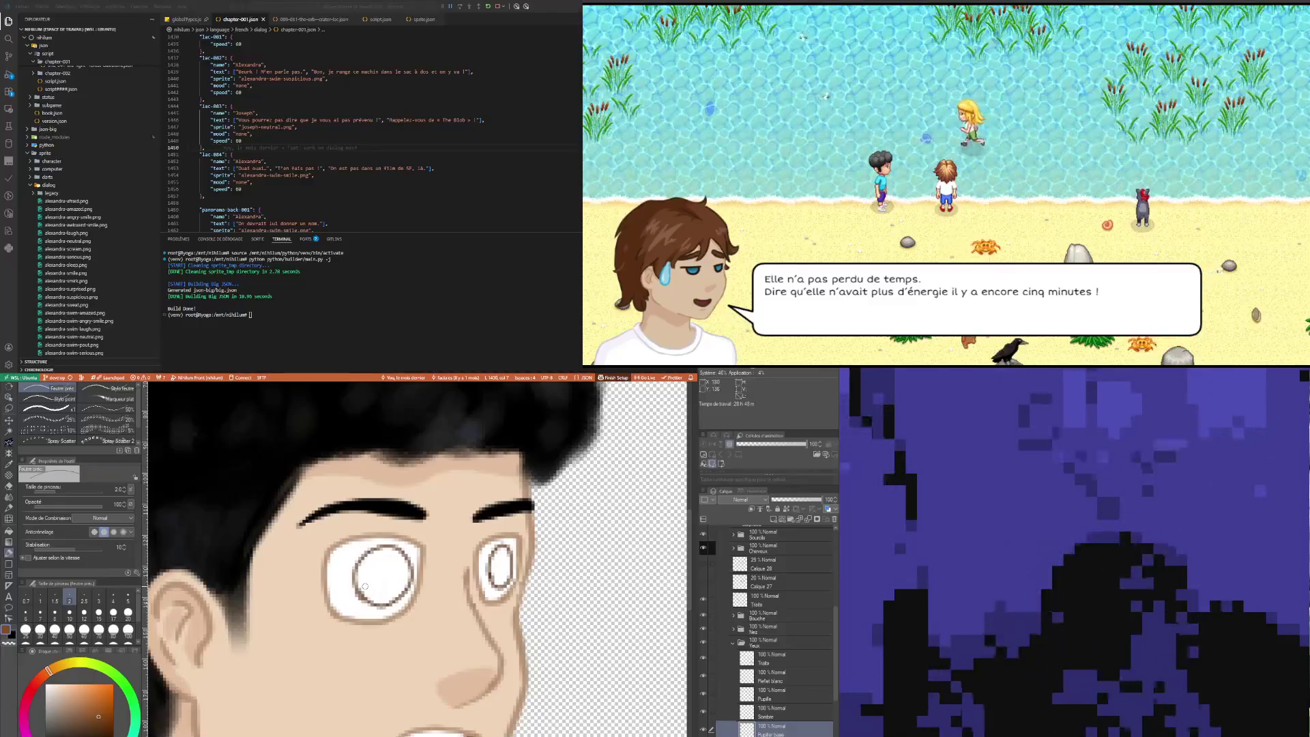
Step: Fill the nearer eye's iris with solid dark brown at brush size 5
left_click(128, 598)
mouse_move(382, 592)
left_mouse_down()
mouse_move(360, 579)
mouse_move(366, 591)
mouse_move(376, 551)
mouse_move(398, 547)
mouse_move(409, 568)
mouse_move(395, 600)
mouse_move(369, 596)
left_mouse_up()
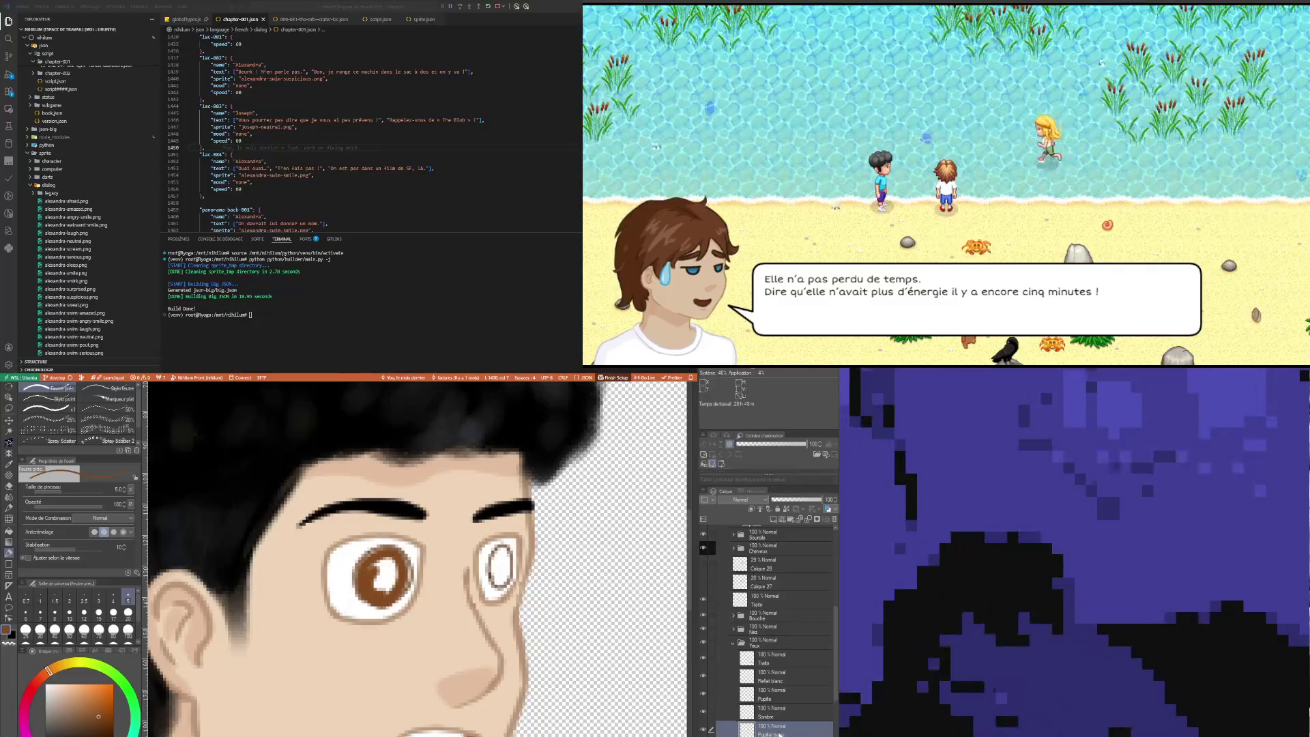
left_click_drag(372, 587, 386, 568)
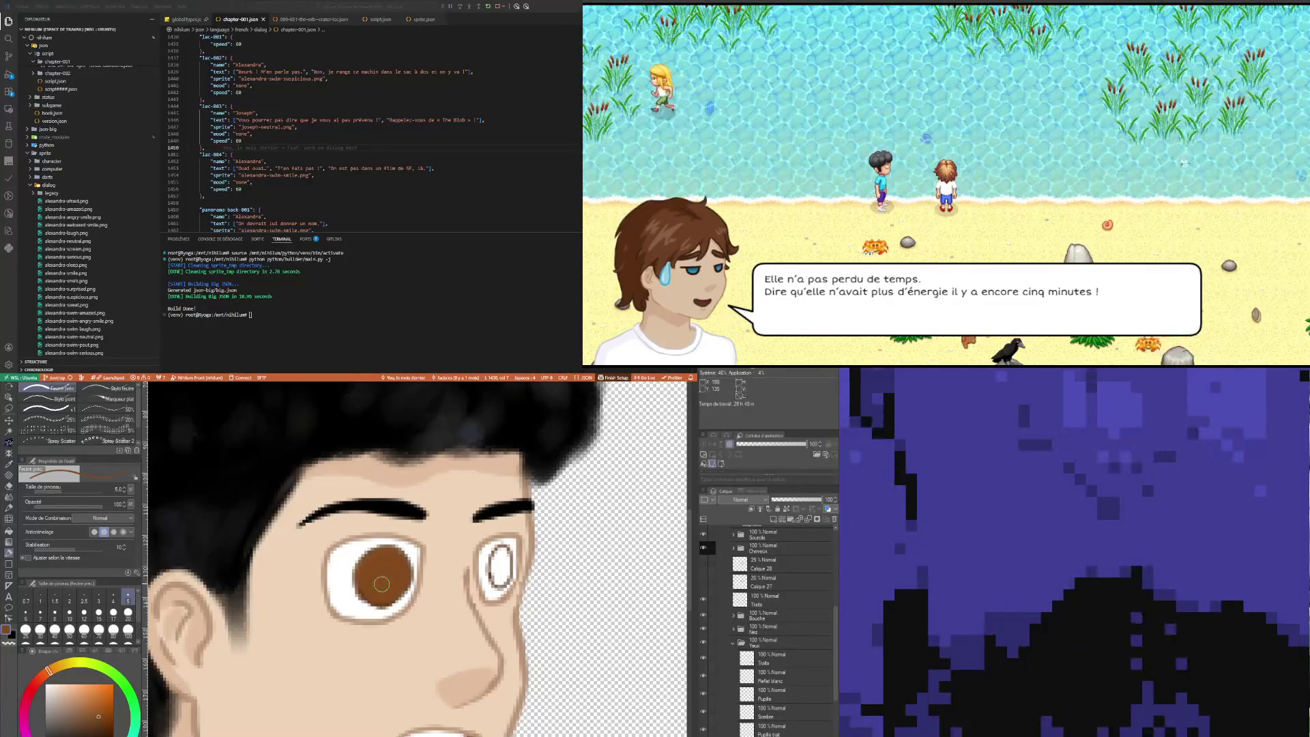
Step: Start painting the other eye's iris brown at brush size 3
left_click(98, 598)
left_click_drag(495, 585, 502, 552)
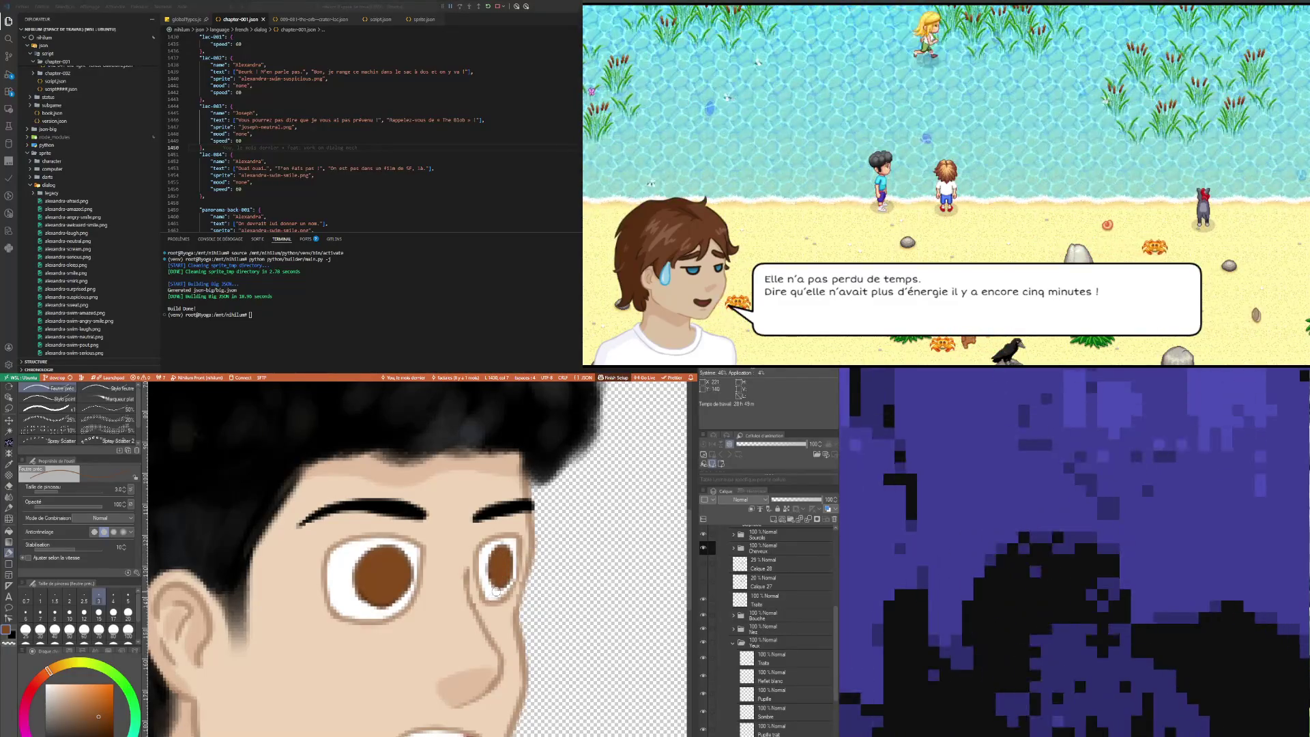
scroll(493, 595, "down", 6)
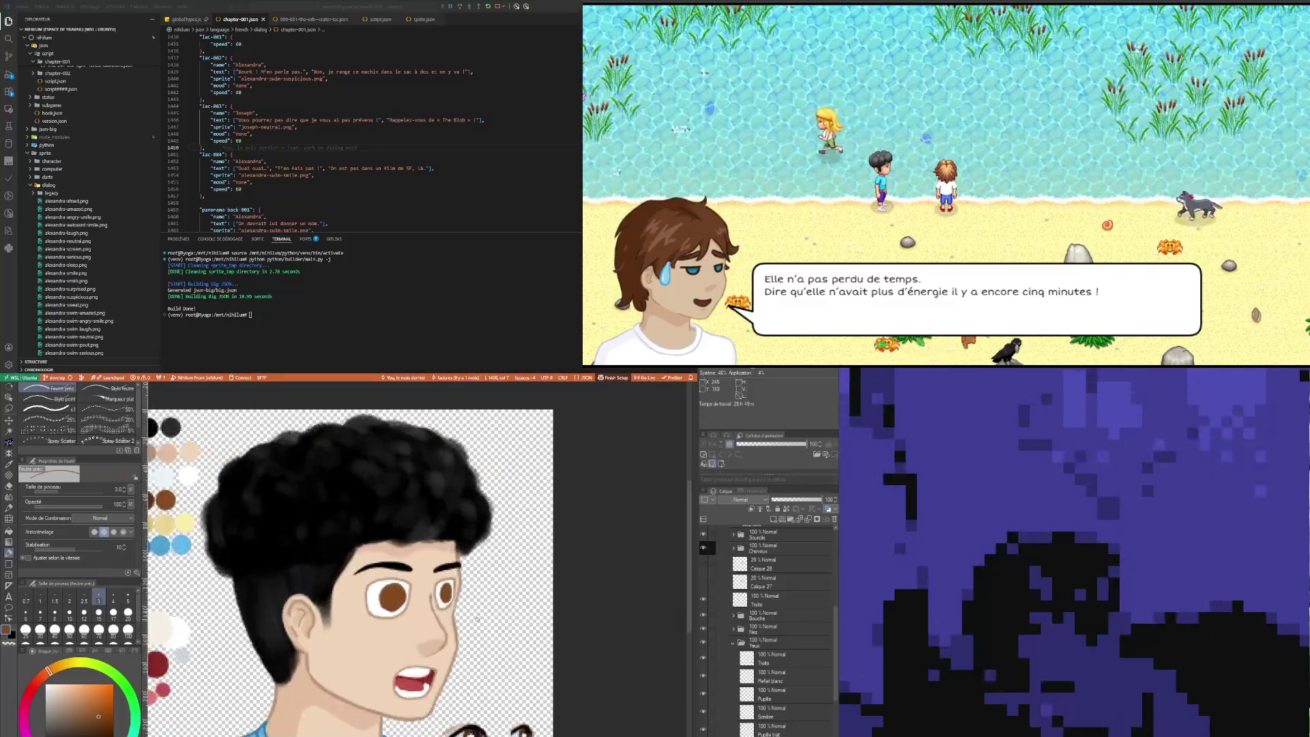
scroll(477, 619, "up", 2)
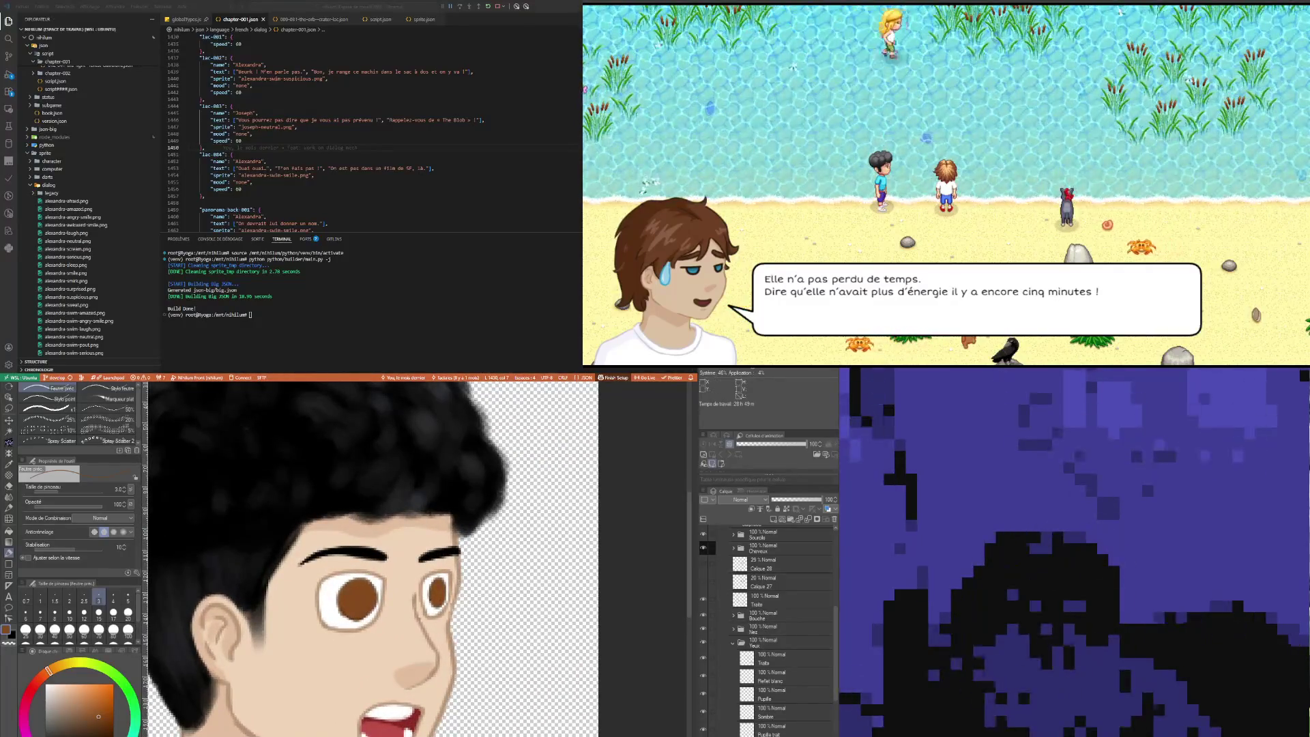
left_click(784, 729)
scroll(428, 615, "down", 4)
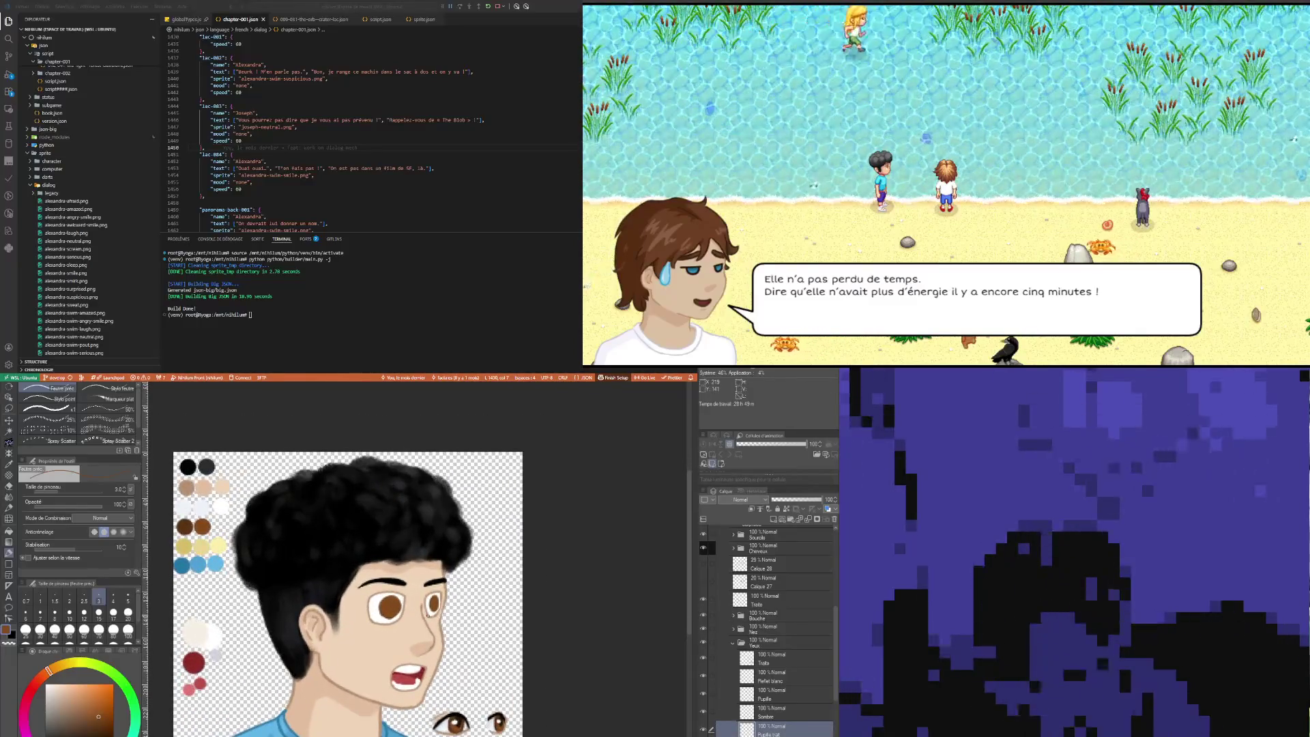
scroll(471, 723, "up", 5)
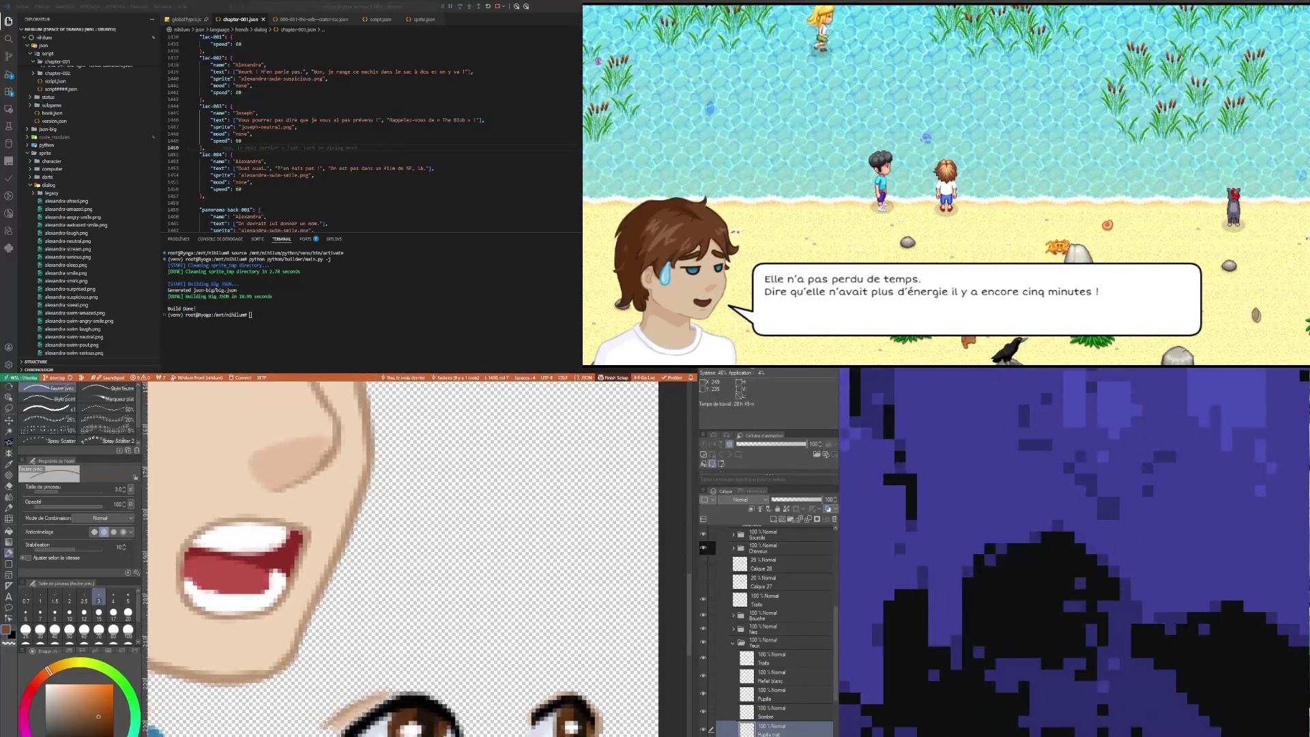
key("i")
scroll(436, 616, "down", 5)
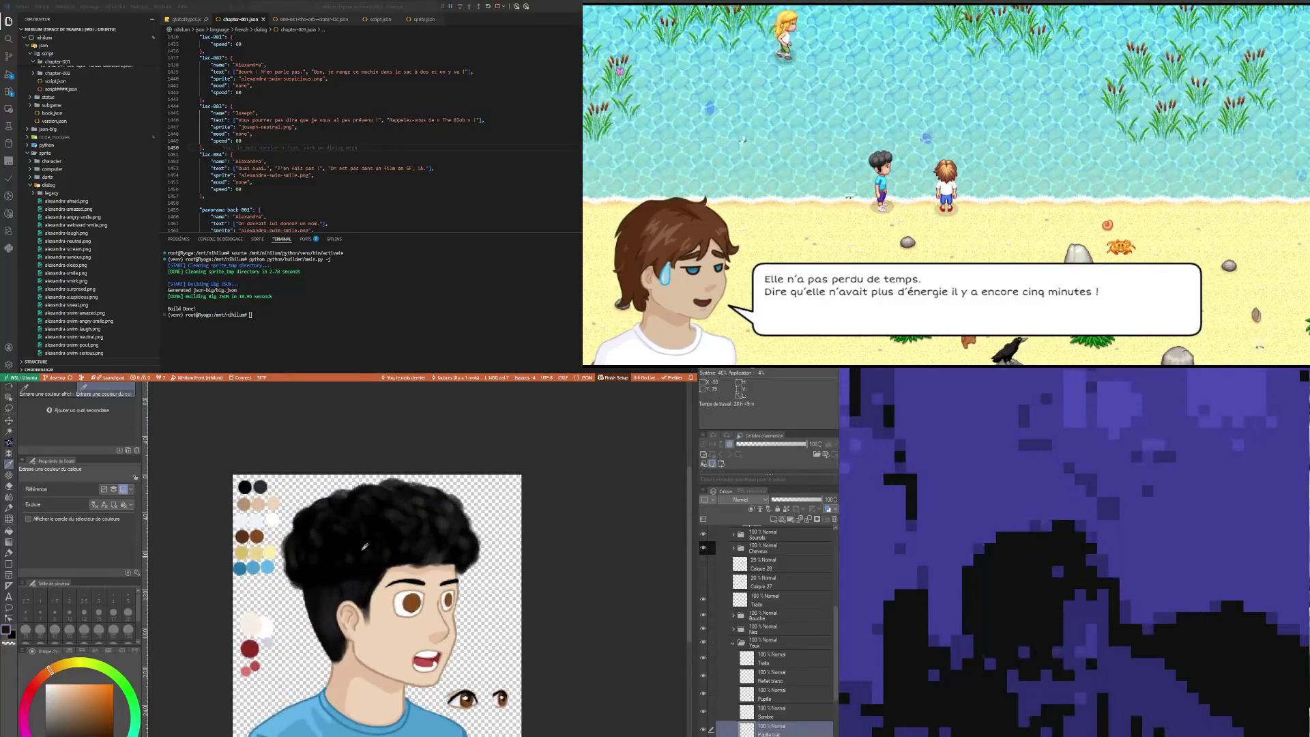
left_click(764, 568)
scroll(778, 587, "up", 2)
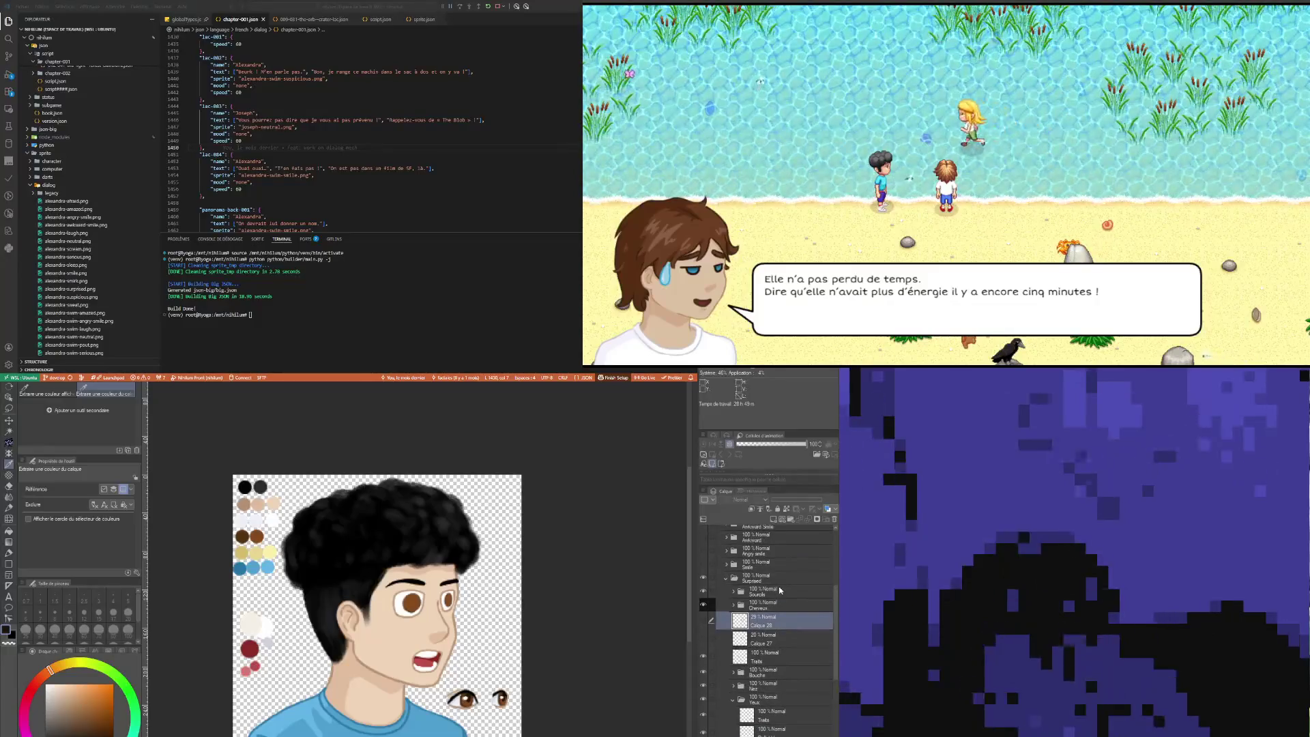
scroll(770, 615, "up", 2)
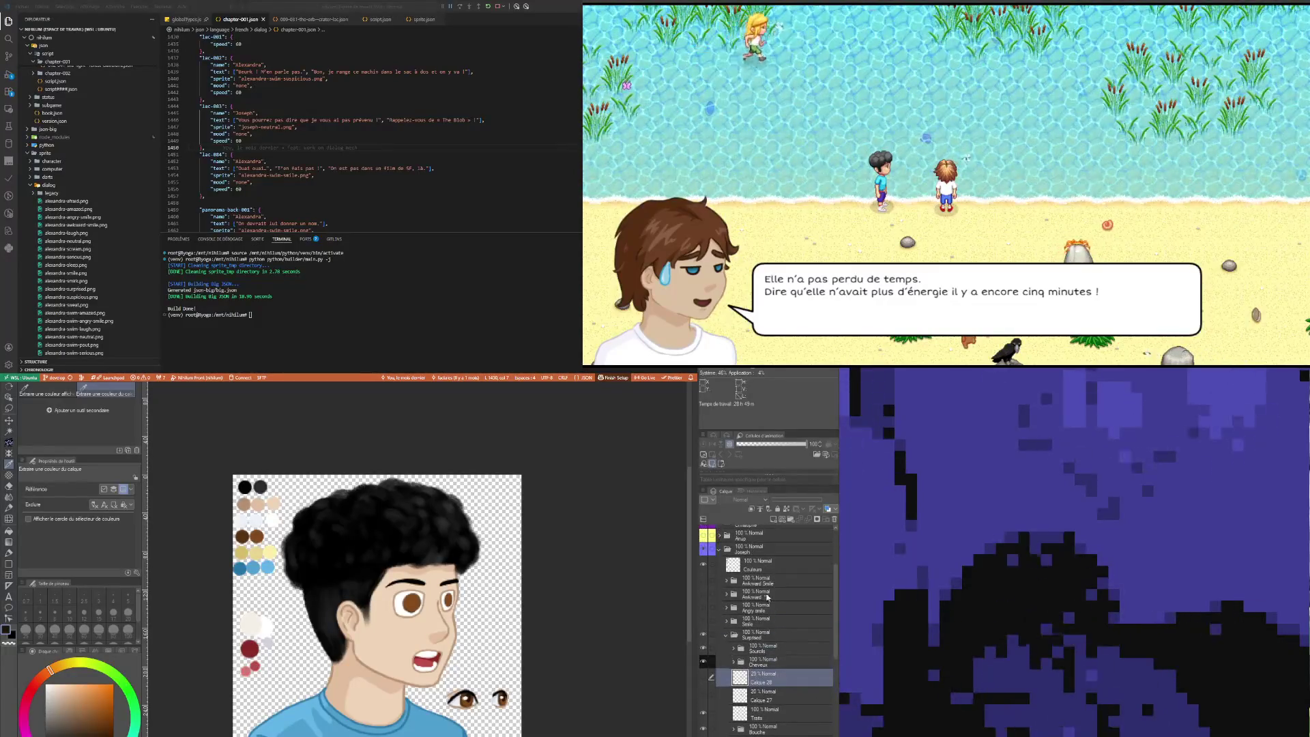
left_click(757, 565)
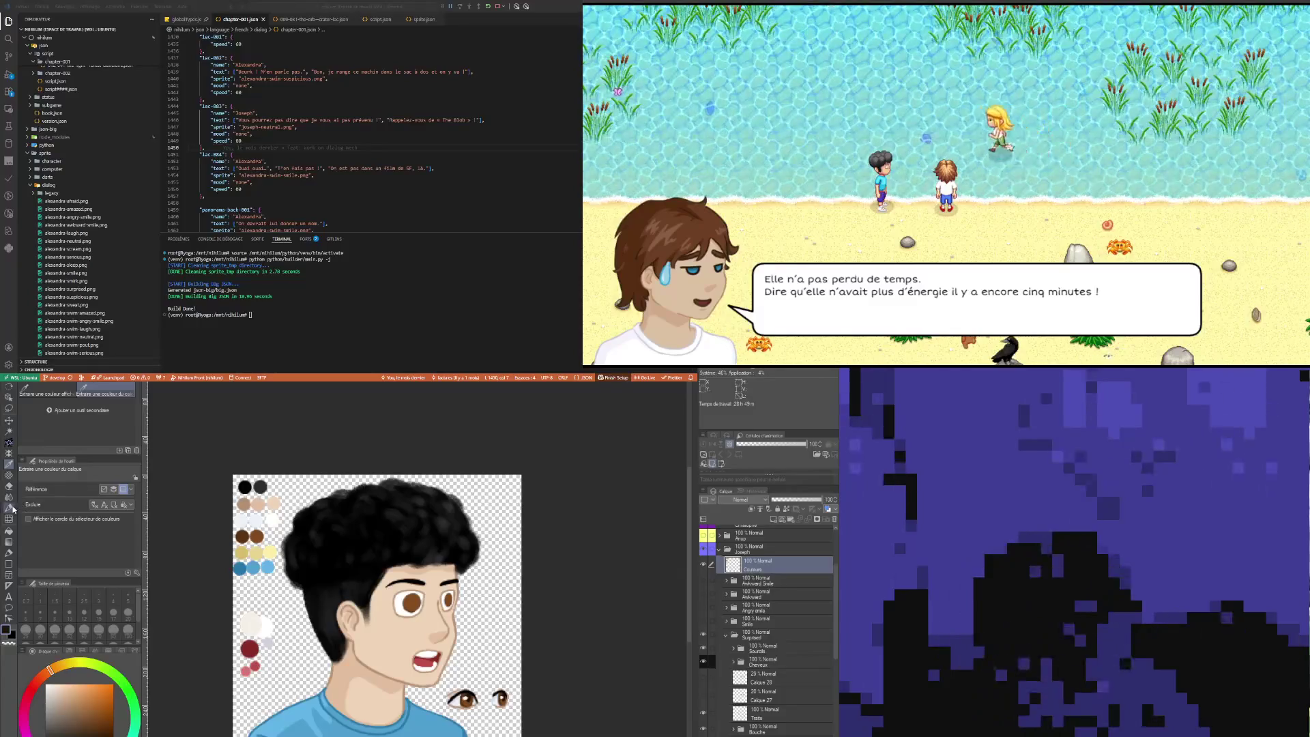
key("p")
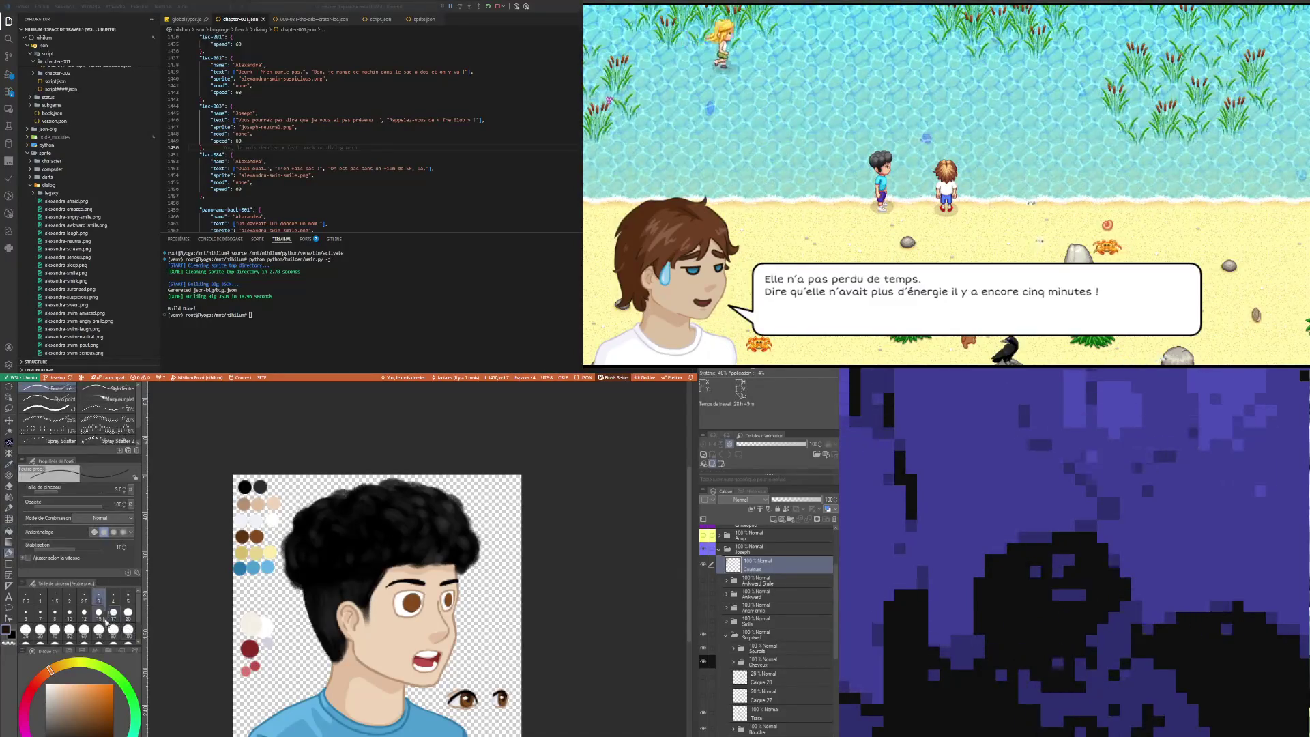
Step: Set brush size 15 and add a layer named 'Pupille' above Pupille trait
left_click(99, 612)
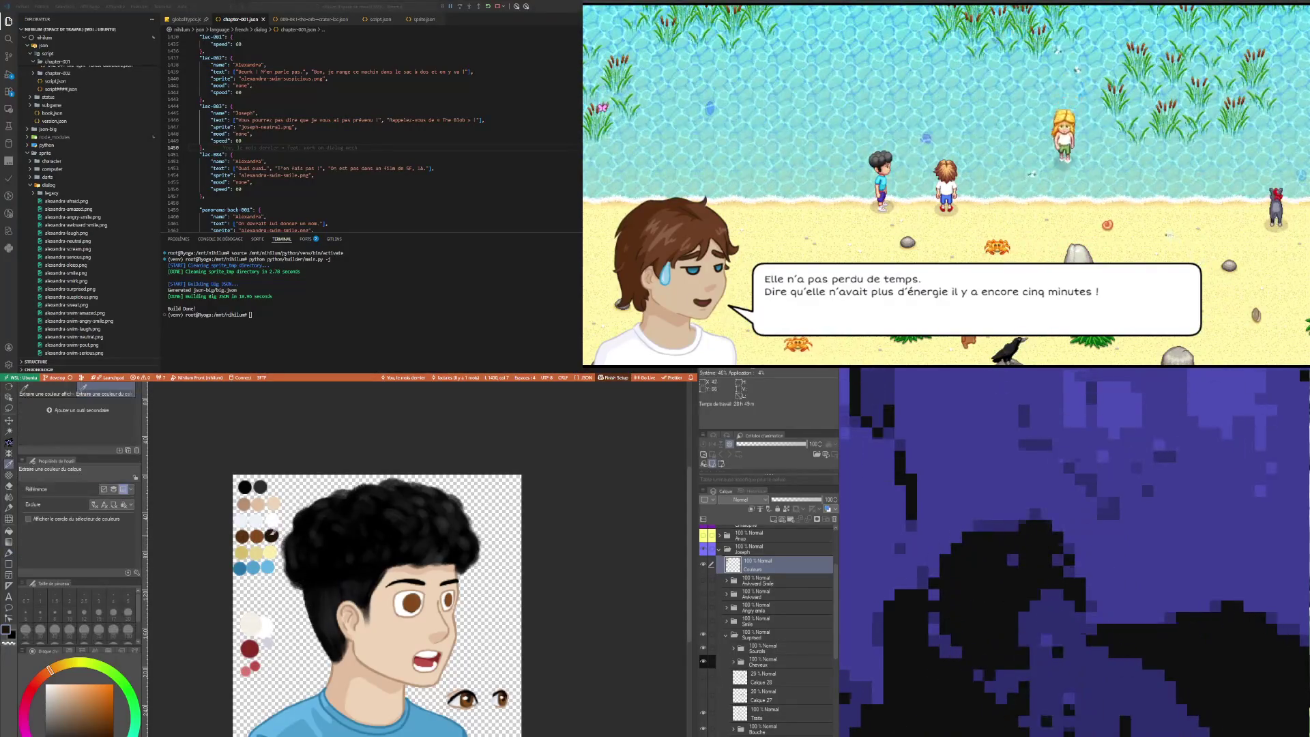
scroll(794, 683, "down", 5)
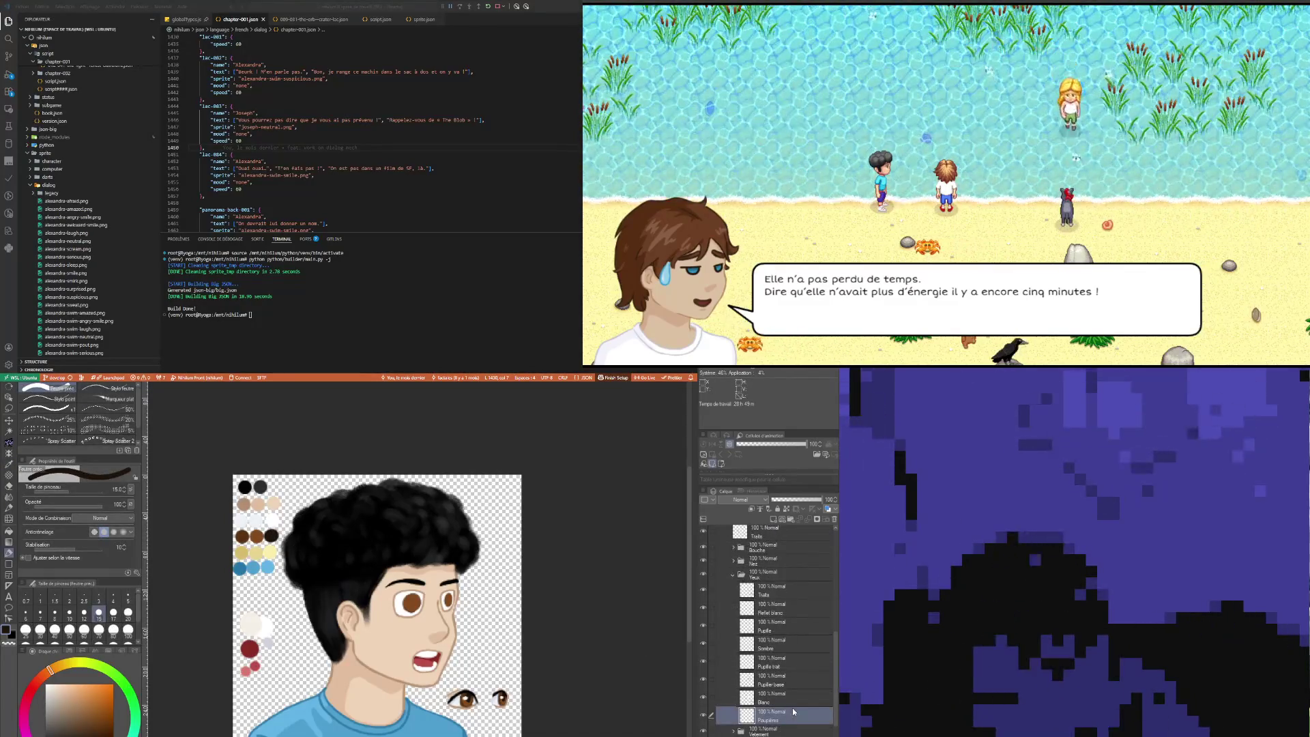
left_click(782, 660)
left_click(781, 648)
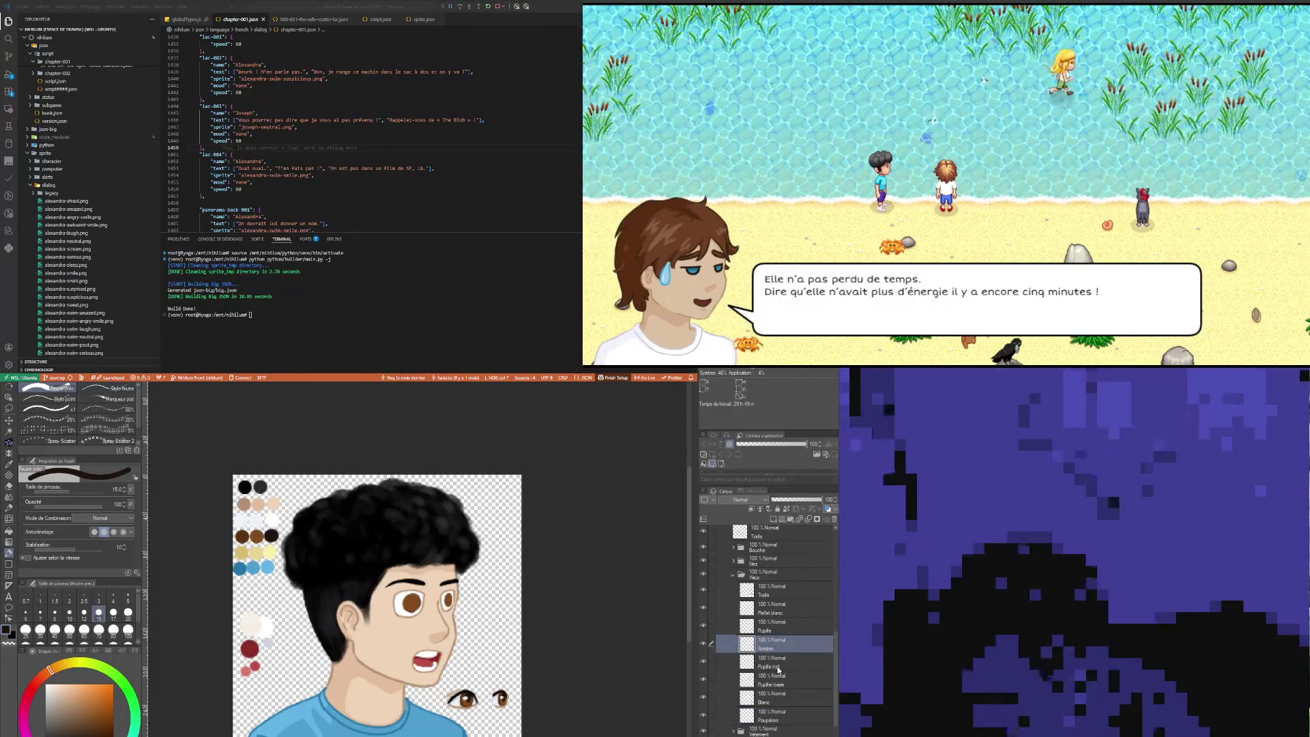
left_click(778, 662)
left_click(773, 519)
type("Pupille")
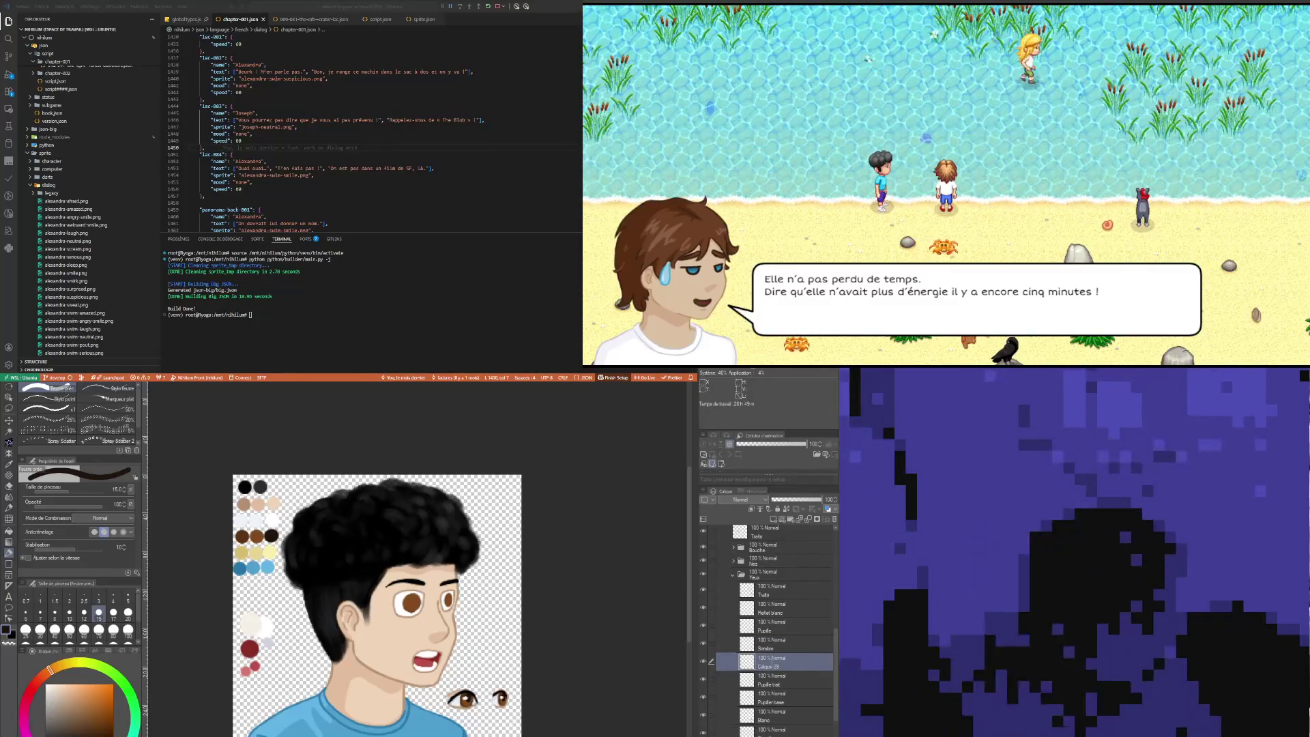
key("Return")
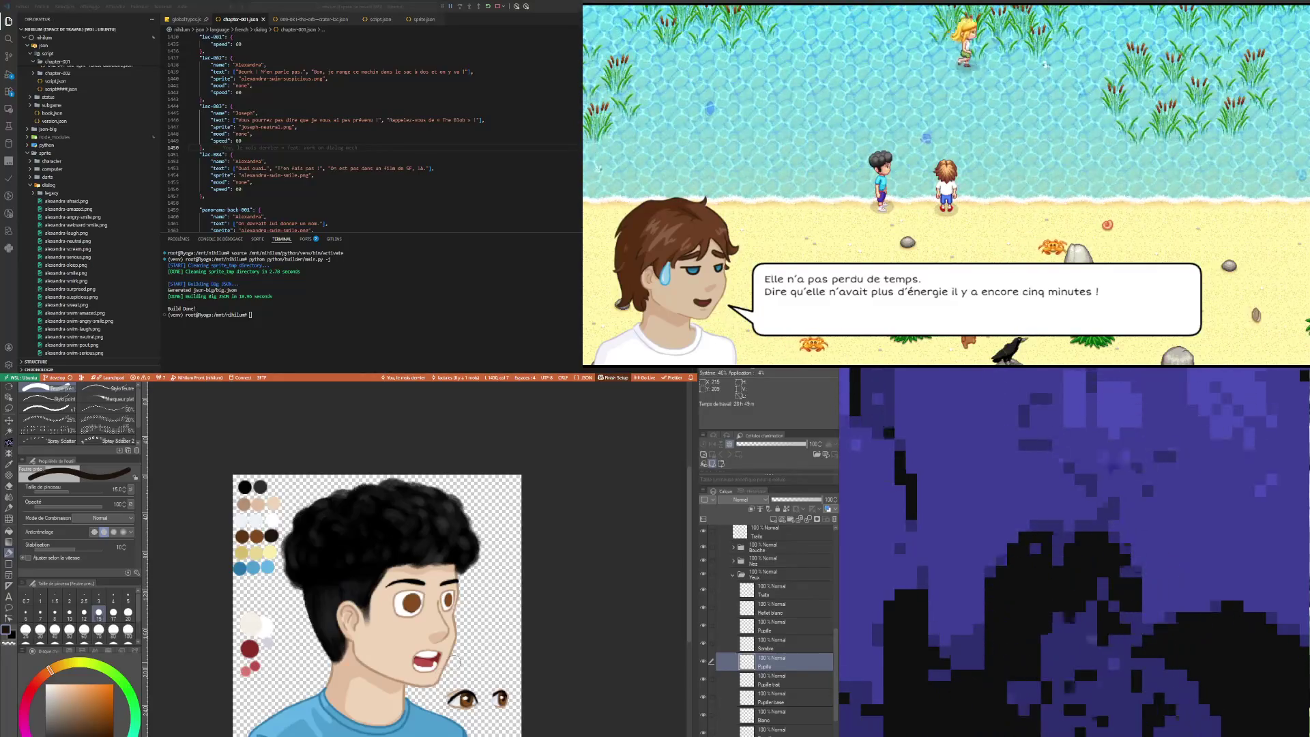
Step: Dot dark pupils into the iris centres at size 5, then set size 3
scroll(422, 606, "up", 3)
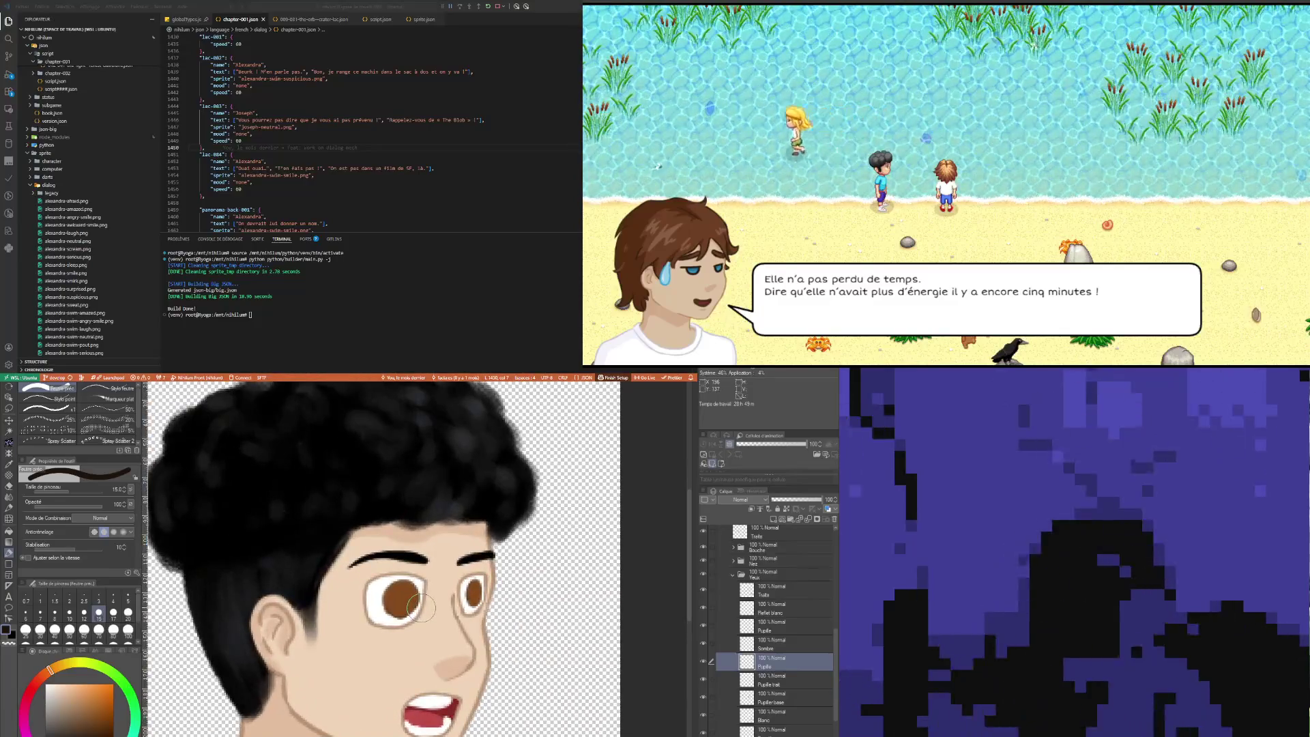
left_click(127, 598)
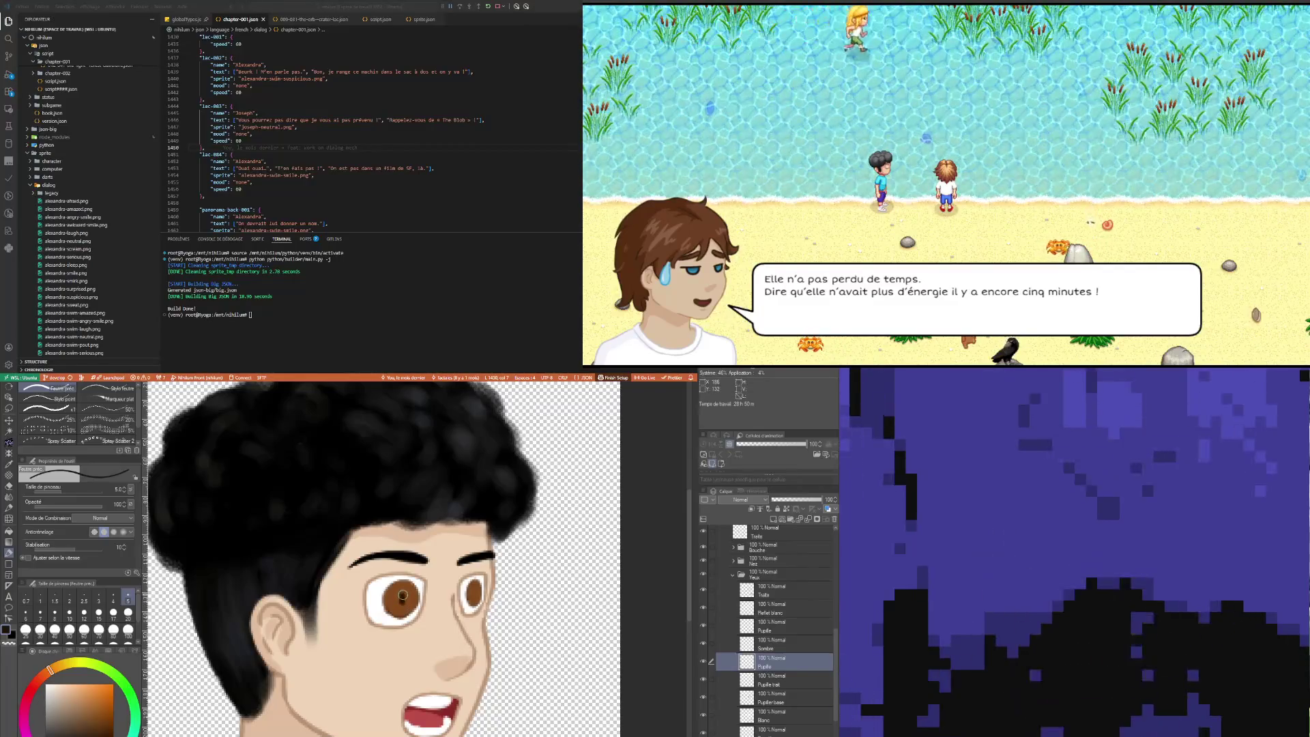
left_click(403, 602)
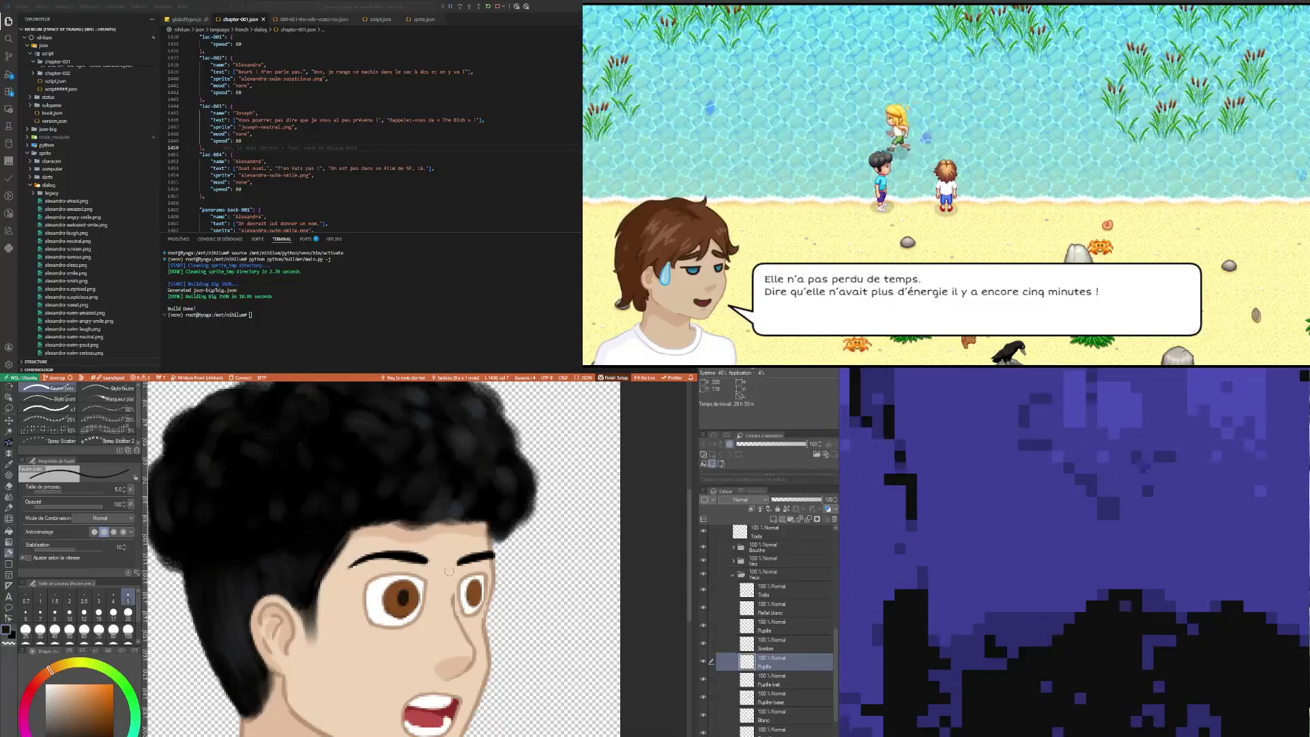
left_click(99, 599)
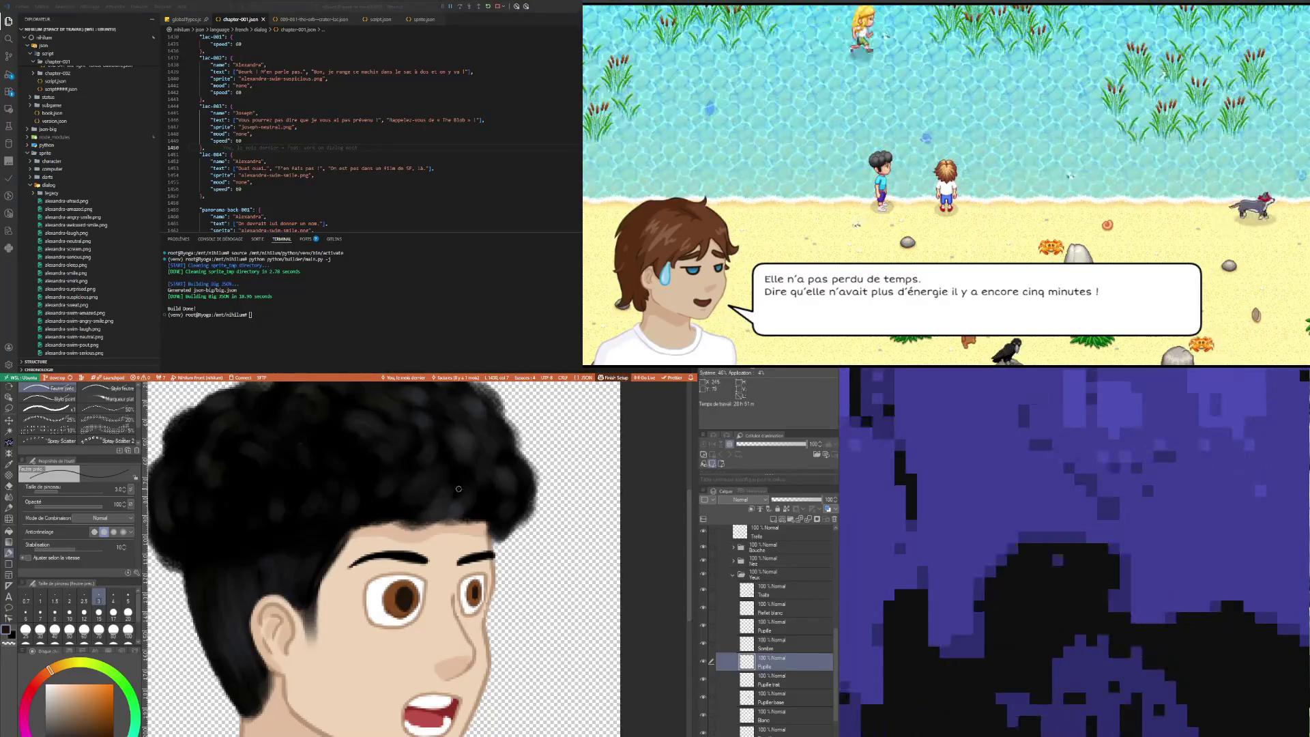
scroll(459, 489, "down", 5)
scroll(467, 619, "up", 4)
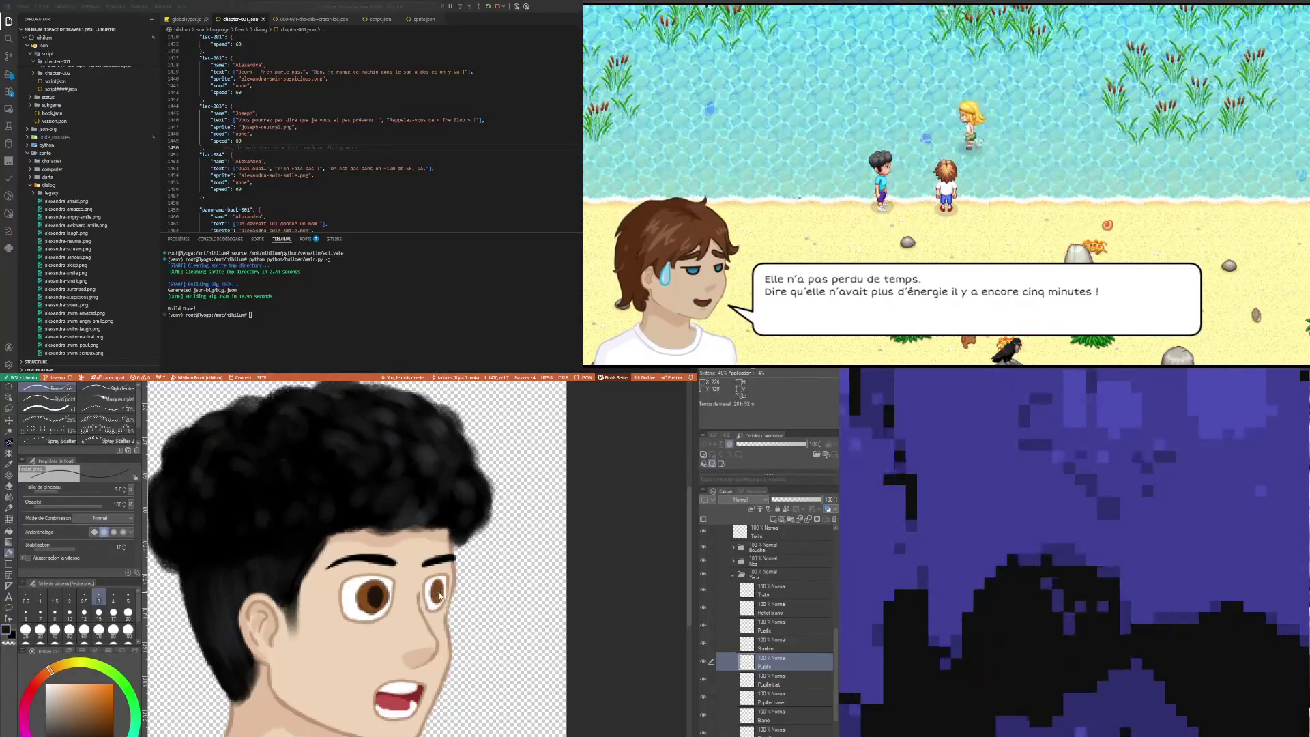
scroll(410, 639, "down", 1)
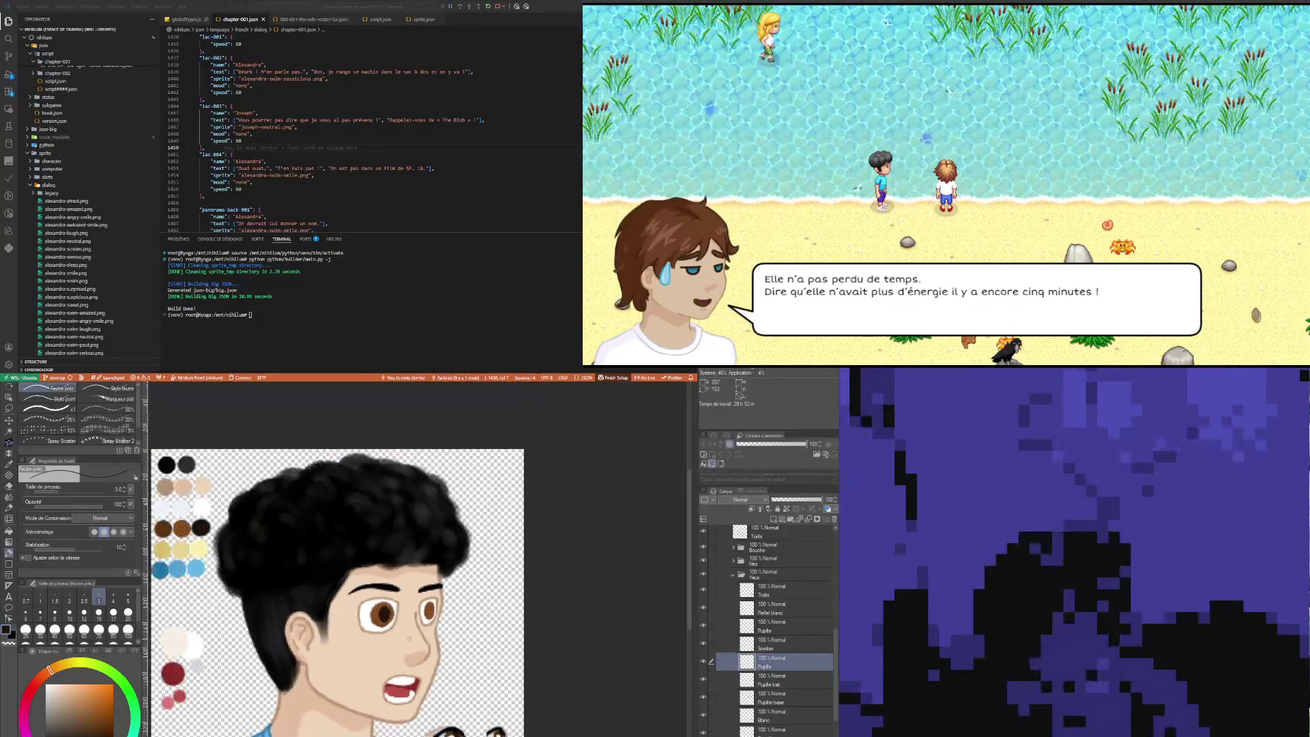
scroll(423, 673, "up", 1)
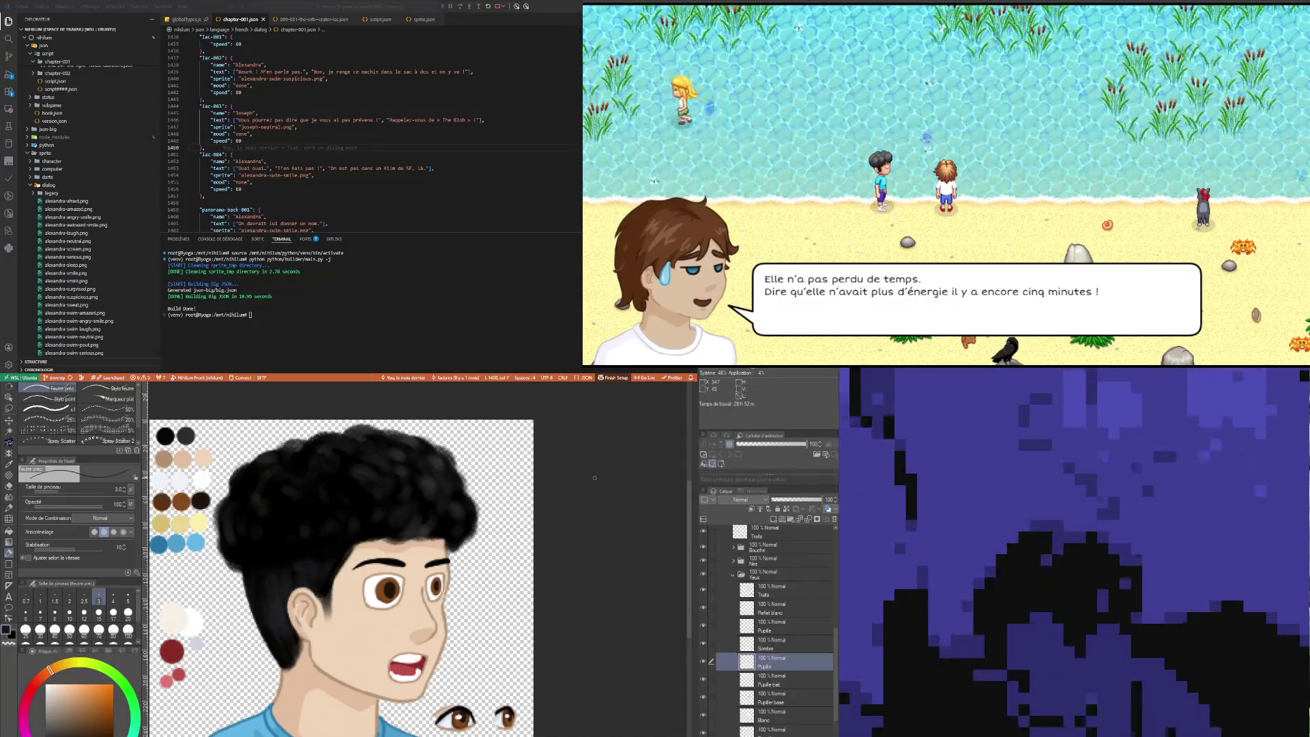
left_click(778, 610)
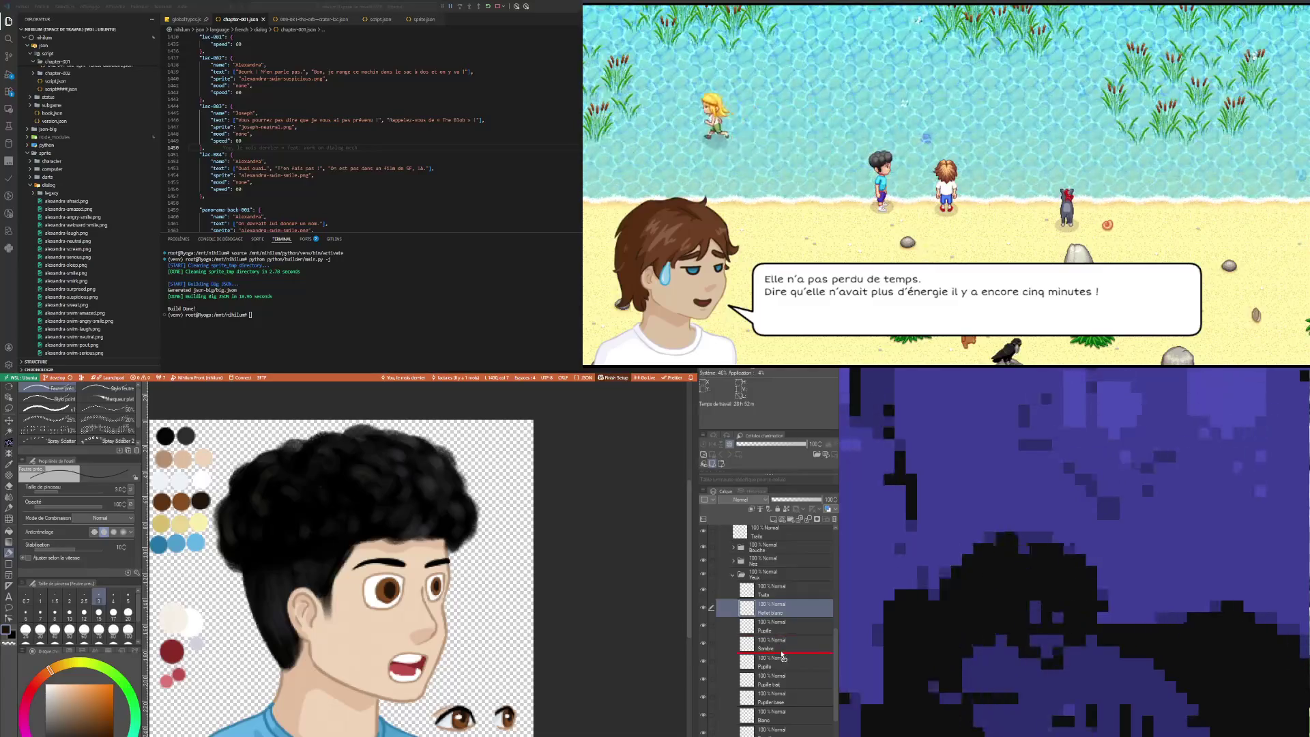
Step: Move Reflet blanc below Pupille and Sombre and dab a white highlight into the left eye
left_click_drag(778, 613, 775, 652)
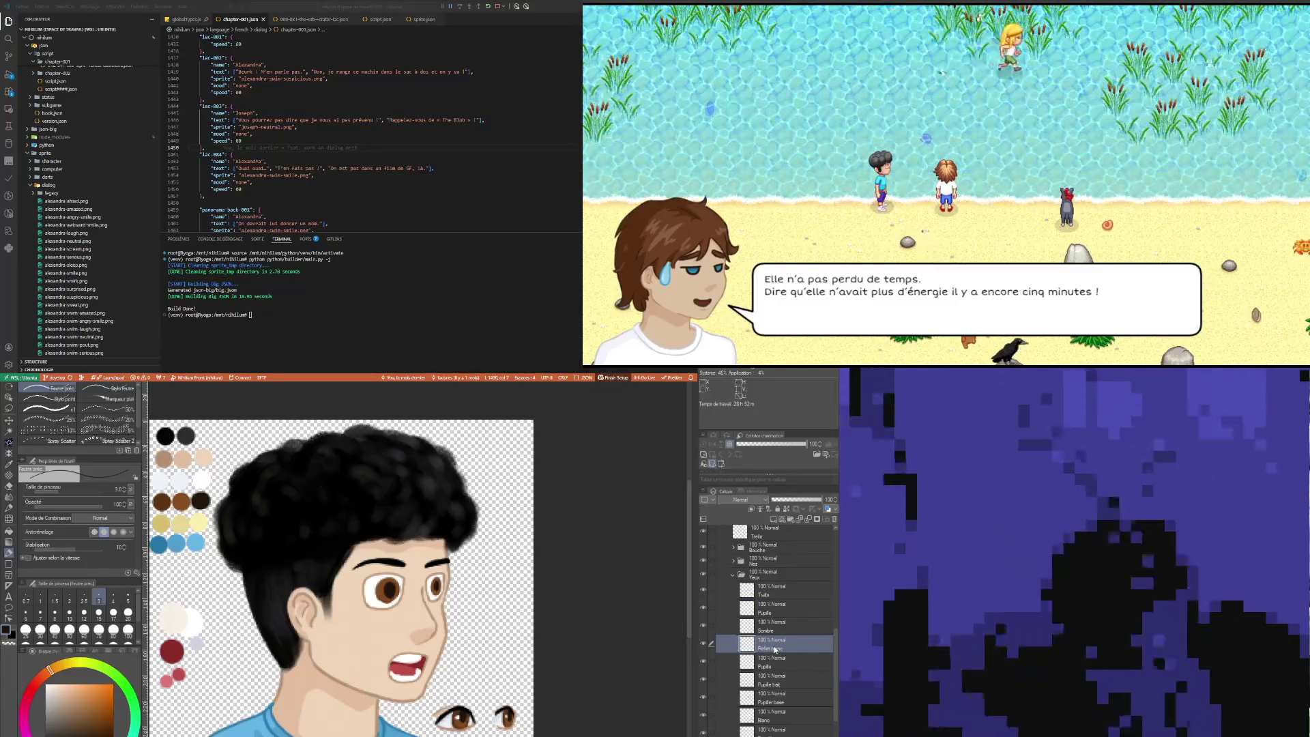
left_click(10, 465)
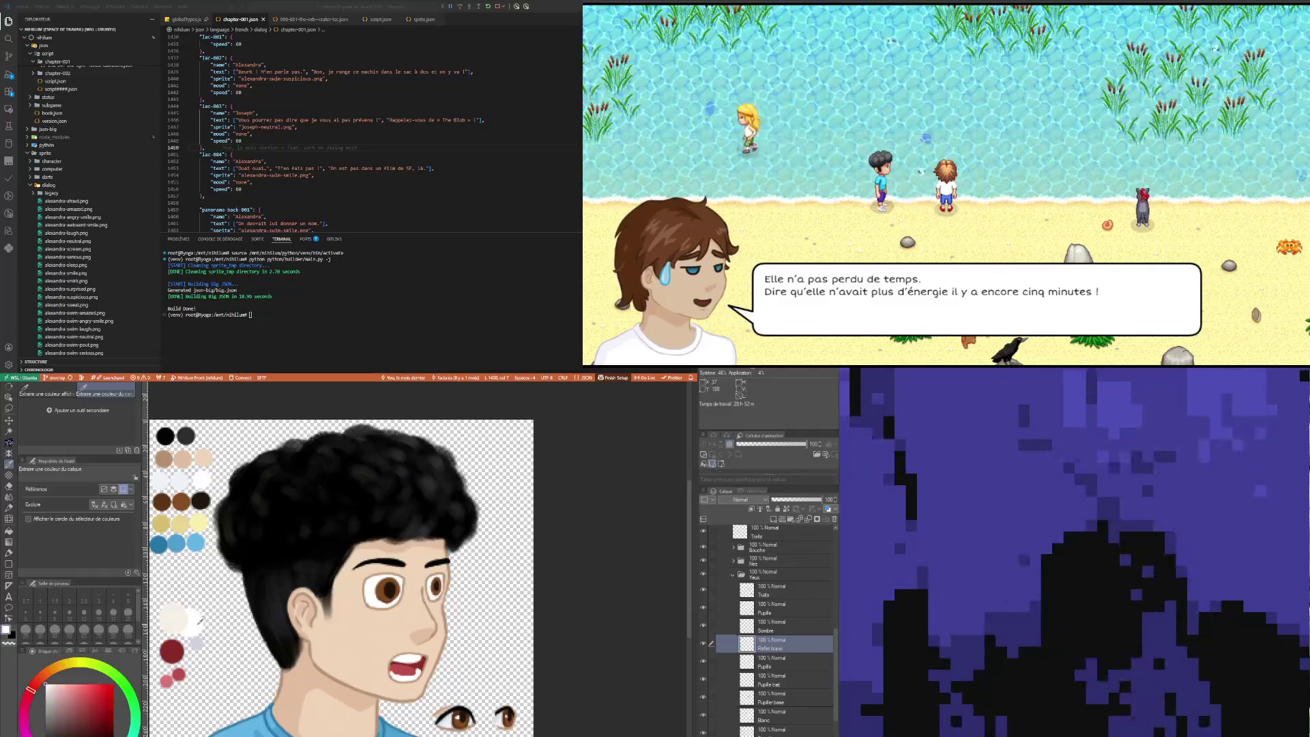
left_click(8, 554)
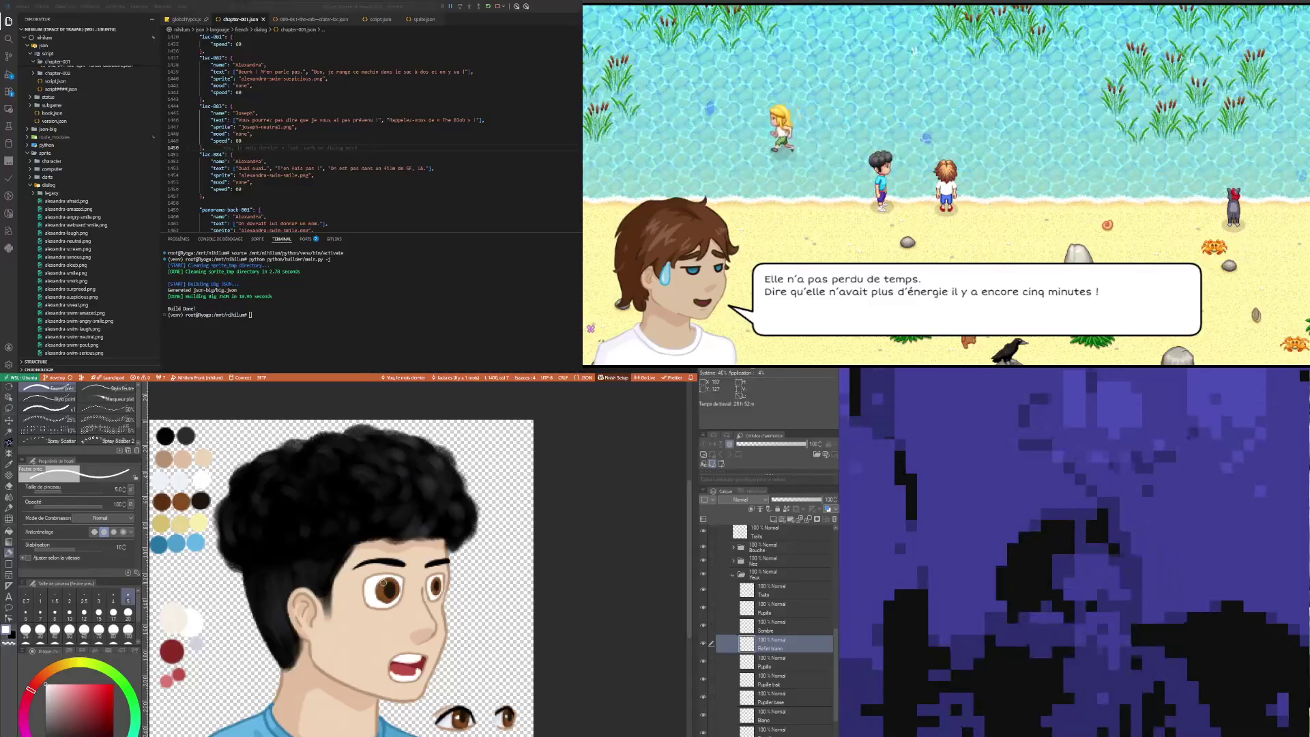
left_click(385, 585)
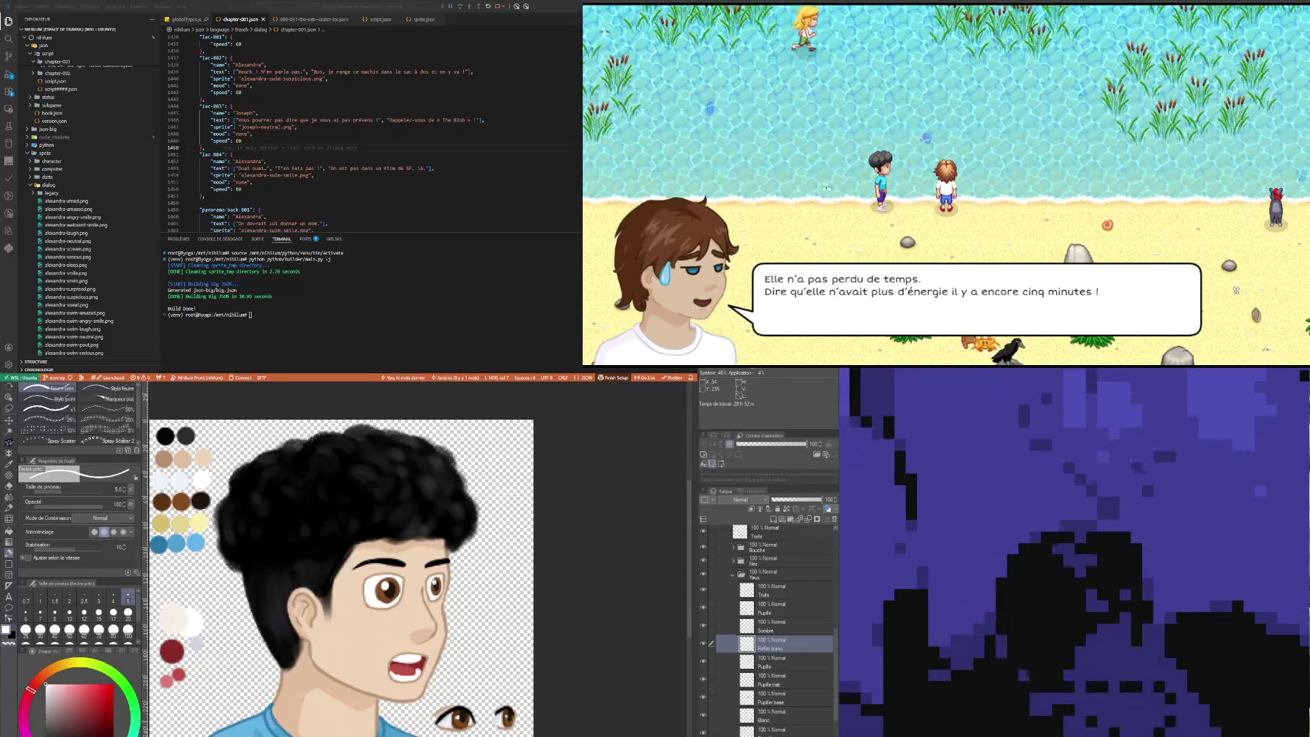
Step: Select the Pupille base layer in the eyes folder
scroll(337, 569, "up", 3)
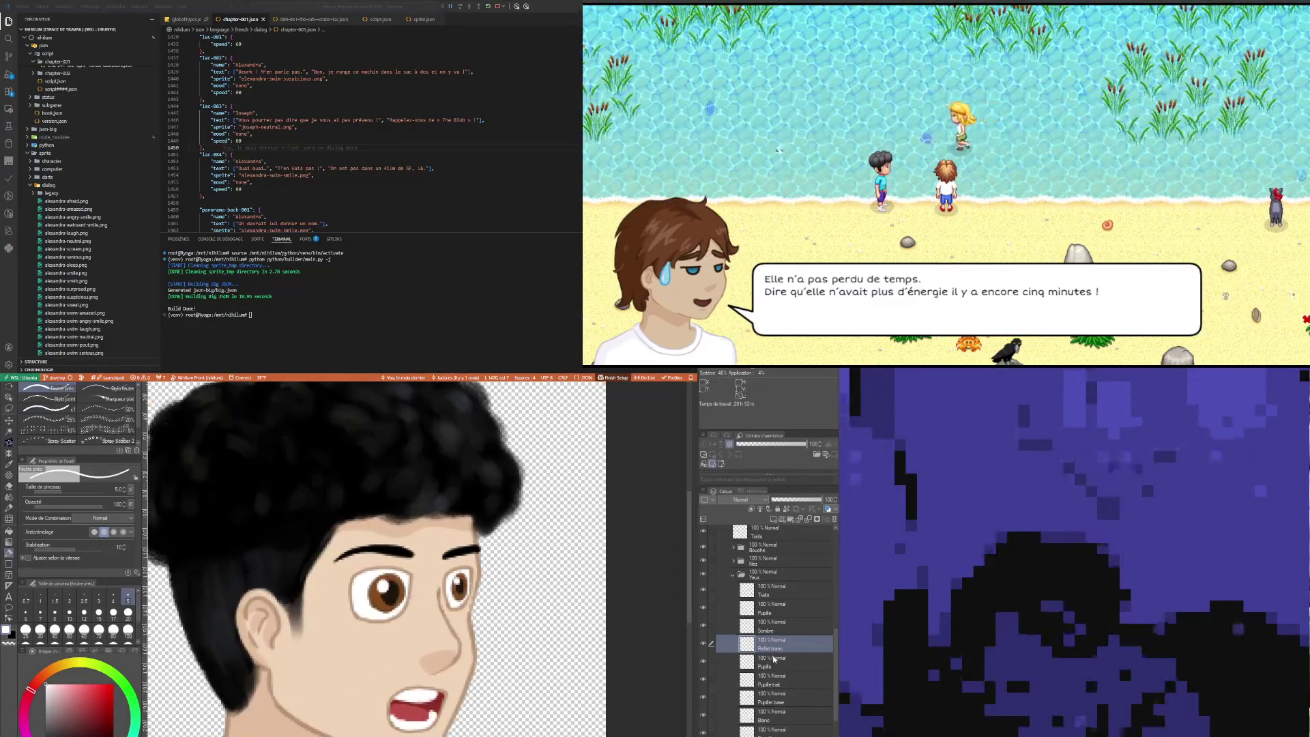
left_click(779, 664)
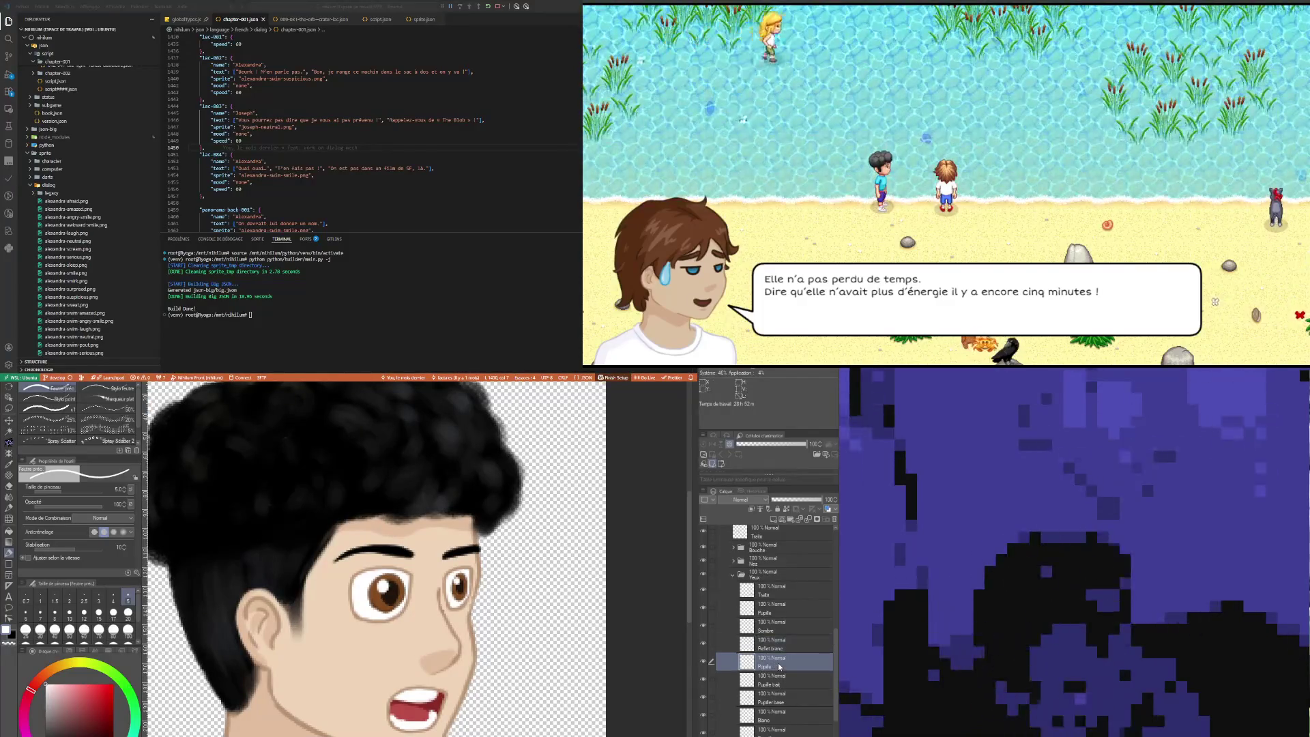
left_click(771, 701)
Step: Sample the iris brown from the canvas as the pen colour
key("i")
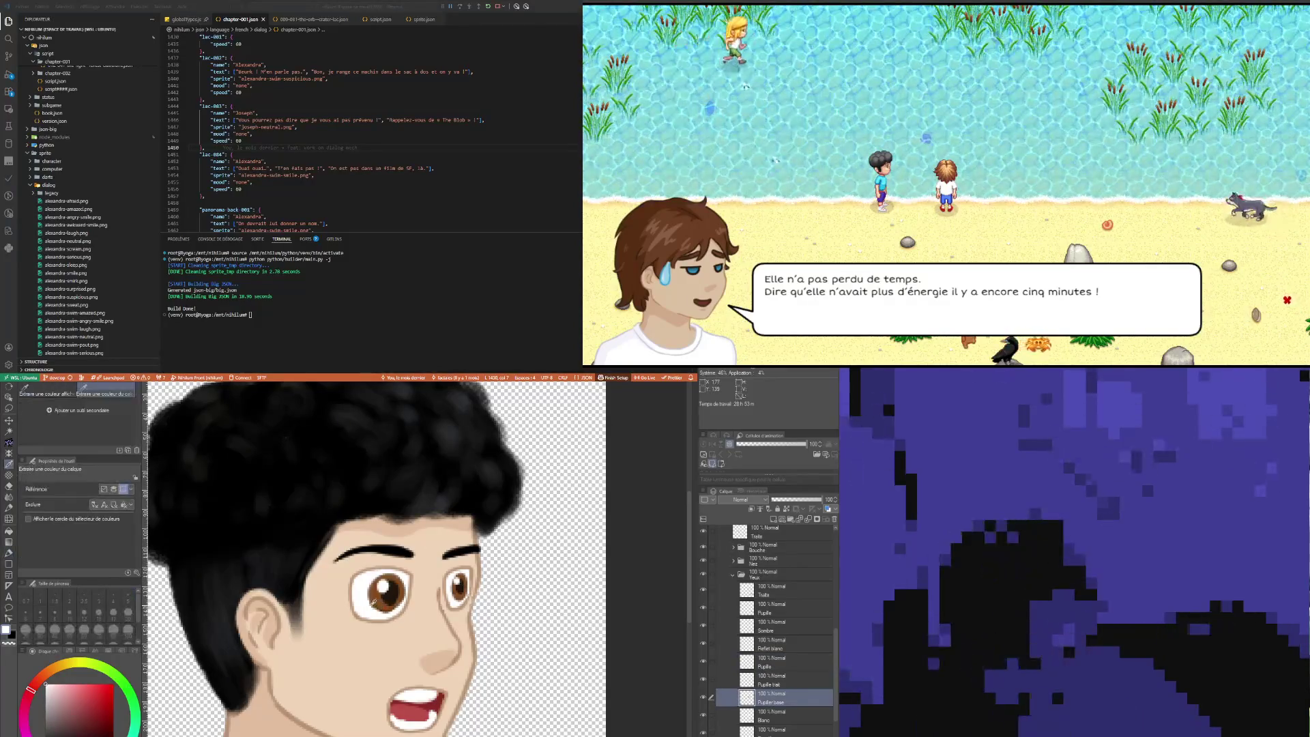
left_click(382, 600)
key("p")
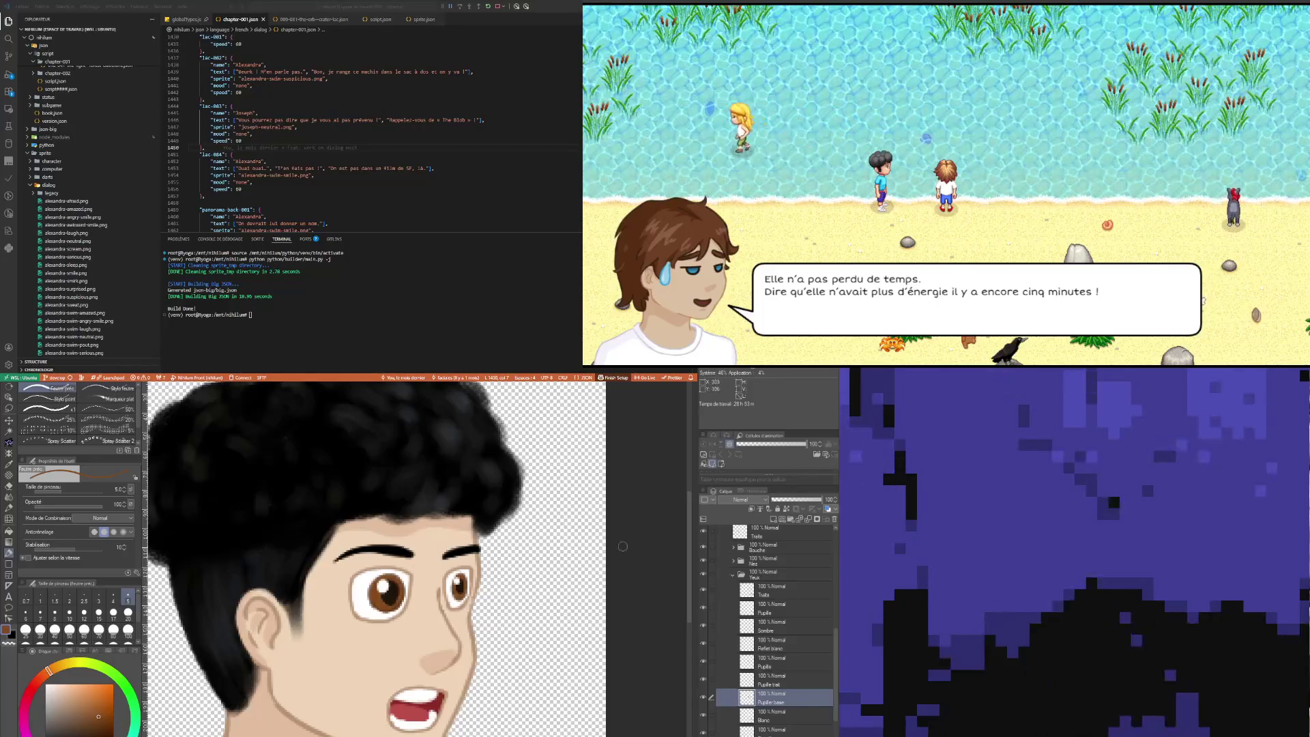
Step: On the Pupille trait layer, redraw the left pupil outline at pen size 2
left_click(773, 682)
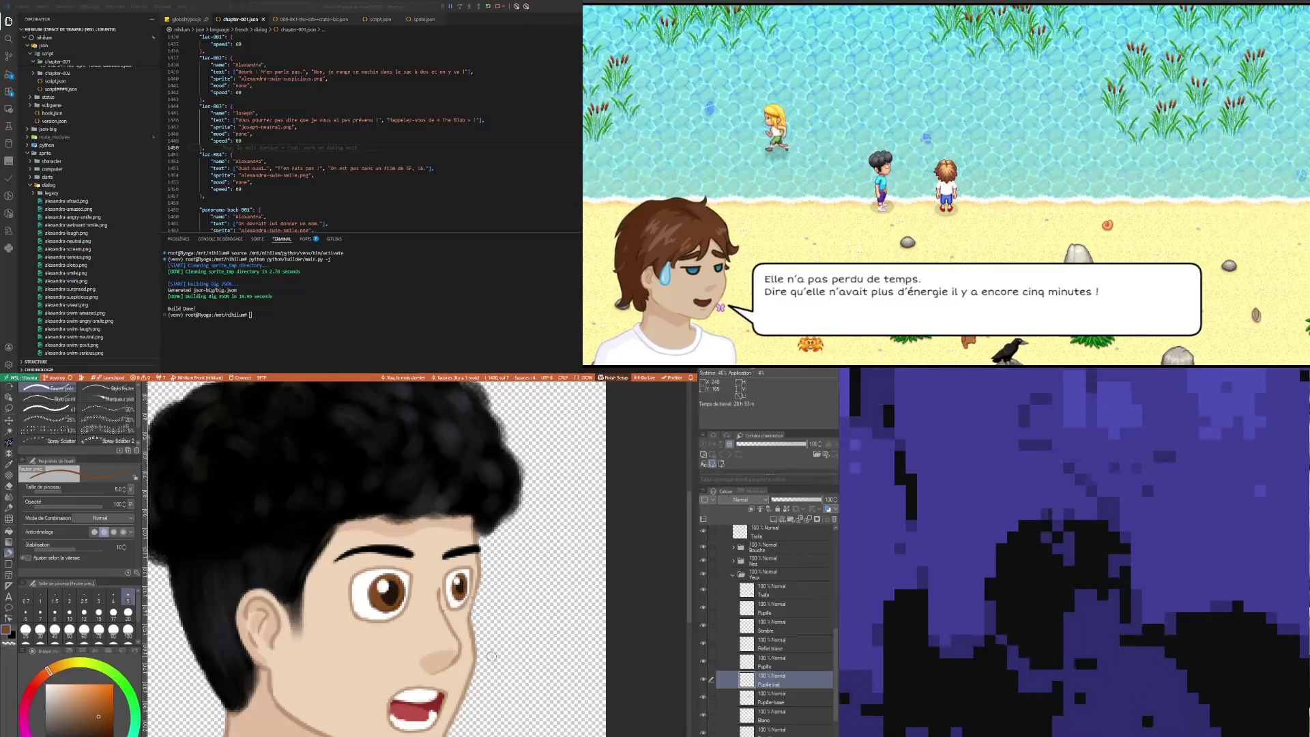
key("i")
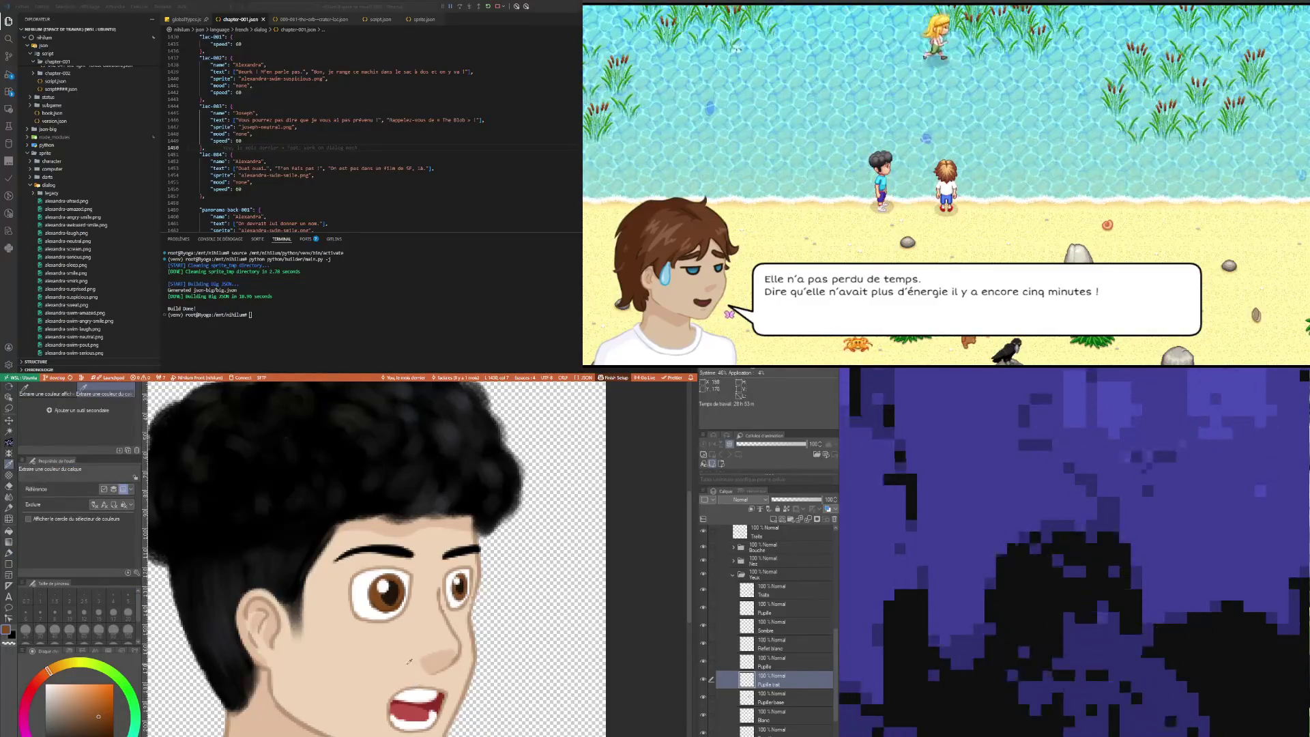
scroll(413, 683, "down", 3)
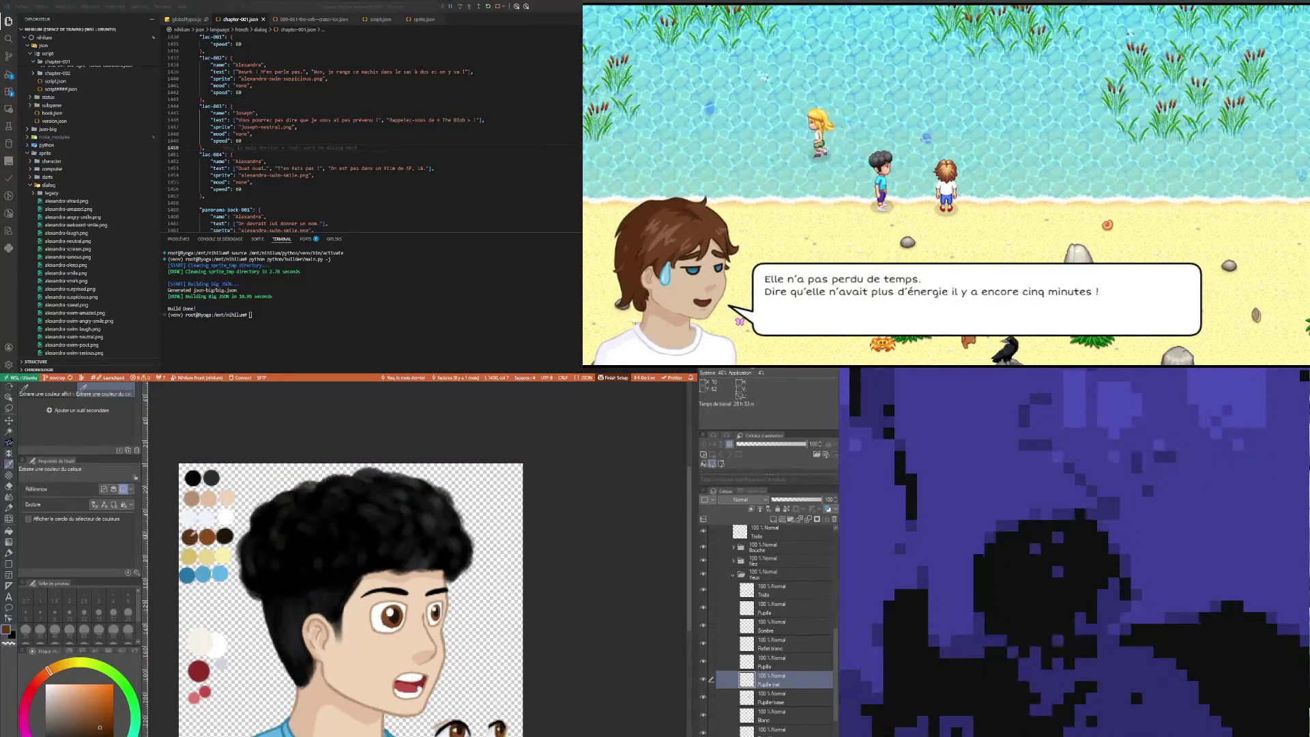
key("b")
scroll(392, 612, "up", 5)
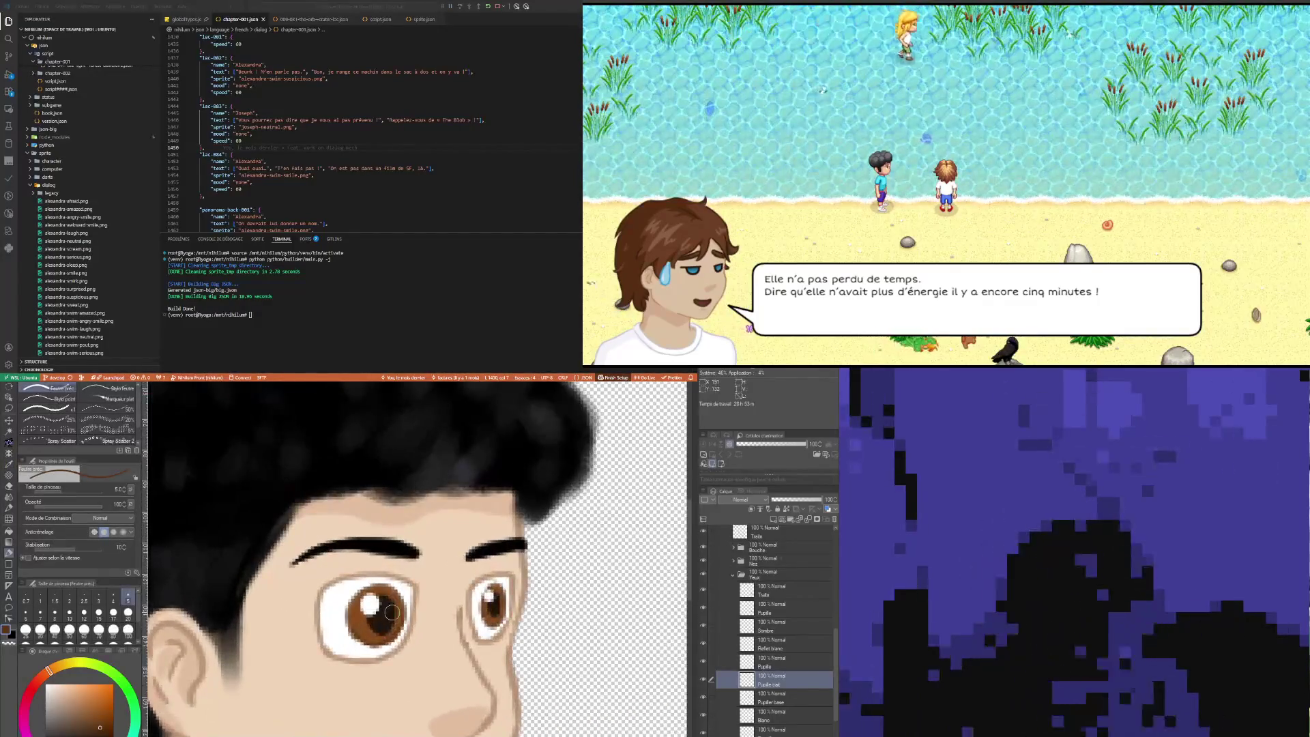
left_click(70, 598)
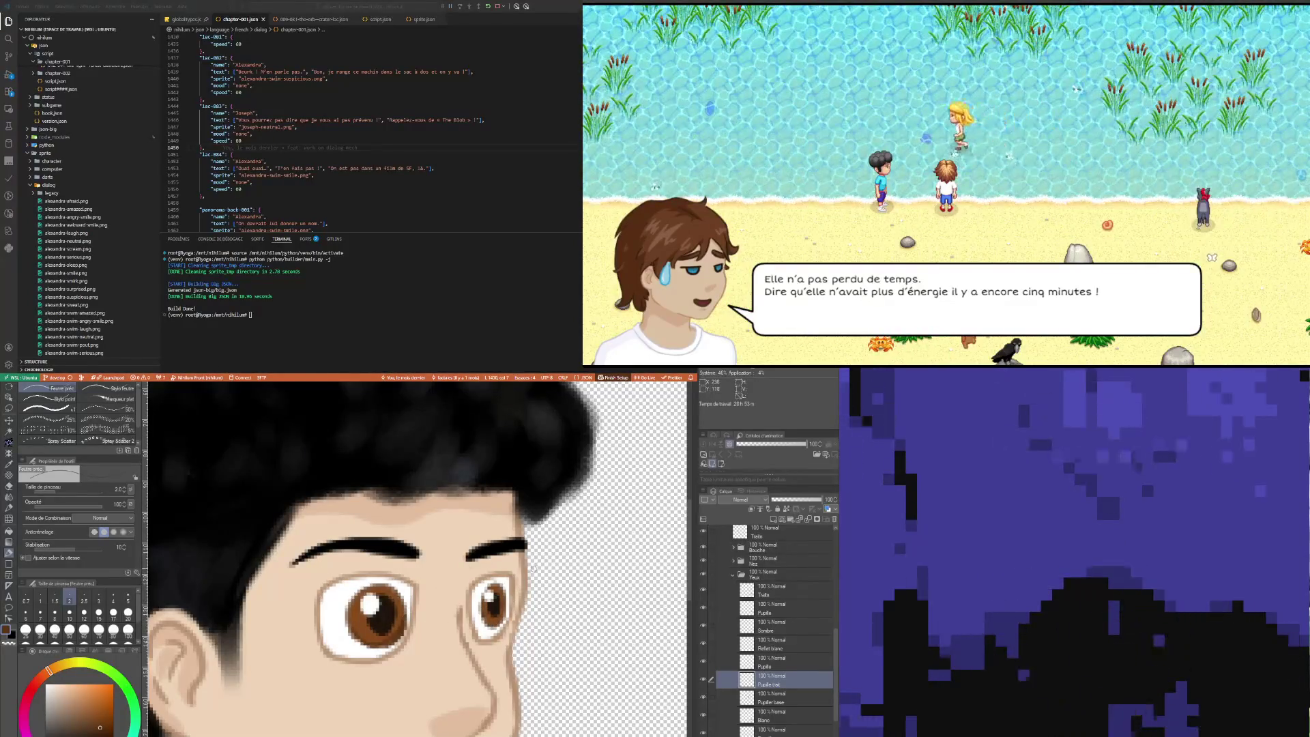
key("e")
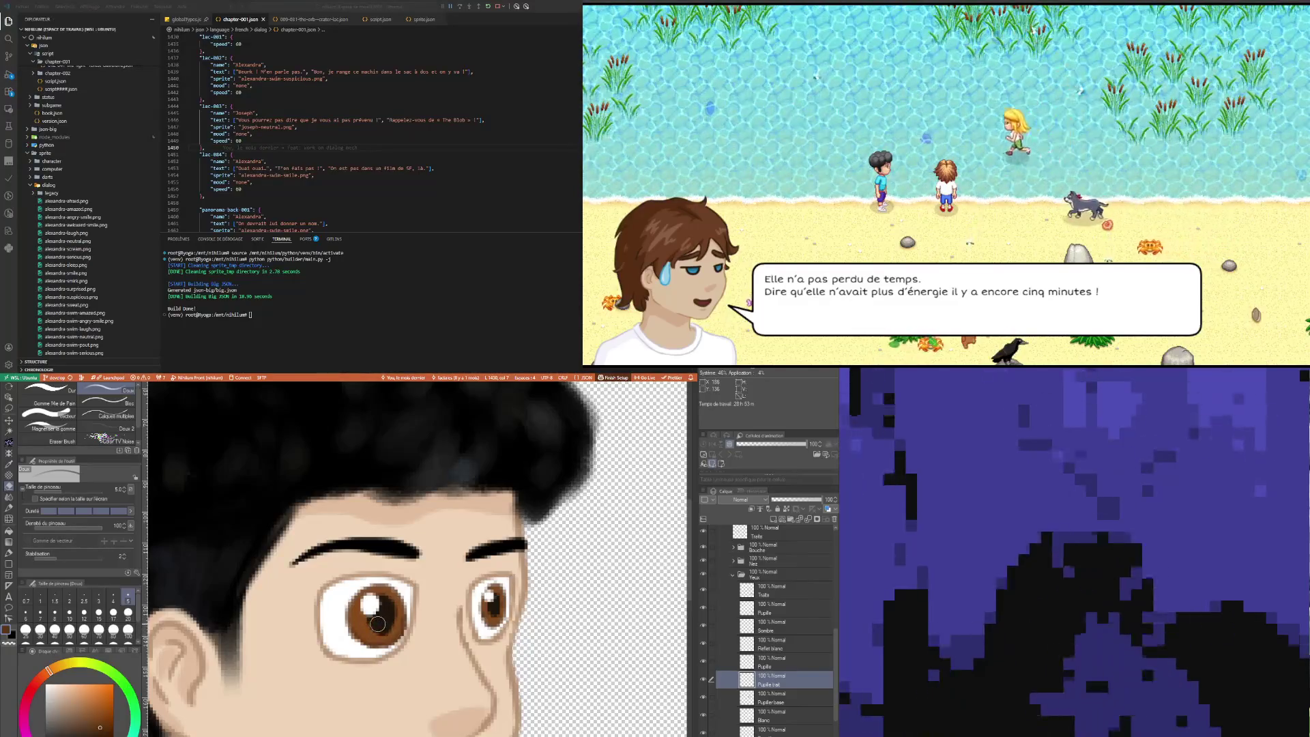
scroll(378, 606, "down", 2)
scroll(378, 607, "down", 3)
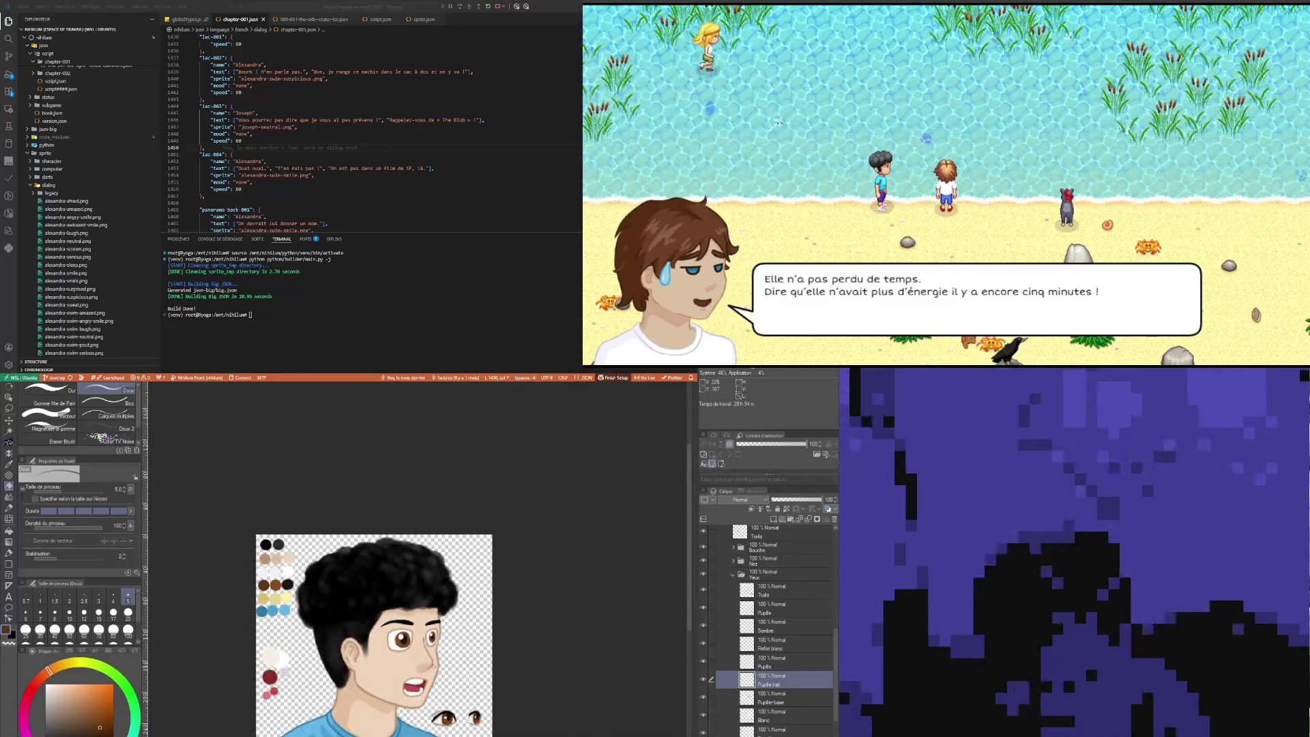
Step: Erase the stray overflow around the pupils on the Pupille layer
scroll(442, 671, "up", 3)
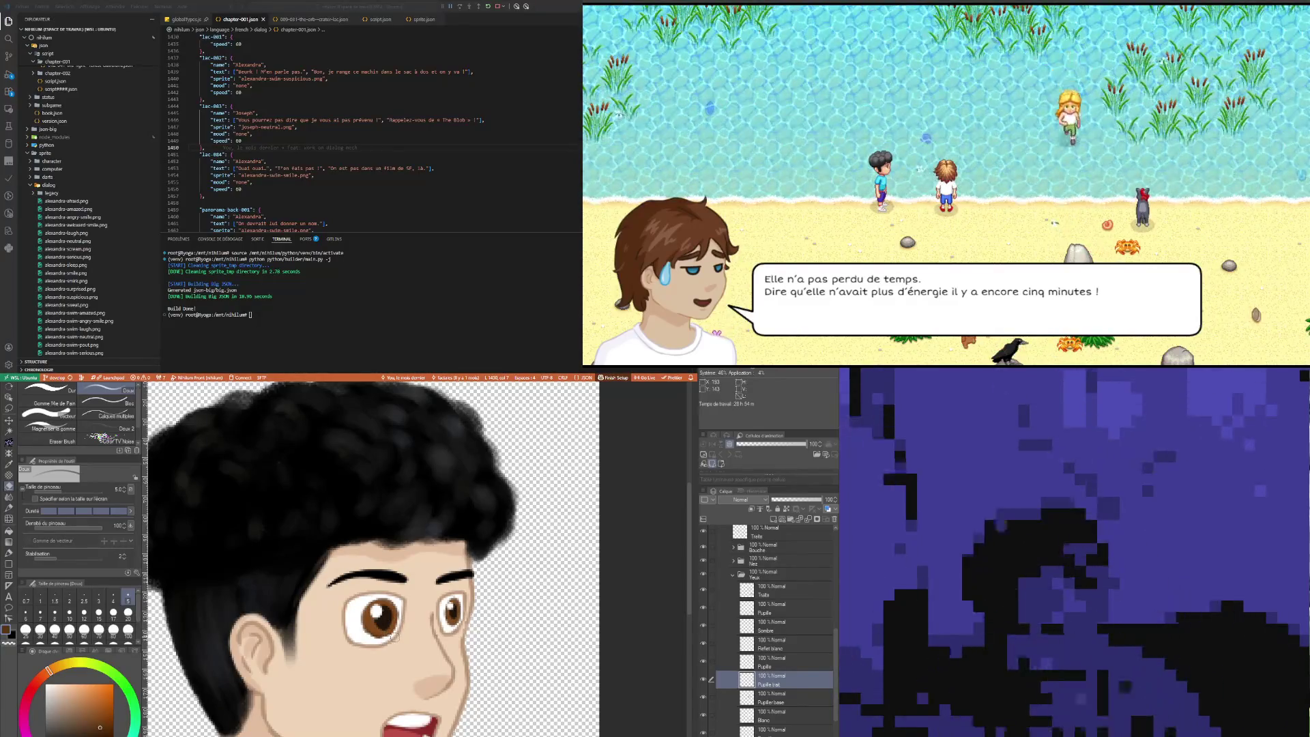
scroll(378, 697, "up", 2)
scroll(378, 697, "up", 1)
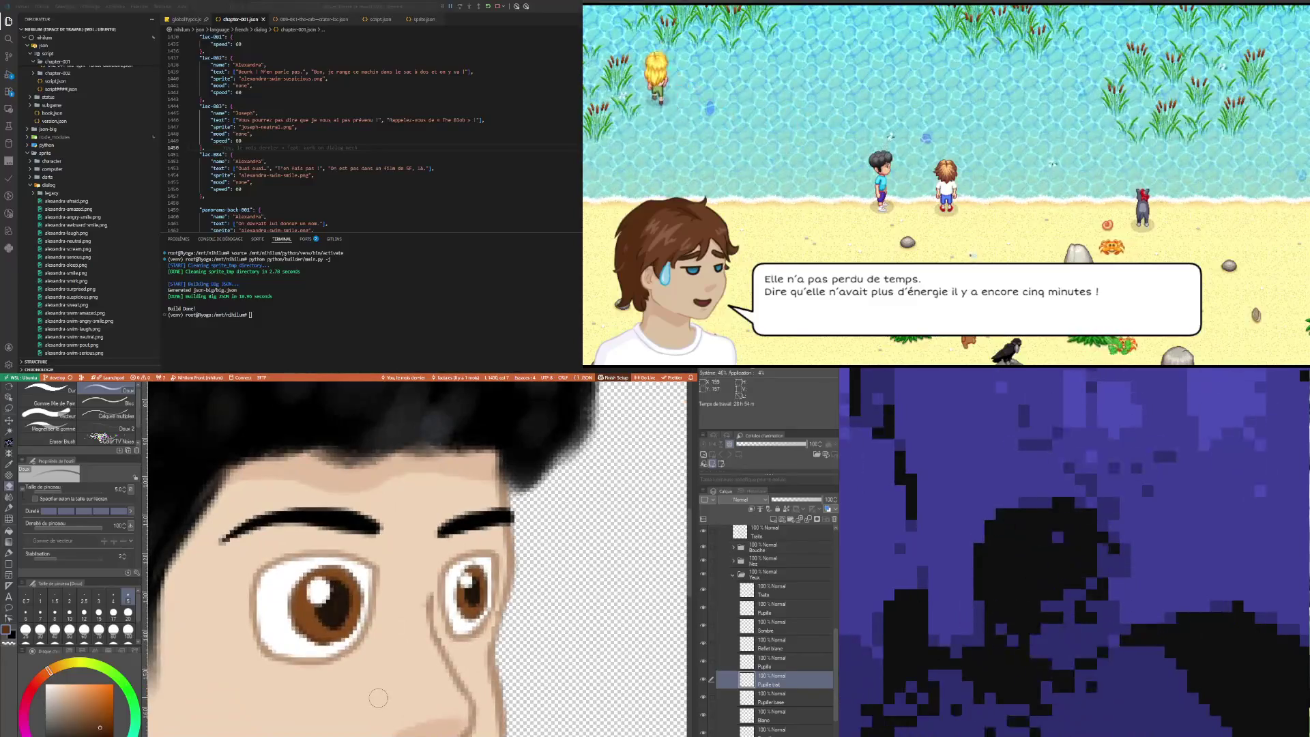
key("p")
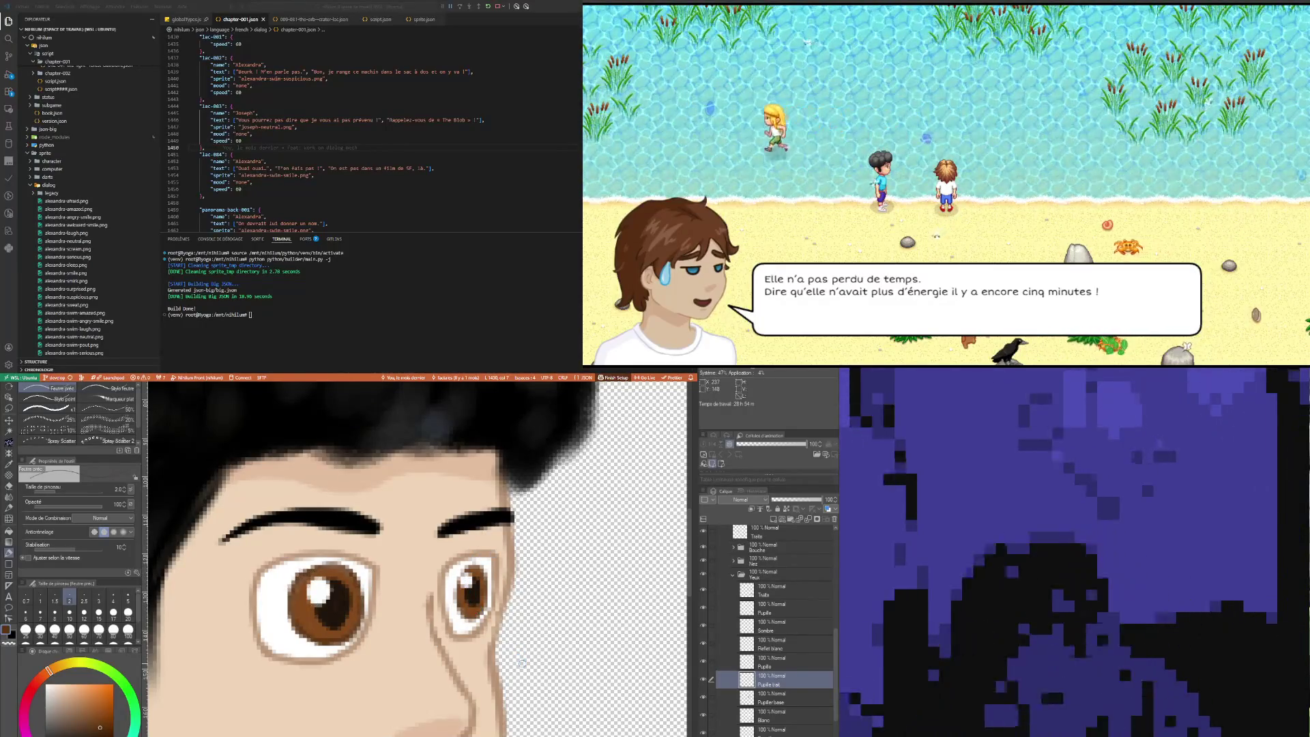
scroll(323, 566, "down", 5)
scroll(382, 567, "up", 3)
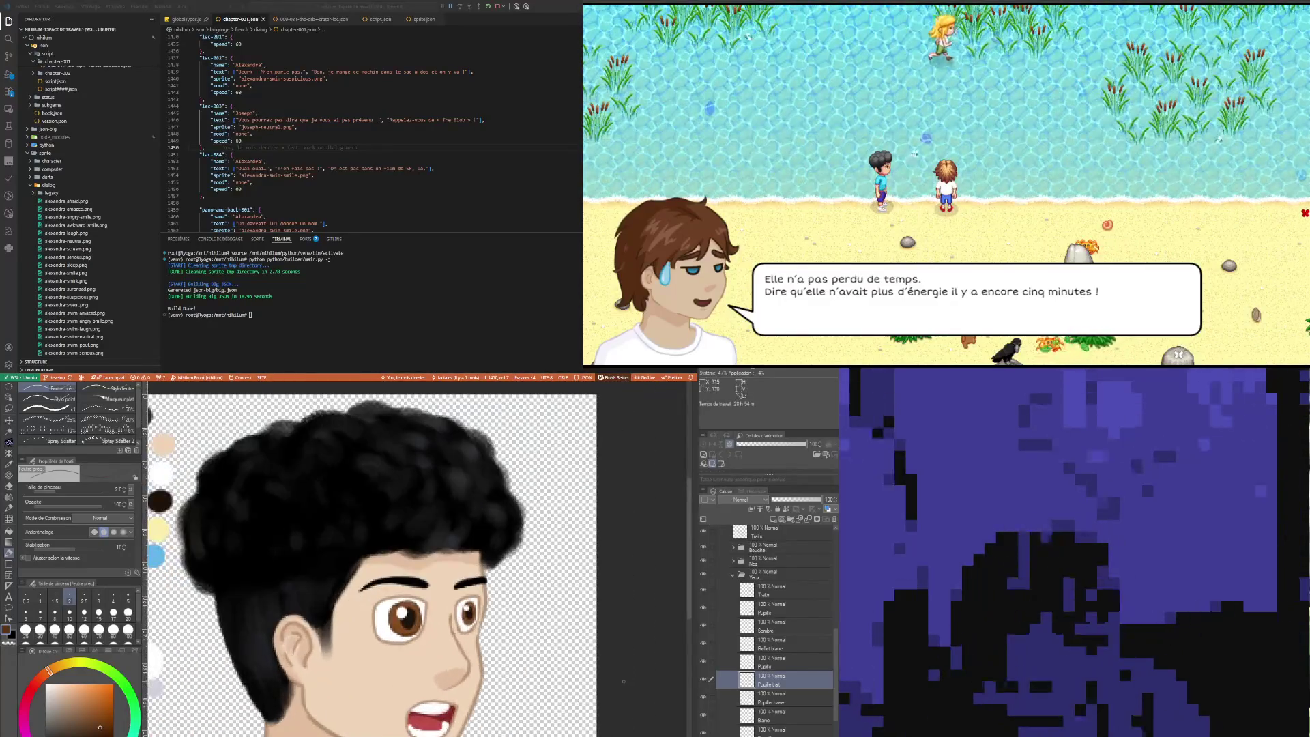
left_click(775, 665)
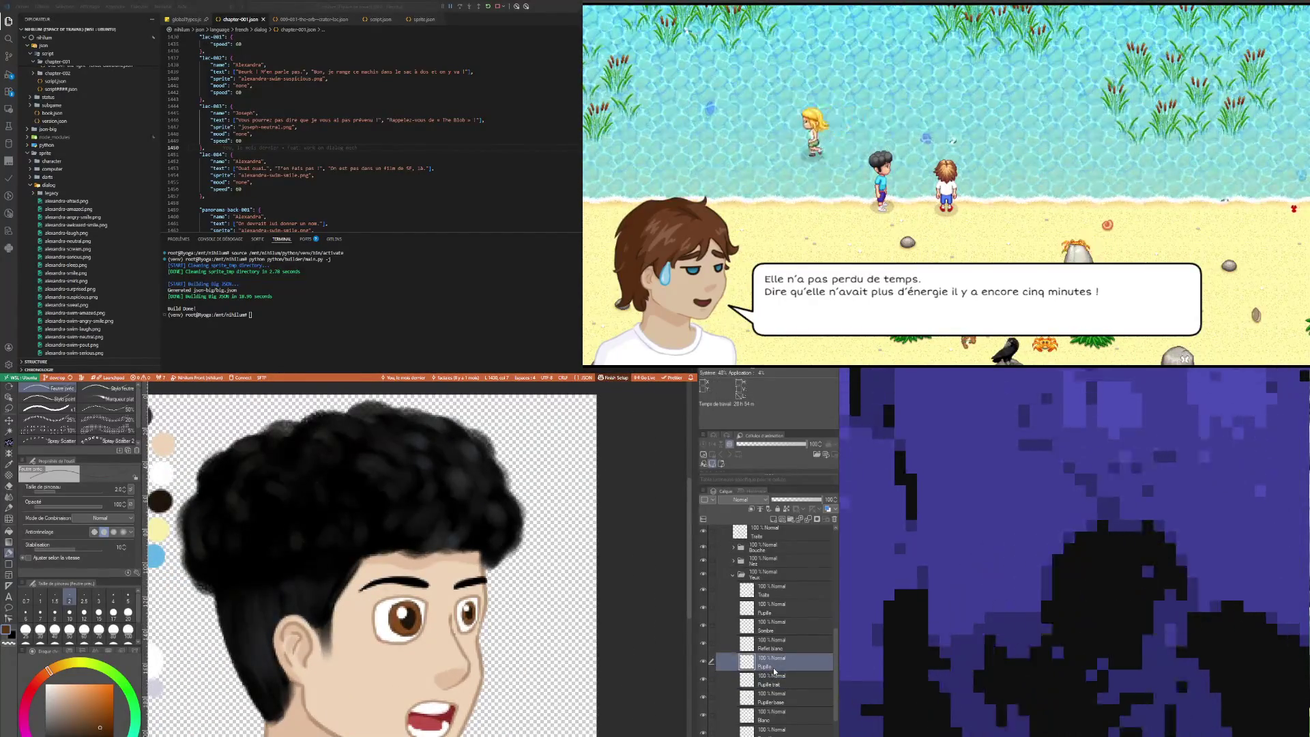
left_click(9, 486)
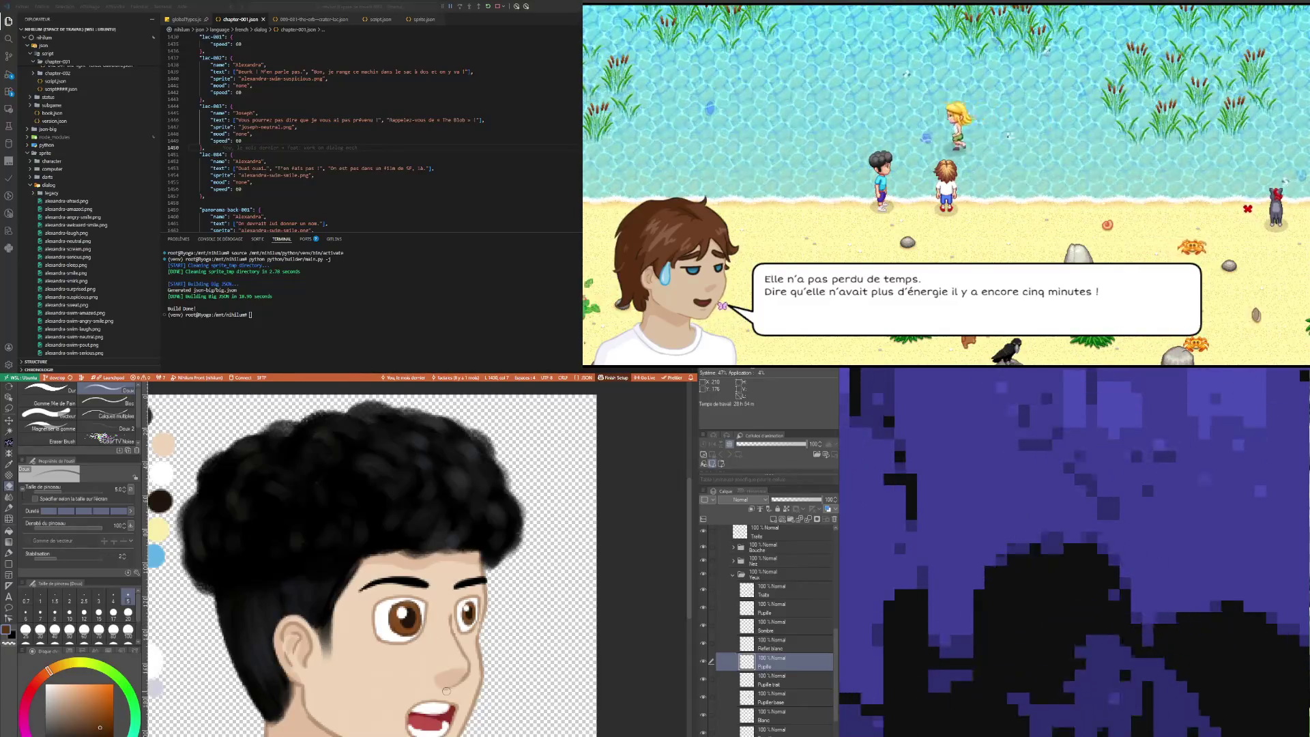
left_click(784, 596)
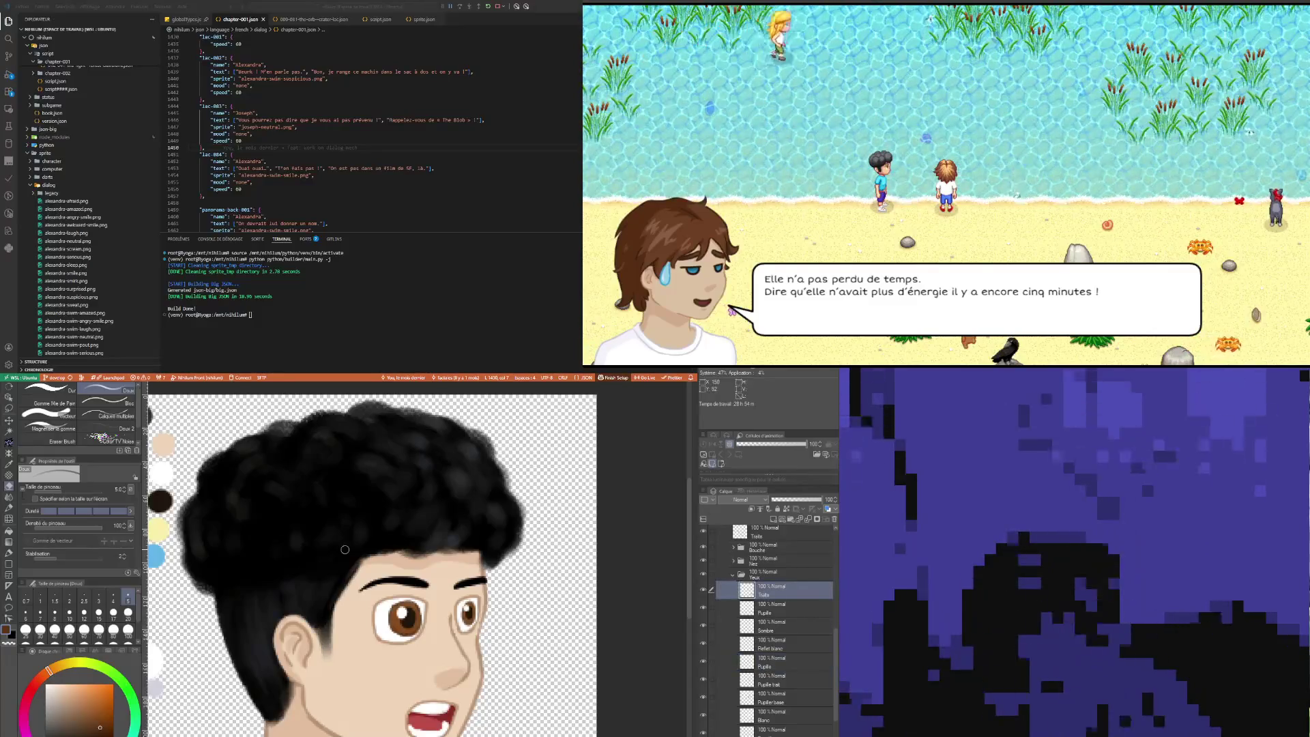
Step: Add a new layer above the Traits eye line art
scroll(389, 580, "down", 1)
scroll(389, 580, "up", 1)
scroll(389, 580, "up", 1)
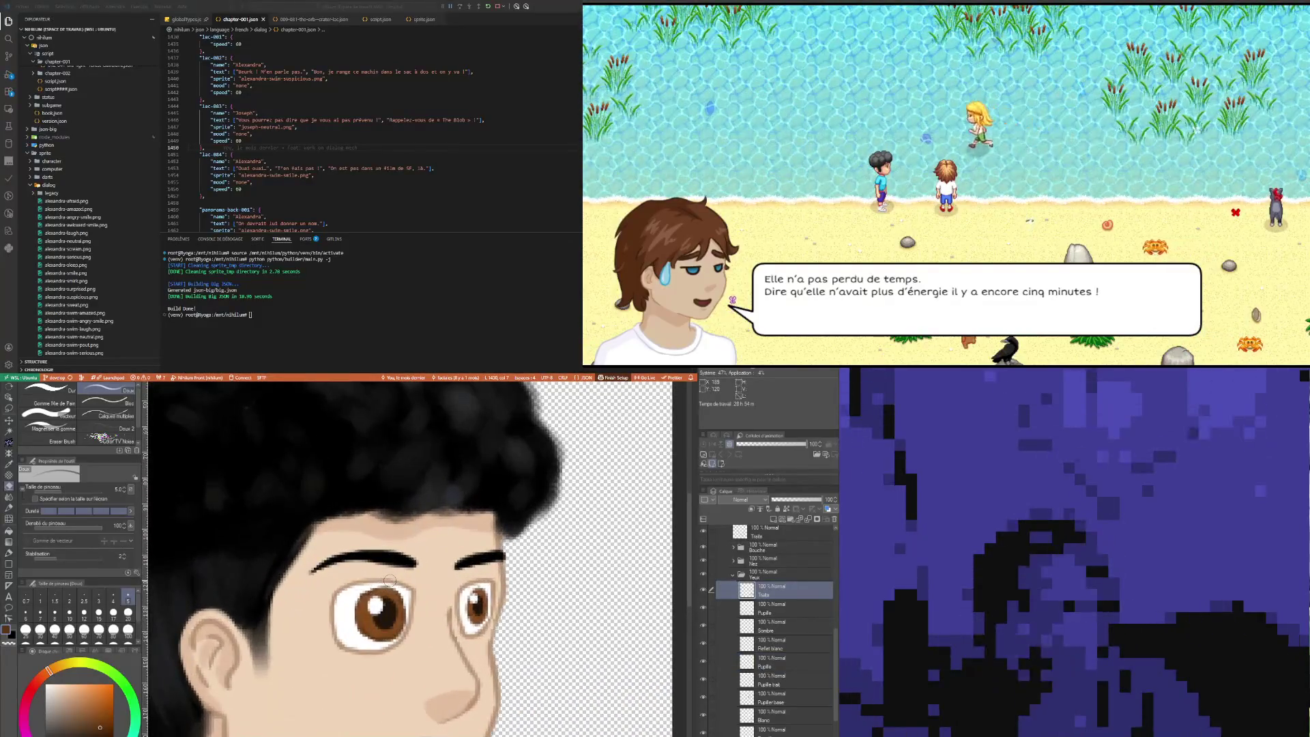
scroll(389, 581, "down", 2)
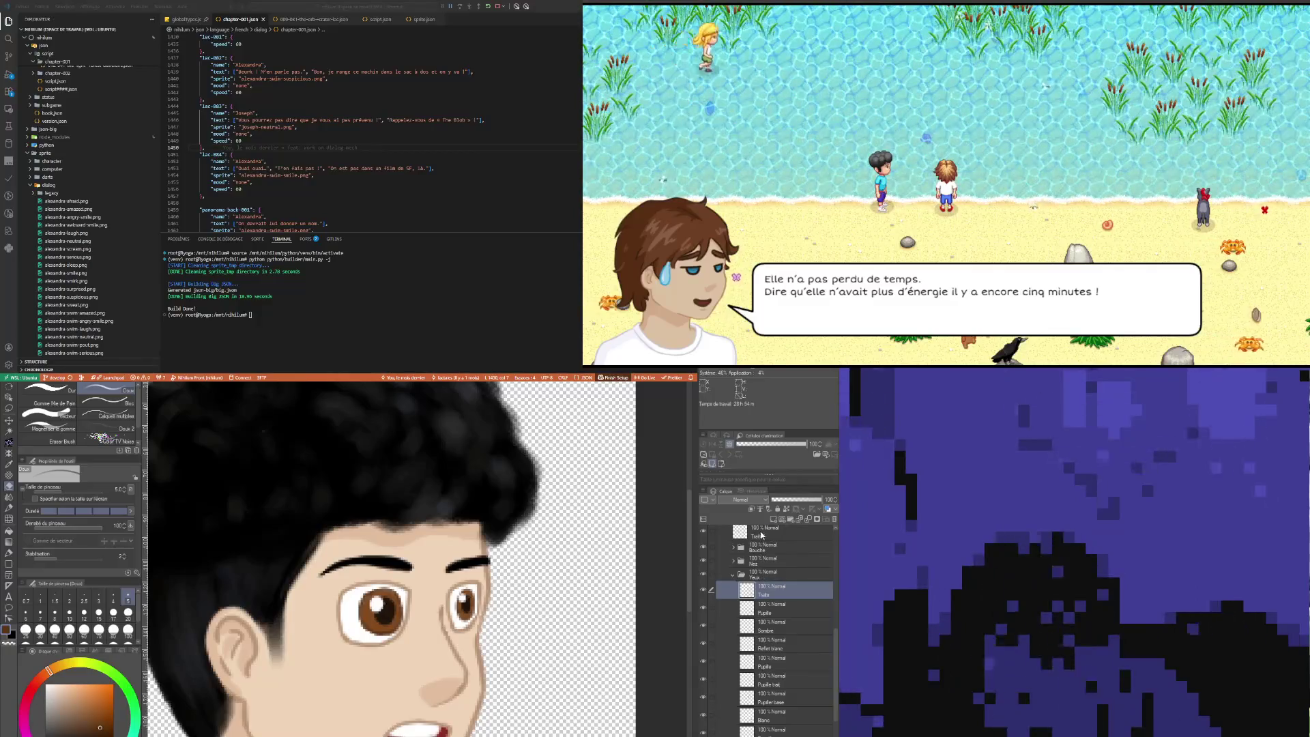
left_click(775, 521)
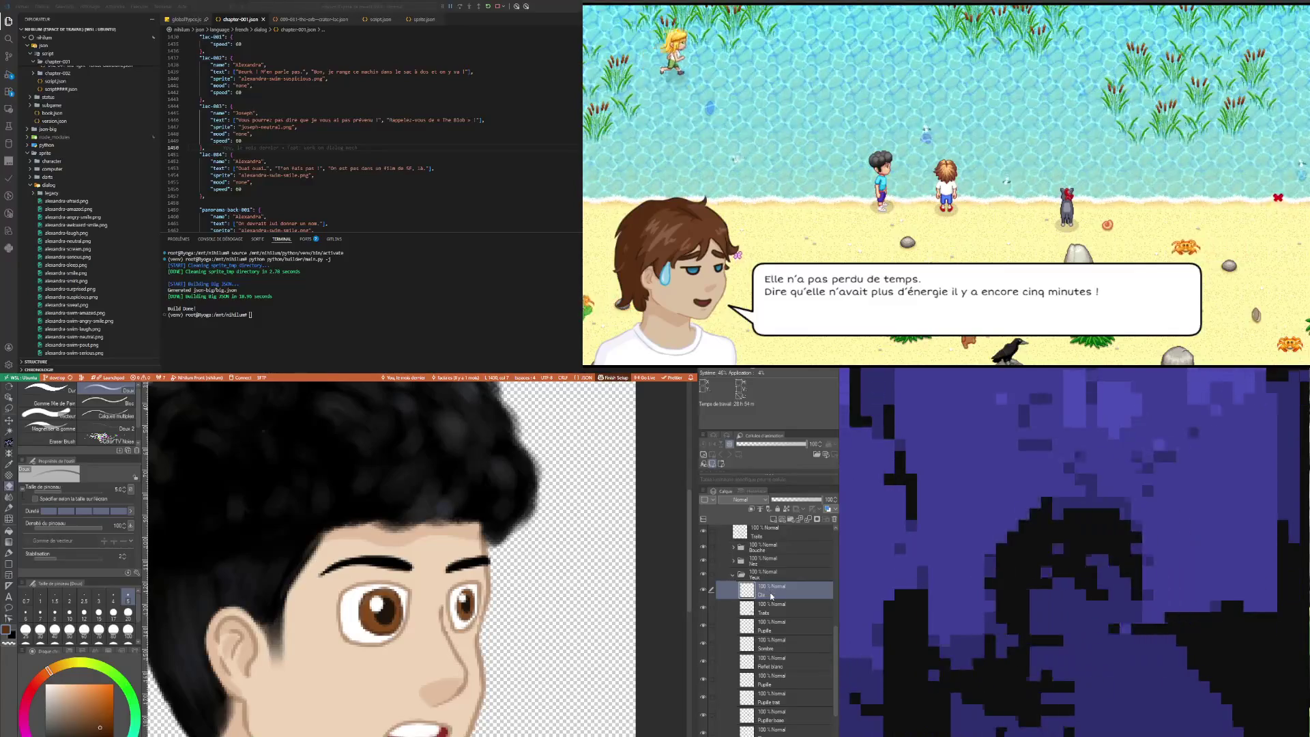
Step: Sample near-black and trace over the eye outlines with the Feutre précis at size 3
scroll(585, 476, "down", 3)
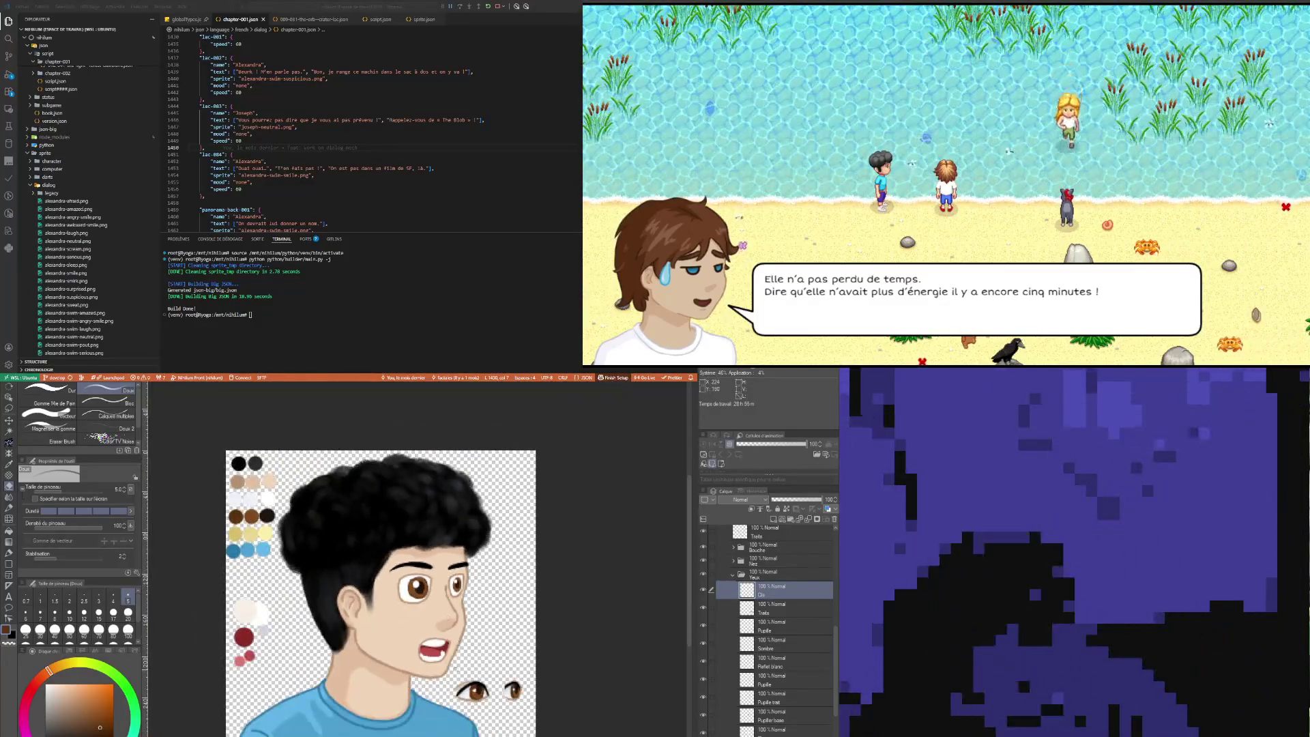
scroll(473, 678, "up", 4)
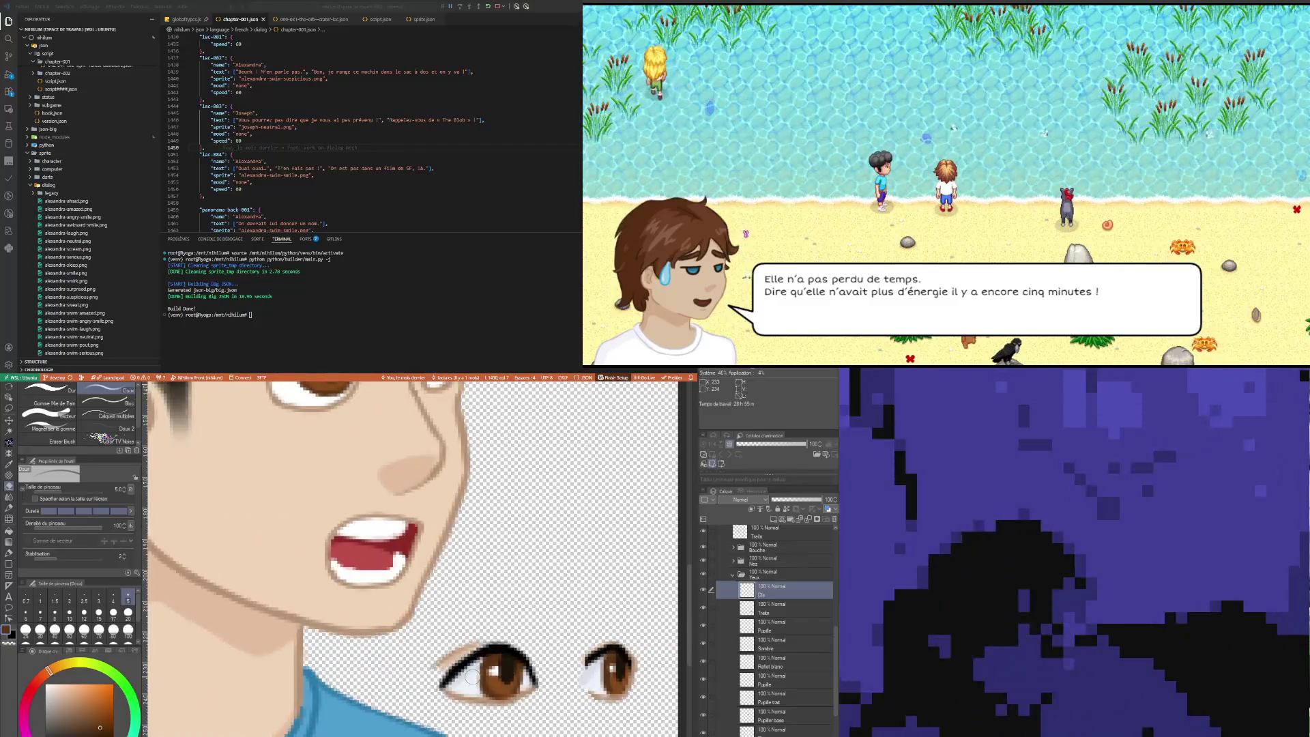
key("i")
left_click(471, 654)
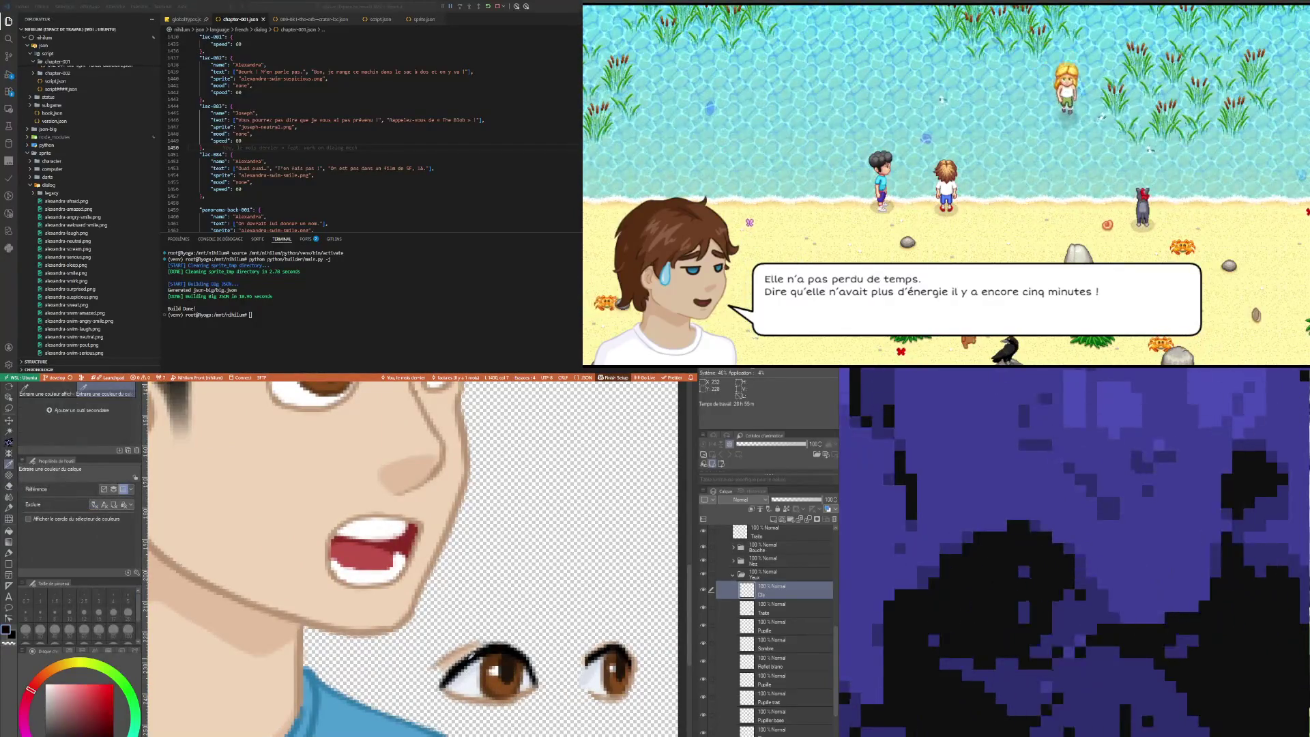
key("p")
scroll(455, 639, "down", 3)
scroll(425, 499, "up", 3)
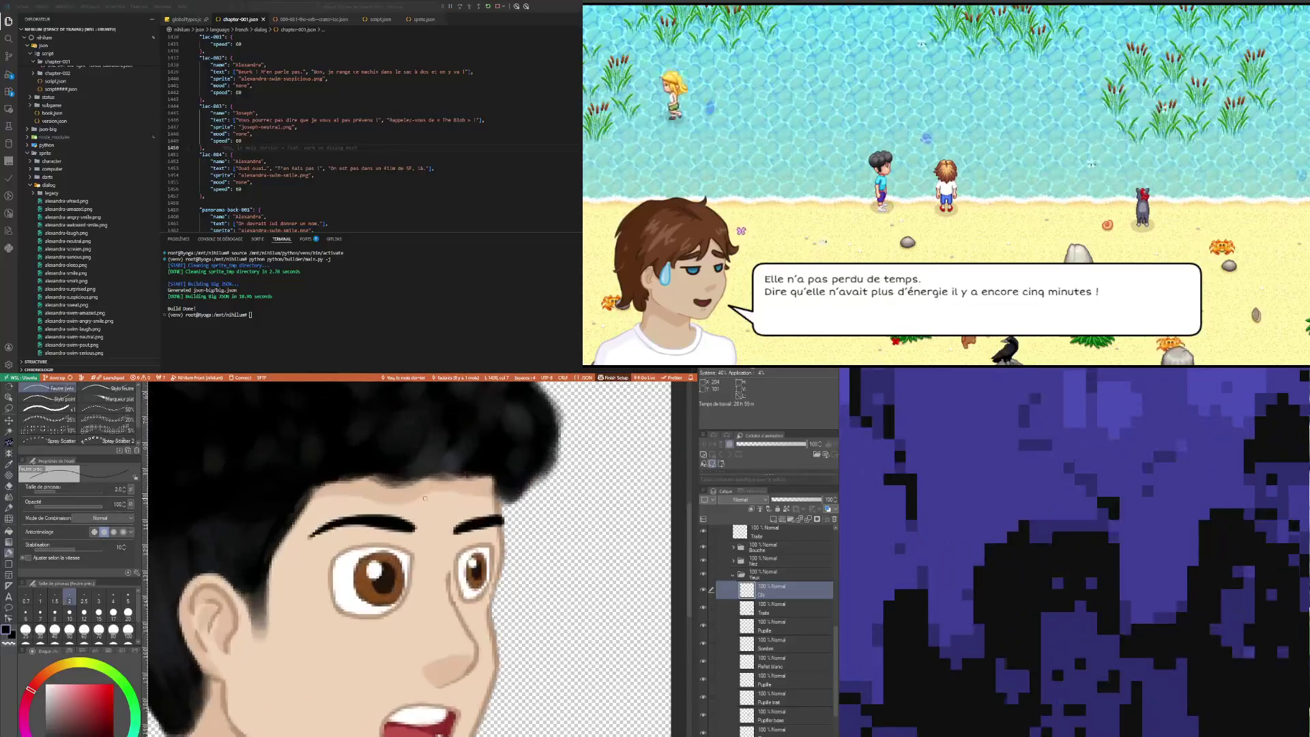
key("bracketright")
key("bracketright")
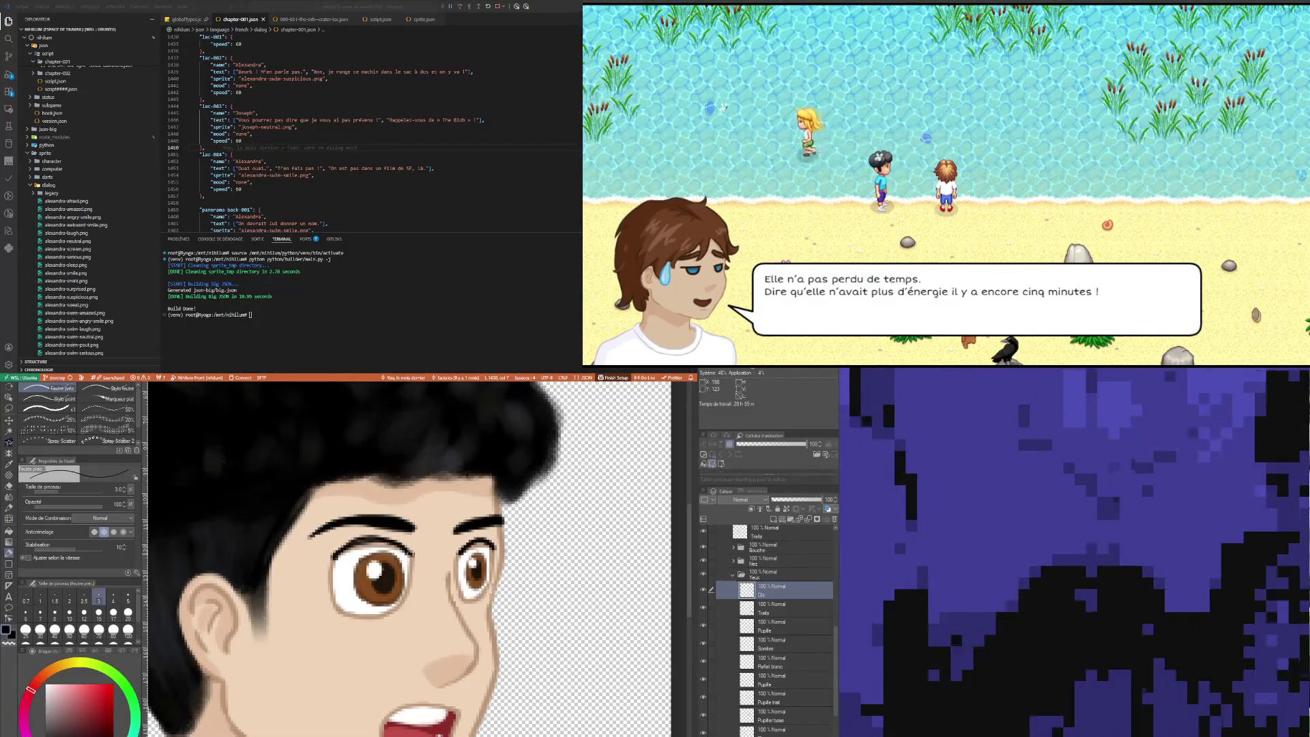
scroll(387, 555, "down", 5)
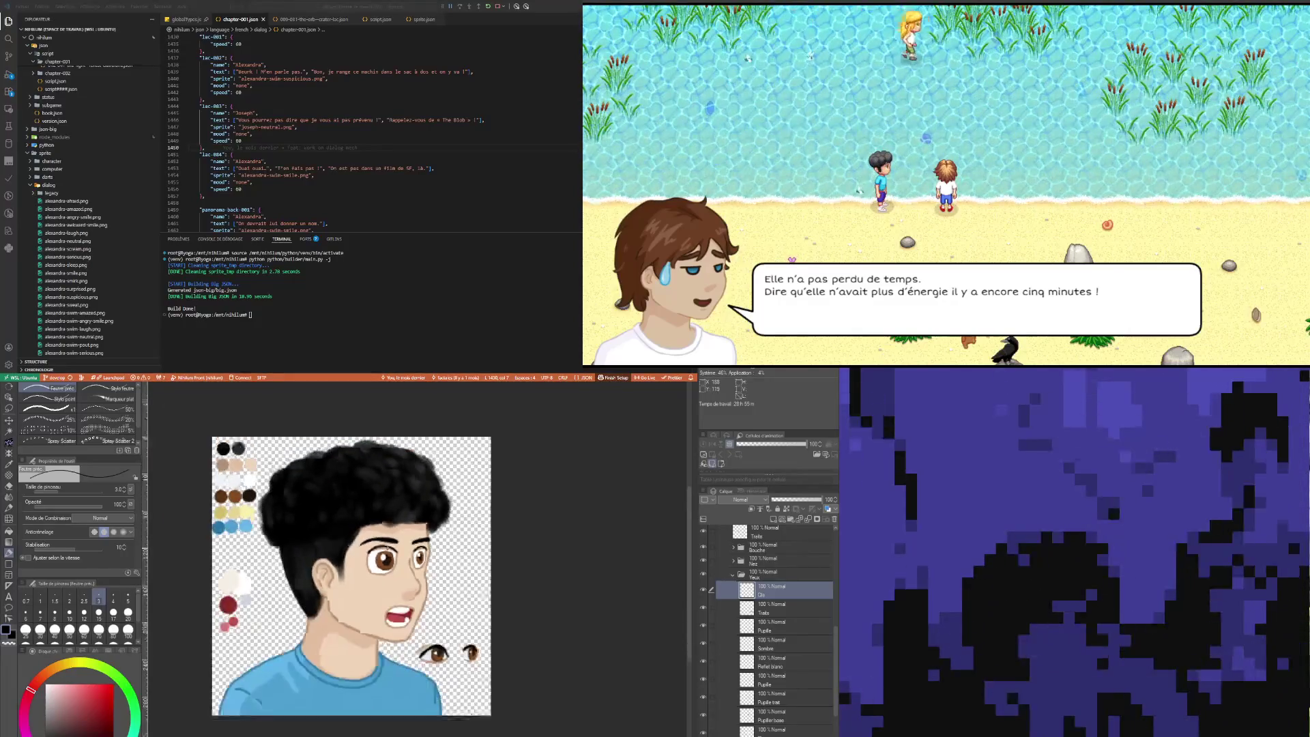
scroll(409, 580, "up", 3)
scroll(429, 601, "up", 2)
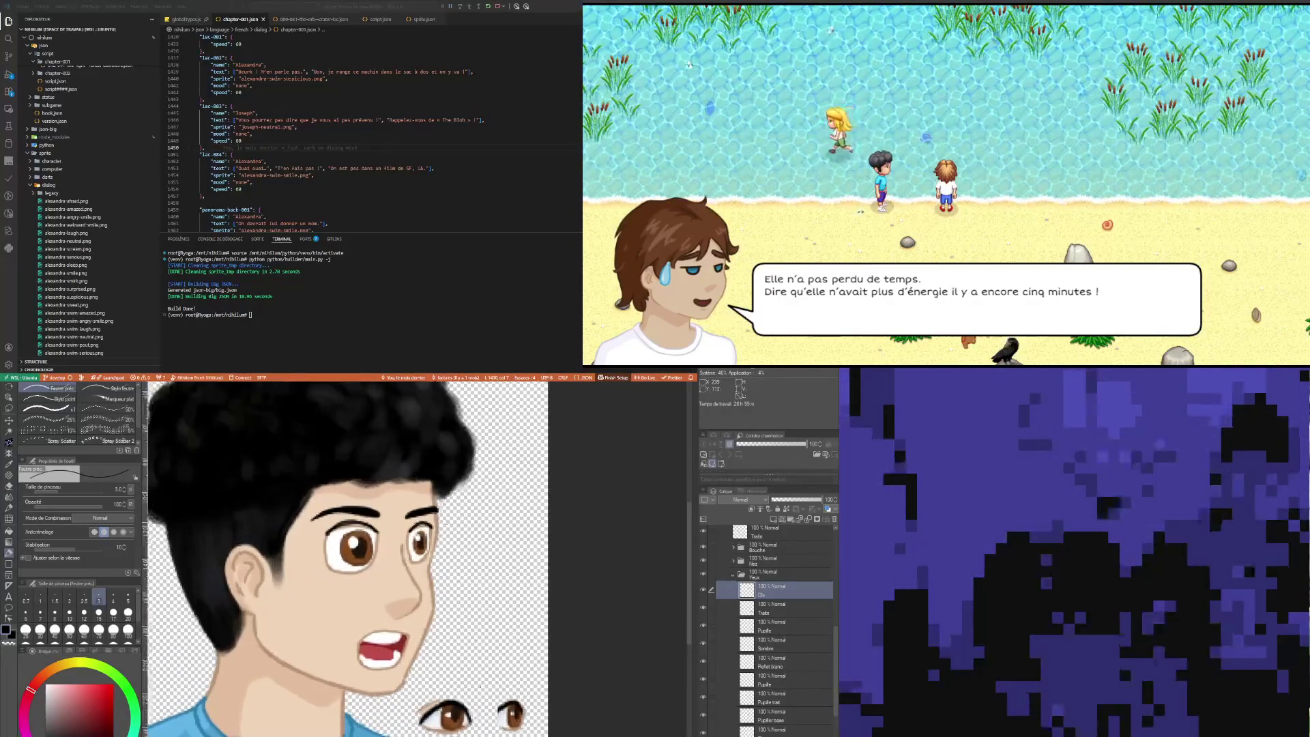
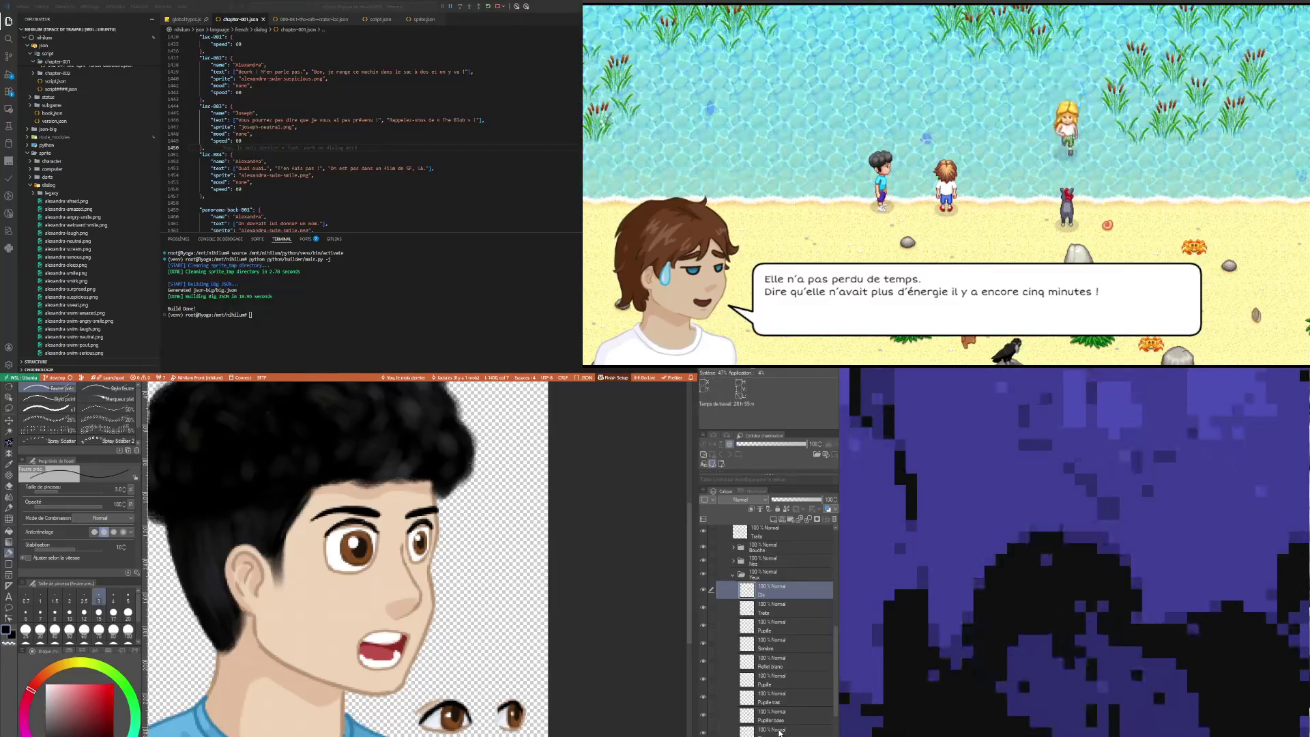
Step: Sample a colour from the bottom eye layer, then ready the eraser on the Traits line layer
left_click(785, 730)
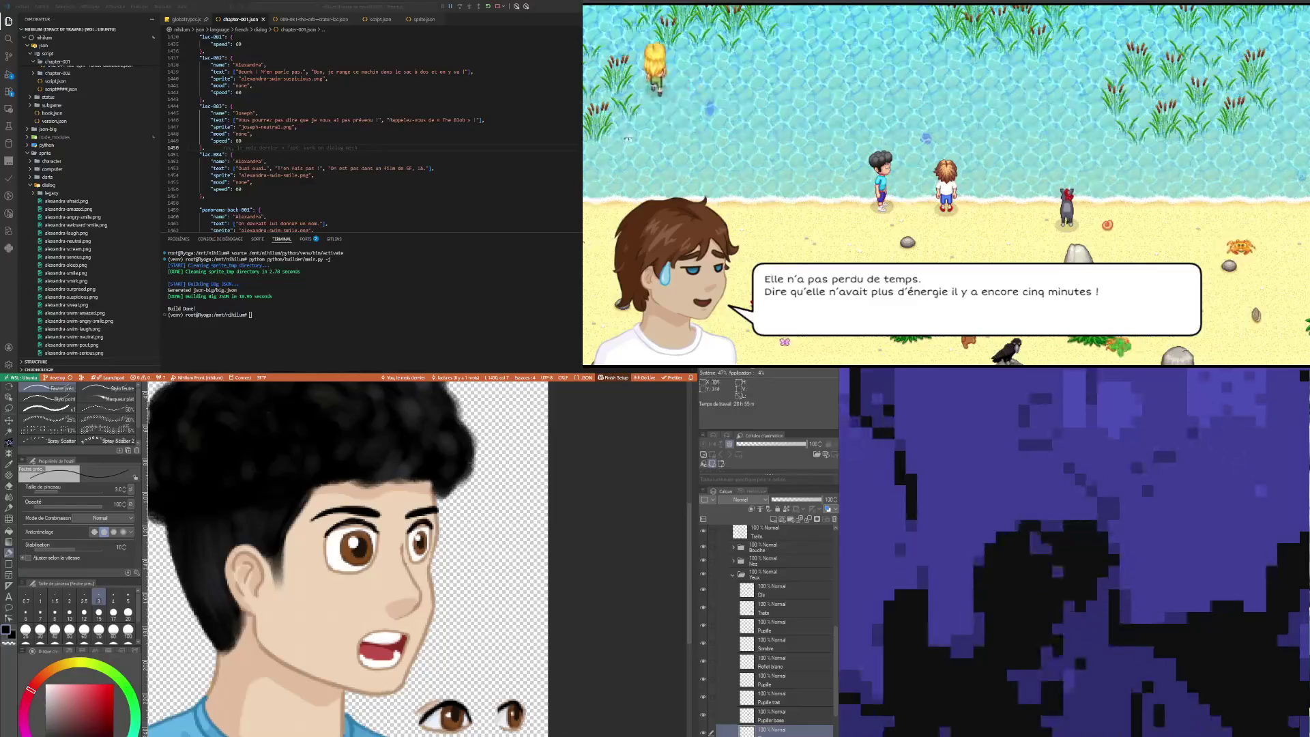
key("i")
key("p")
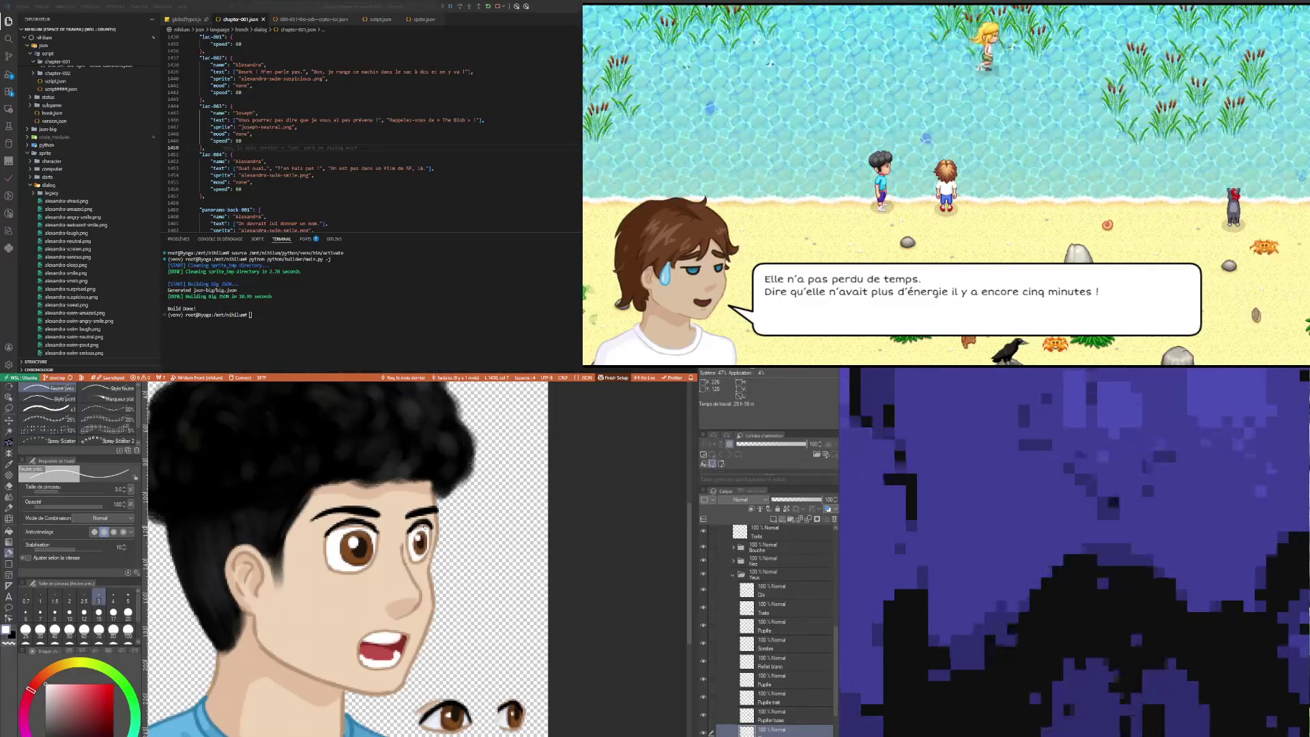
left_click(775, 607)
key("e")
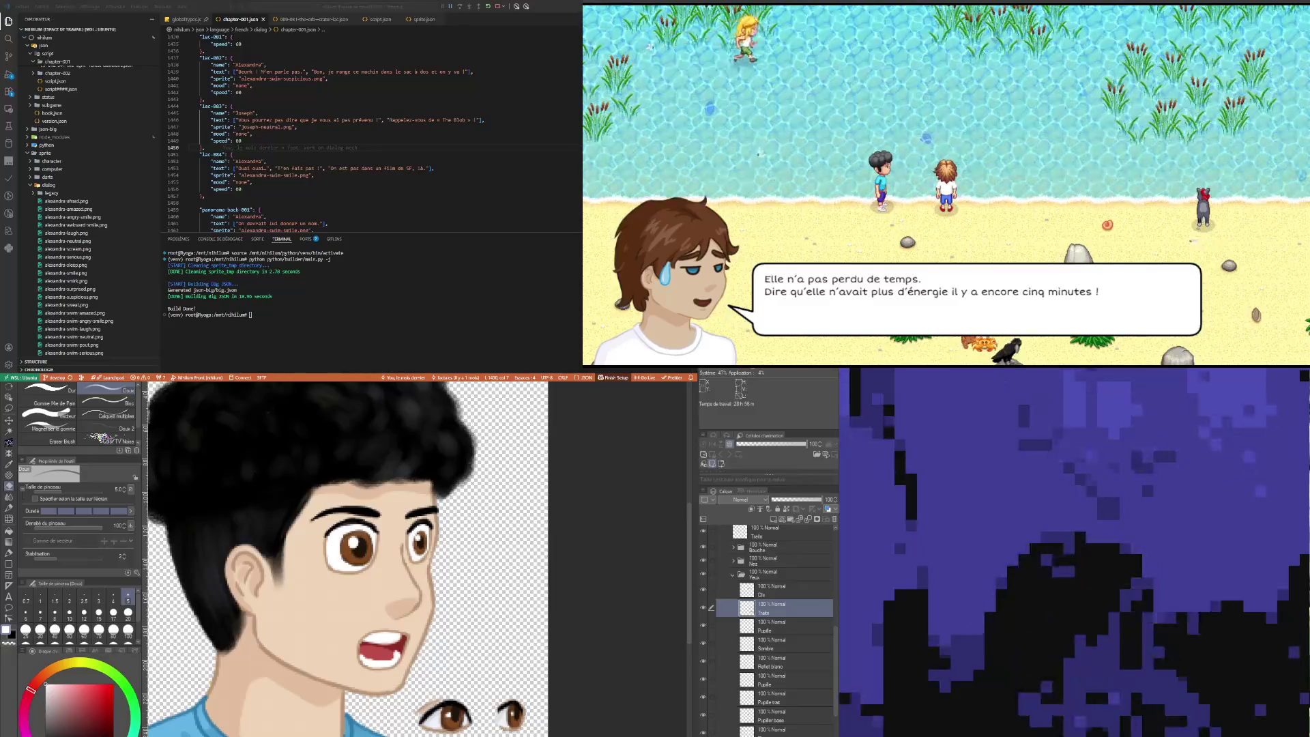
Step: Sample the pale blue-white colour from the portrait for the fine pen
scroll(386, 466, "down", 2)
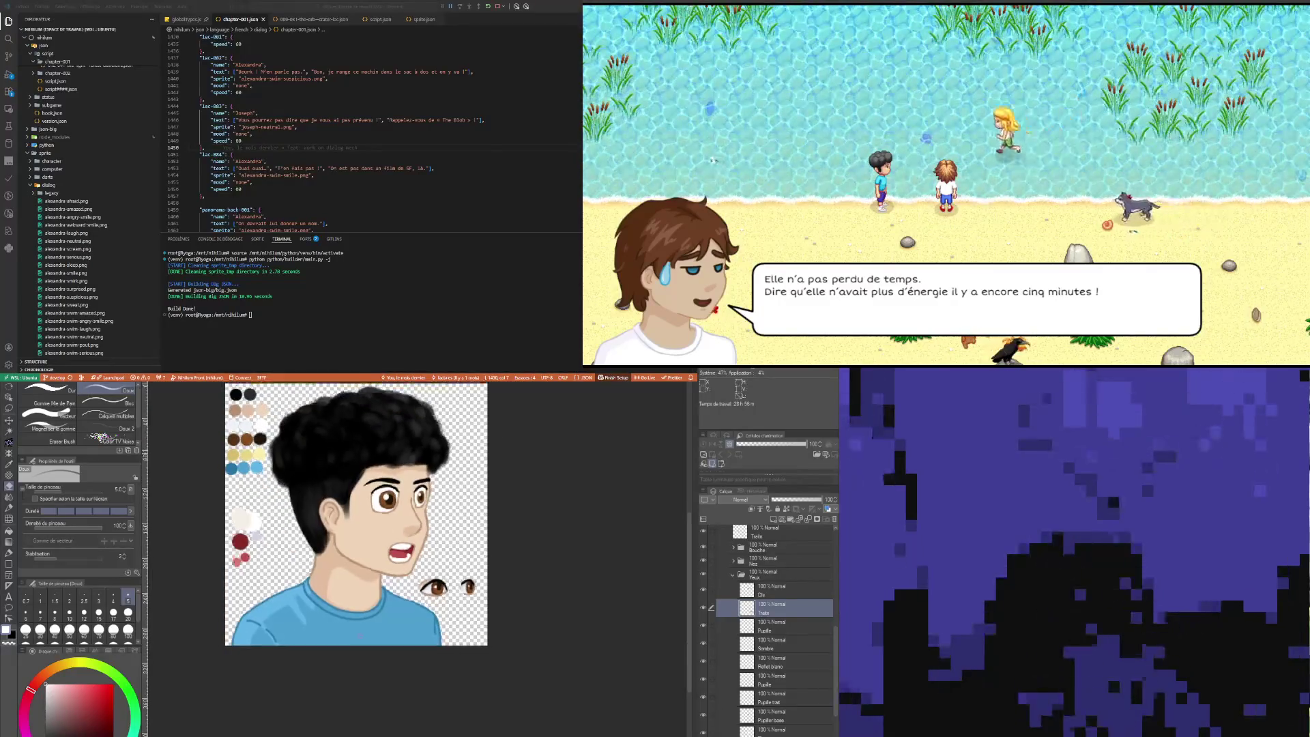
scroll(386, 465, "down", 1)
scroll(386, 465, "up", 1)
scroll(386, 466, "up", 1)
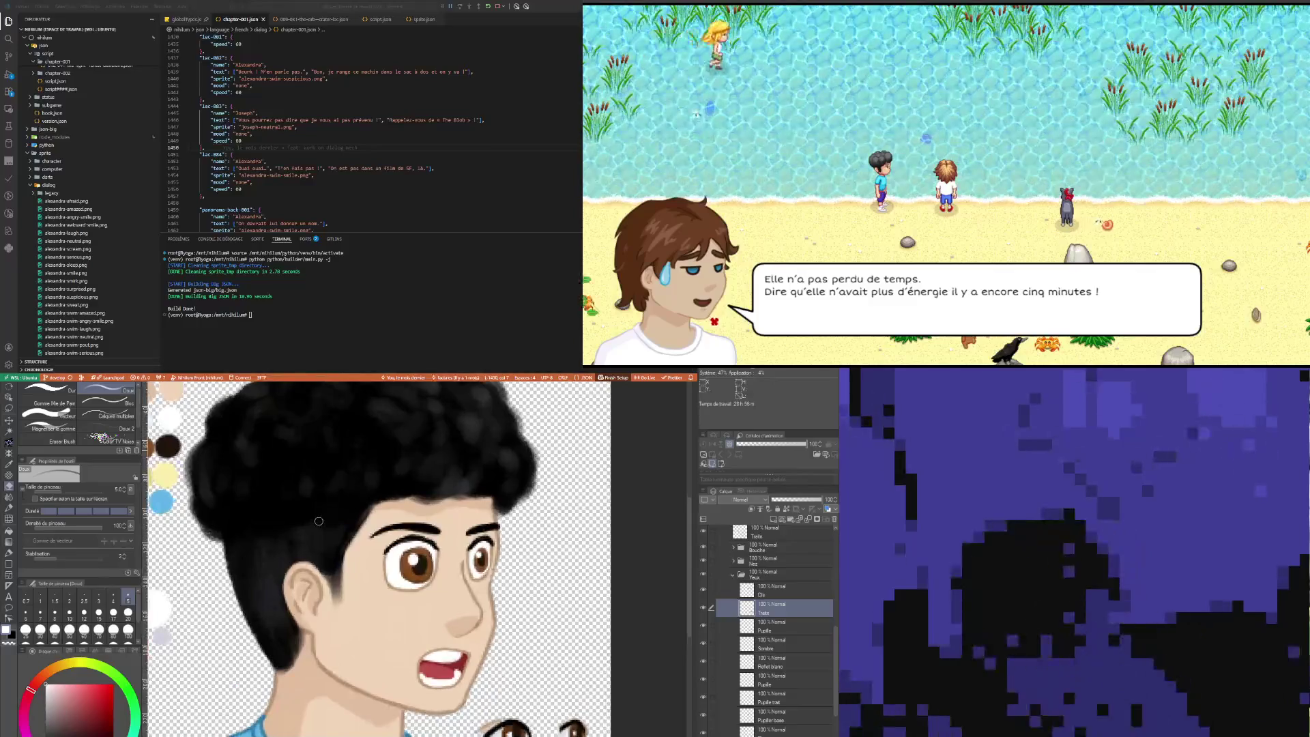
scroll(386, 466, "down", 2)
key("i")
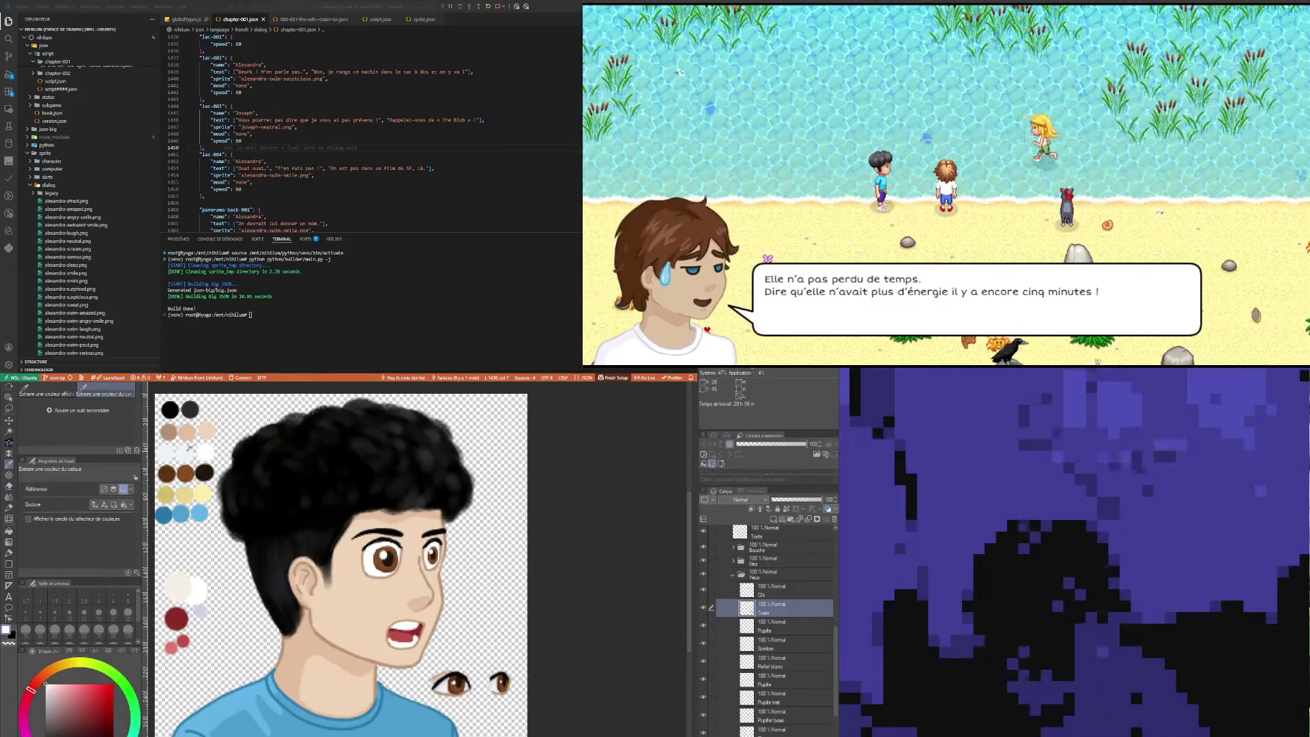
left_click(184, 451)
key("p")
Step: On the Sombre layer, sample the eyebrow's black and paint the eye shading with the fine pen
scroll(372, 553, "up", 4)
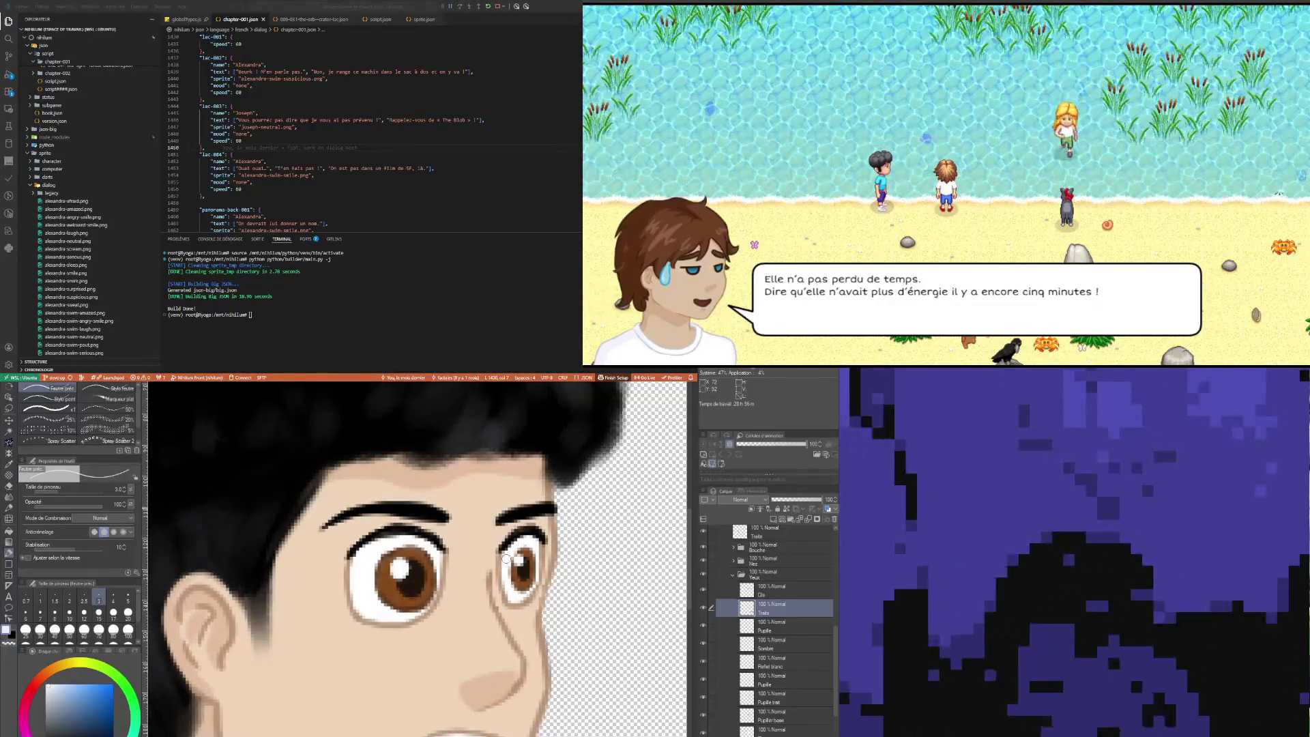
left_click(776, 650)
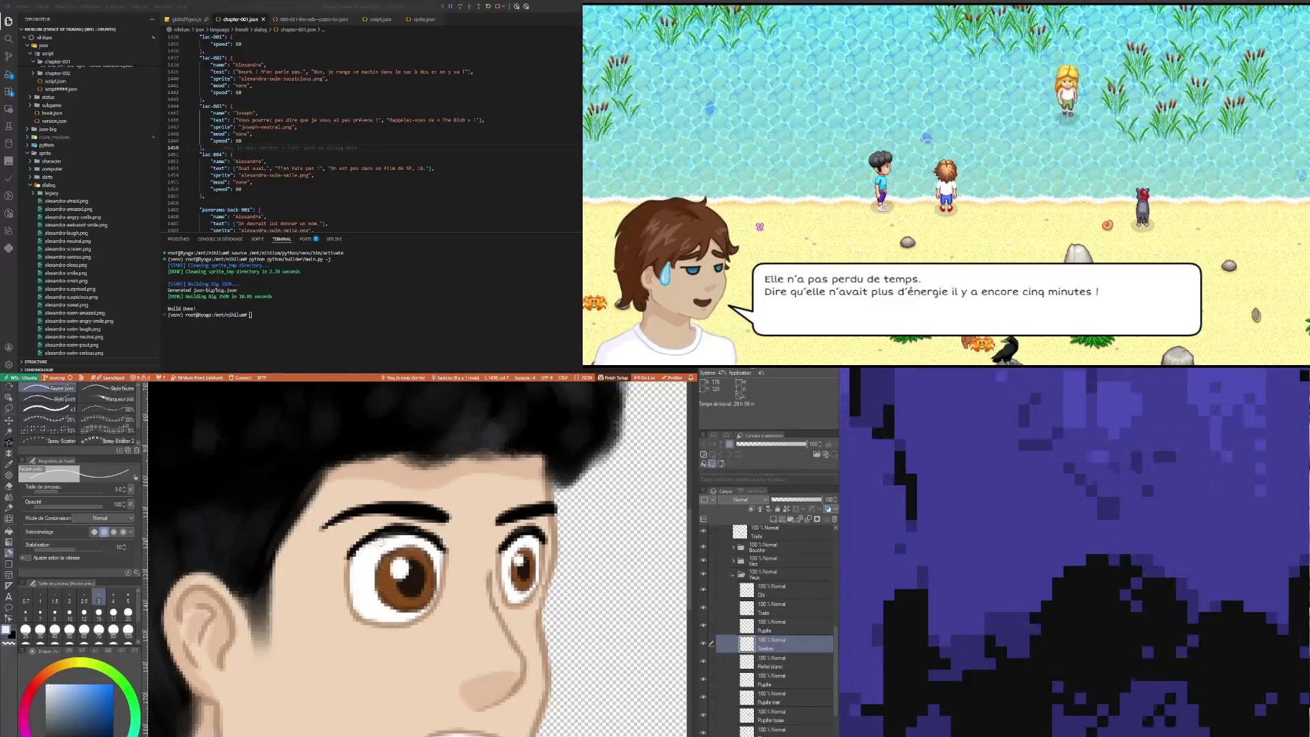
key("ctrl+0")
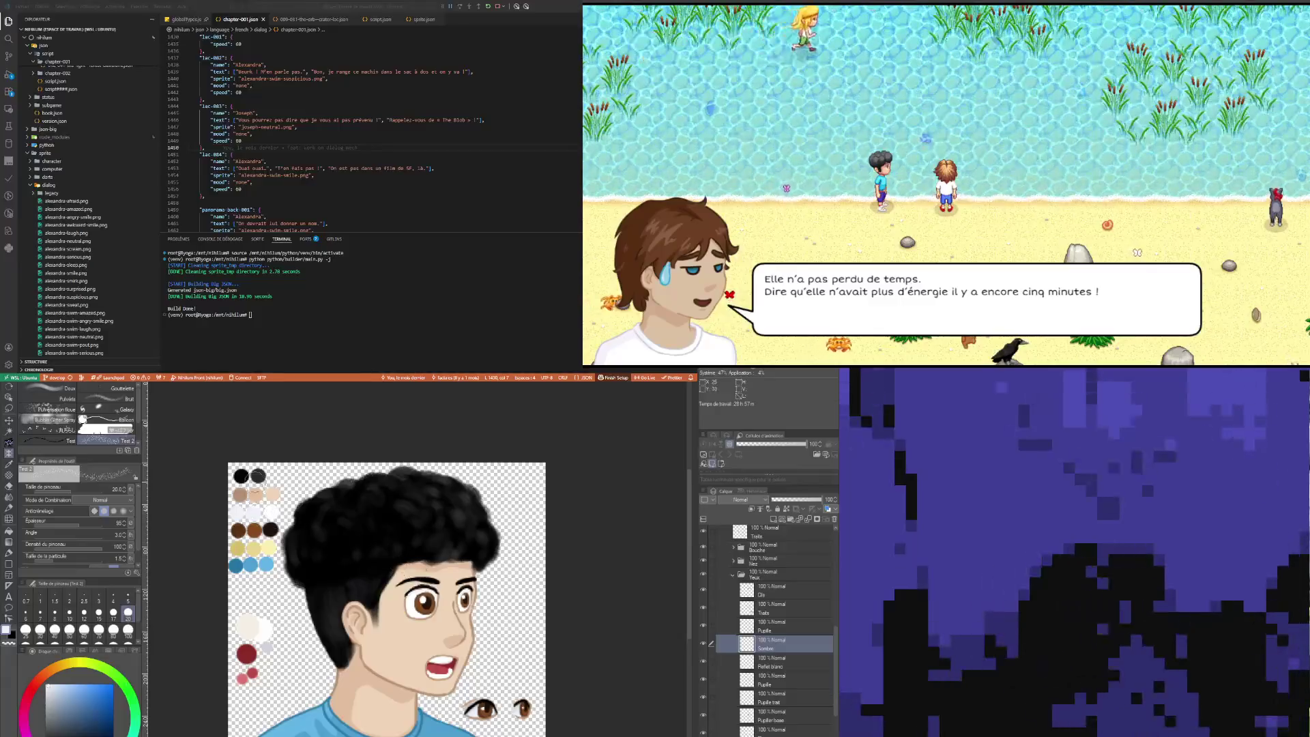
key("i")
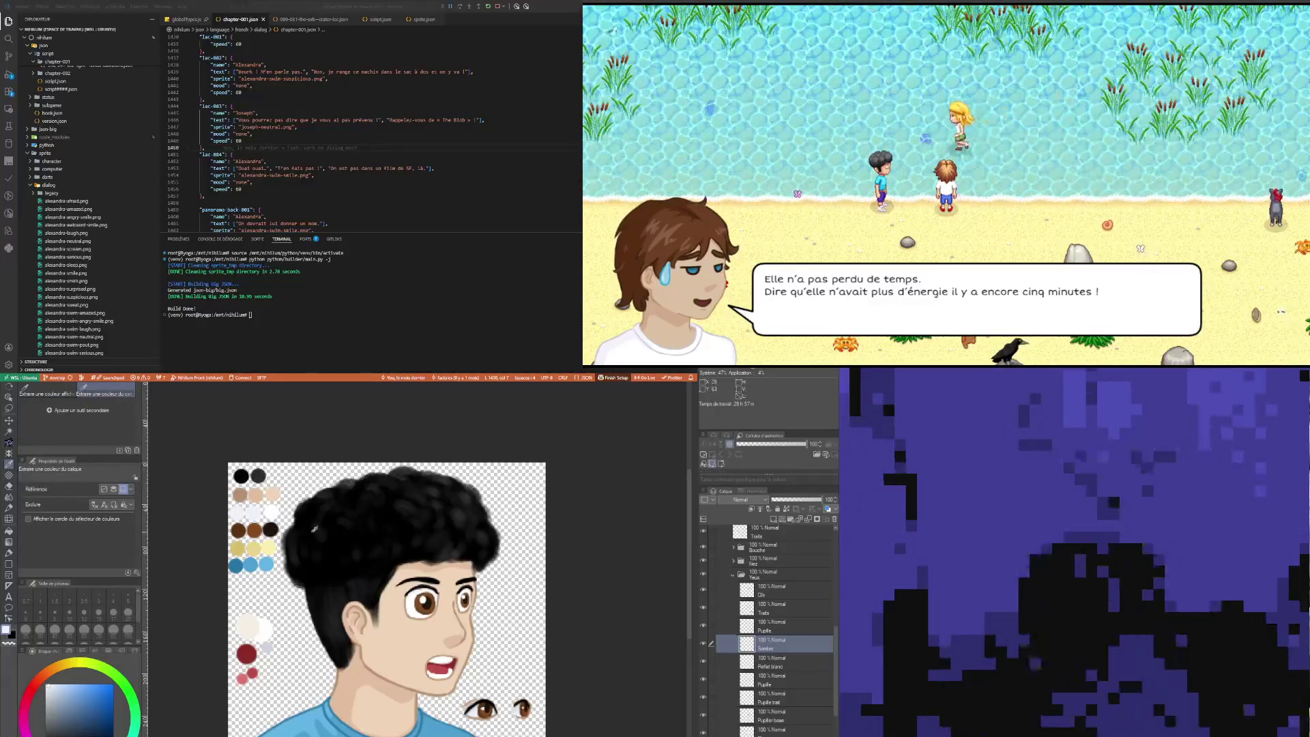
left_click(420, 580)
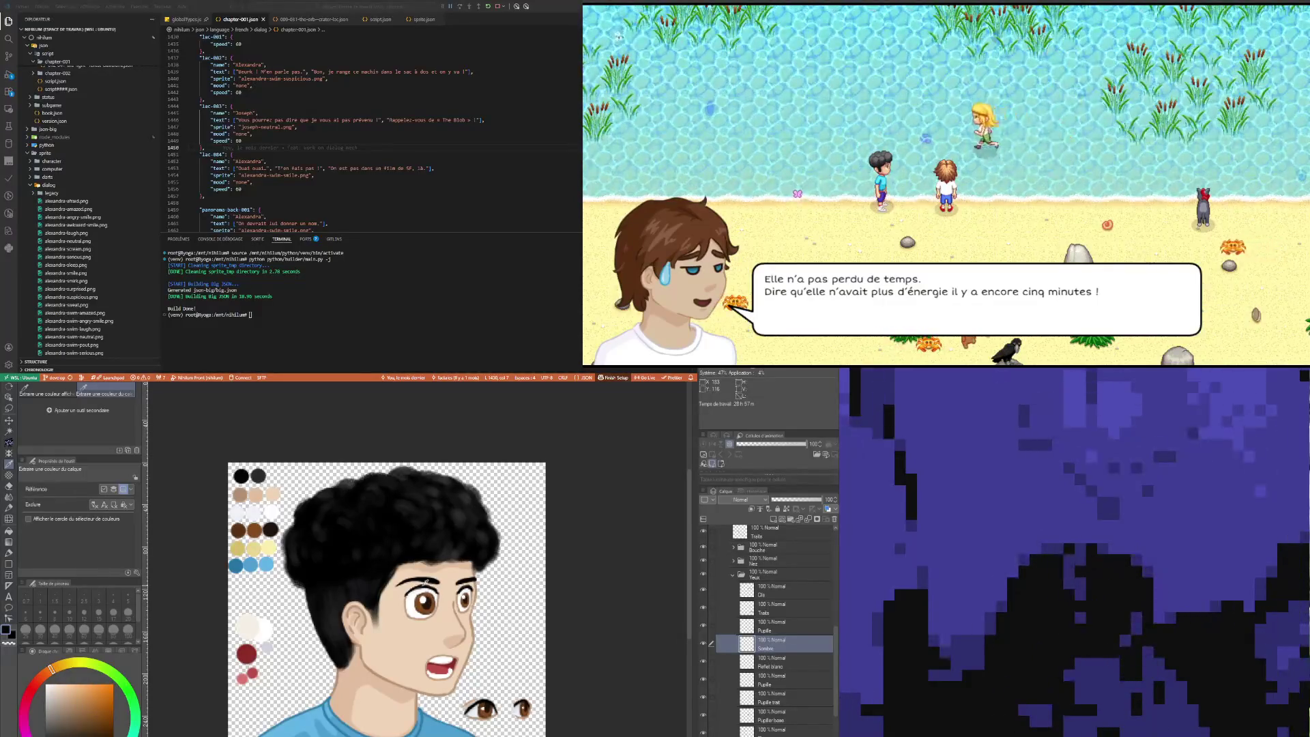
key("p")
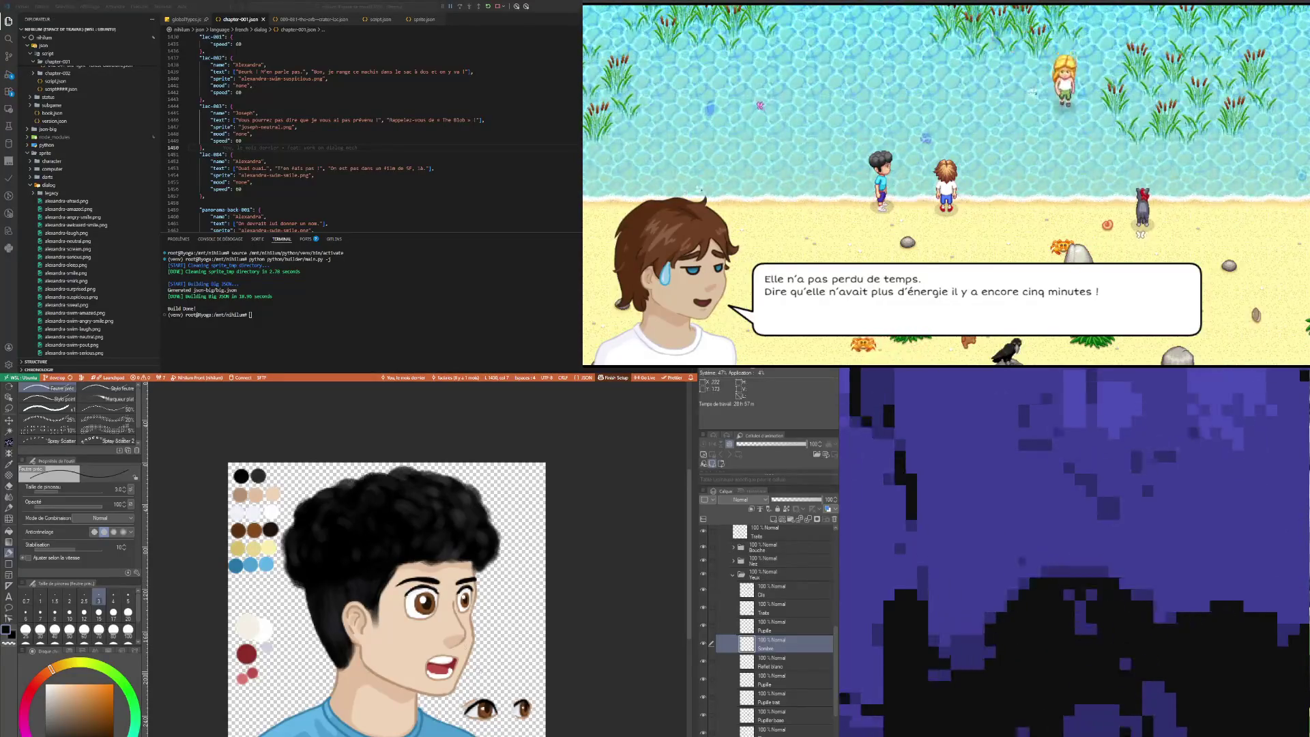
scroll(488, 585, "up", 2)
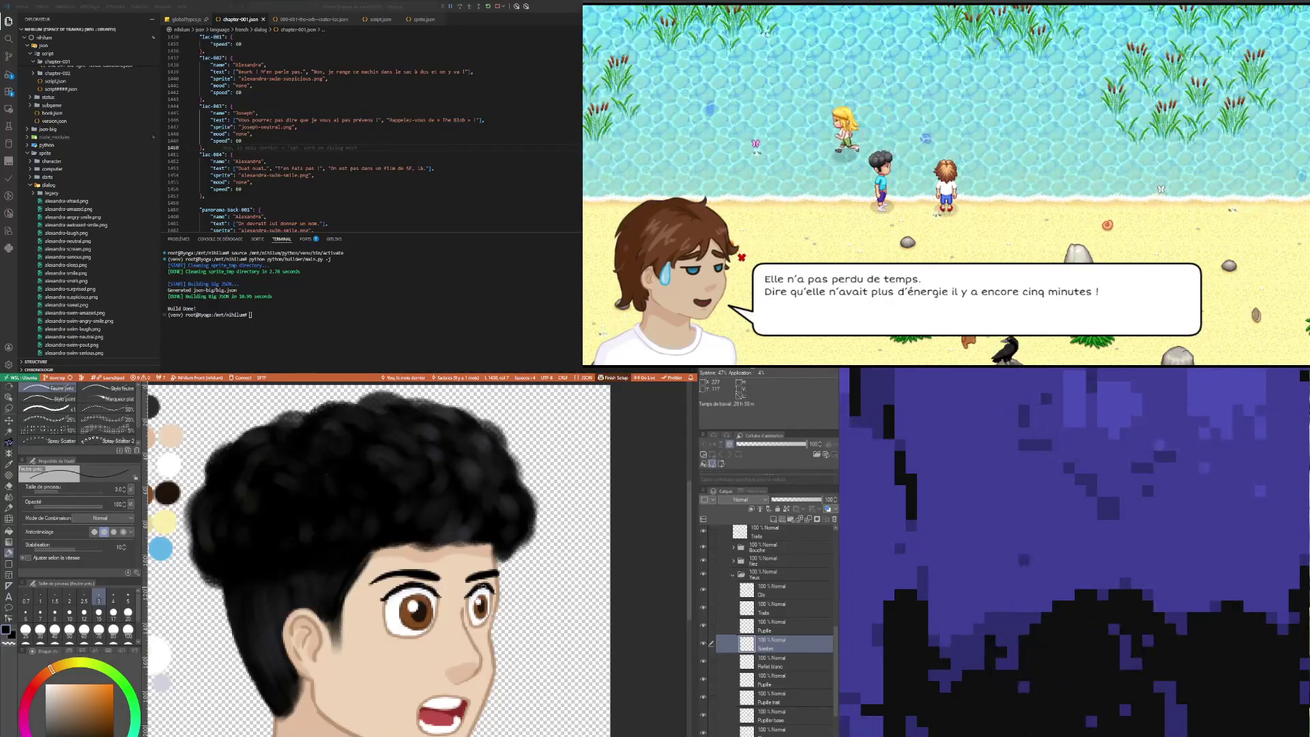
Step: Use the Eraser to remove the unwanted shading strokes on the Sombre layer
left_click(9, 486)
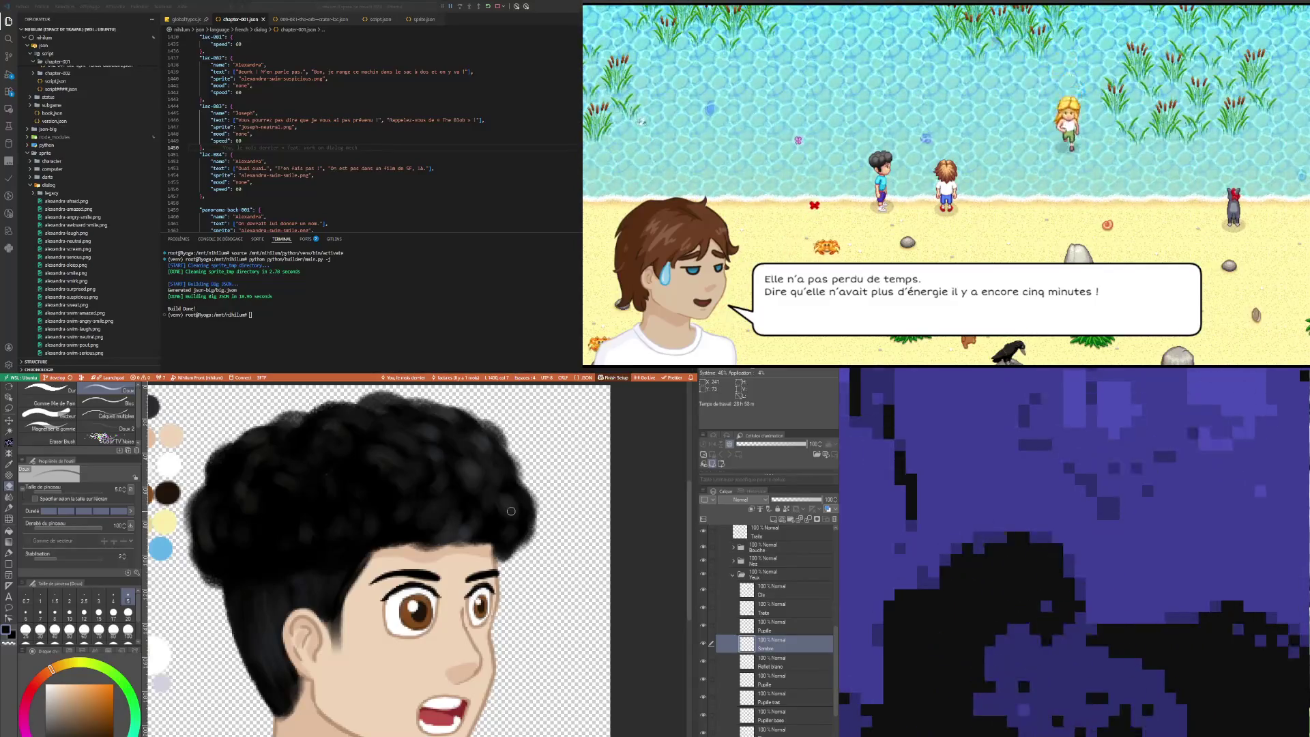
scroll(384, 505, "down", 4)
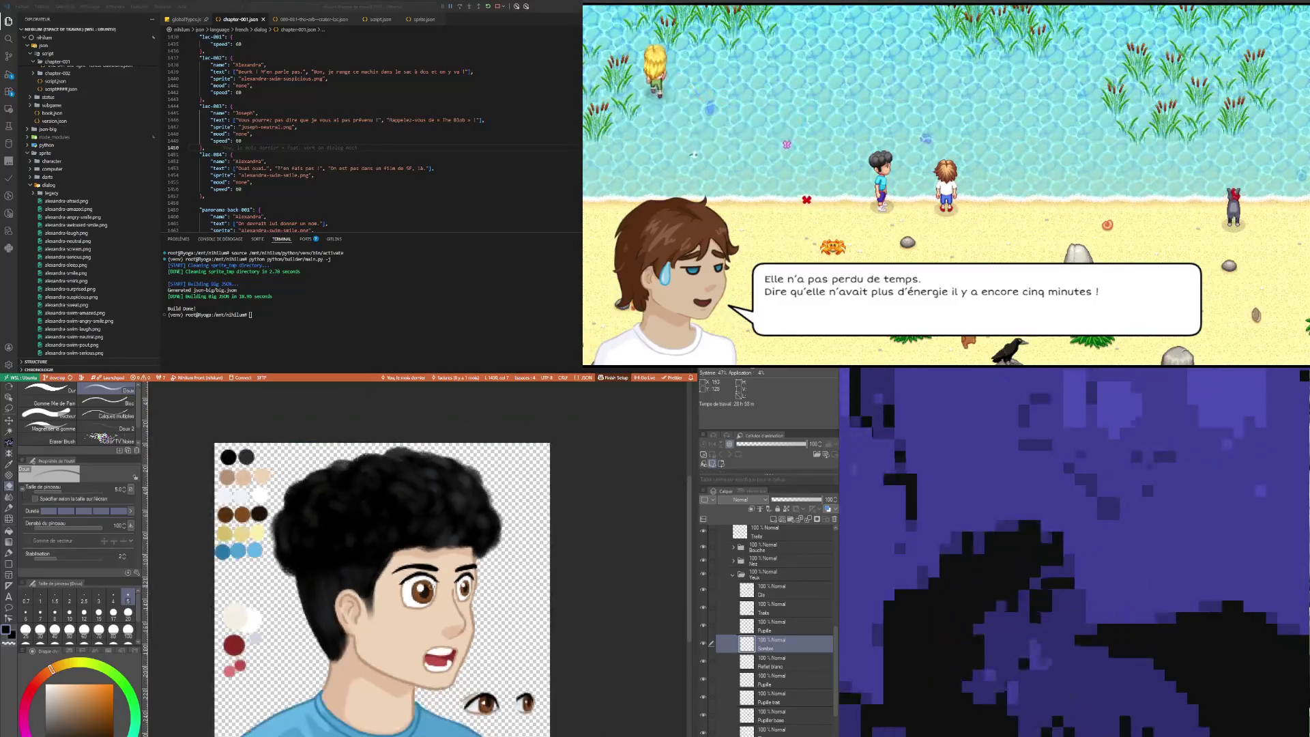
scroll(455, 595, "up", 4)
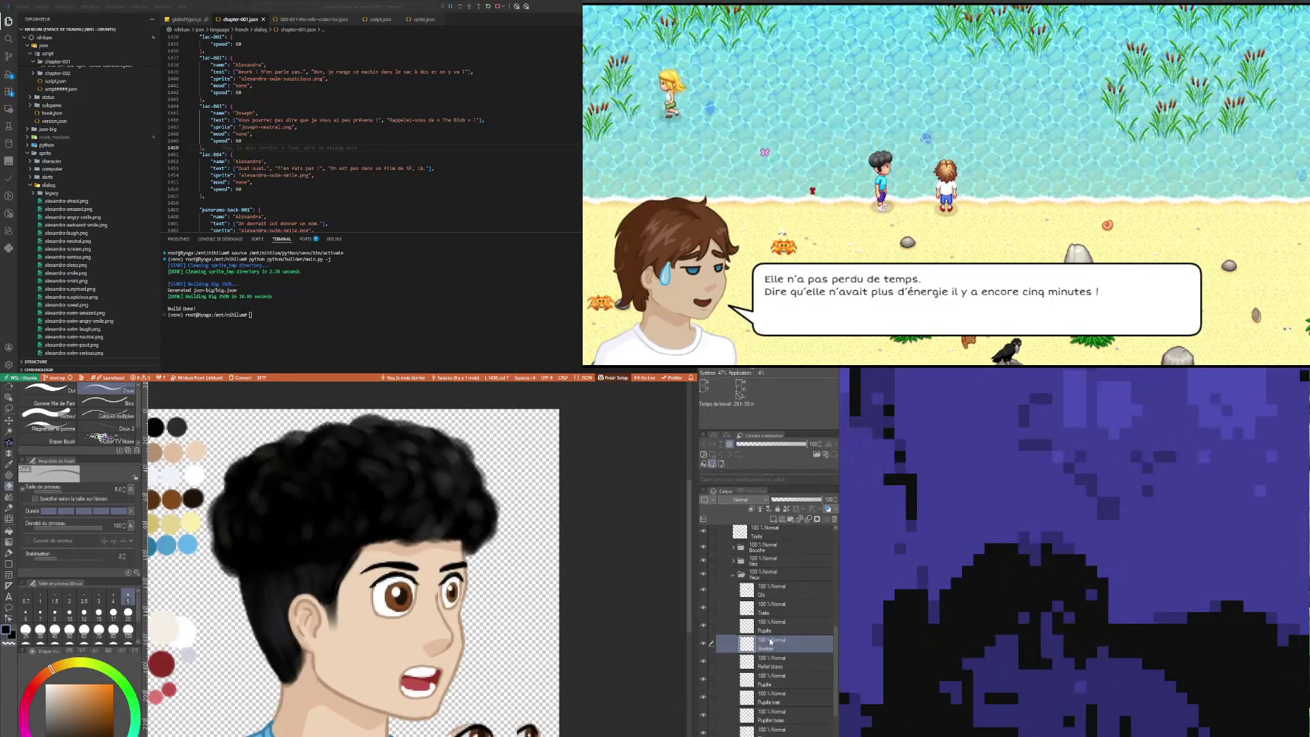
Step: Create a Pupille folder inside Yeux holding Reflet blanc and the pupil layers
left_click(751, 629)
left_click(790, 577)
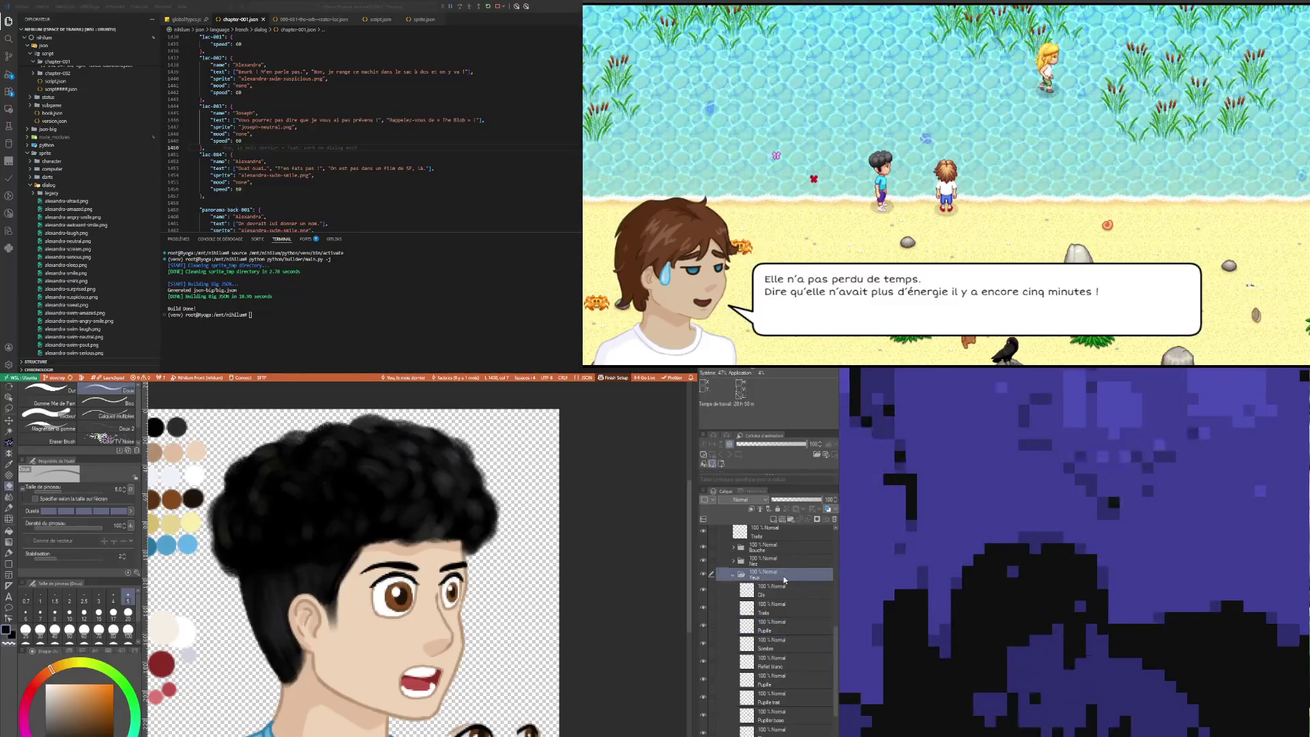
left_click(771, 662)
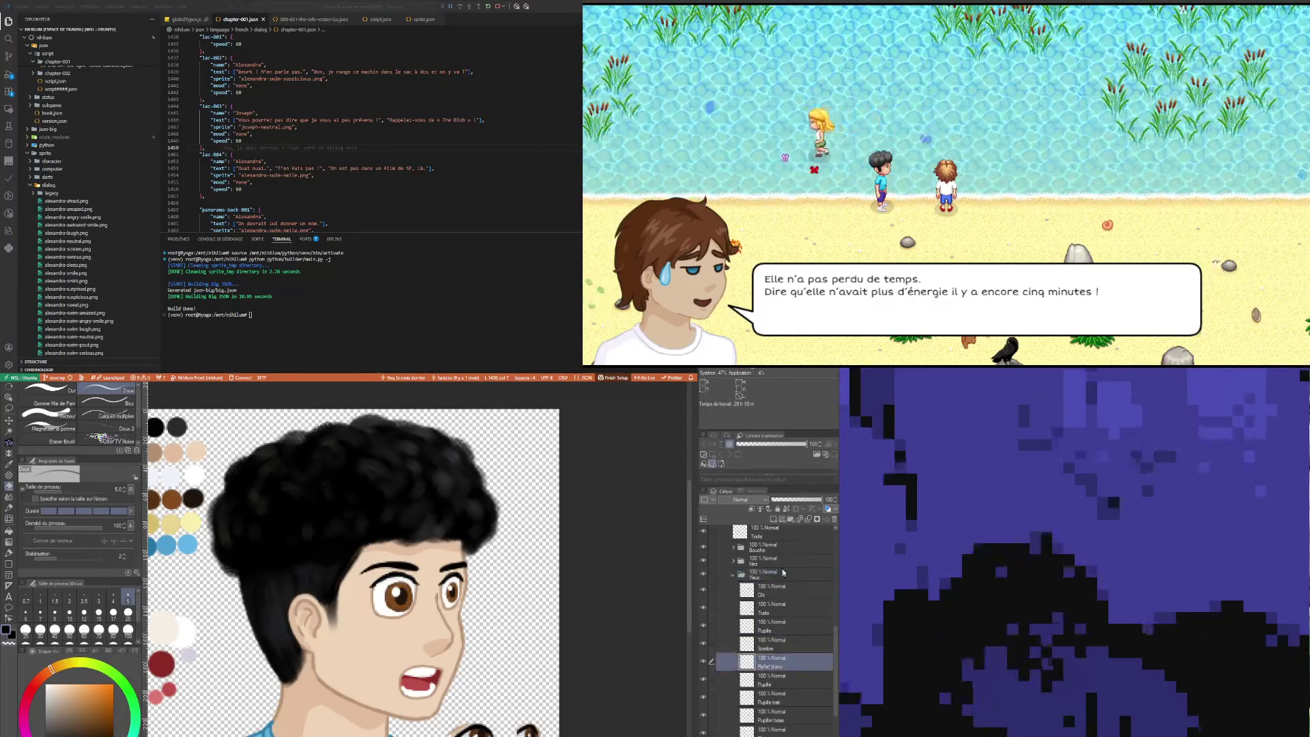
left_click(791, 520)
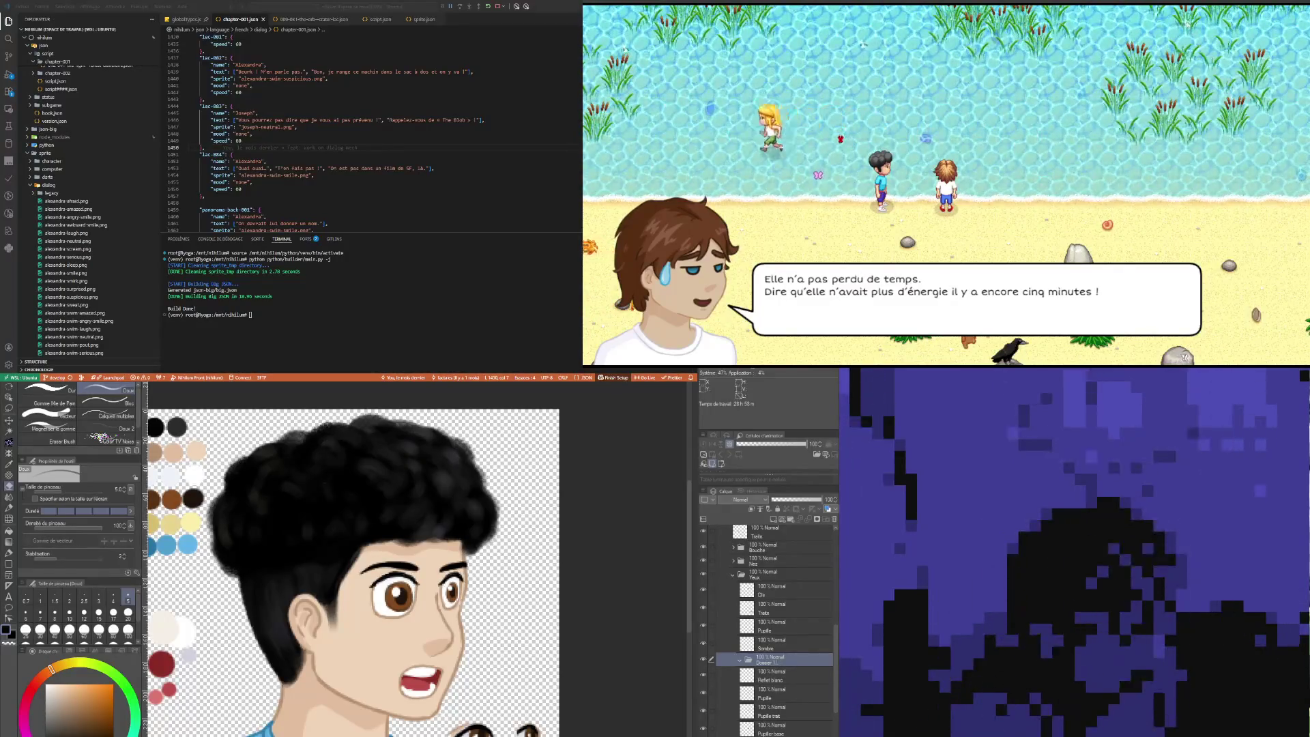
left_click(773, 682)
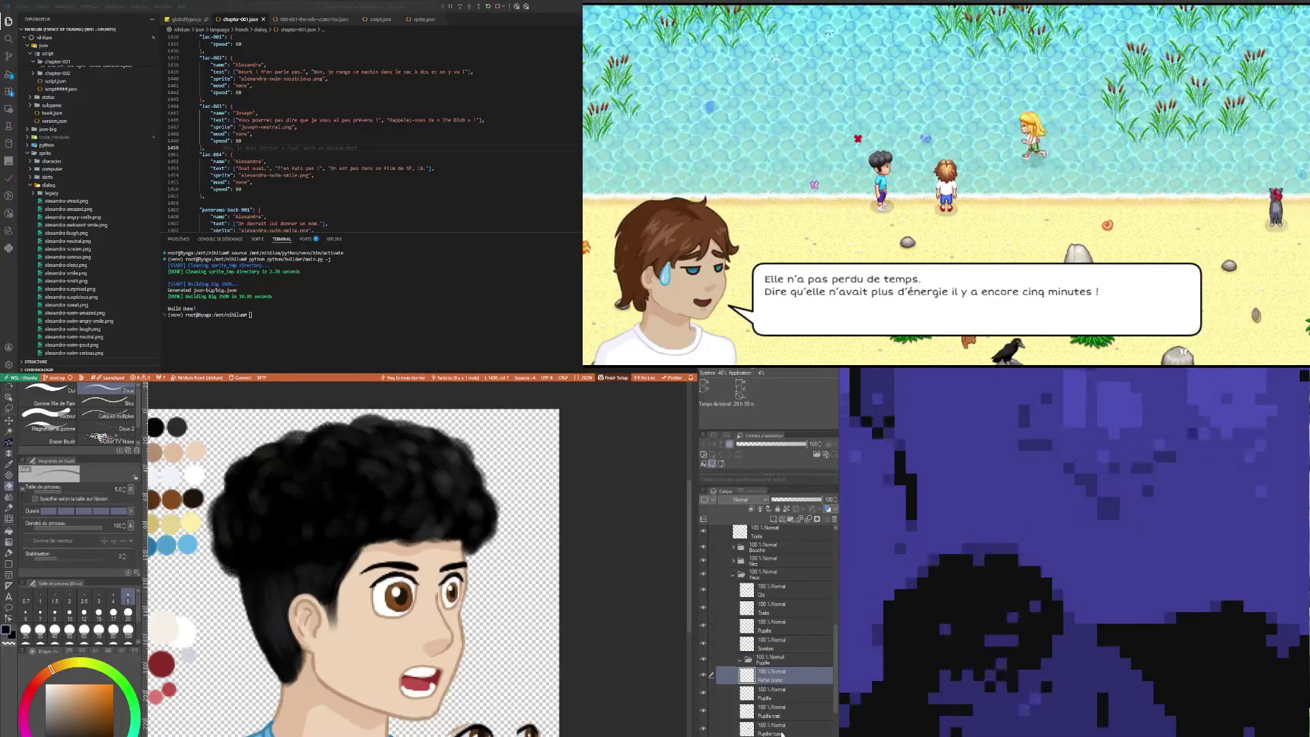
left_click_drag(773, 666, 772, 662)
left_click(776, 662)
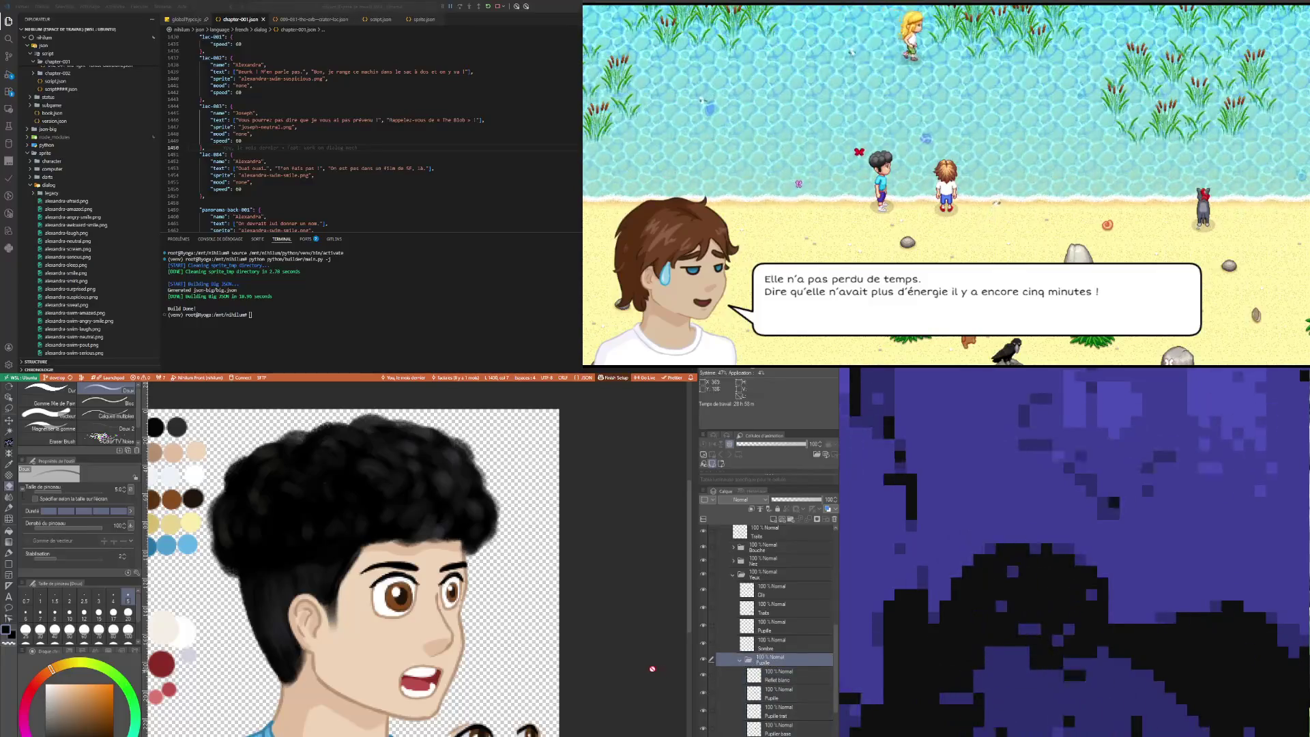
left_click(6, 408)
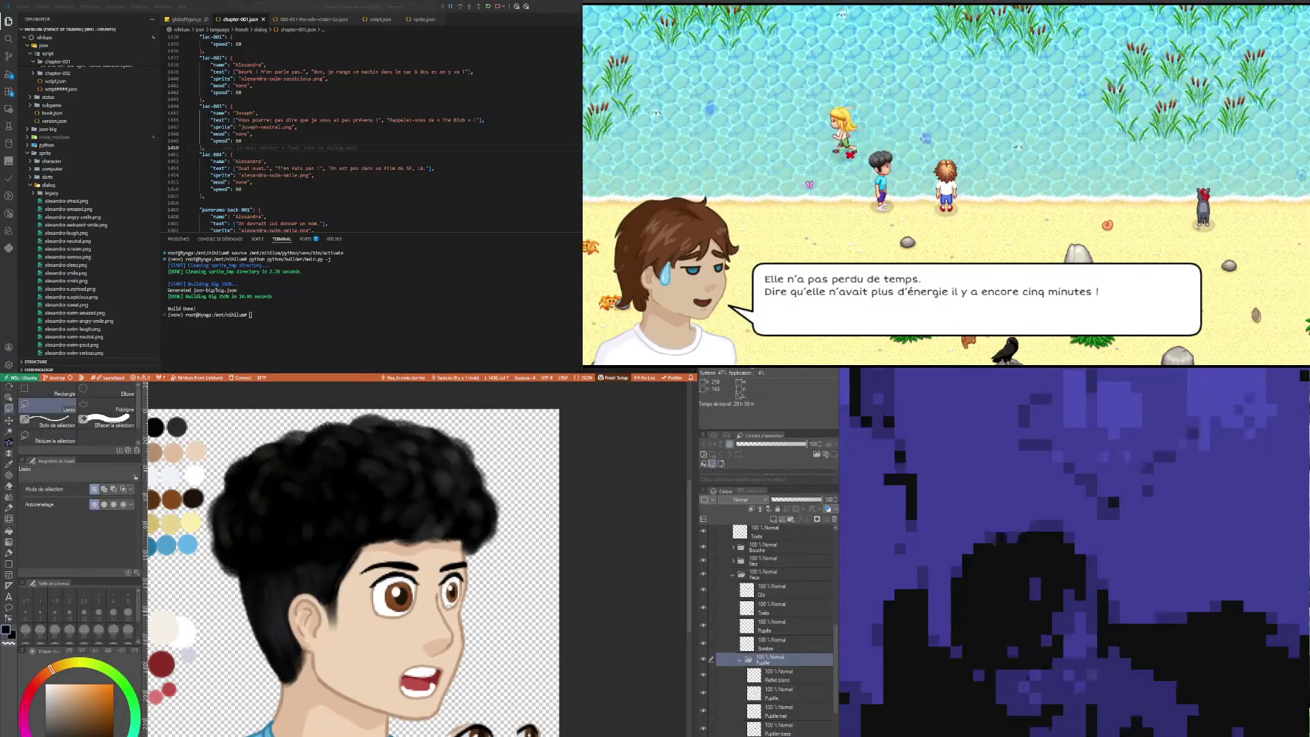
Step: Lasso the area around the right eye and scale/rotate it into place
mouse_move(466, 566)
left_mouse_down()
mouse_move(478, 614)
mouse_move(443, 577)
left_mouse_up()
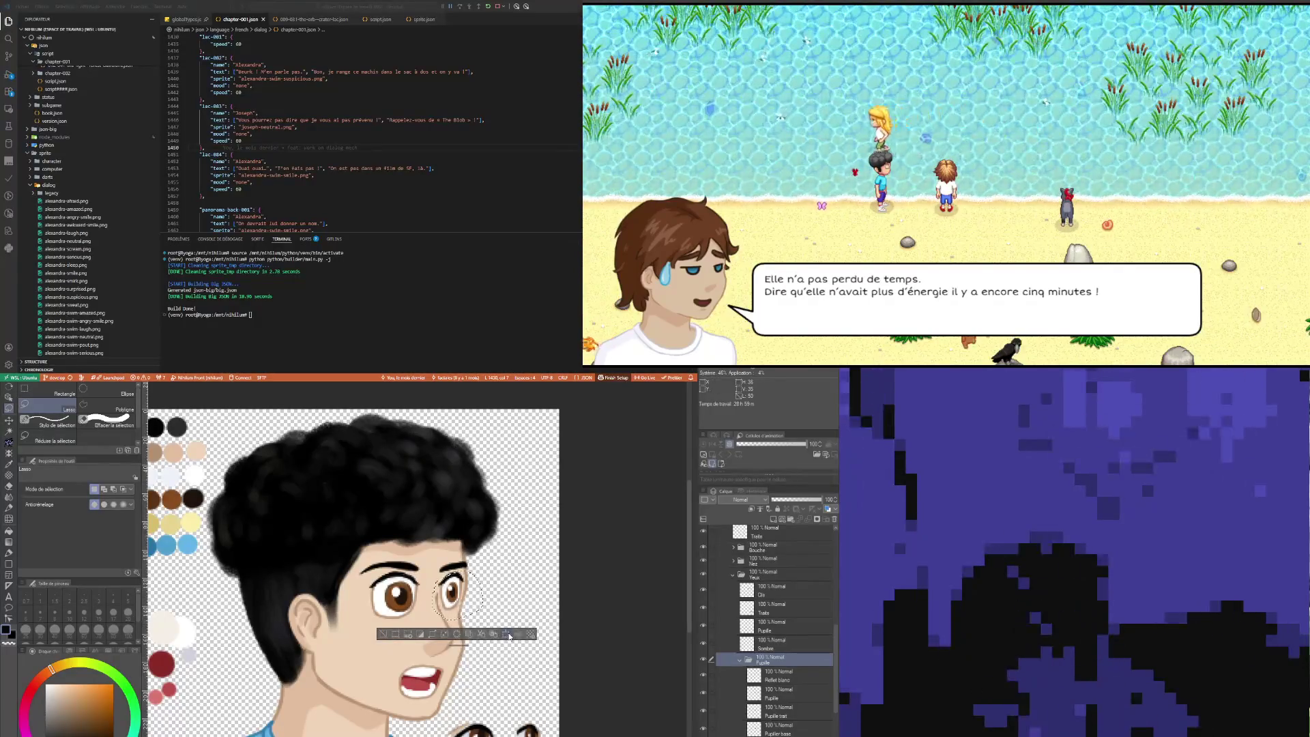
left_click(510, 636)
scroll(517, 579, "down", 1)
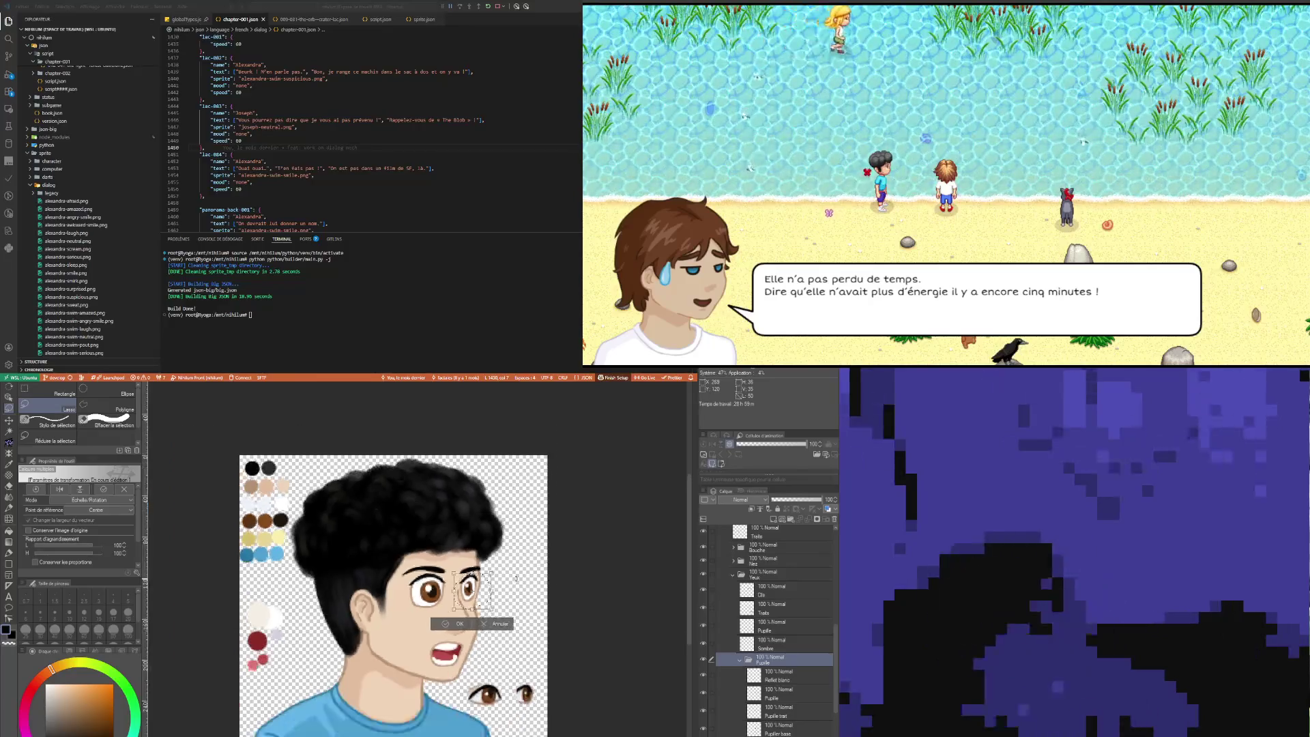
scroll(517, 578, "down", 1)
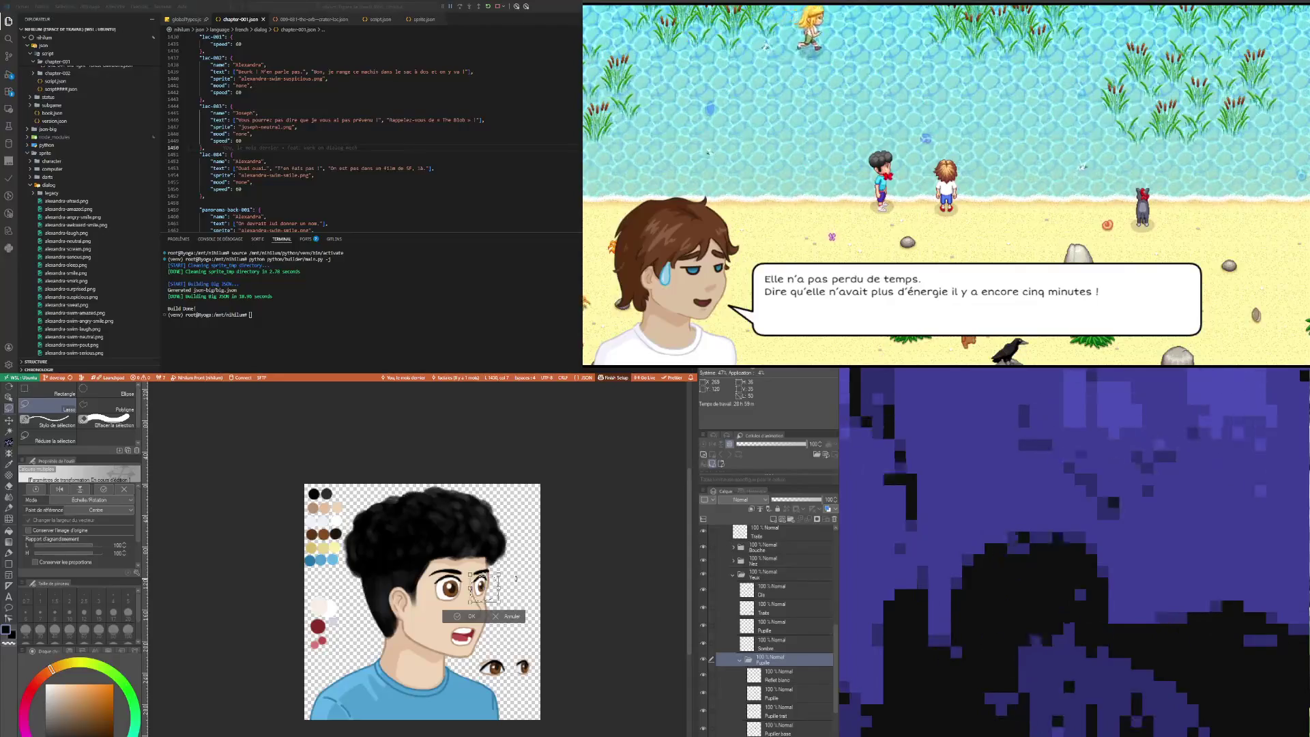
scroll(517, 579, "down", 1)
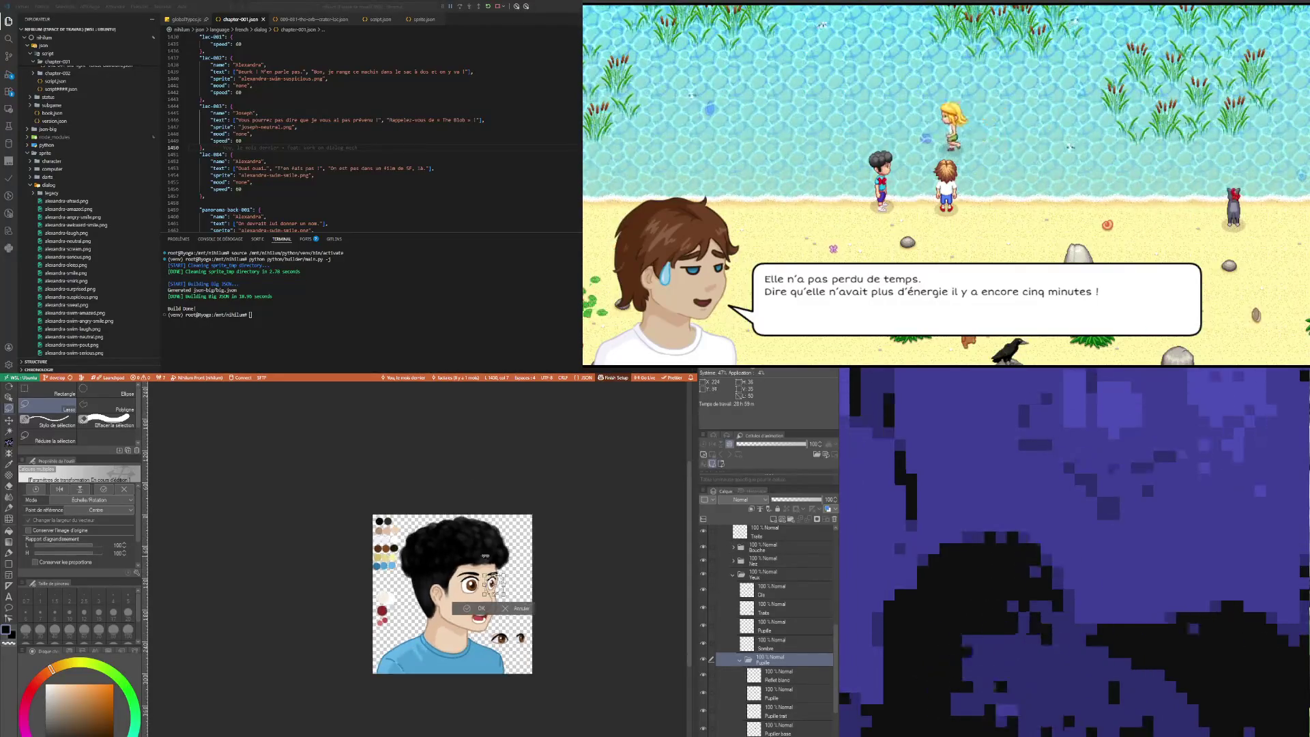
scroll(488, 558, "up", 2)
left_click(523, 646)
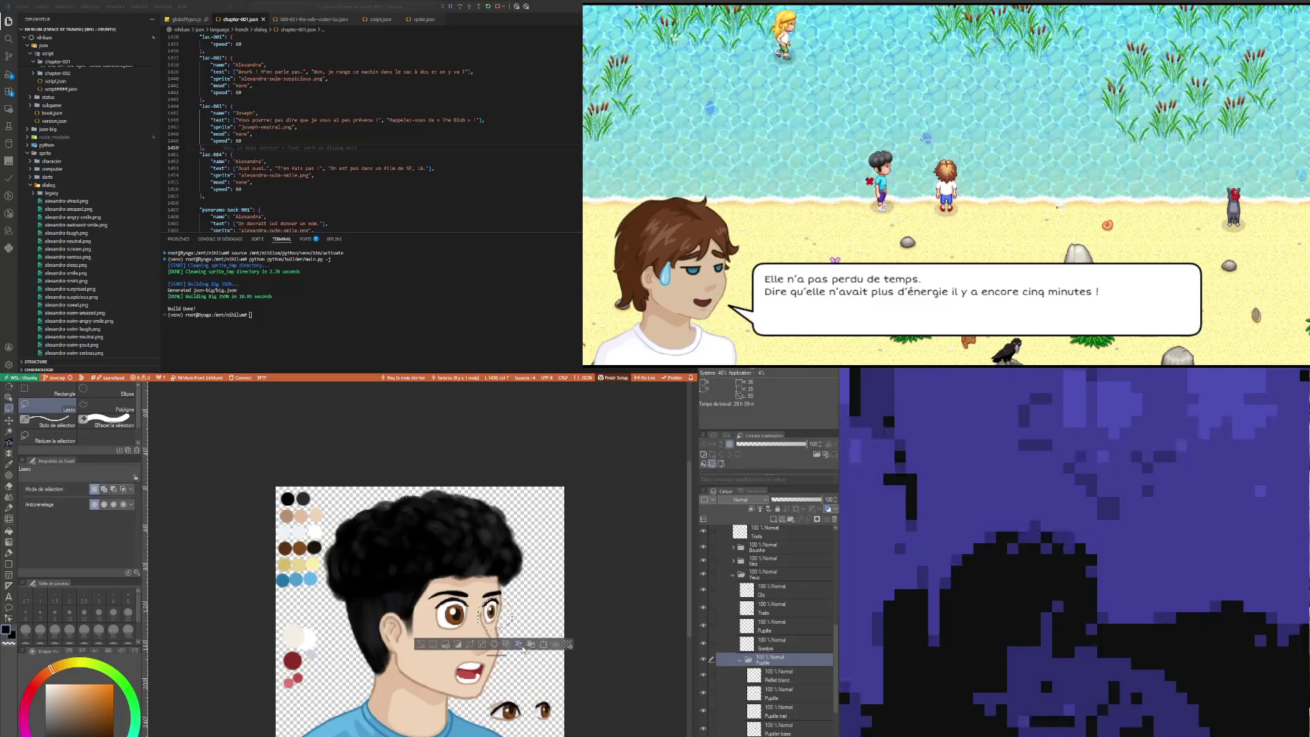
scroll(500, 602, "up", 3)
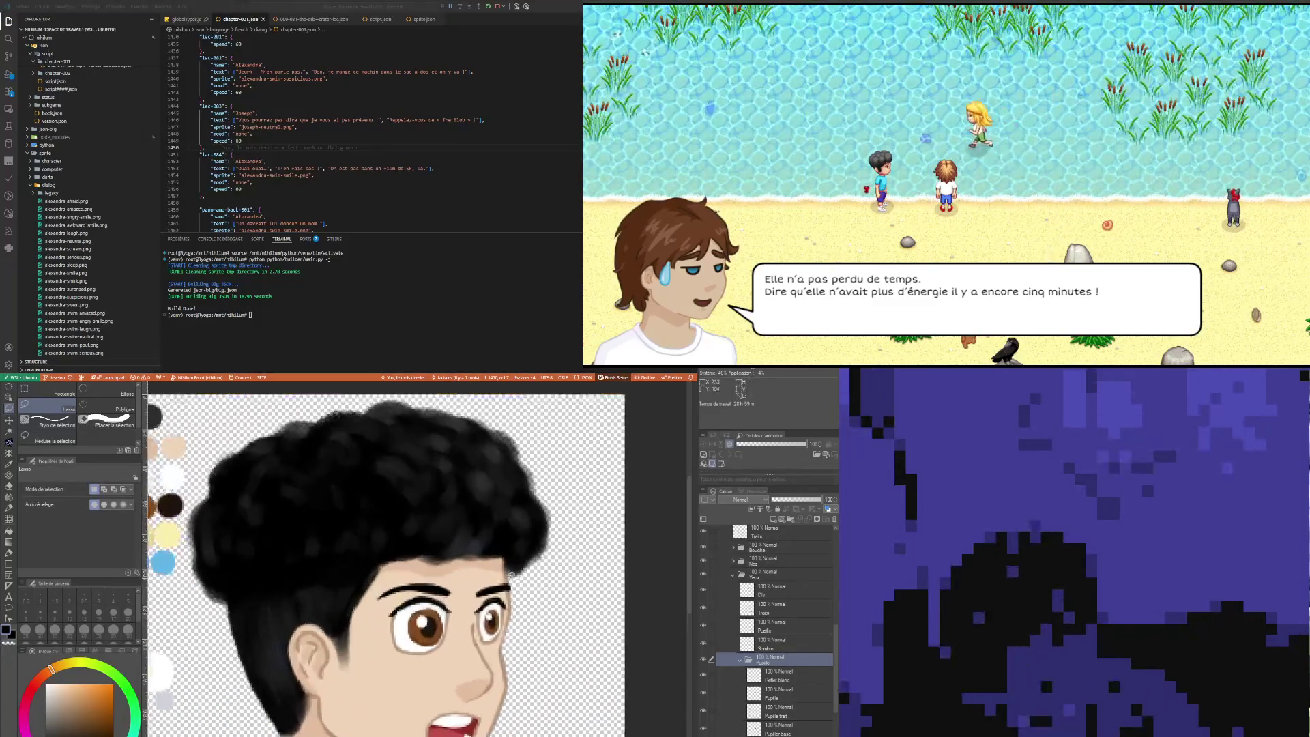
Step: On the Pupille layer, lasso and resize the right eye again, then deselect
left_click(794, 715)
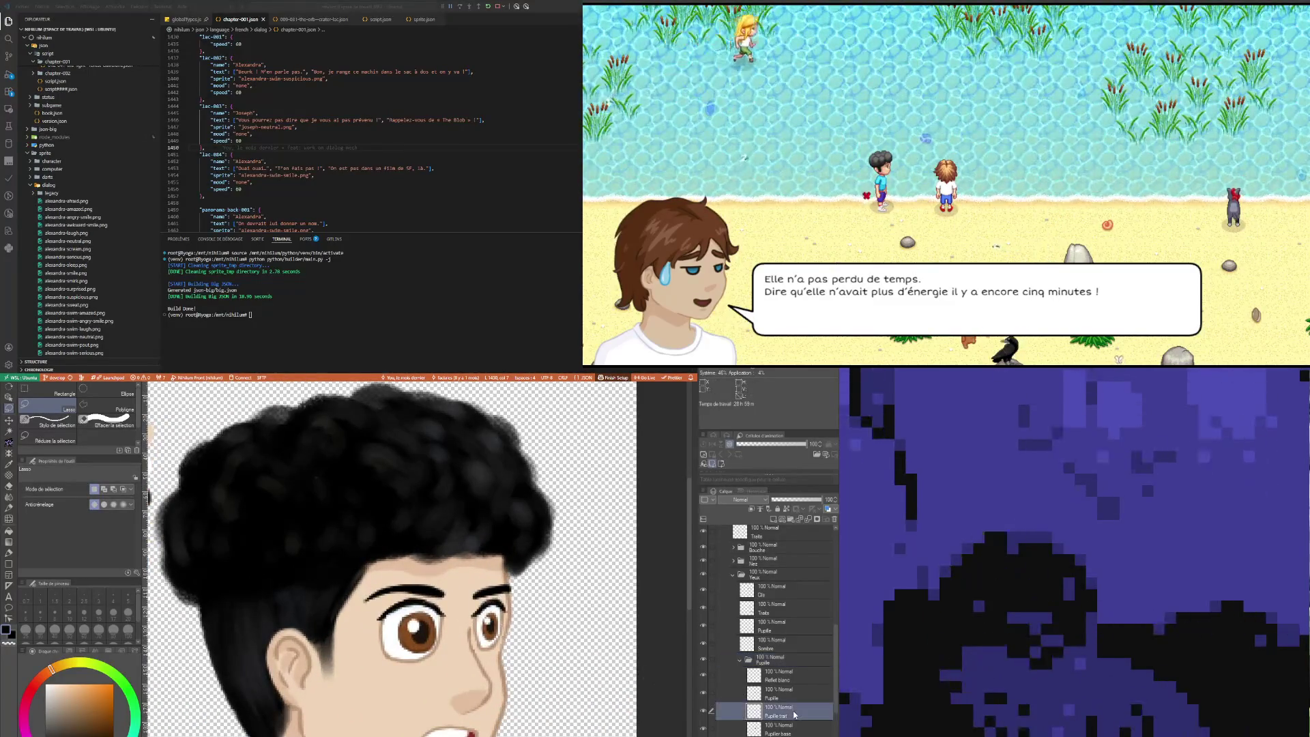
left_click(791, 693)
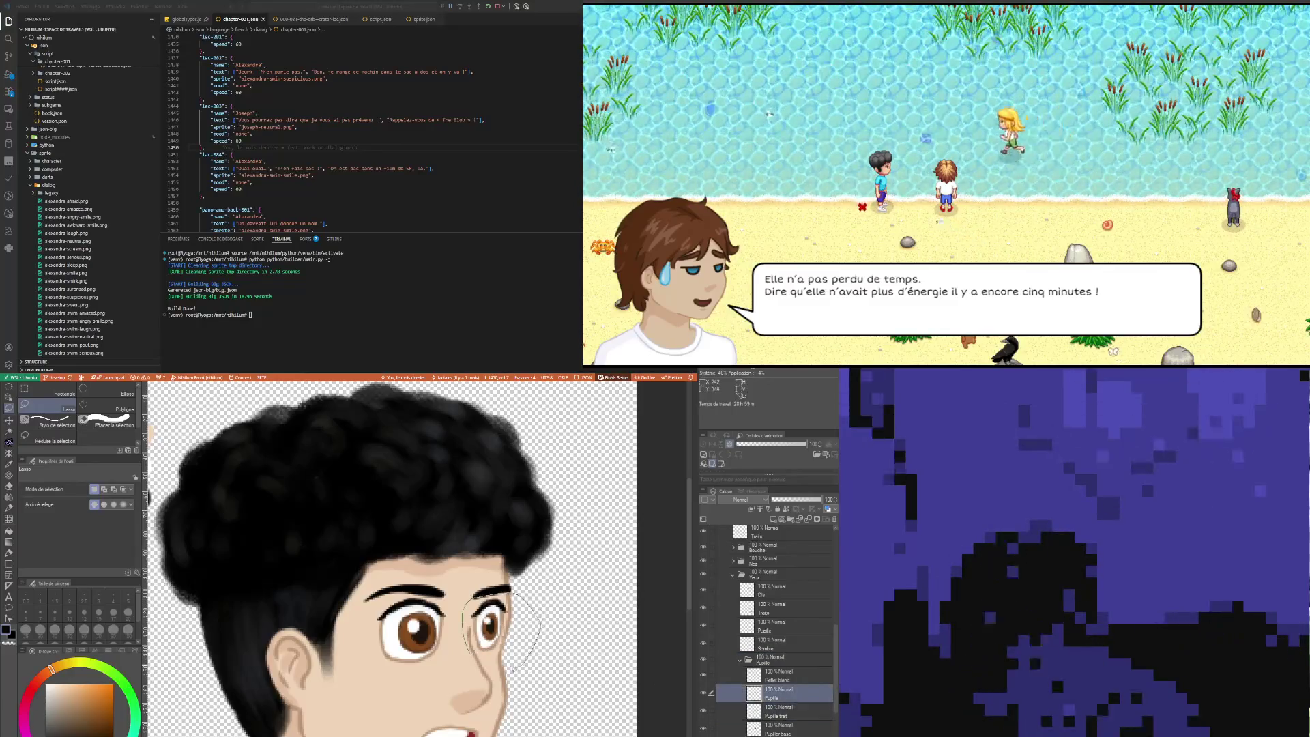
left_click_drag(514, 669, 509, 663)
left_click(551, 681)
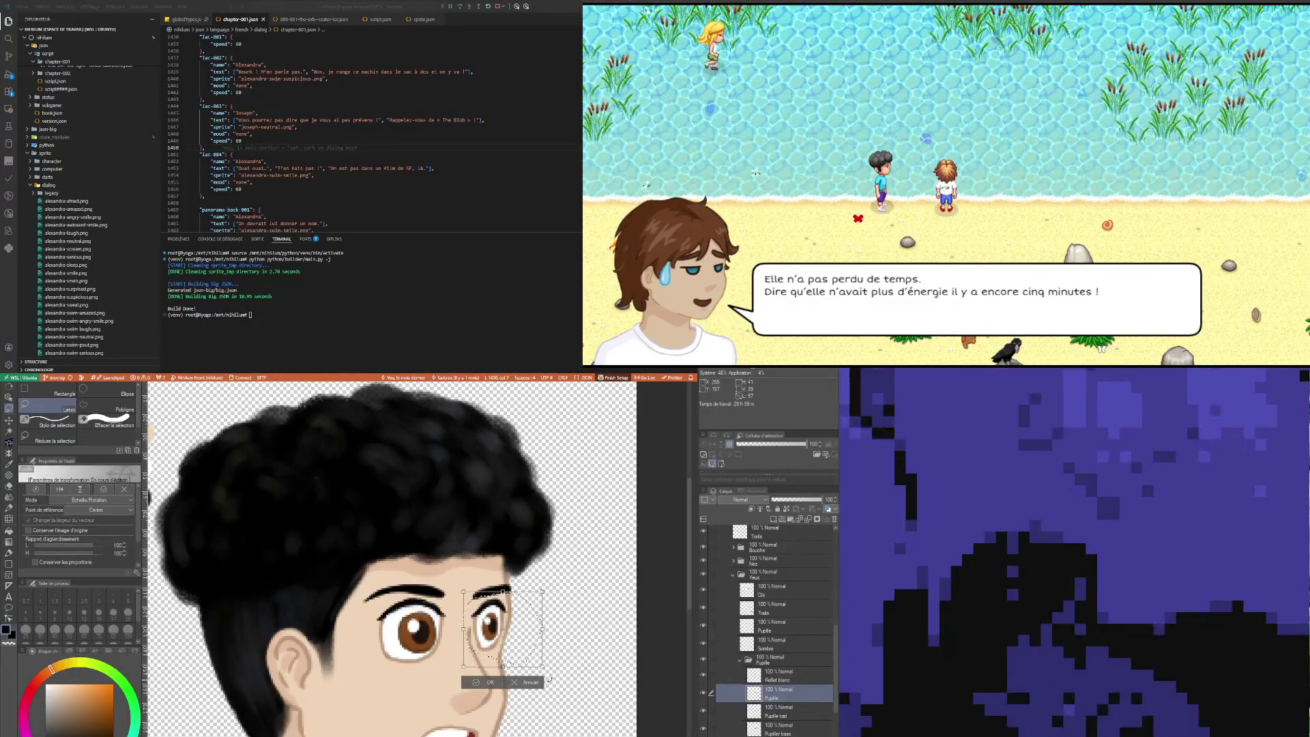
scroll(437, 556, "down", 3)
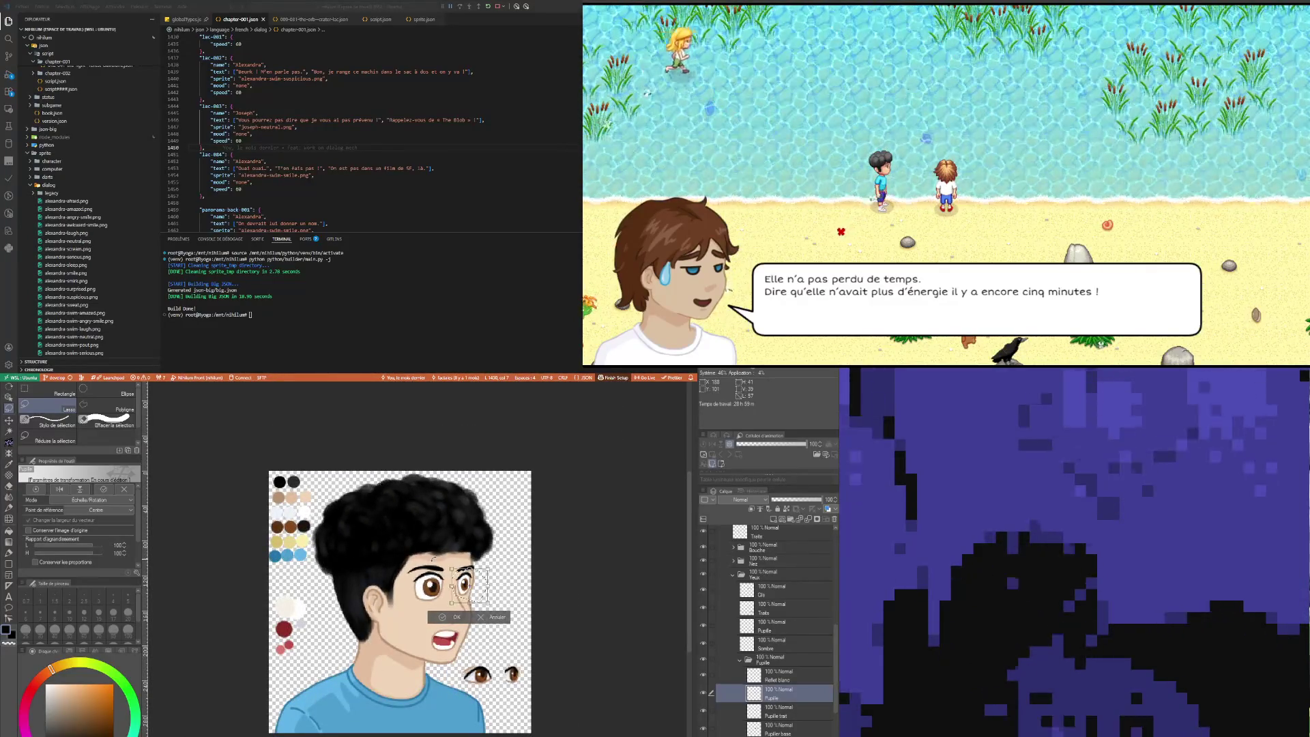
left_click(454, 617)
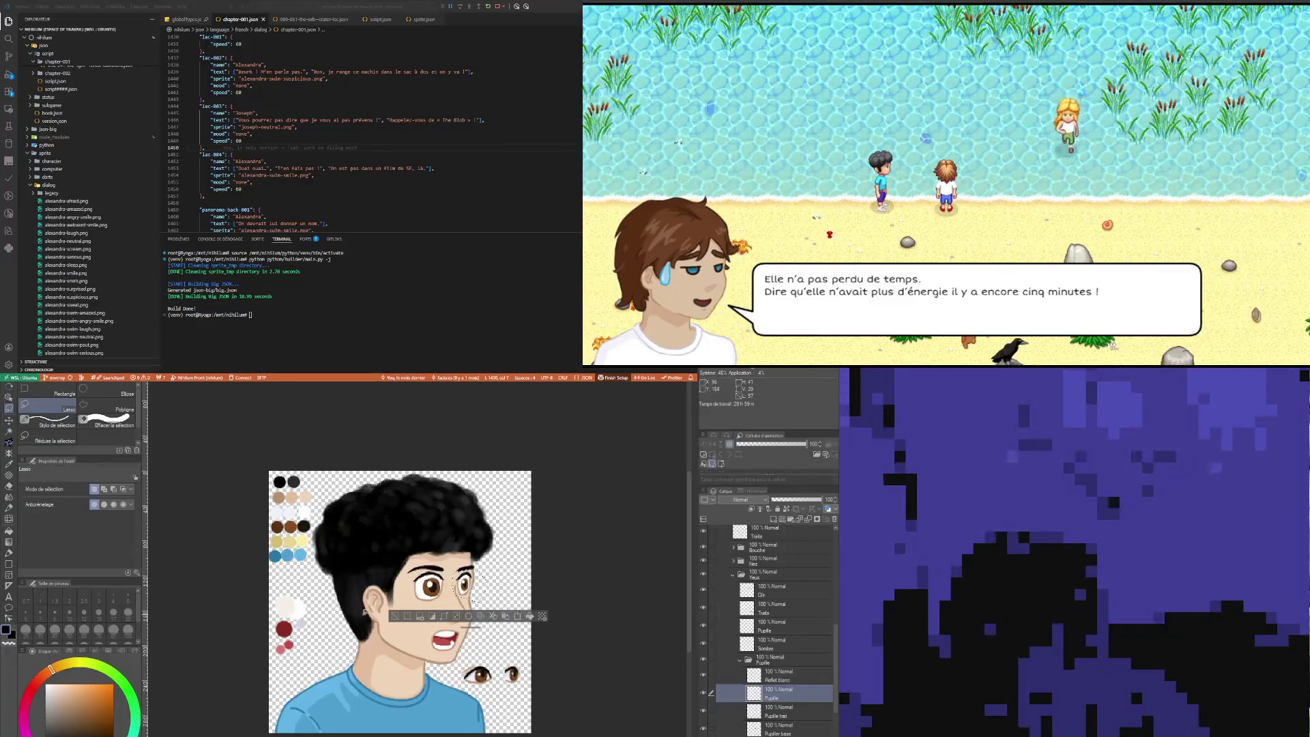
left_click(394, 616)
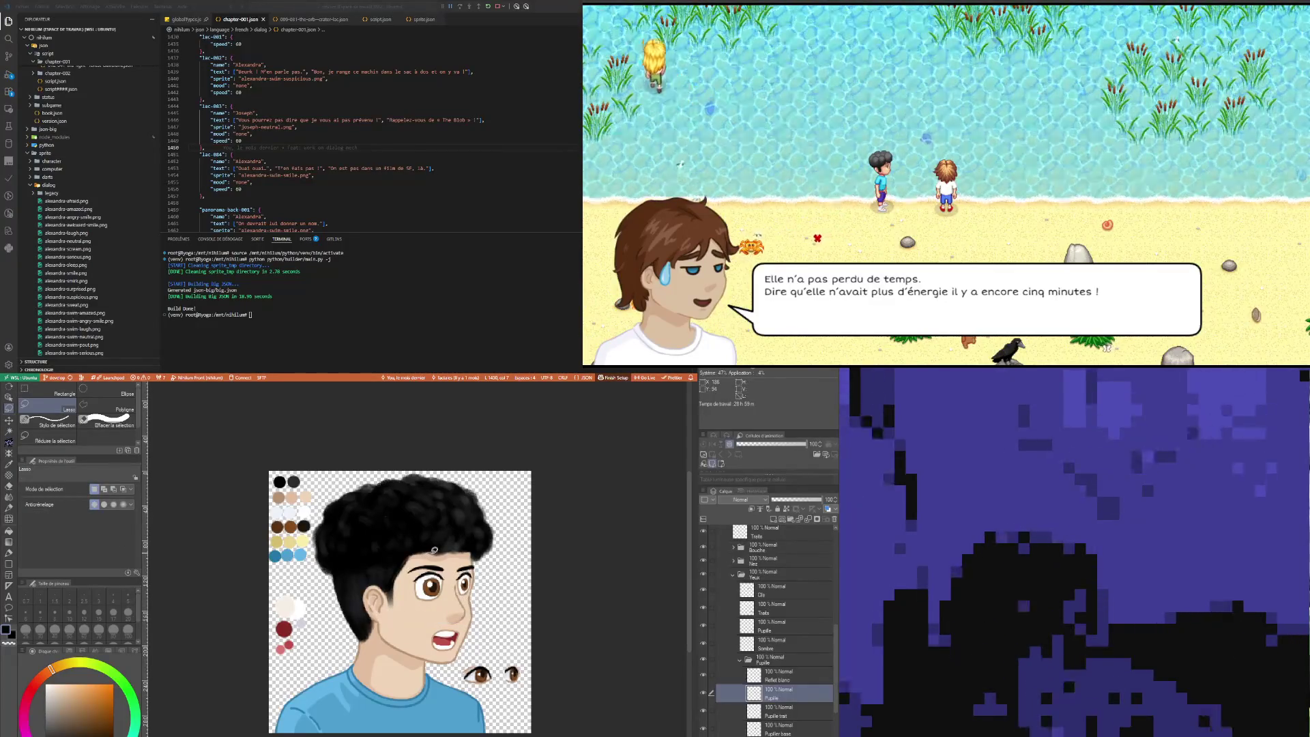
scroll(434, 550, "up", 2)
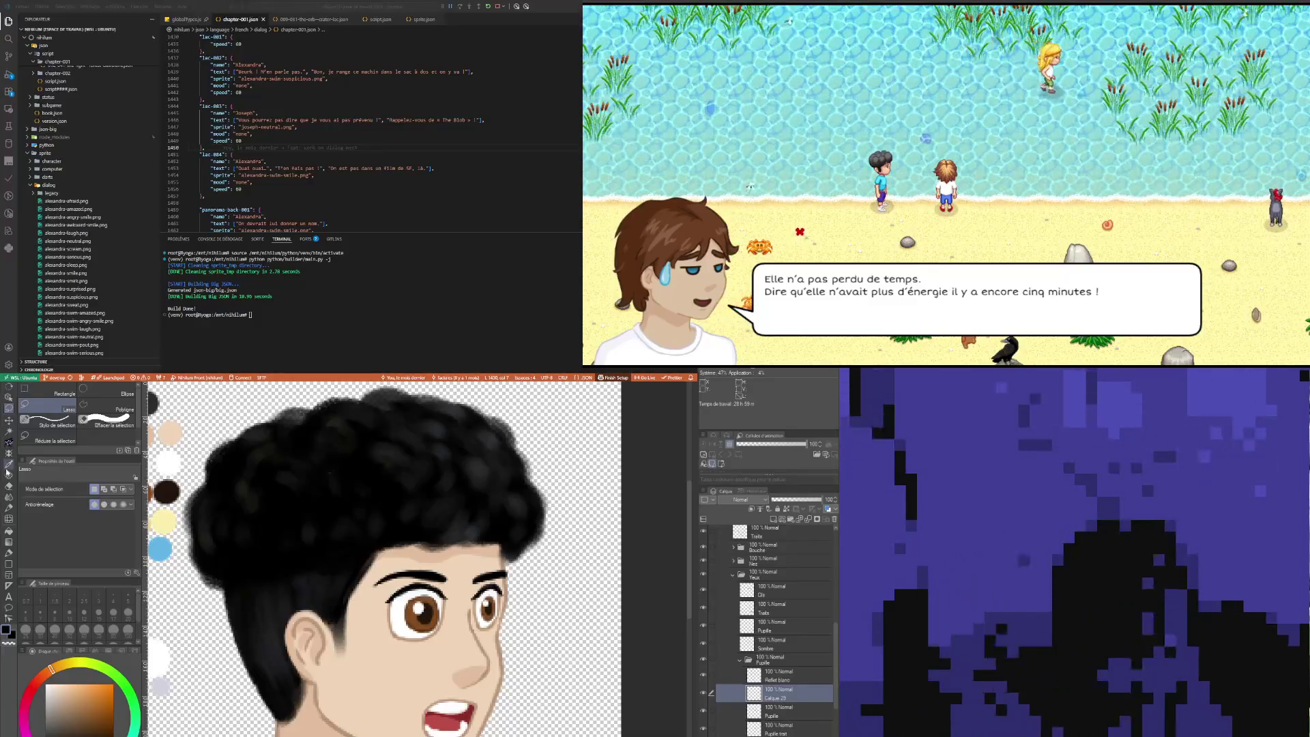
Step: Paint a white highlight dot in the pupil with the fine pen
key("i")
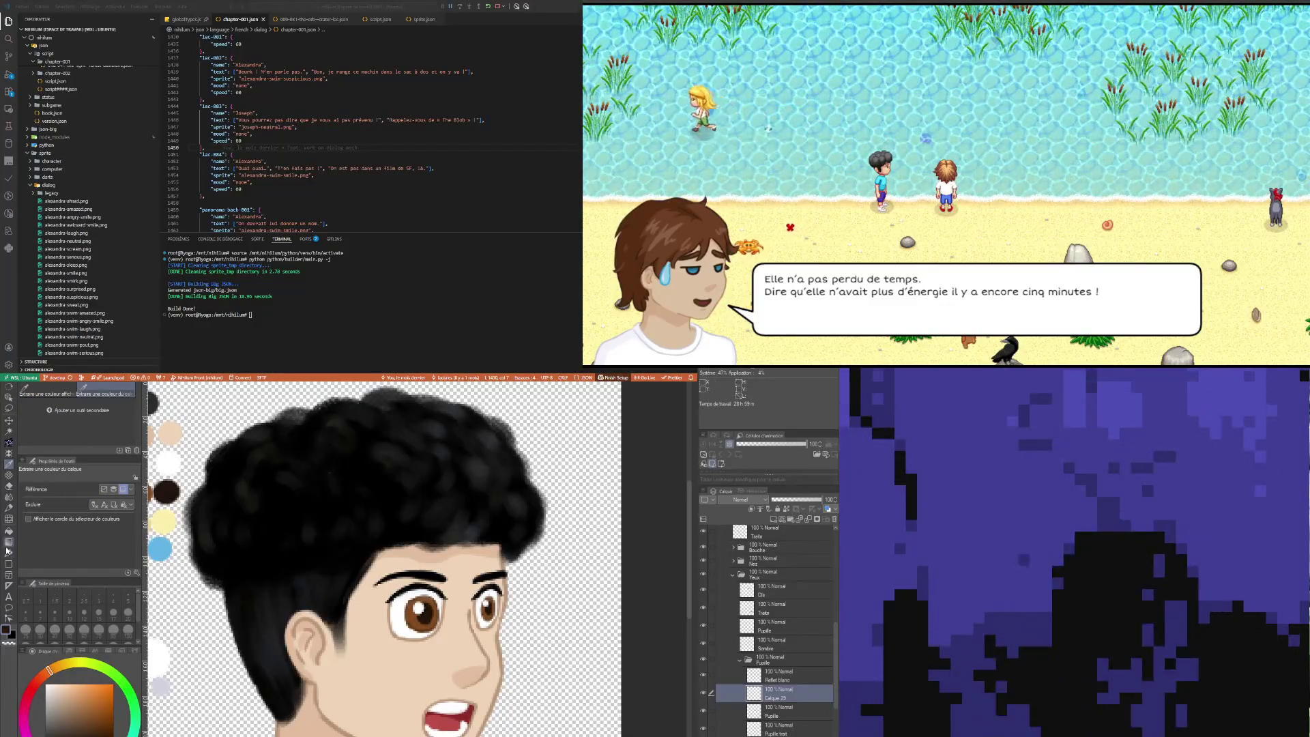
key("p")
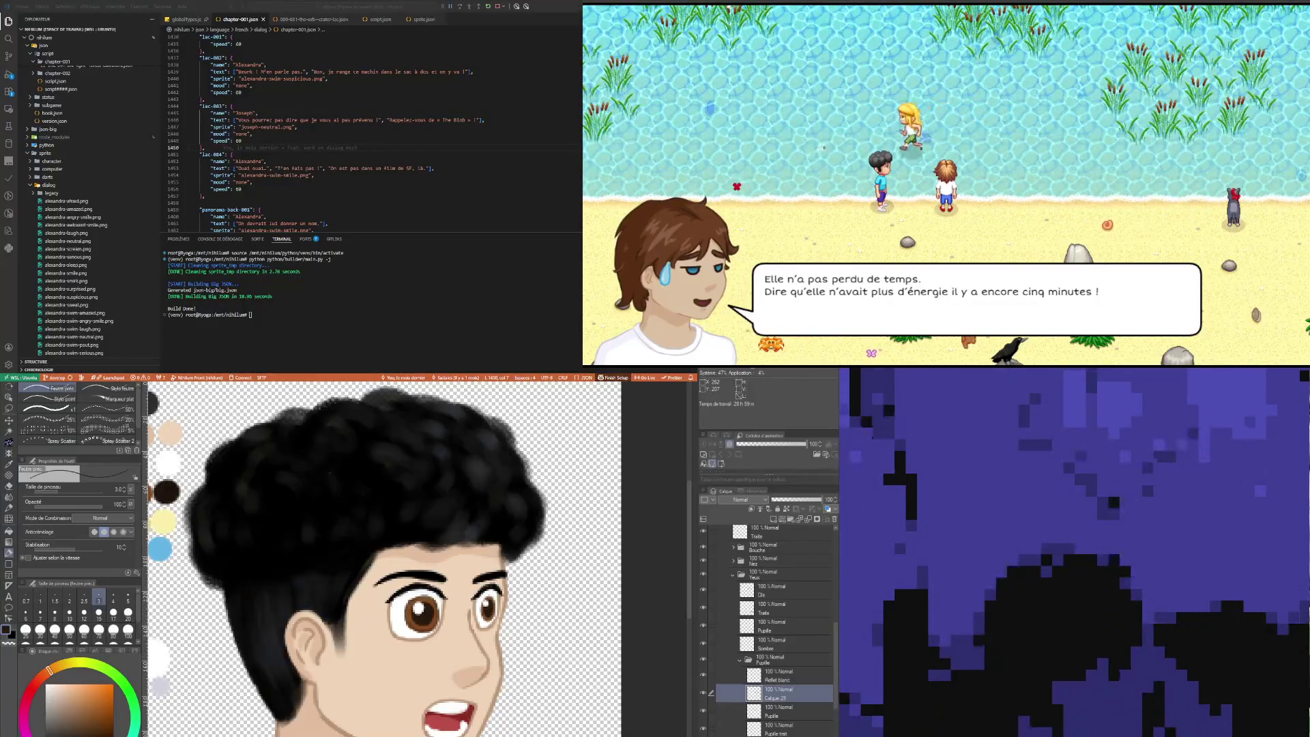
scroll(476, 582, "down", 3)
scroll(476, 582, "up", 4)
scroll(476, 582, "up", 2)
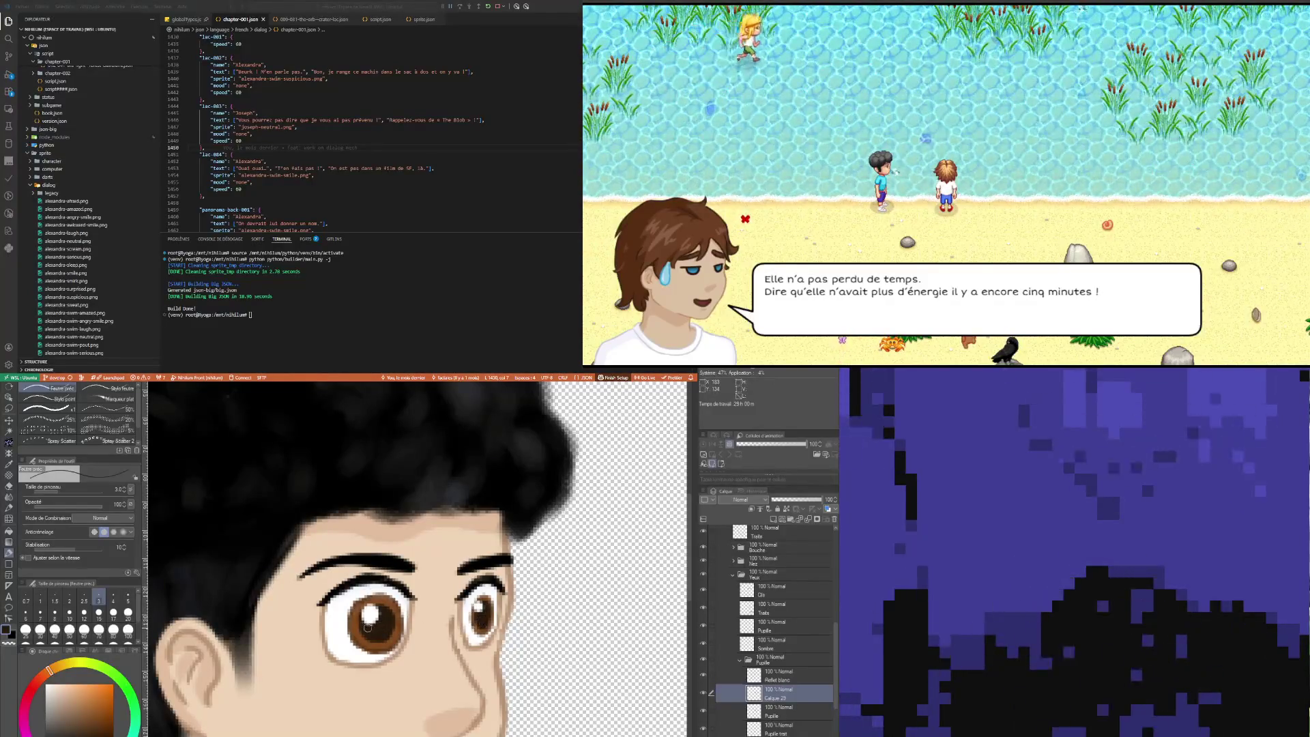
left_click(369, 612)
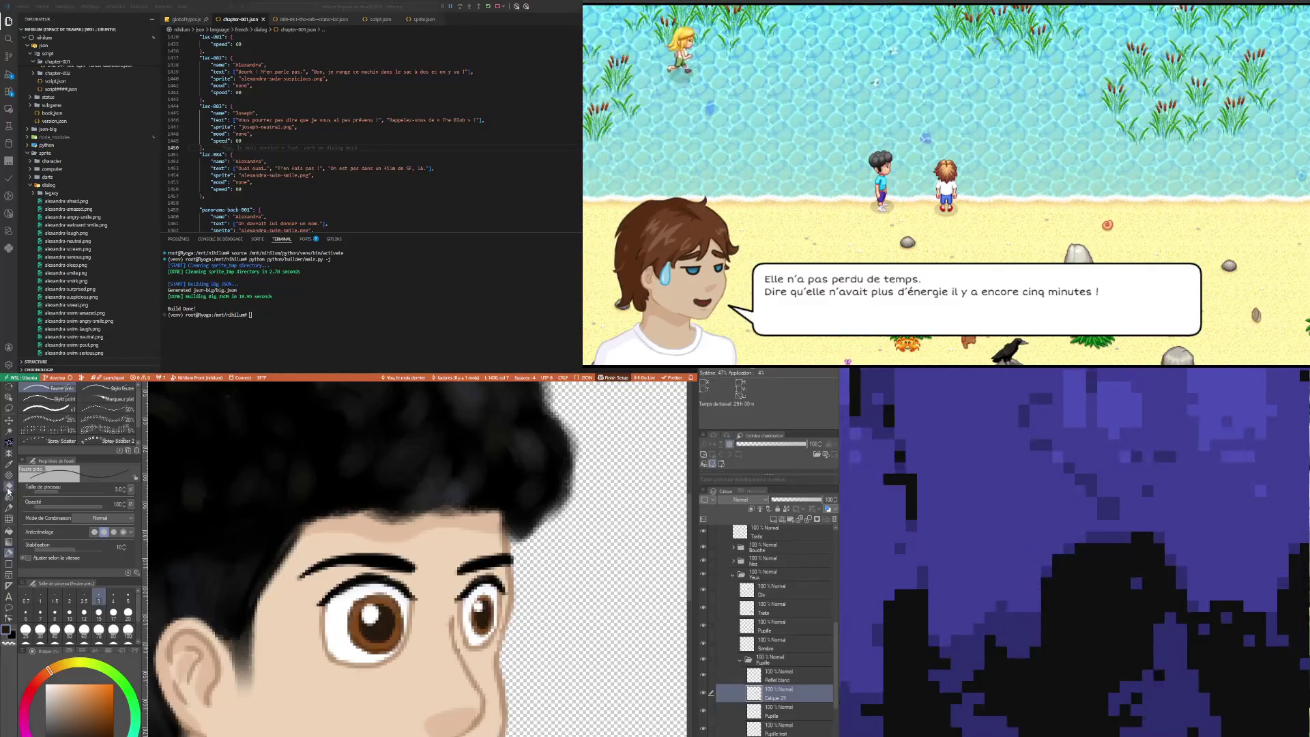
key("e")
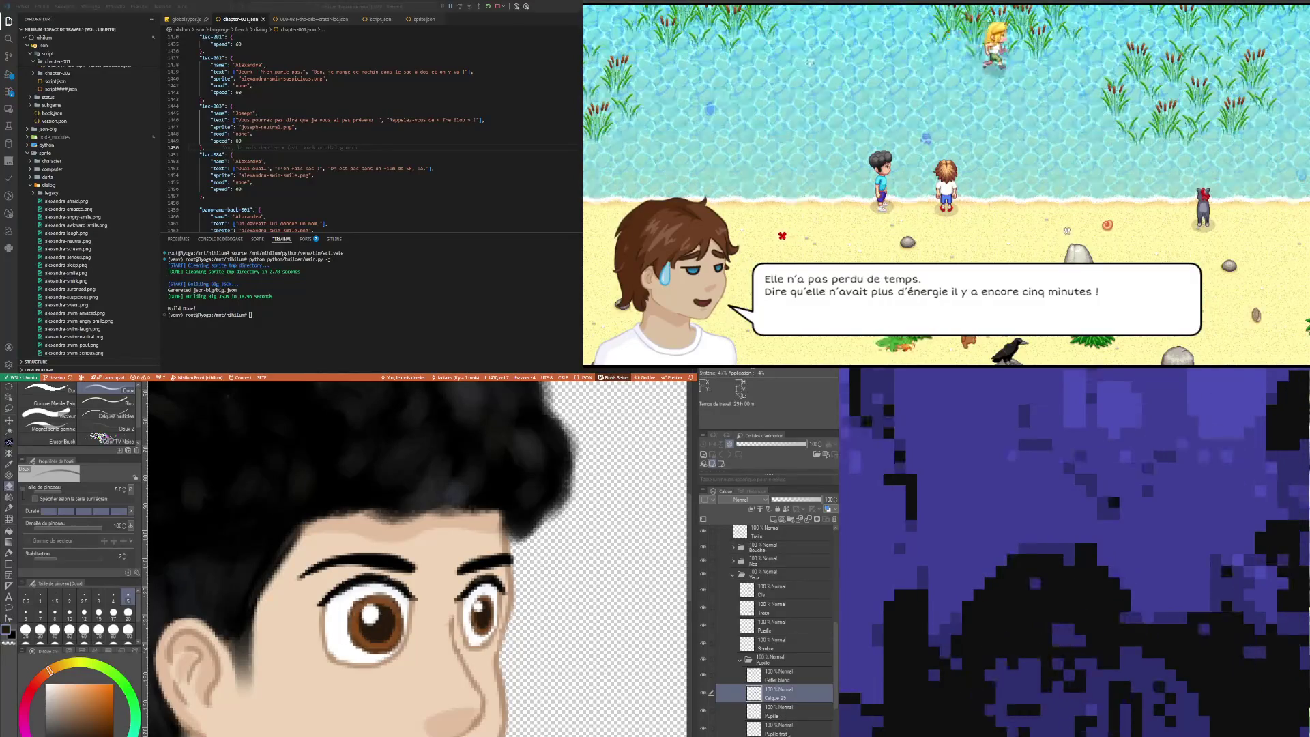
Step: Refine the pupil outlines on the Pupille trait layer at pen sizes 2 and 1
left_click(788, 725)
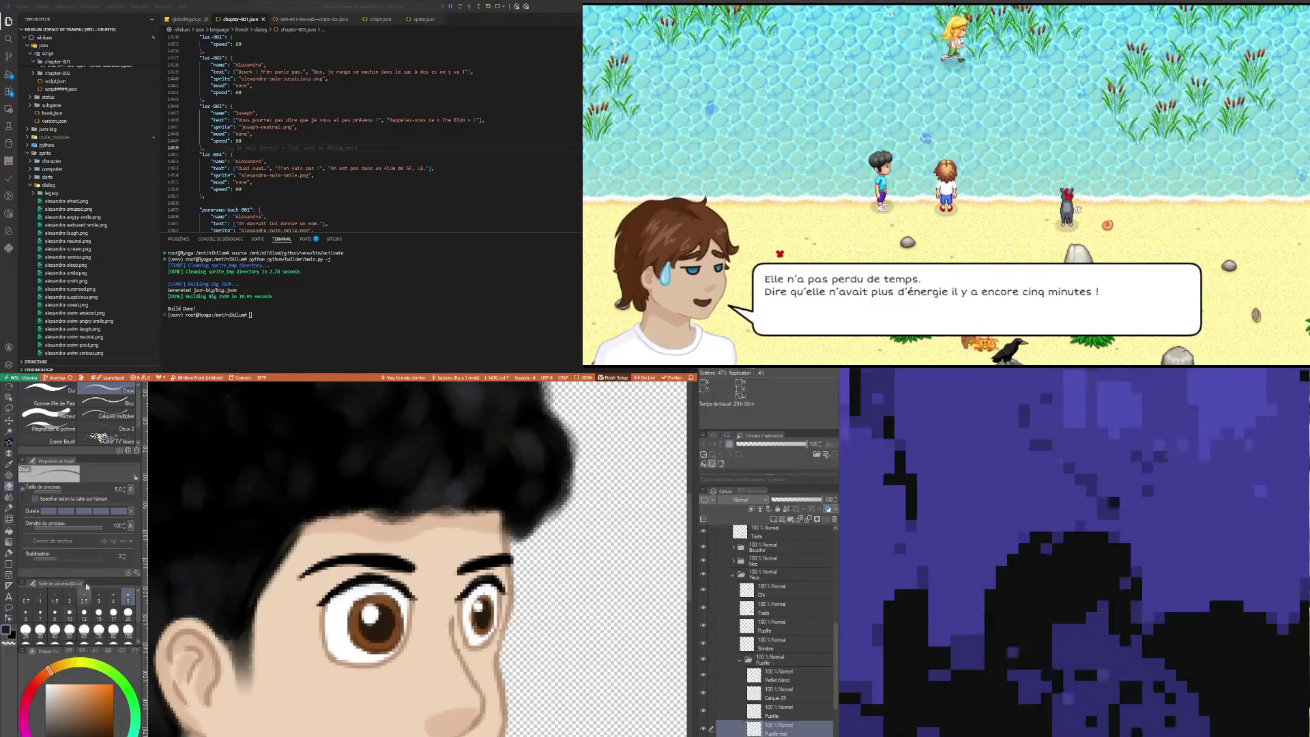
scroll(273, 610, "down", 3)
scroll(273, 610, "down", 2)
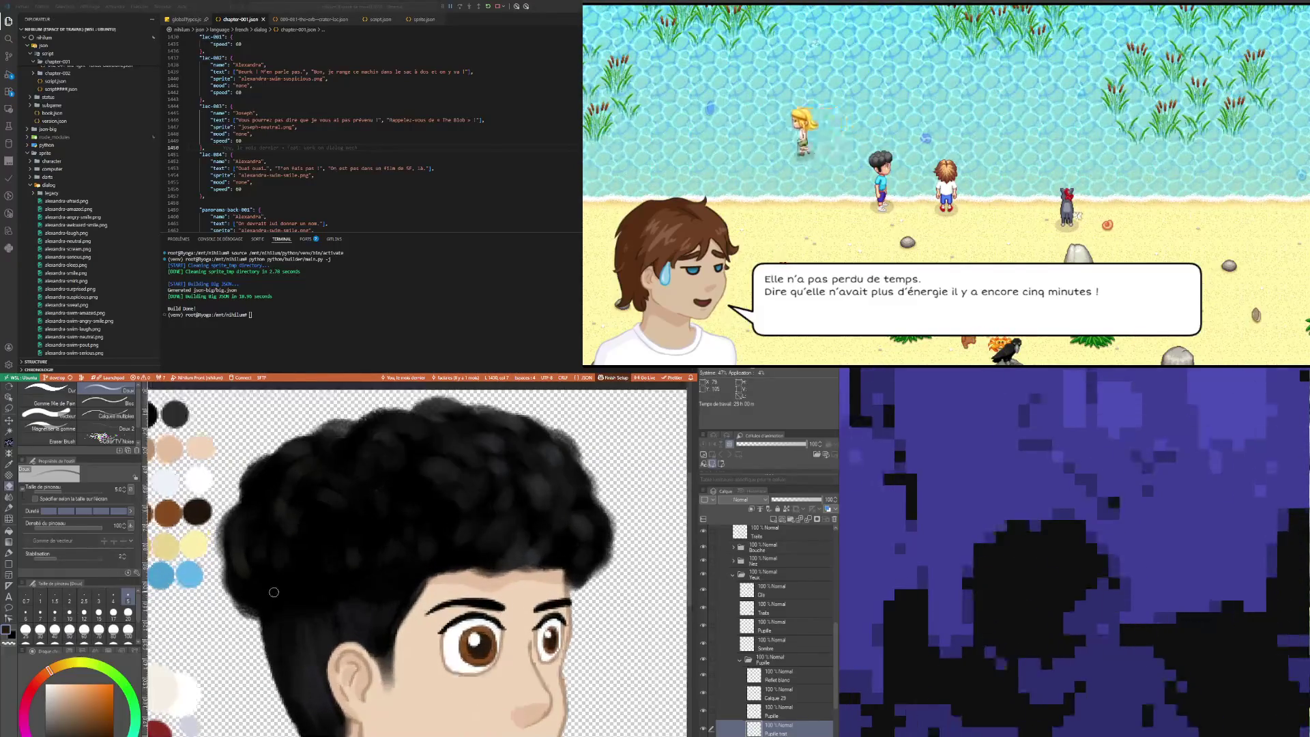
key("i")
scroll(273, 610, "down", 2)
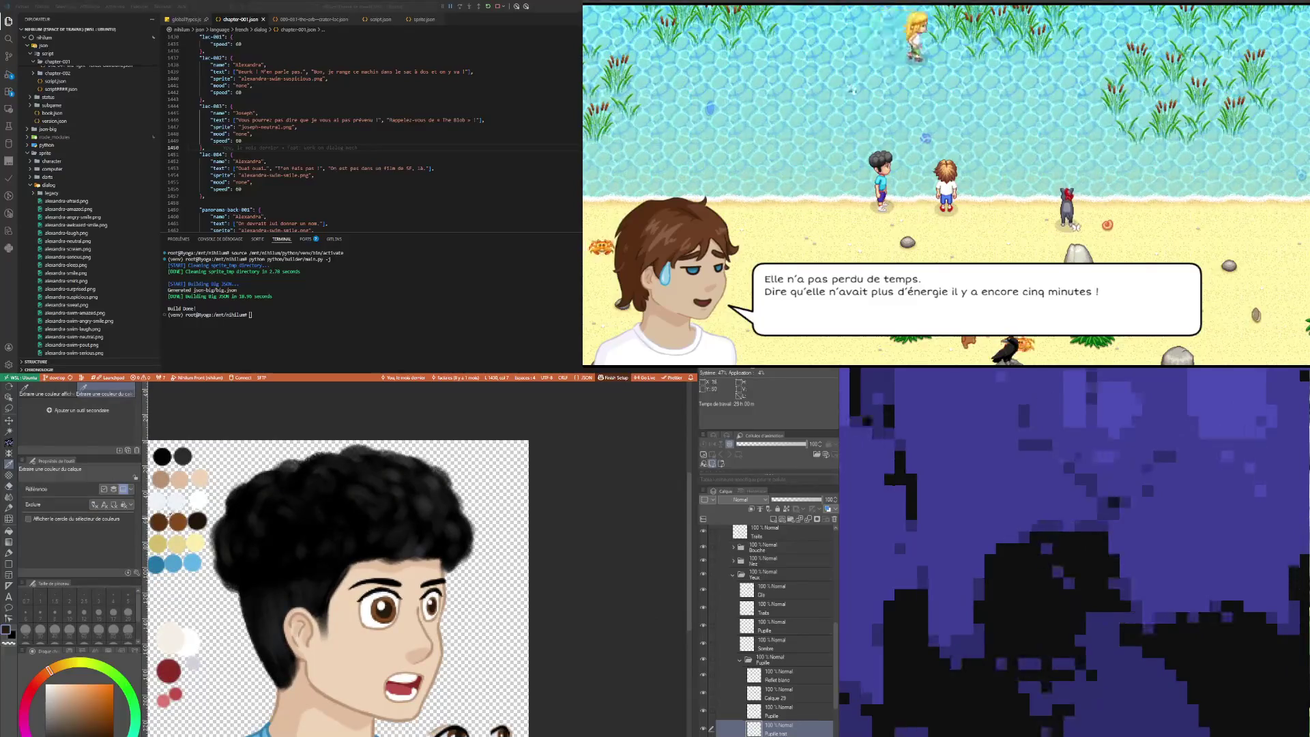
key("p")
scroll(269, 608, "up", 2)
scroll(465, 609, "up", 3)
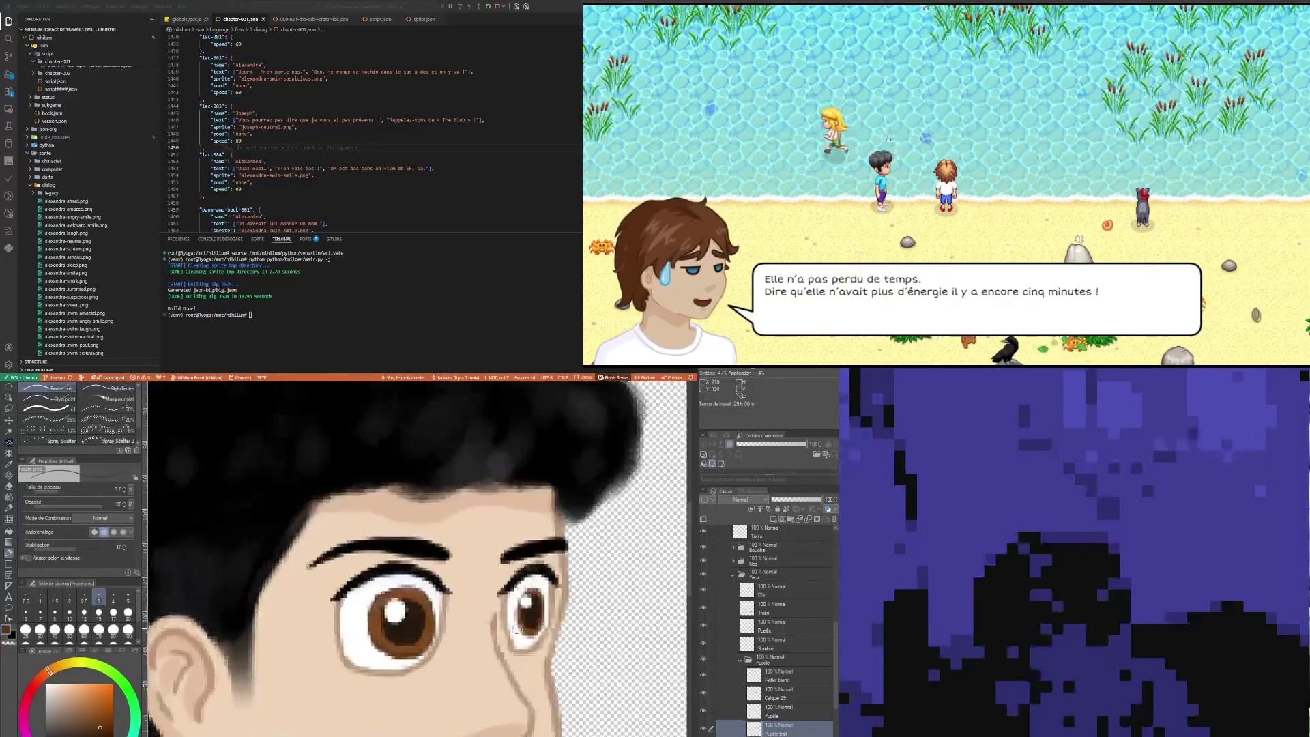
left_click(69, 599)
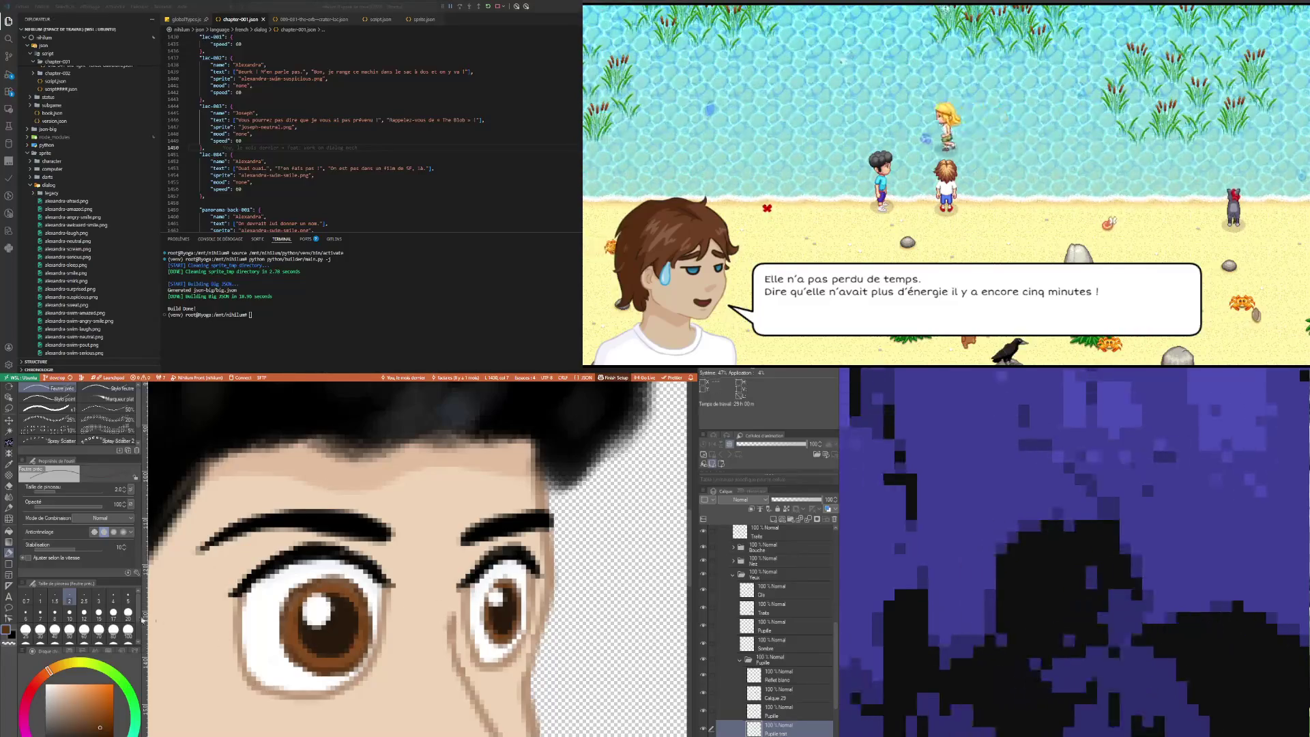
key("bracketleft")
key("bracketleft")
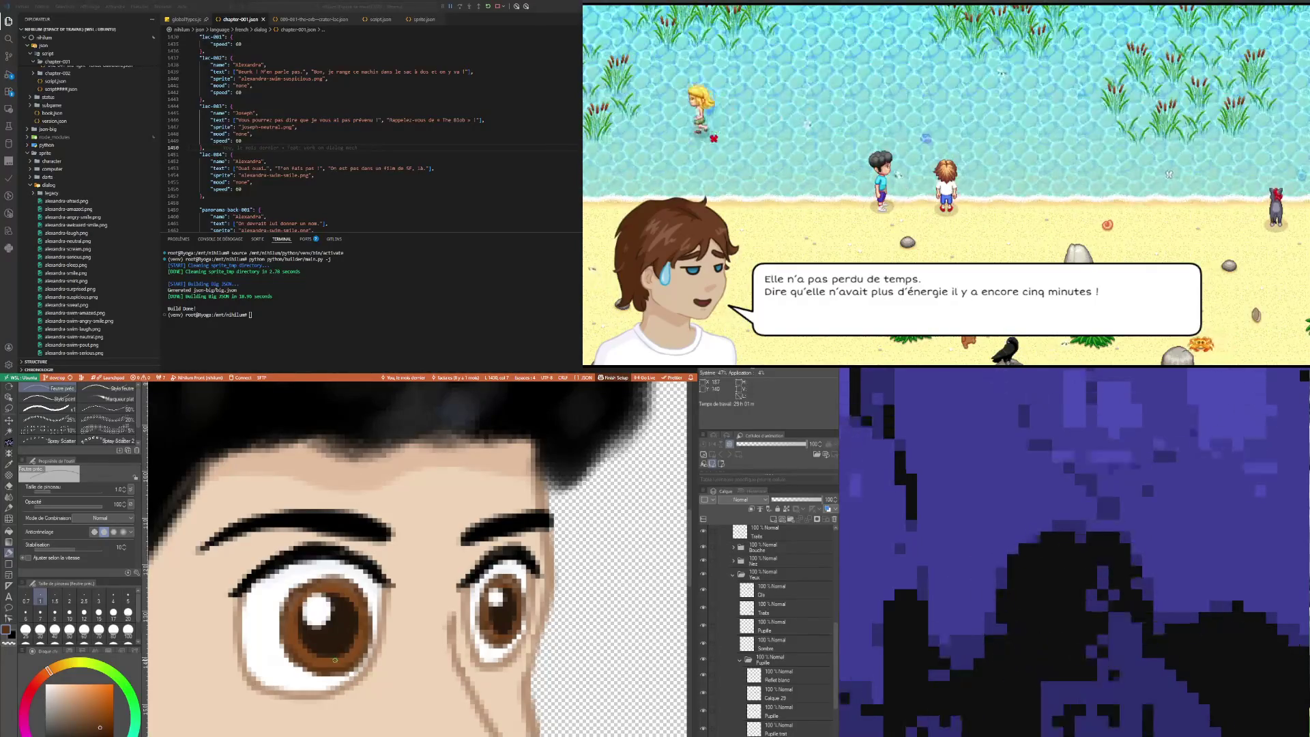
key("i")
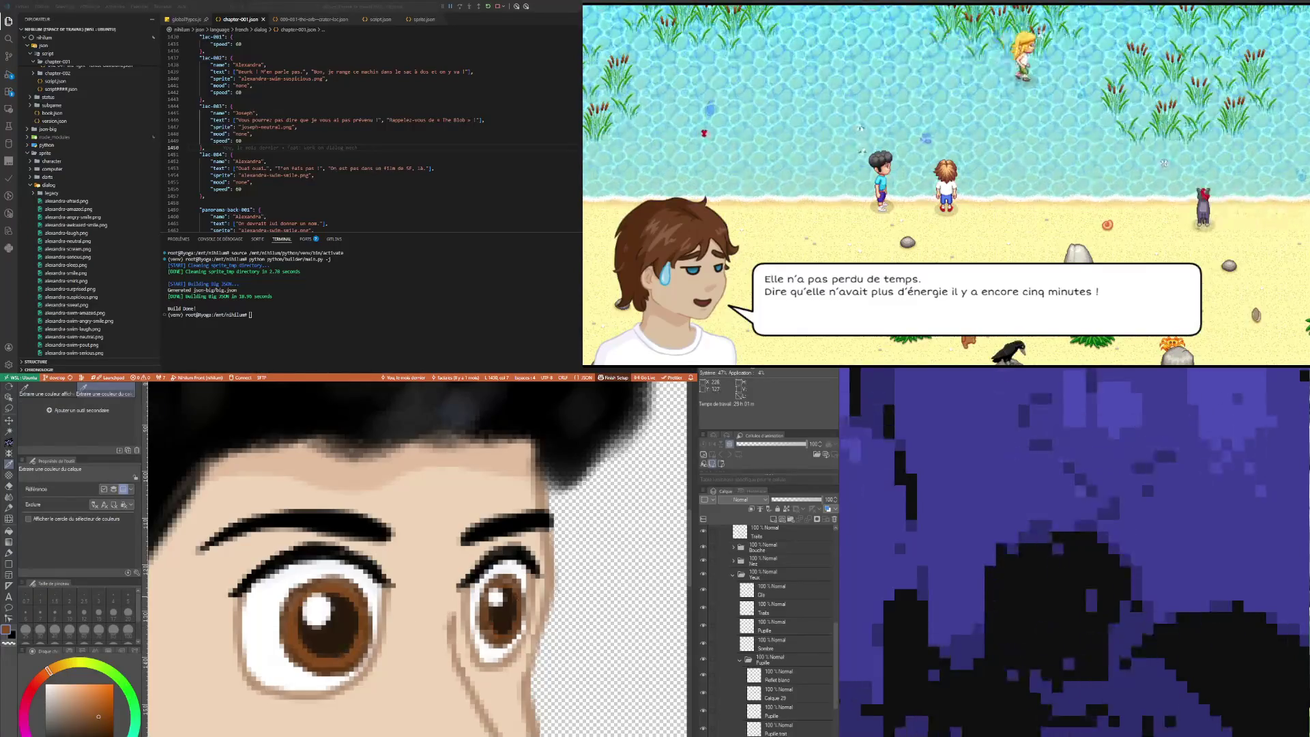
key("p")
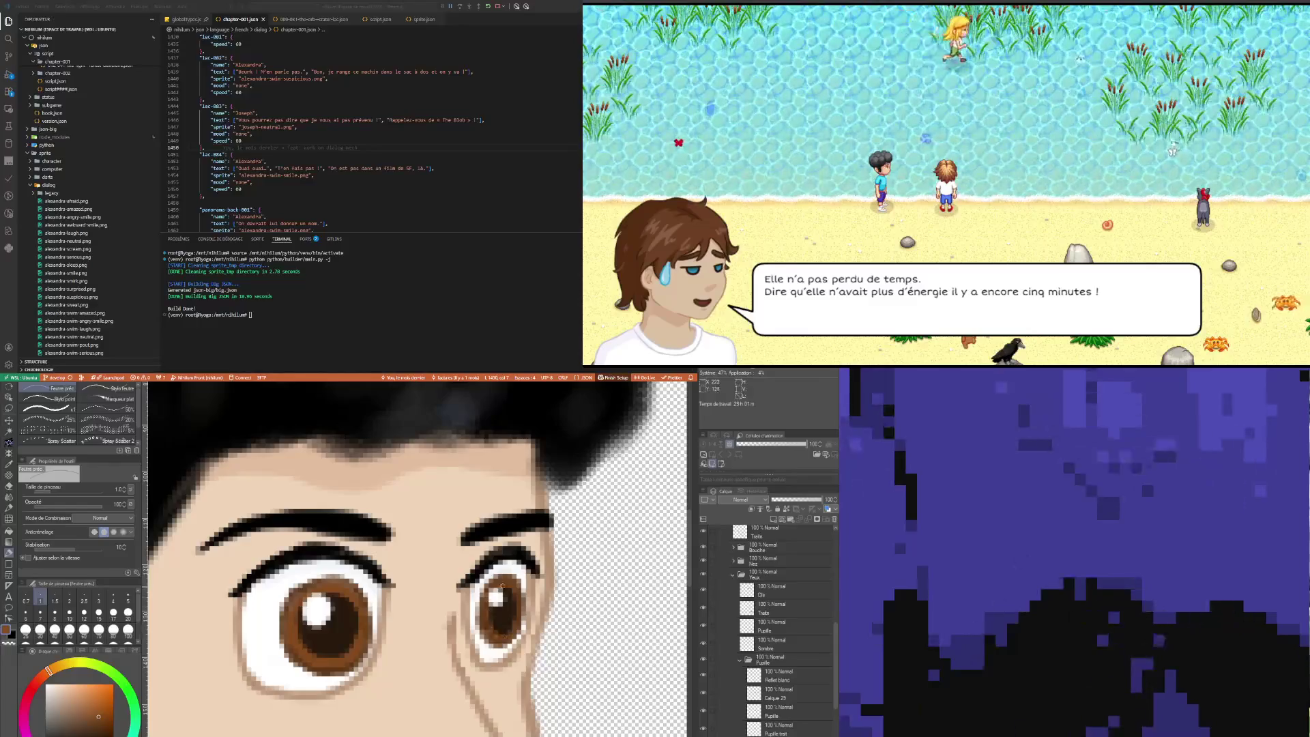
scroll(594, 696, "down", 2)
scroll(604, 660, "down", 3)
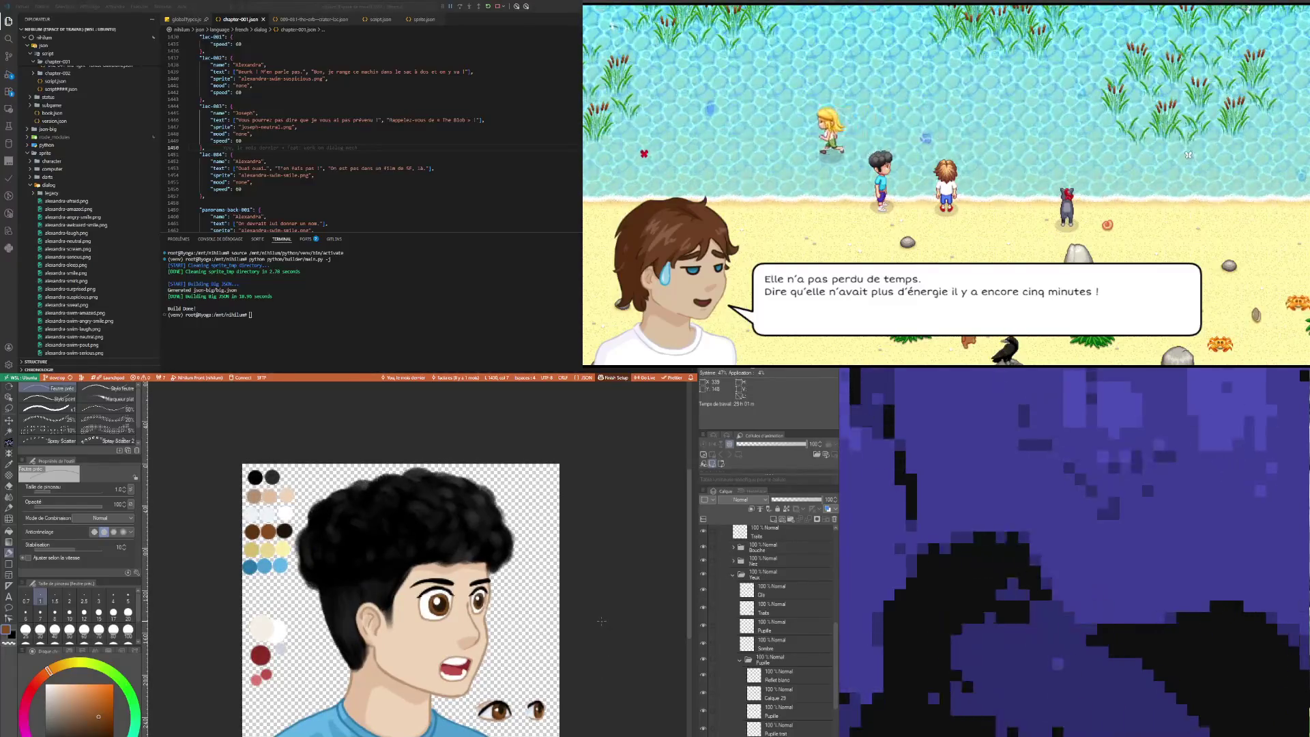
Step: On the Reflet blanc layer, lasso and rescale the highlight in each eye, then deselect
left_click(785, 679)
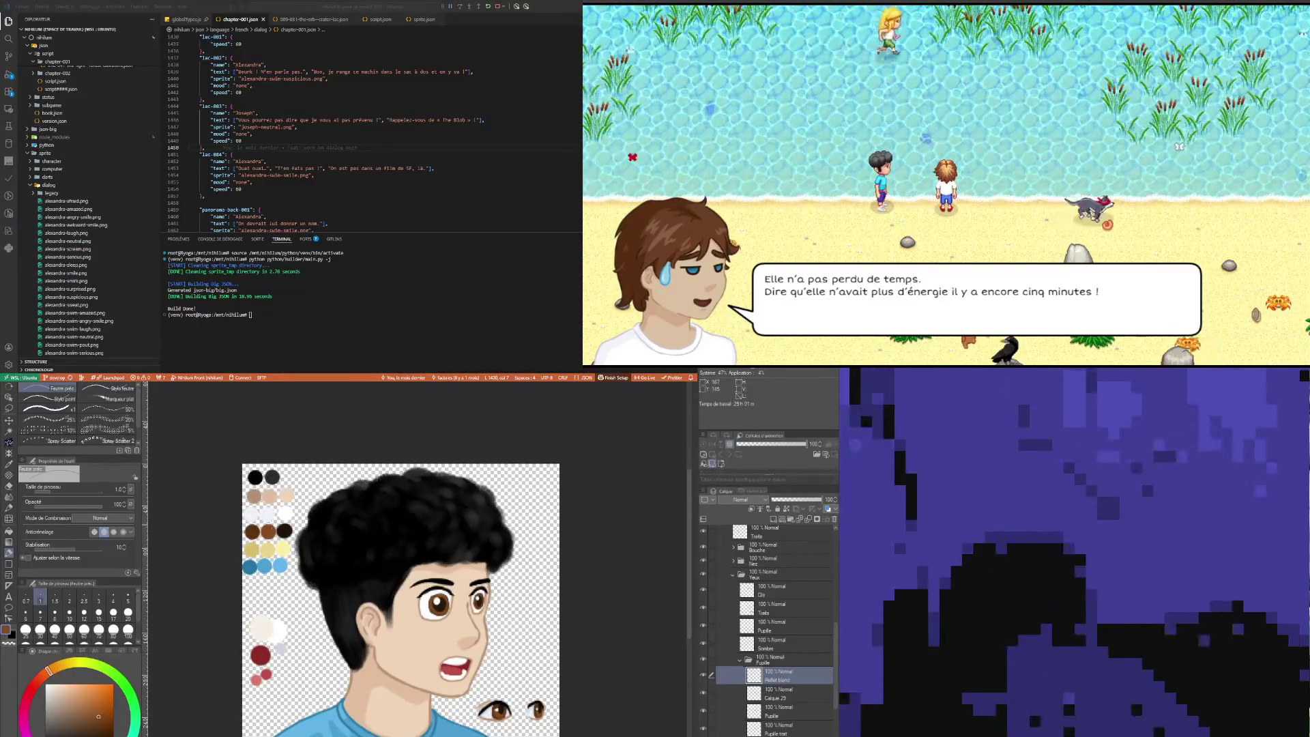
key("m")
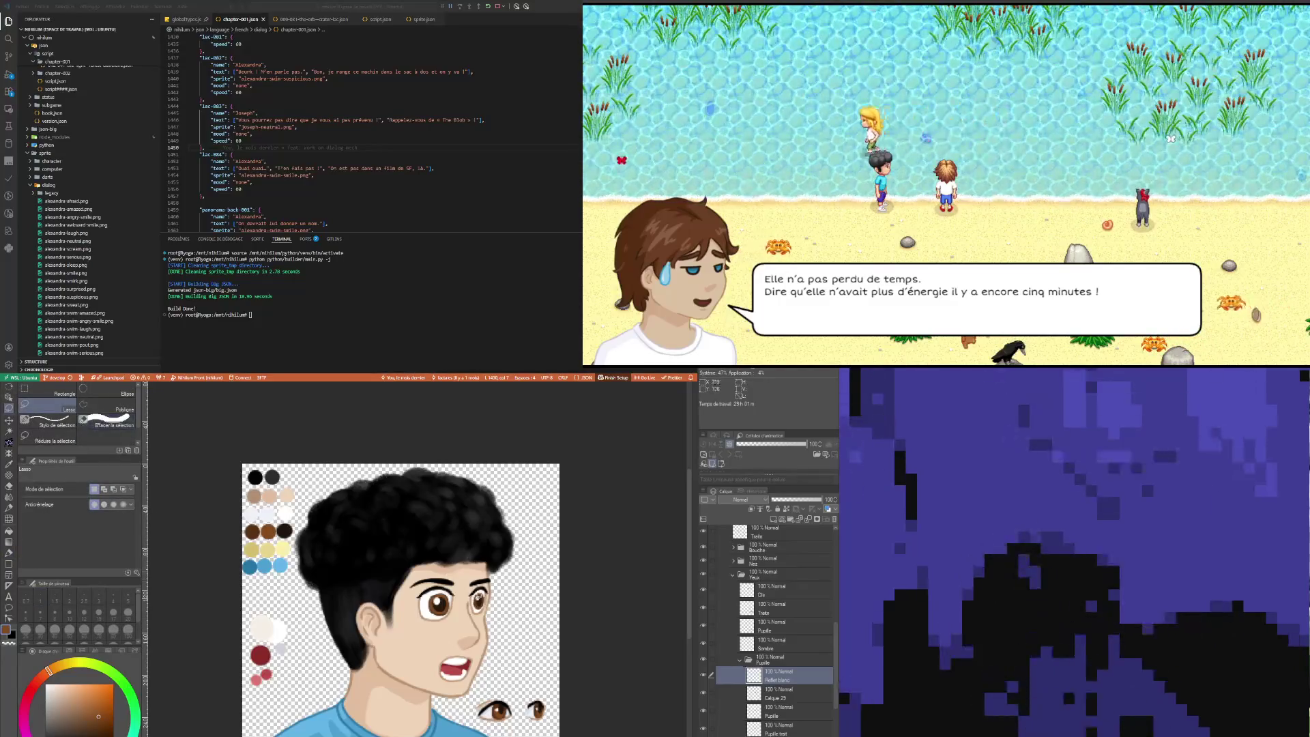
left_click_drag(471, 604, 472, 600)
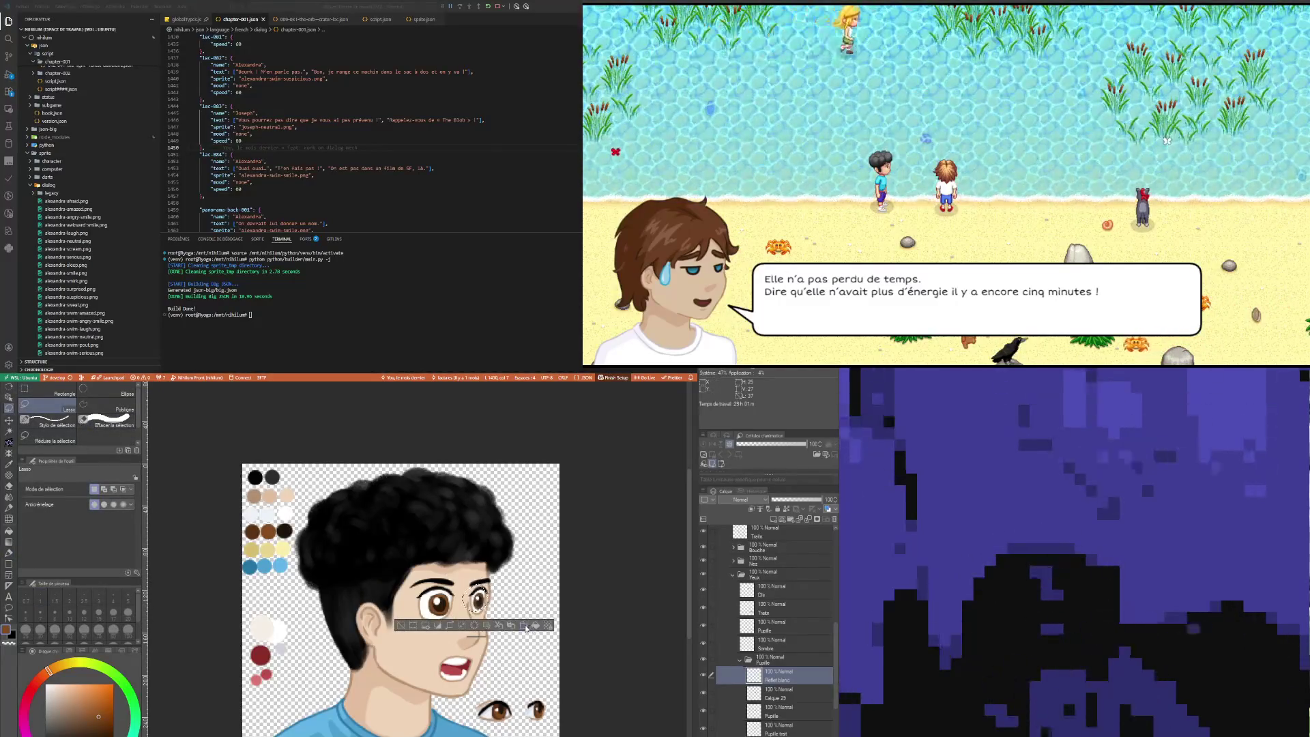
left_click(525, 627)
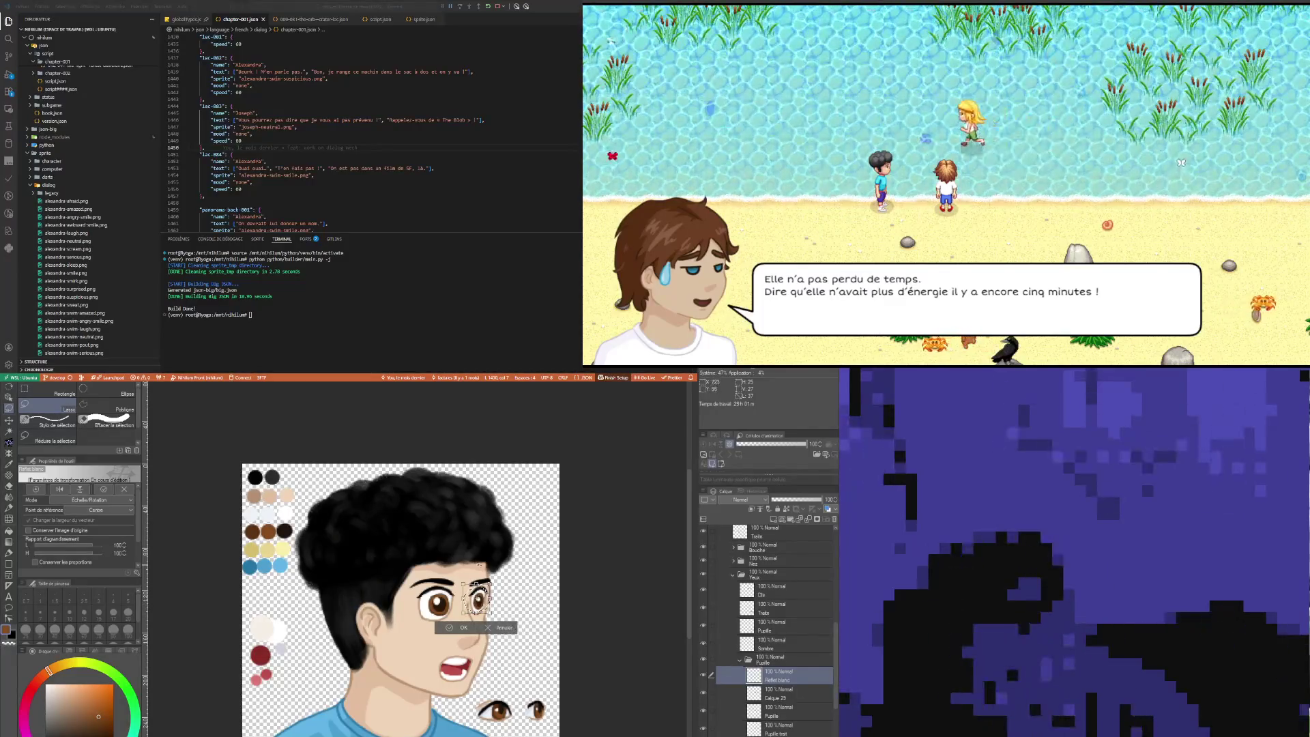
left_click(460, 627)
mouse_move(412, 588)
left_mouse_down()
mouse_move(451, 614)
mouse_move(410, 592)
left_mouse_up()
left_click(476, 638)
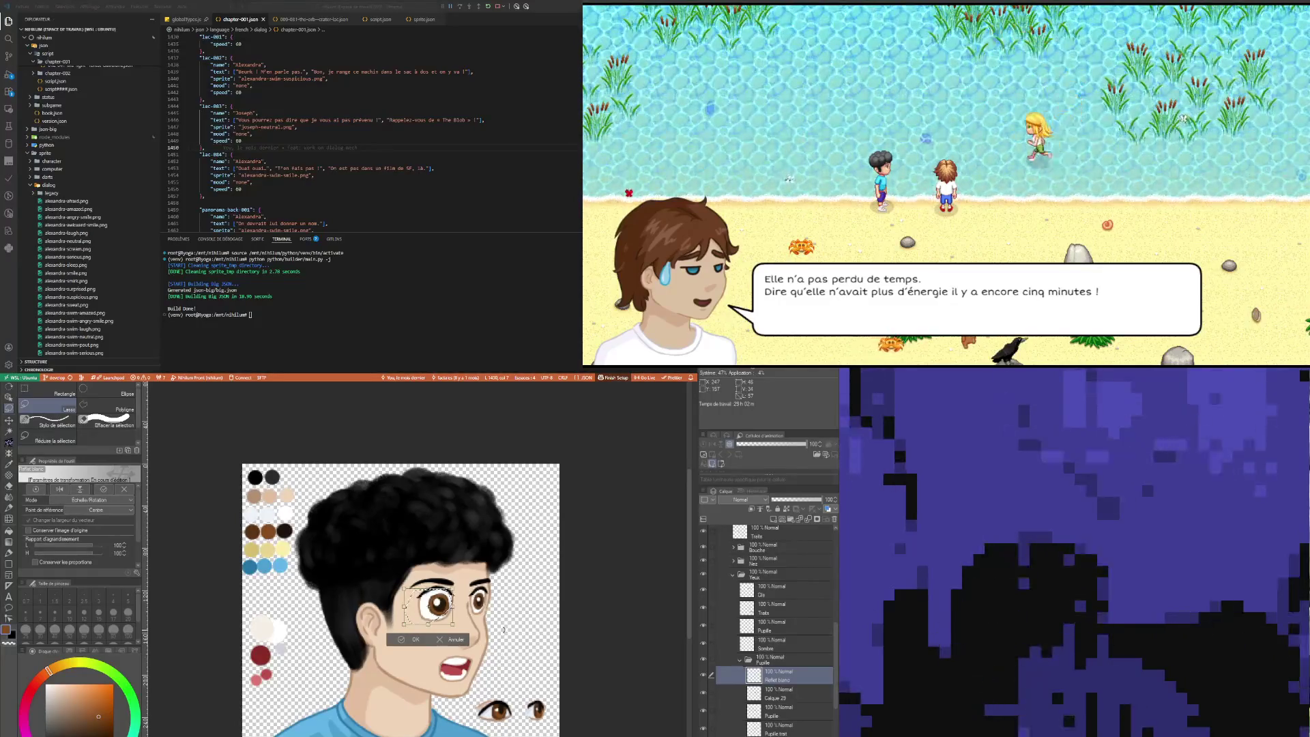
key("Return")
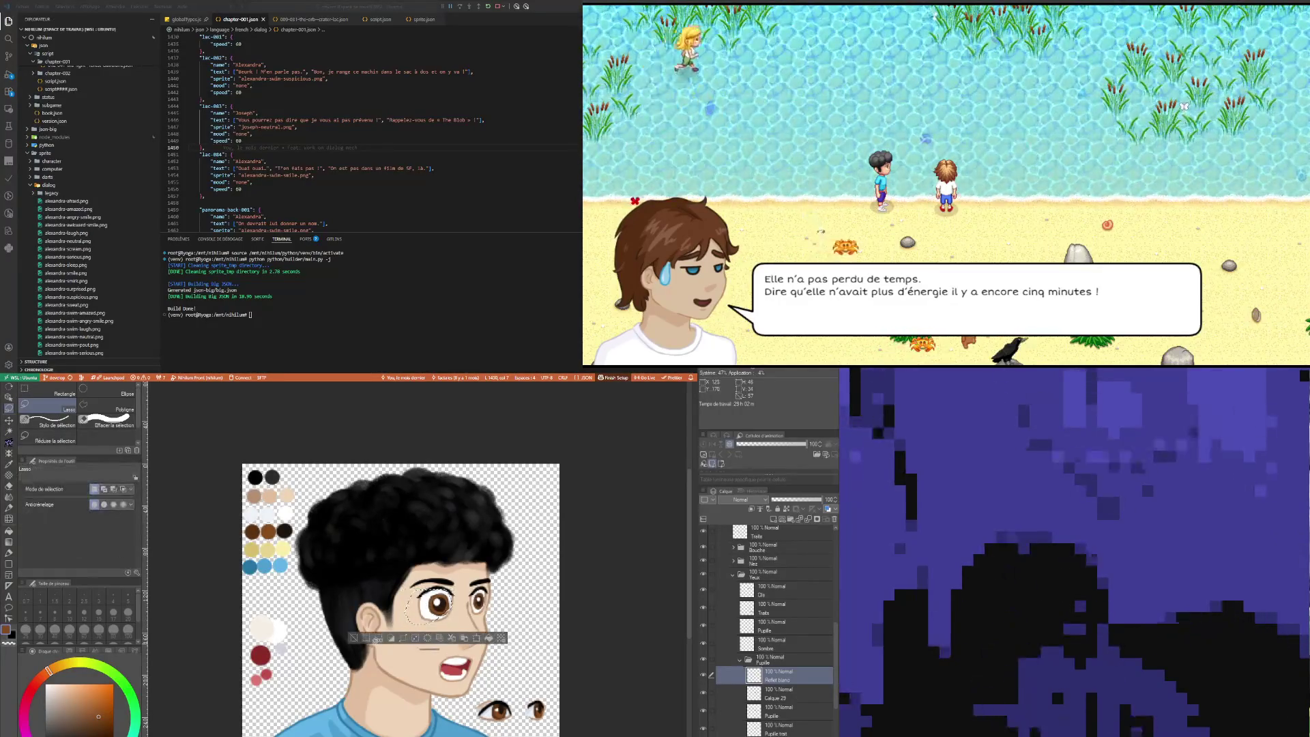
left_click(354, 638)
scroll(485, 592, "down", 2)
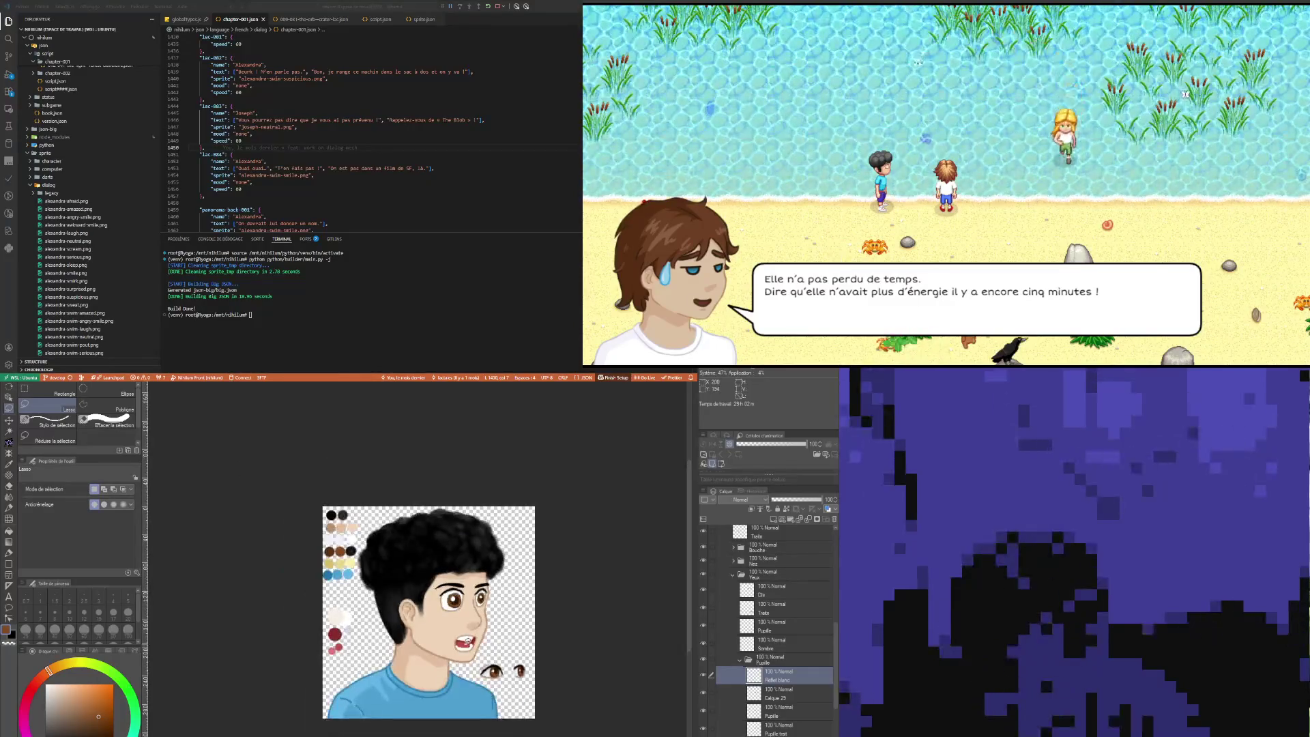
scroll(481, 633, "up", 2)
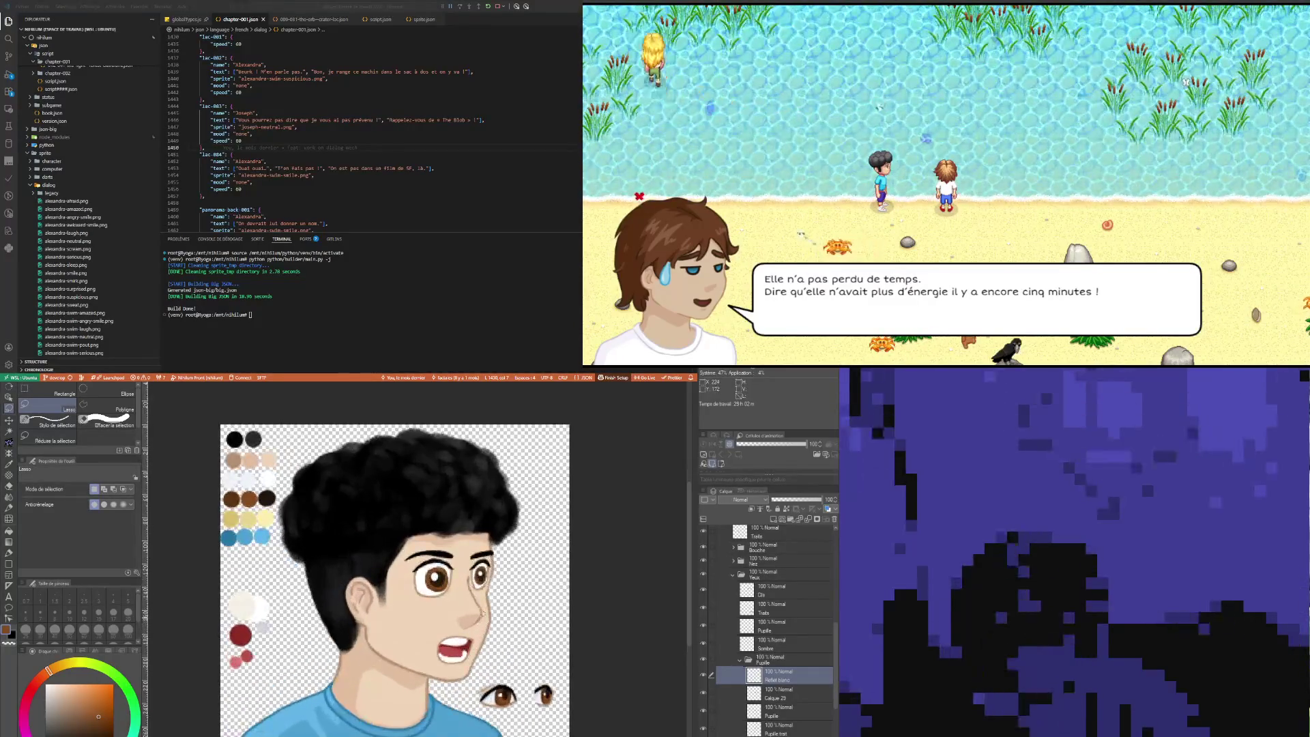
scroll(480, 587, "up", 2)
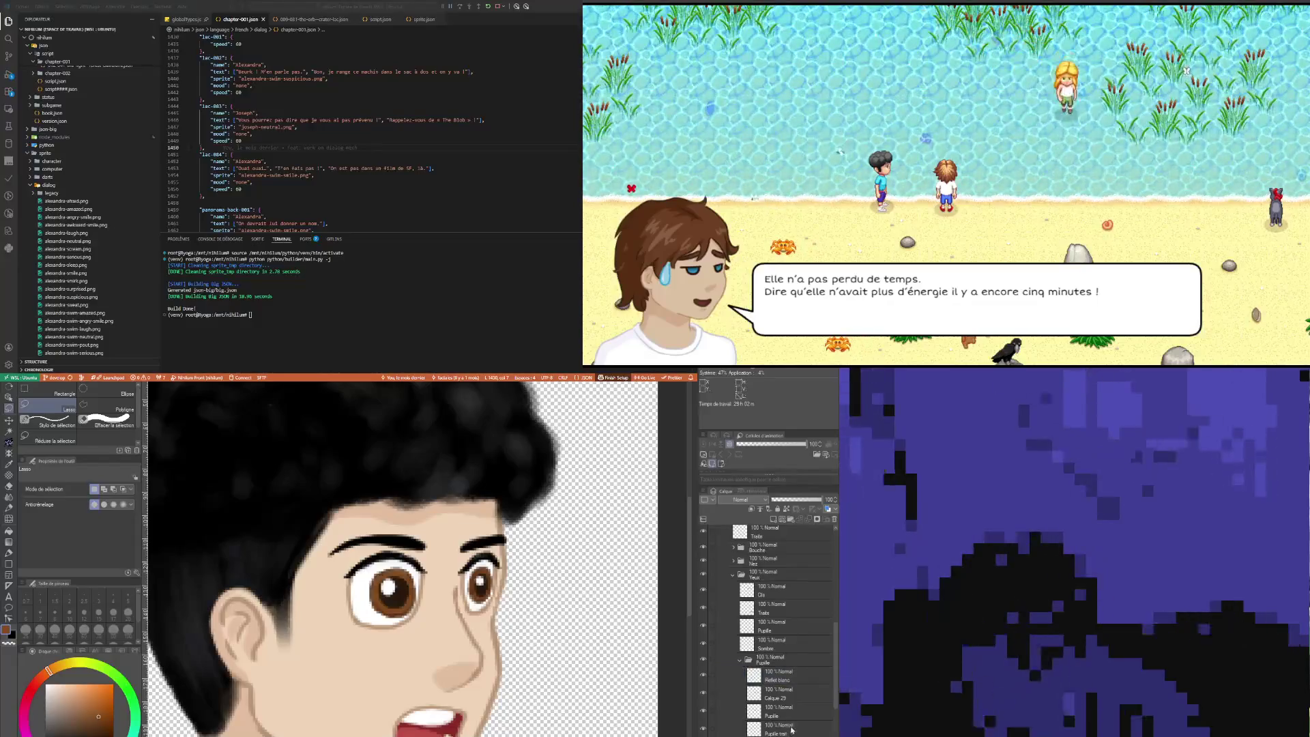
Step: Add a new layer, Calque 30, above the Traits layer in the eyes folder
left_click(792, 729)
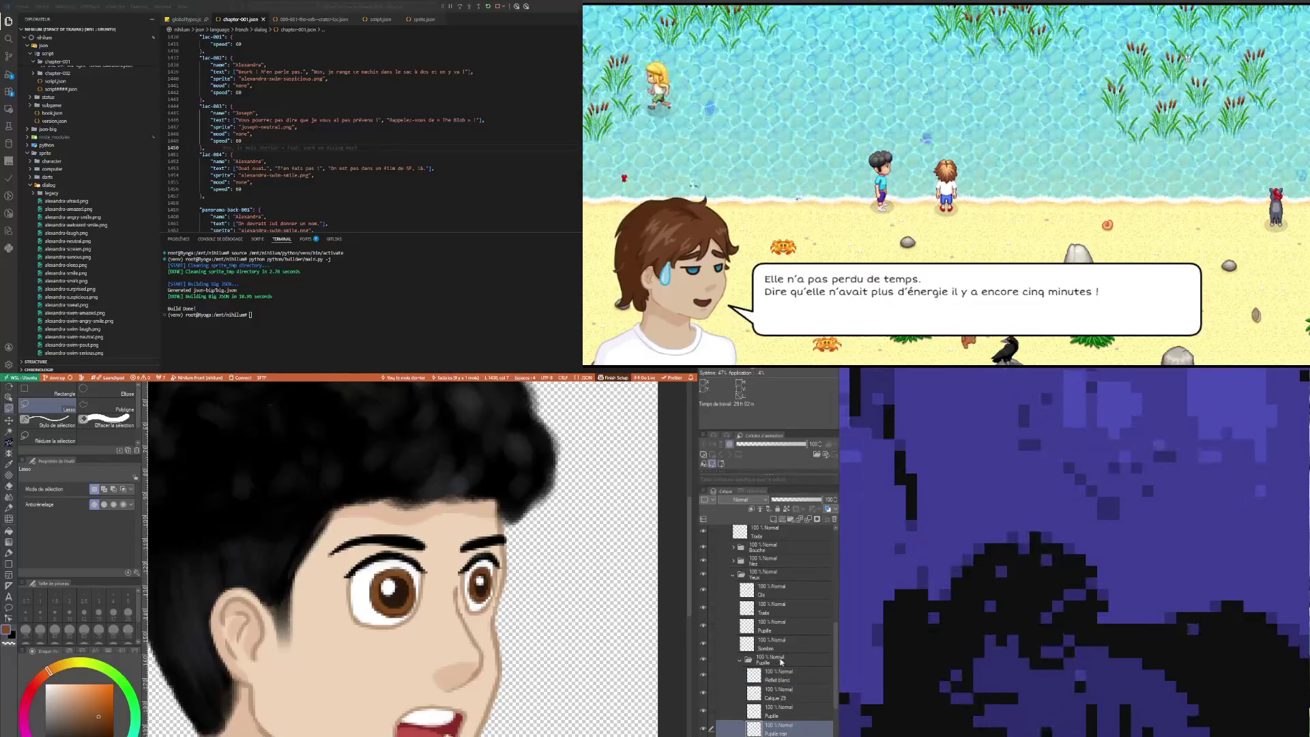
left_click(777, 614)
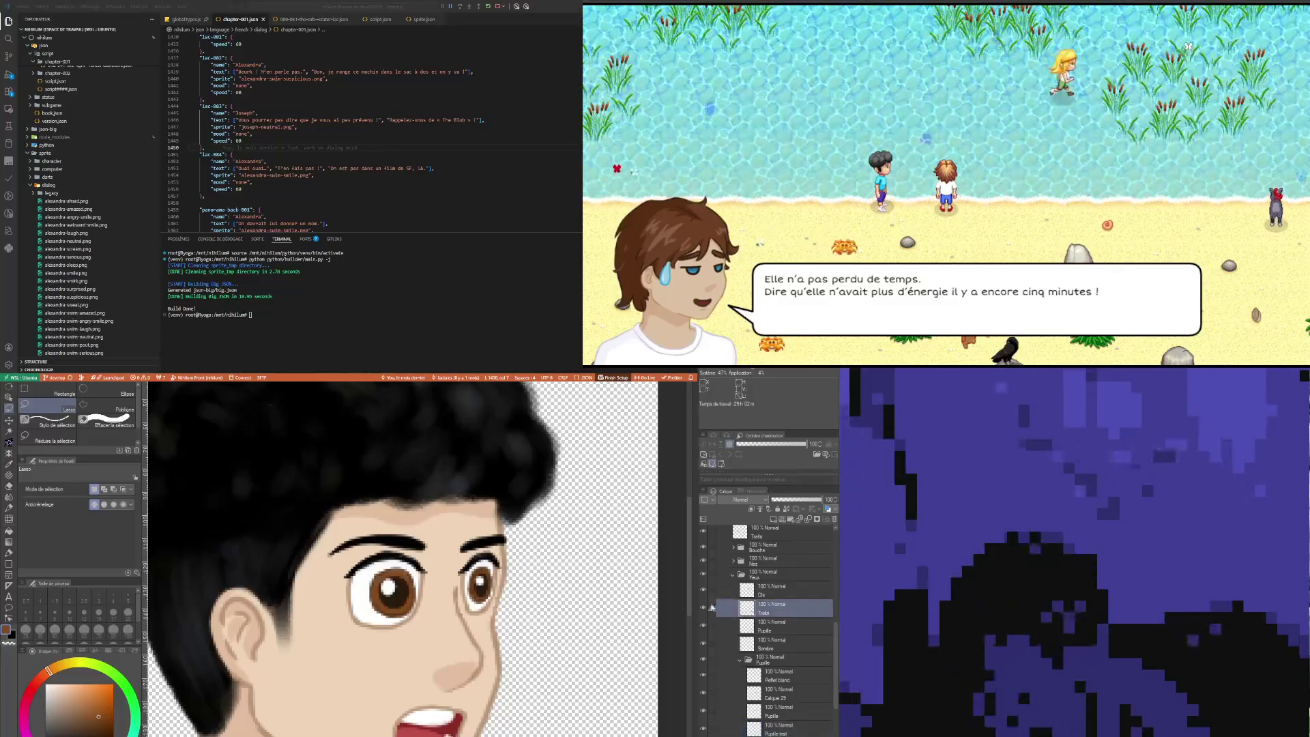
left_click(703, 608)
left_click(703, 608)
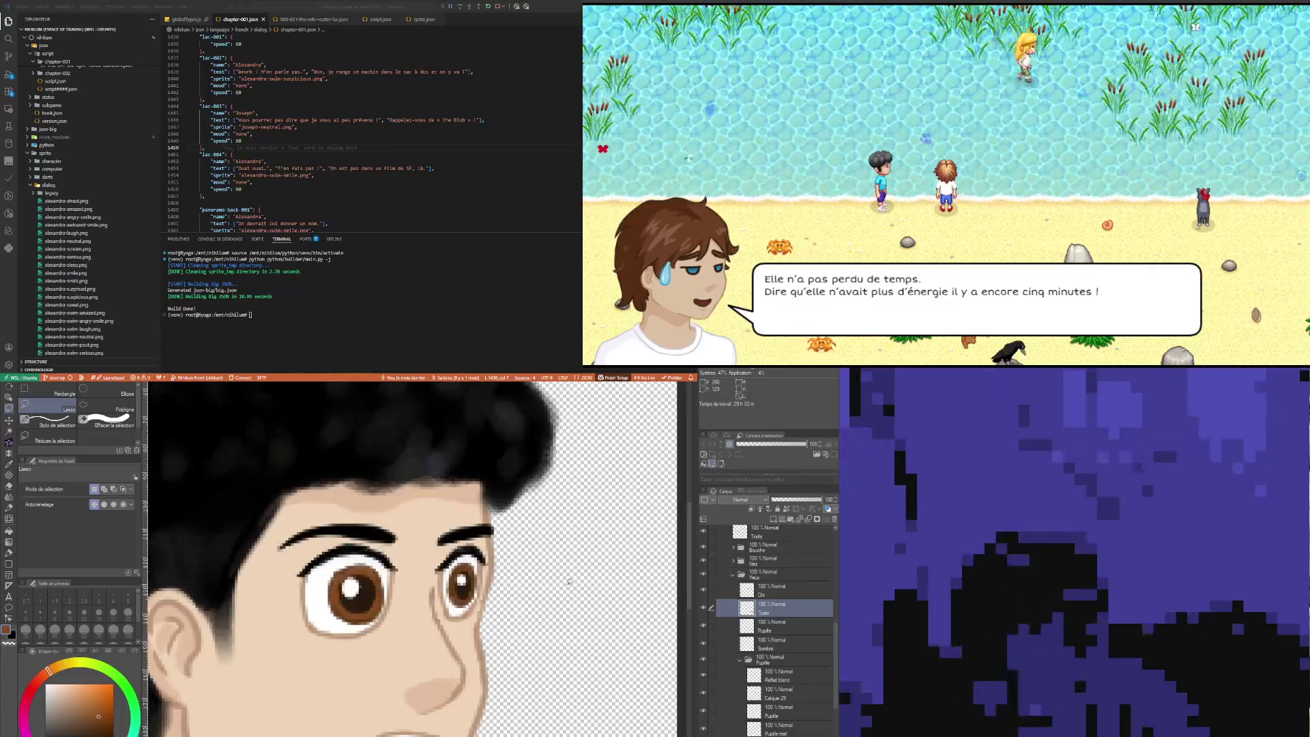
scroll(661, 624, "up", 1)
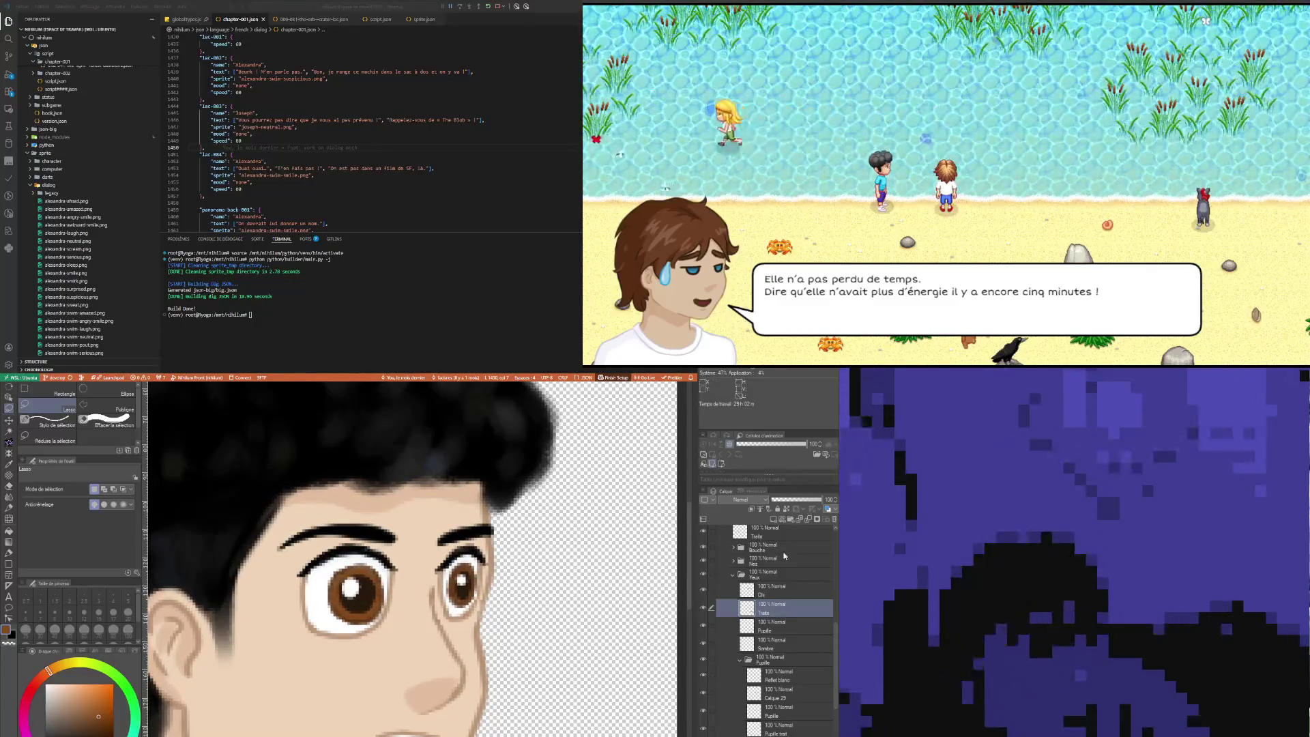
left_click(777, 521)
left_click(763, 631)
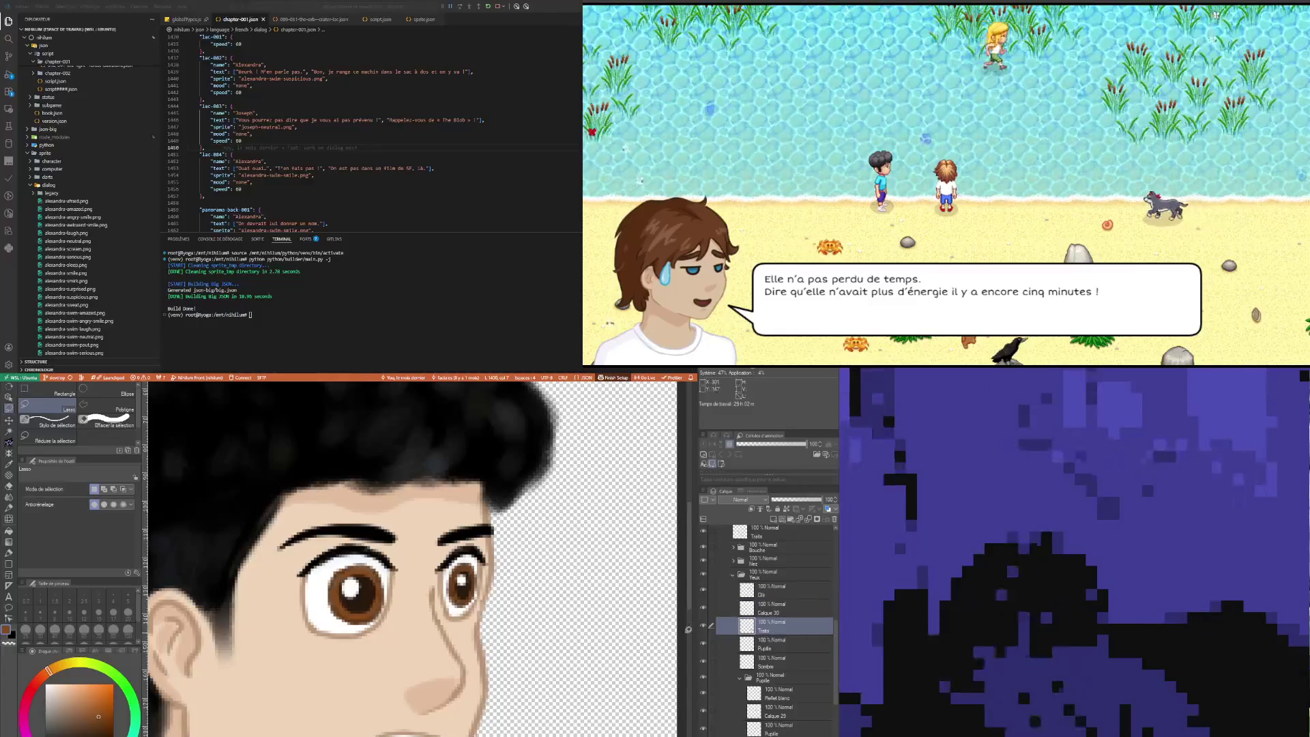
left_click(774, 608)
Step: Sample the face's skin tone and return to the Feutre précis pen
scroll(451, 623, "down", 4)
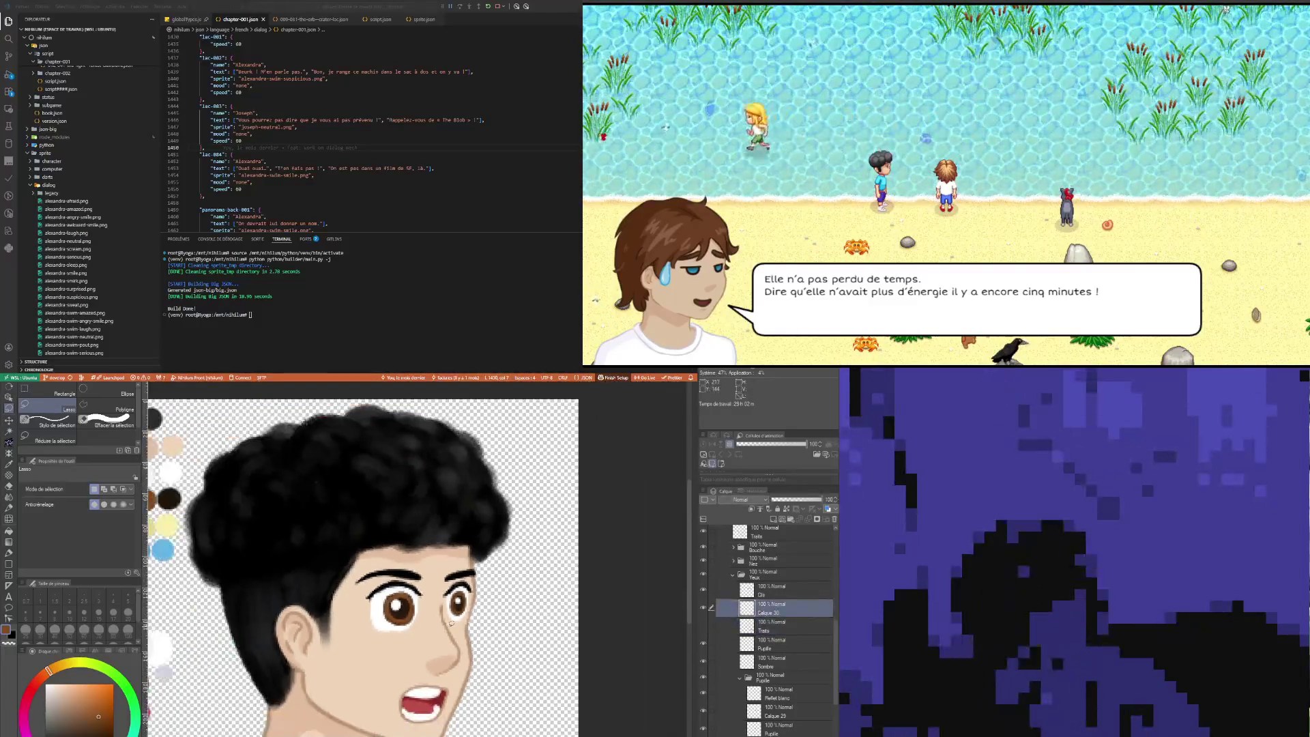
key("i")
left_click(452, 622)
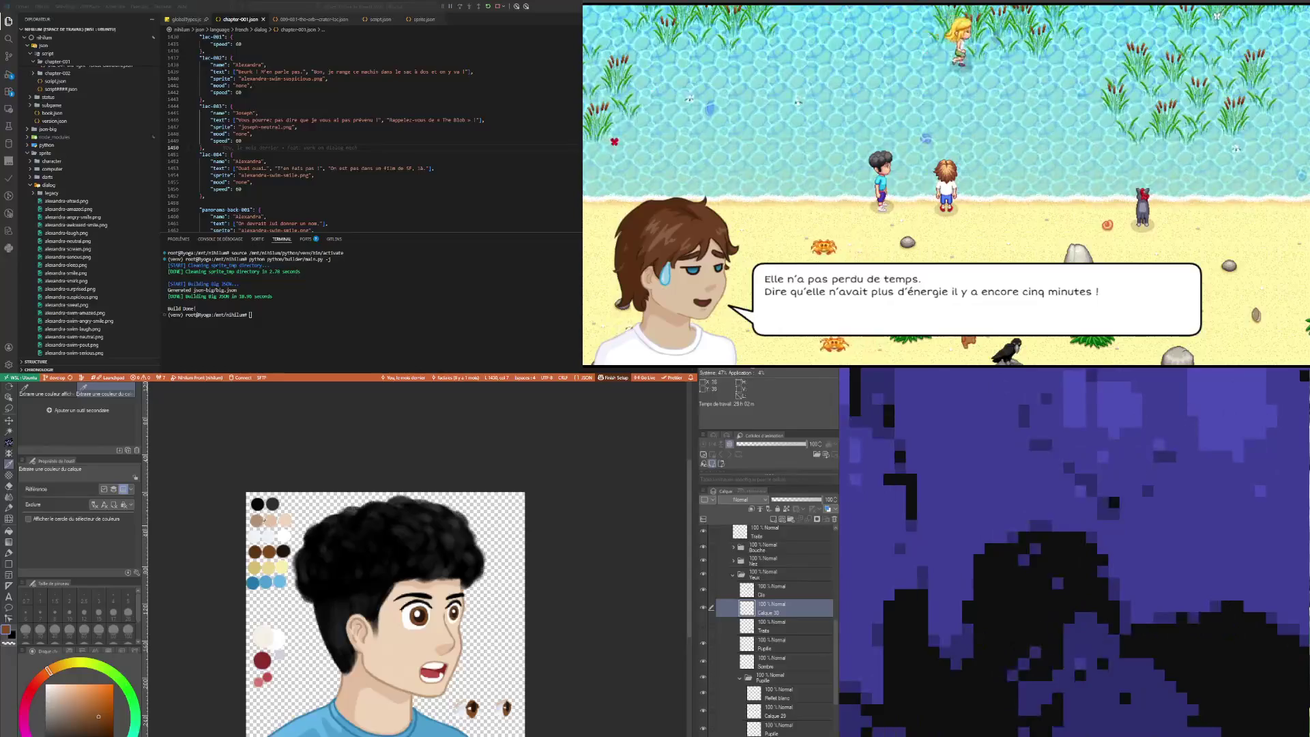
key("p")
scroll(447, 623, "up", 4)
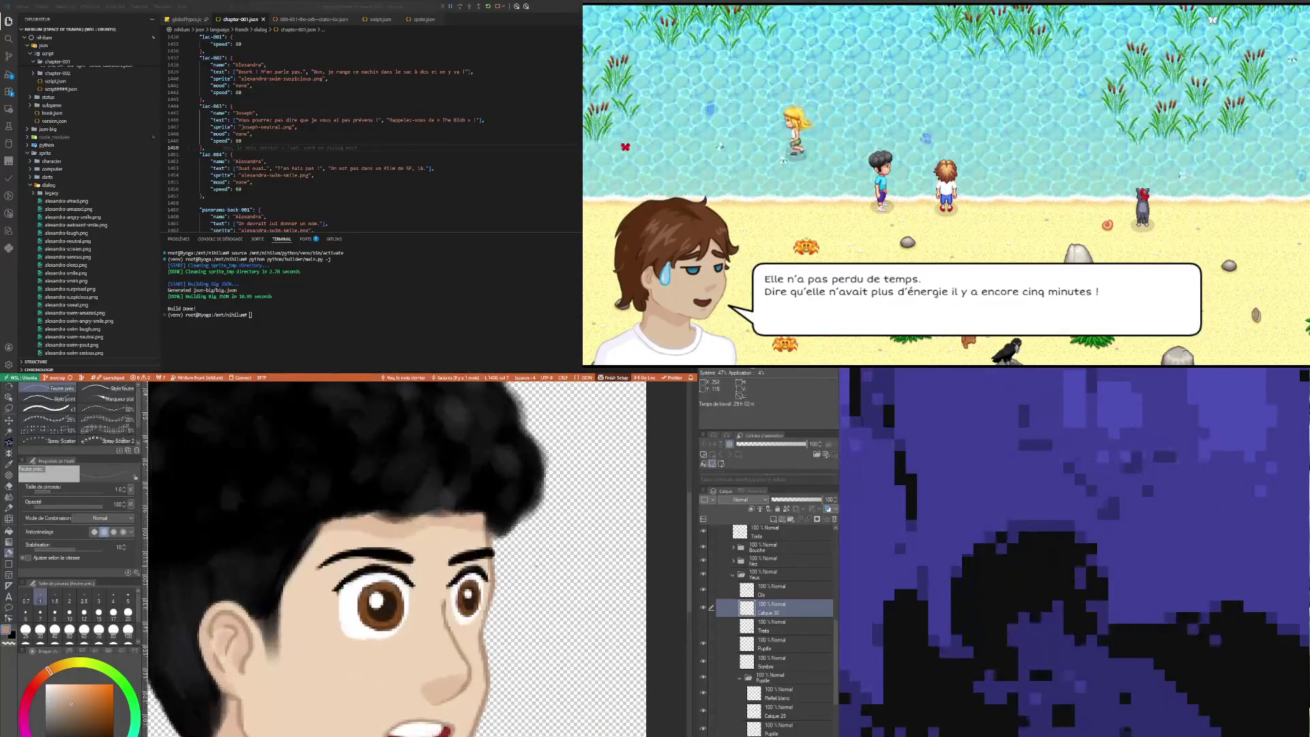
Step: Retouch around the eyes at pen sizes 3 and 1, alternating with soft erasing
left_click(99, 599)
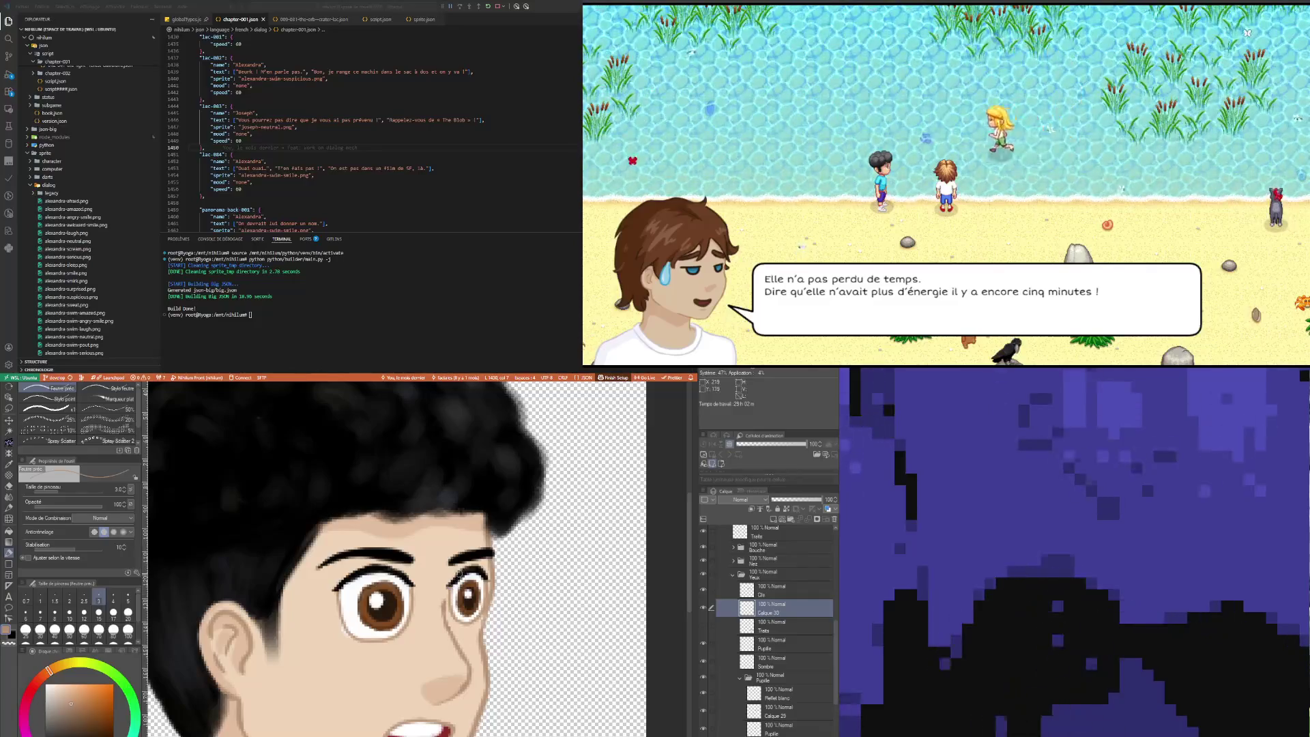
left_click(41, 601)
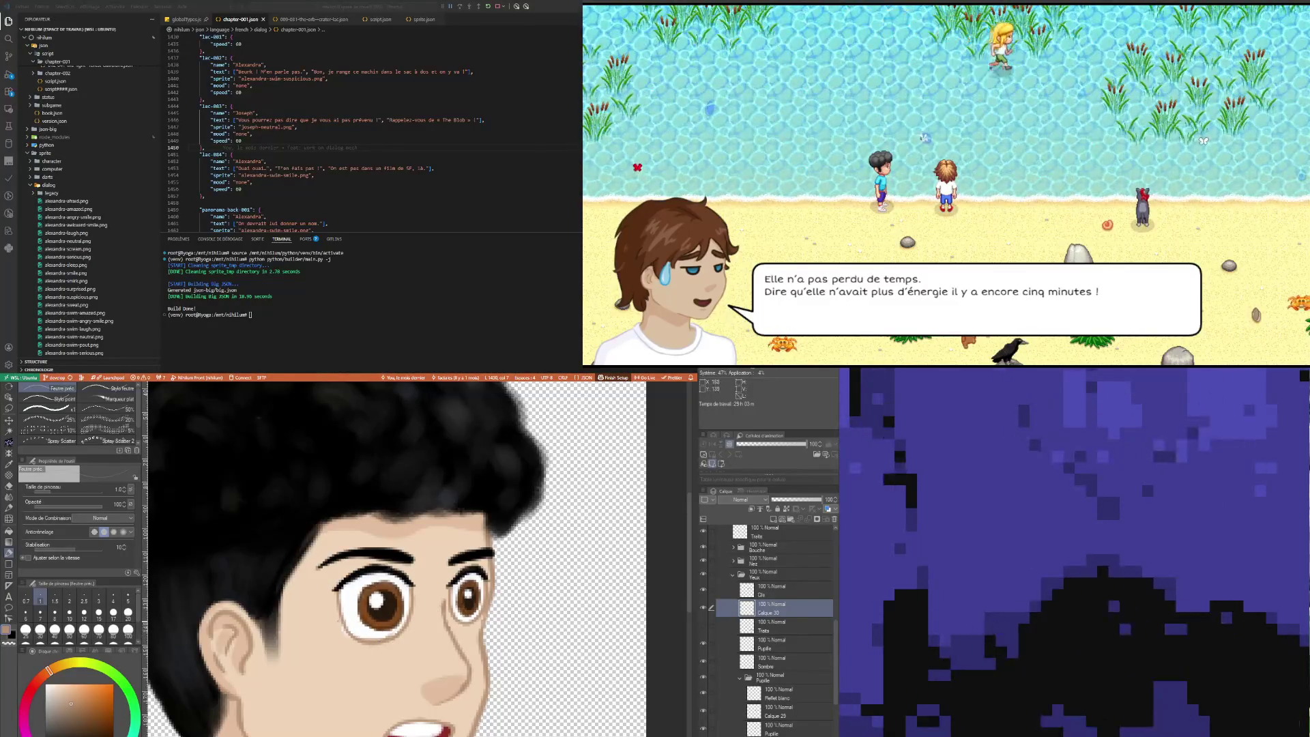
key("e")
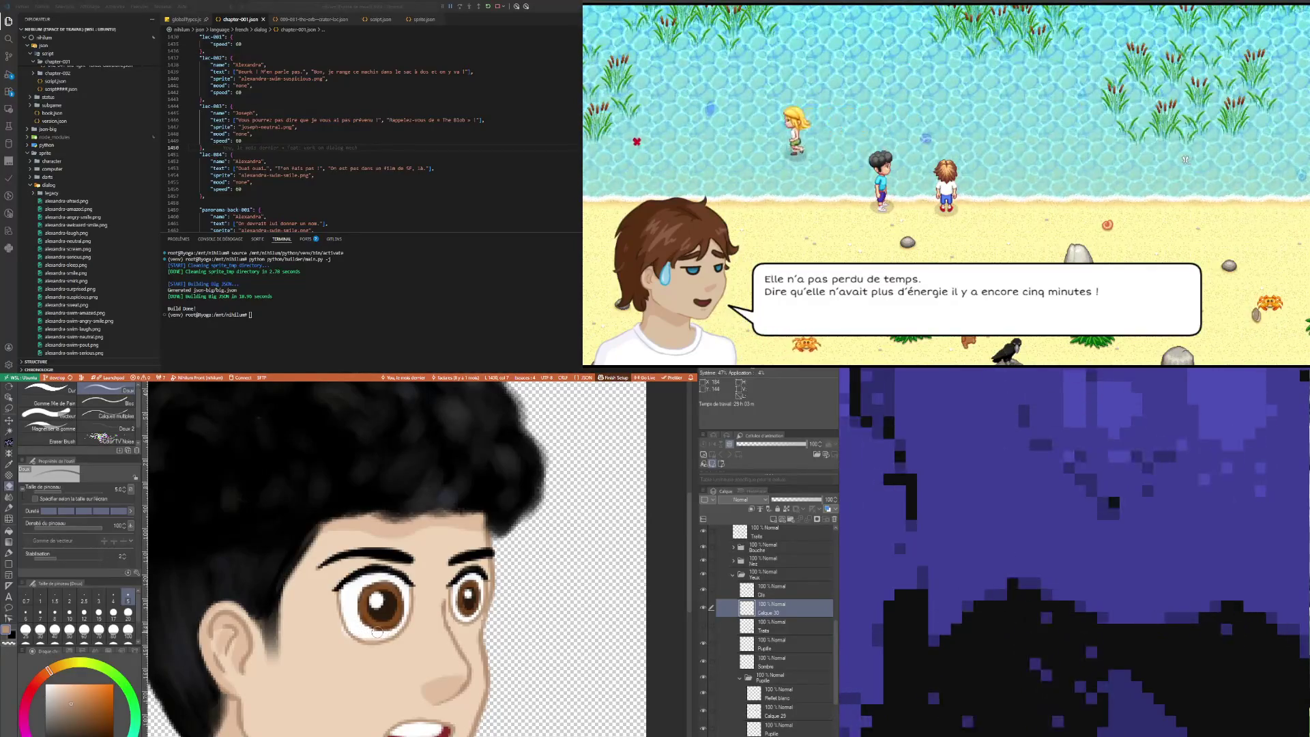
key("p")
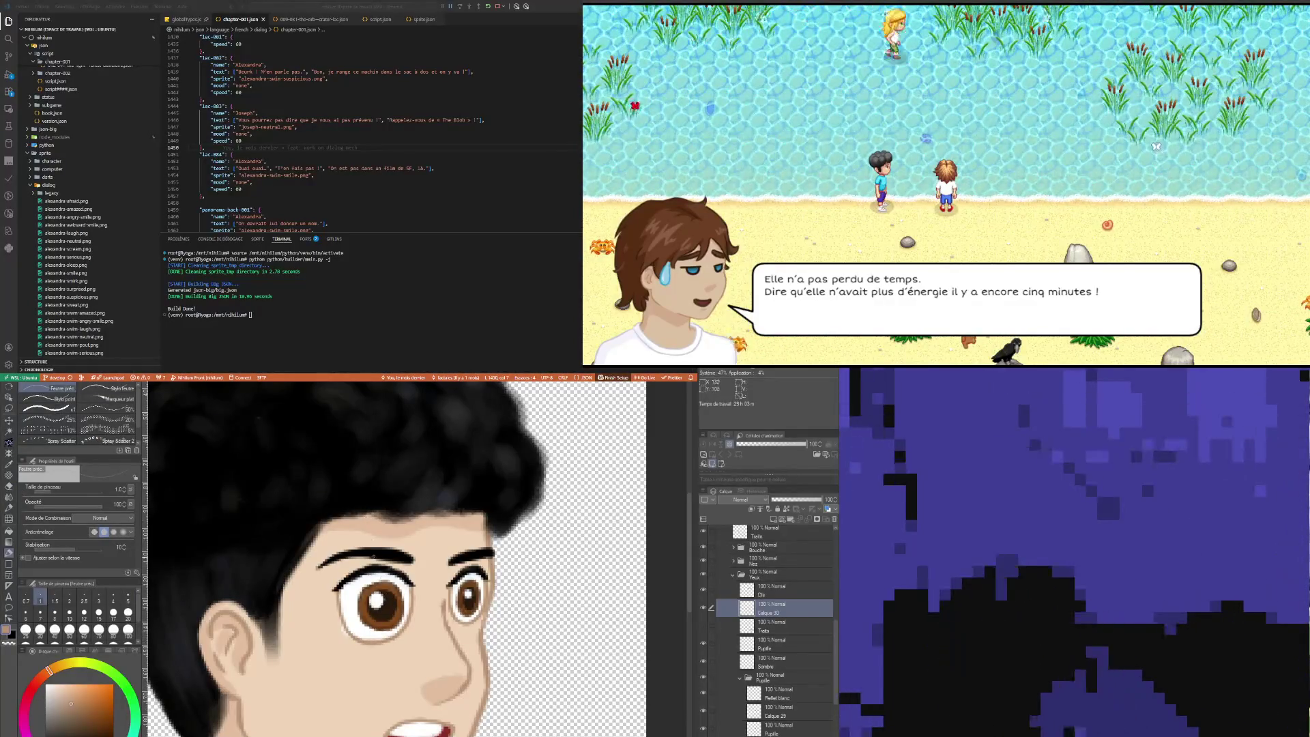
key("e")
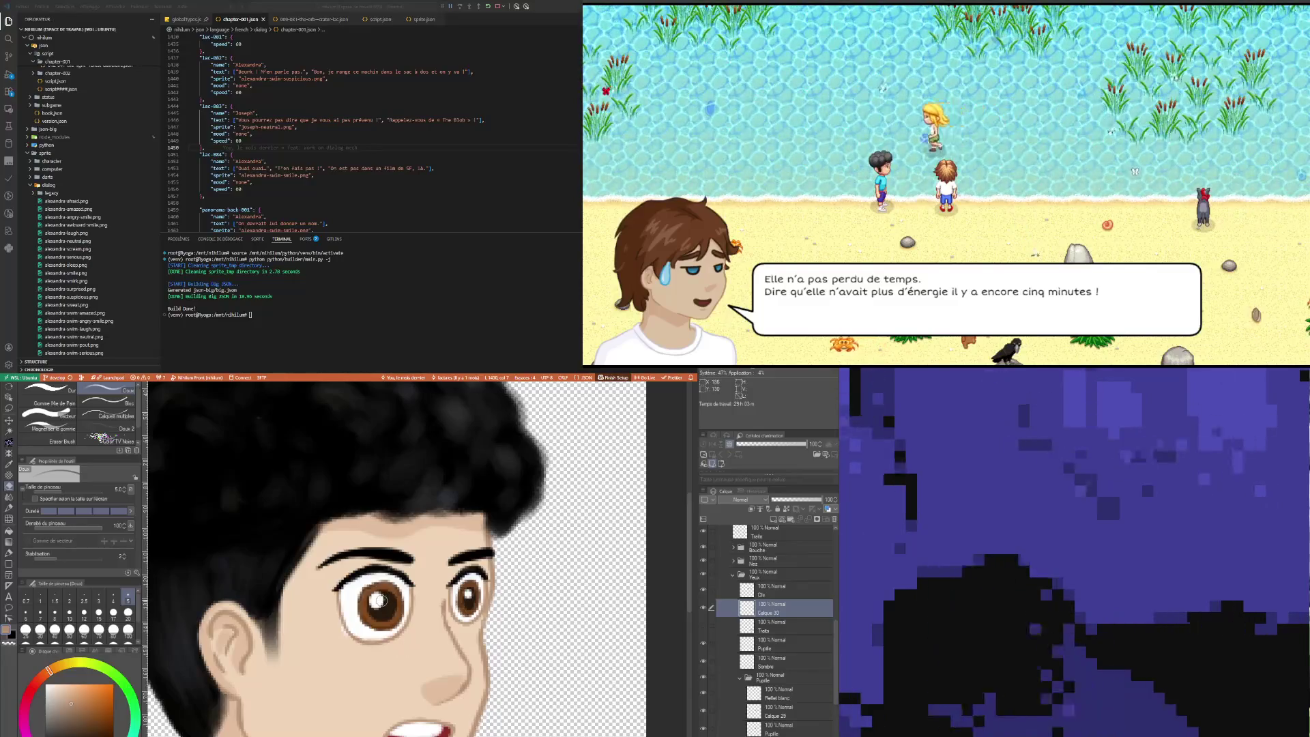
key("p")
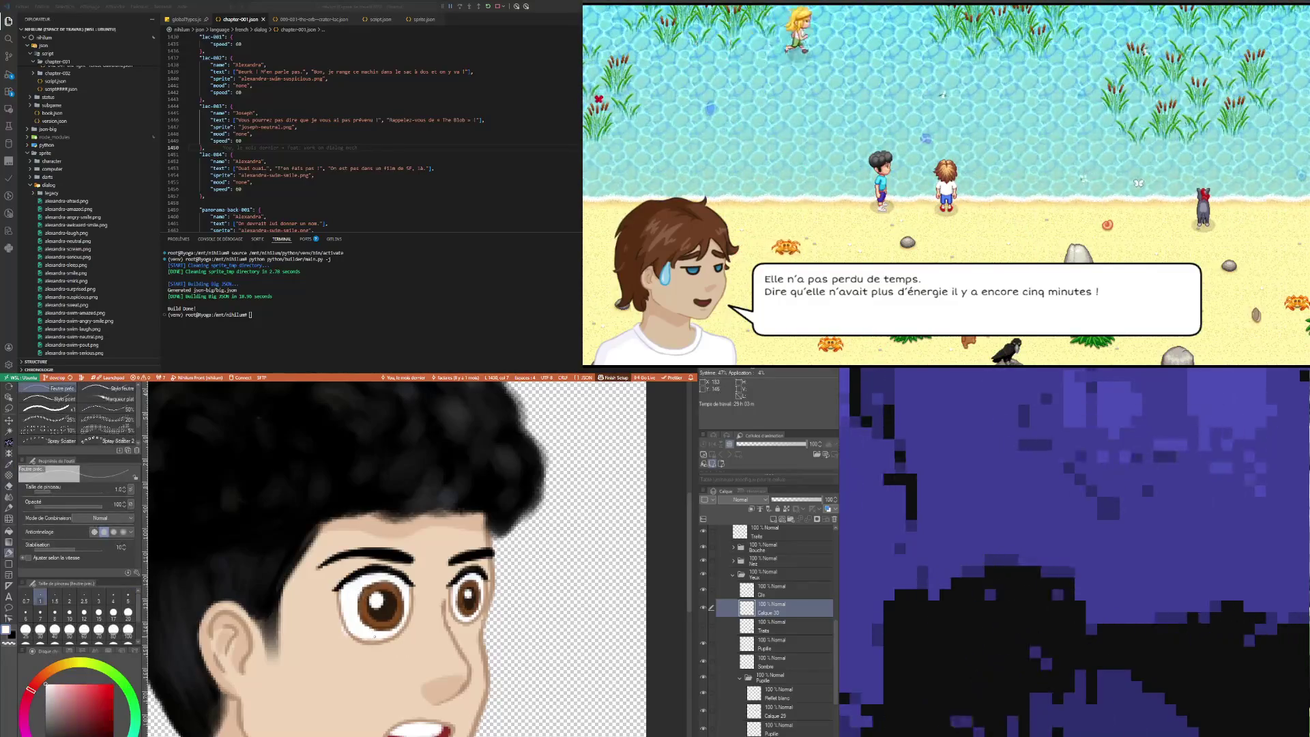
left_click(99, 599)
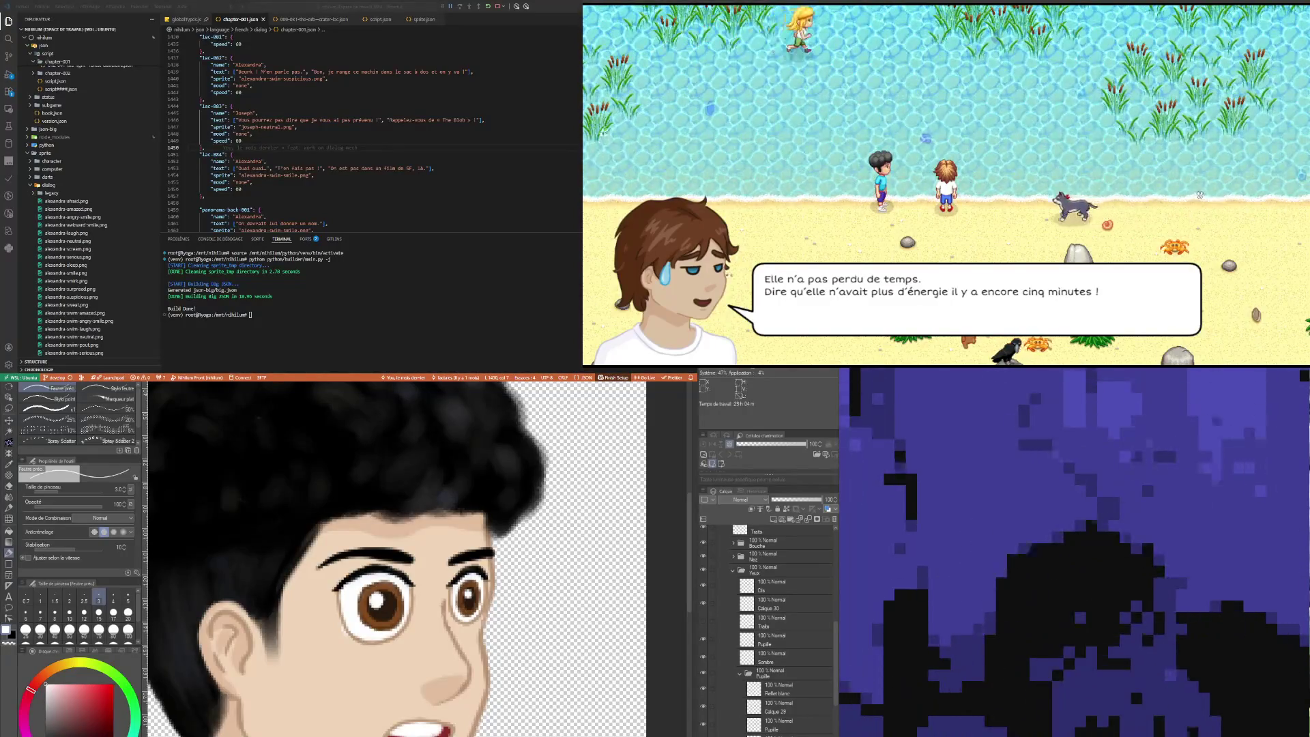
scroll(488, 640, "down", 2)
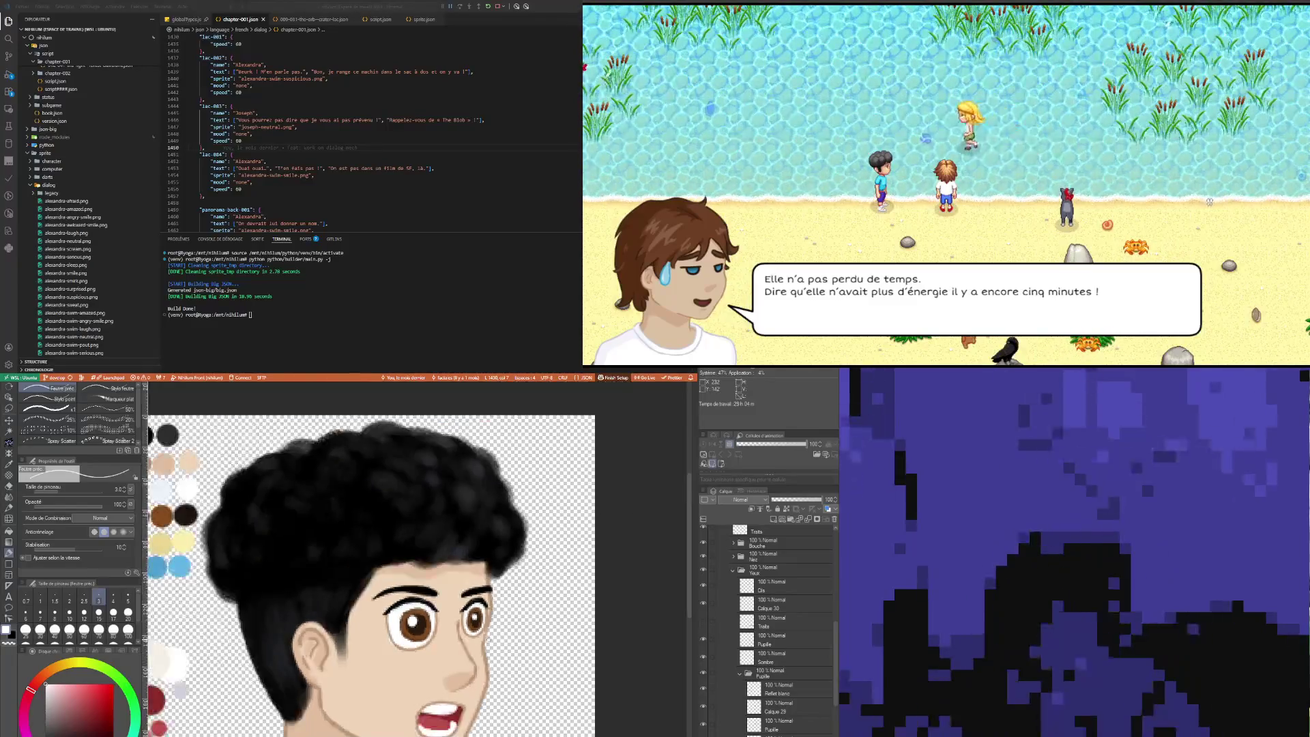
scroll(489, 640, "down", 1)
scroll(428, 634, "down", 1)
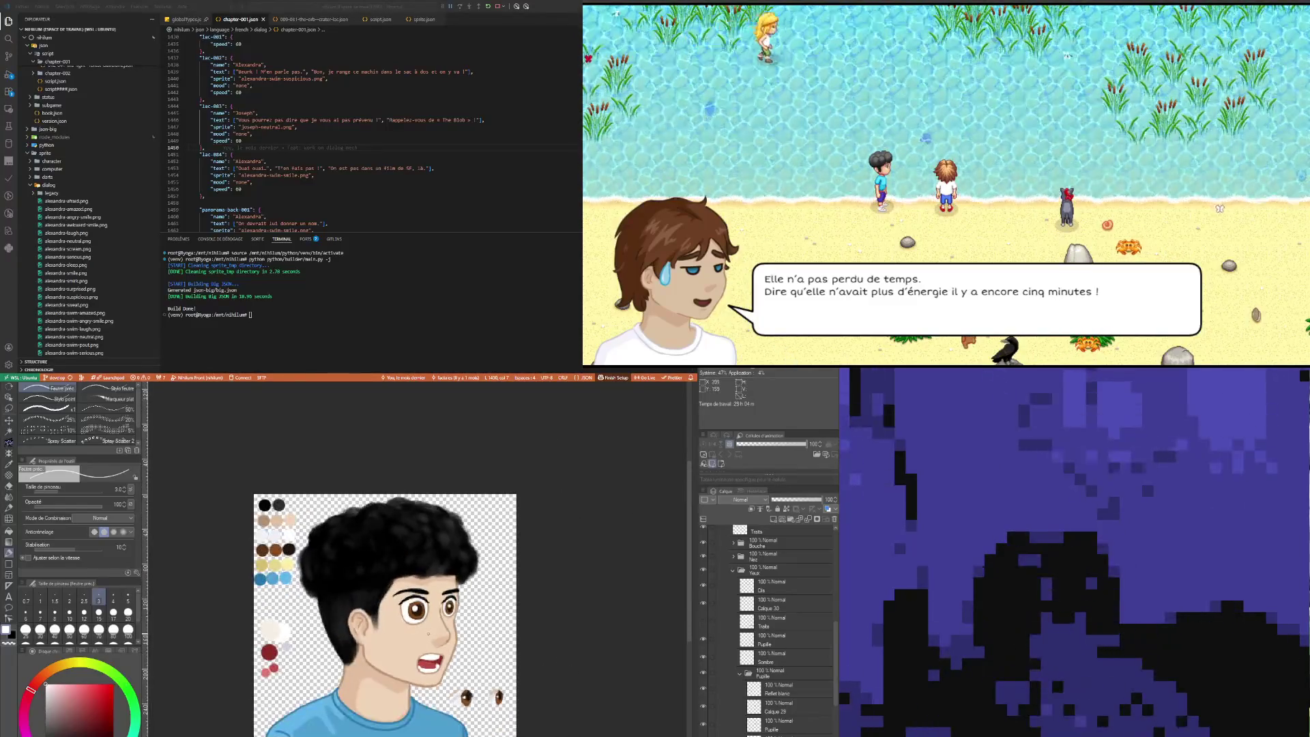
scroll(429, 635, "down", 1)
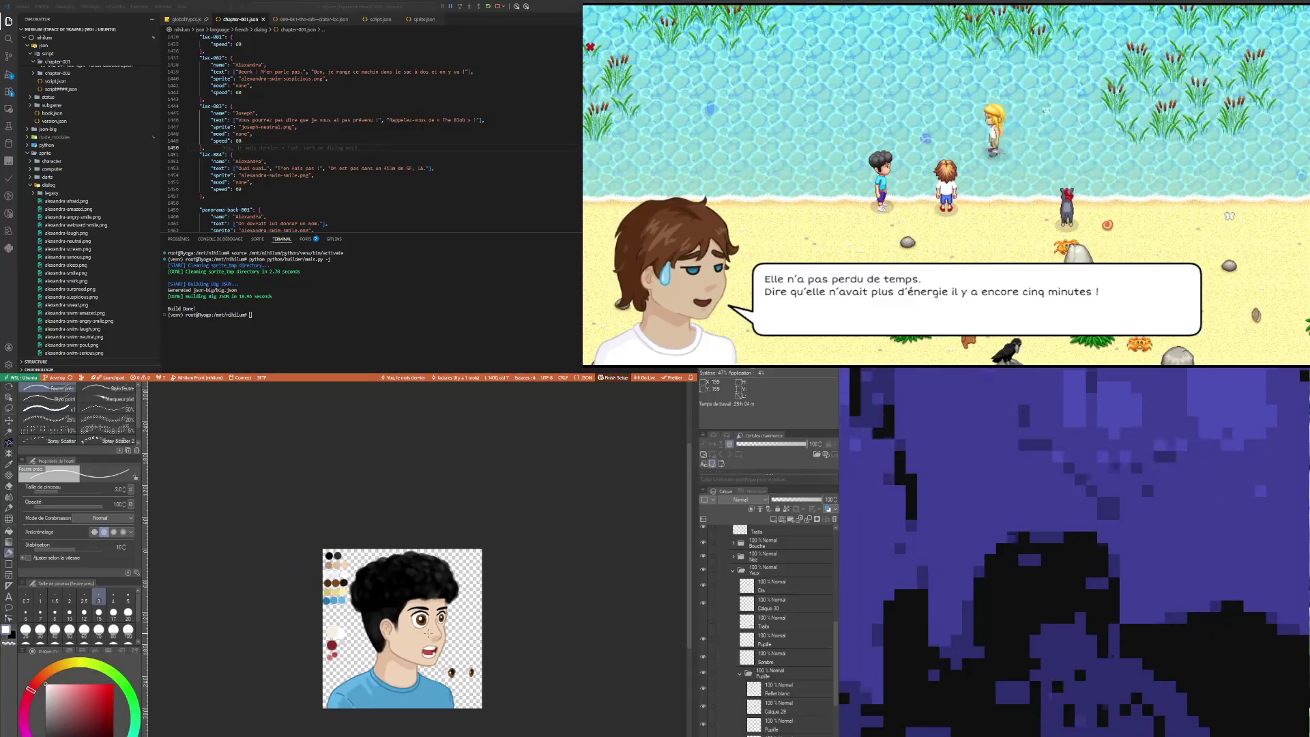
scroll(471, 640, "up", 2)
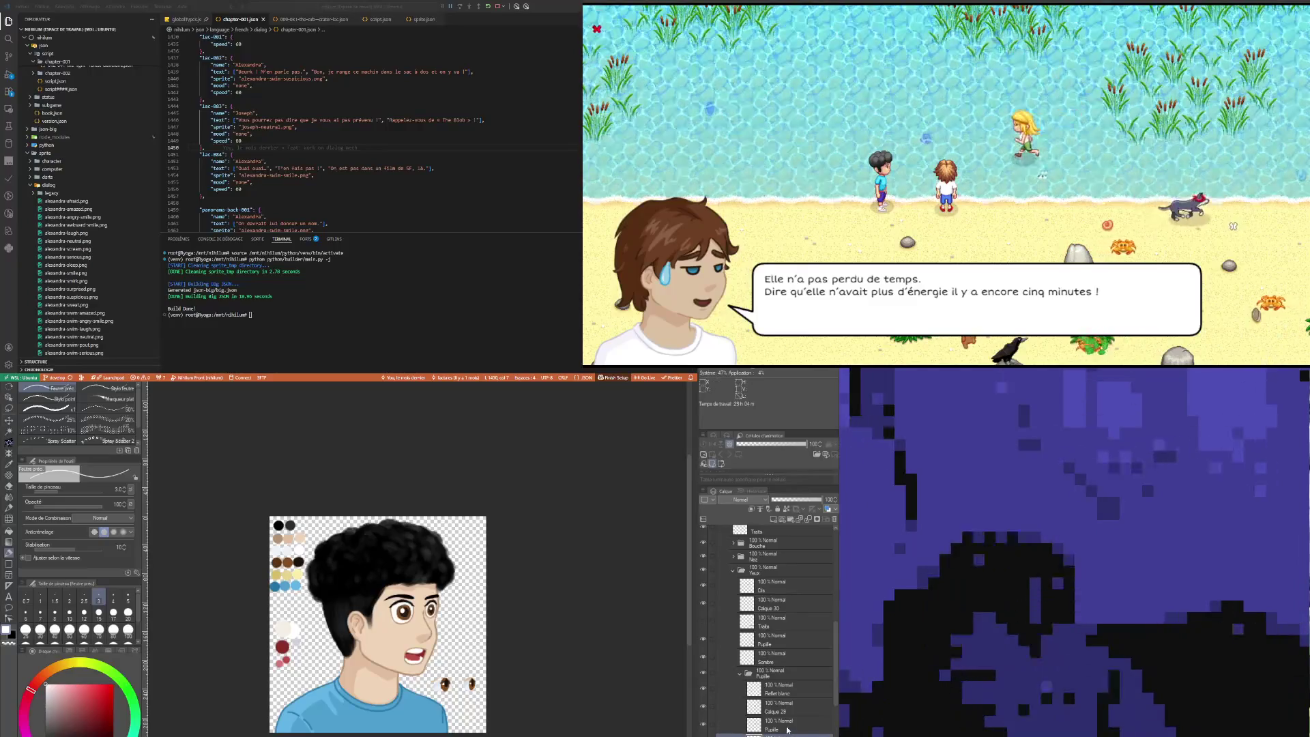
left_click(435, 640, "ctrl+shift")
scroll(434, 640, "up", 3)
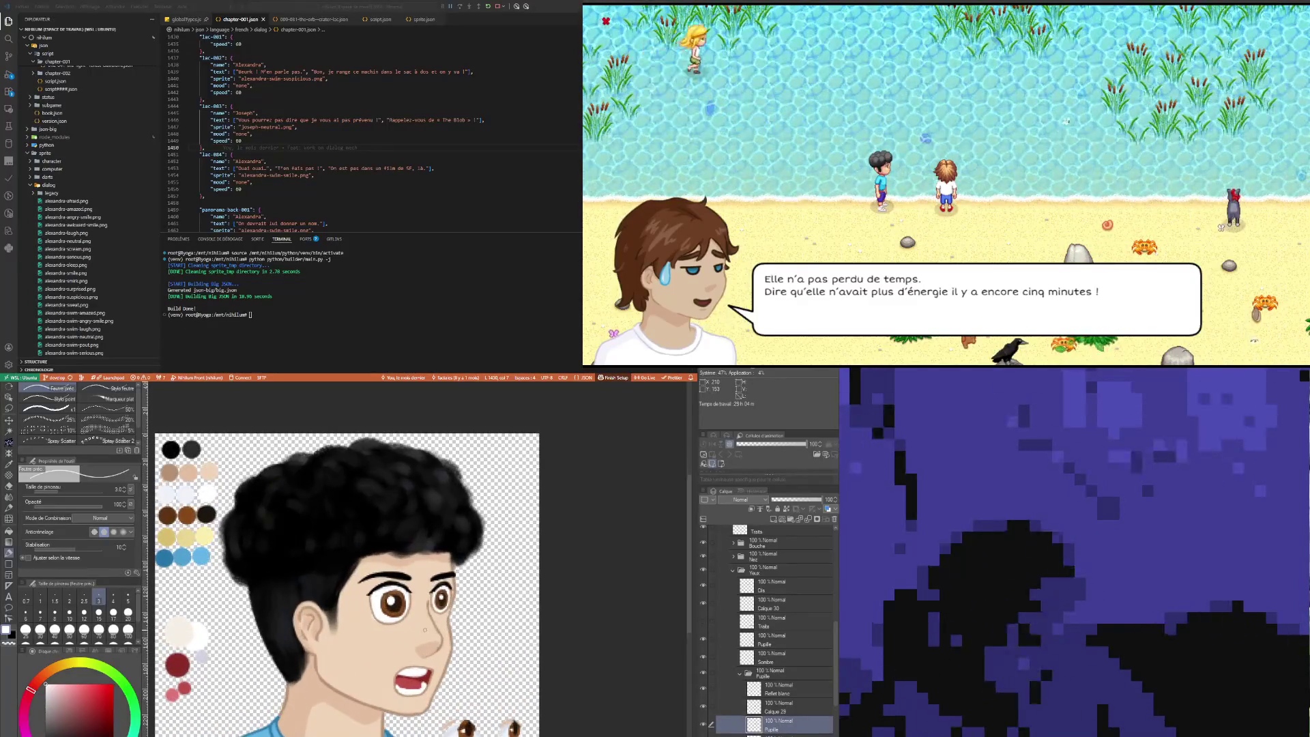
scroll(539, 656, "down", 2)
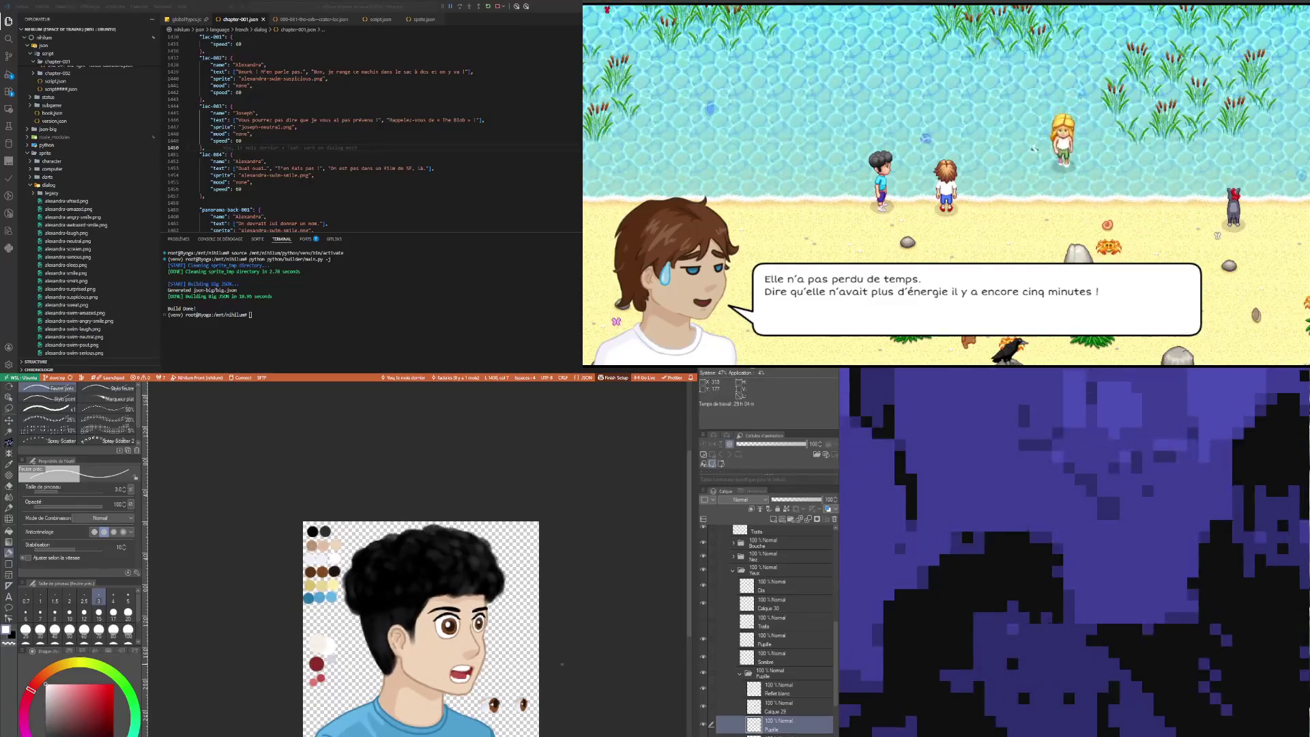
left_click(799, 696)
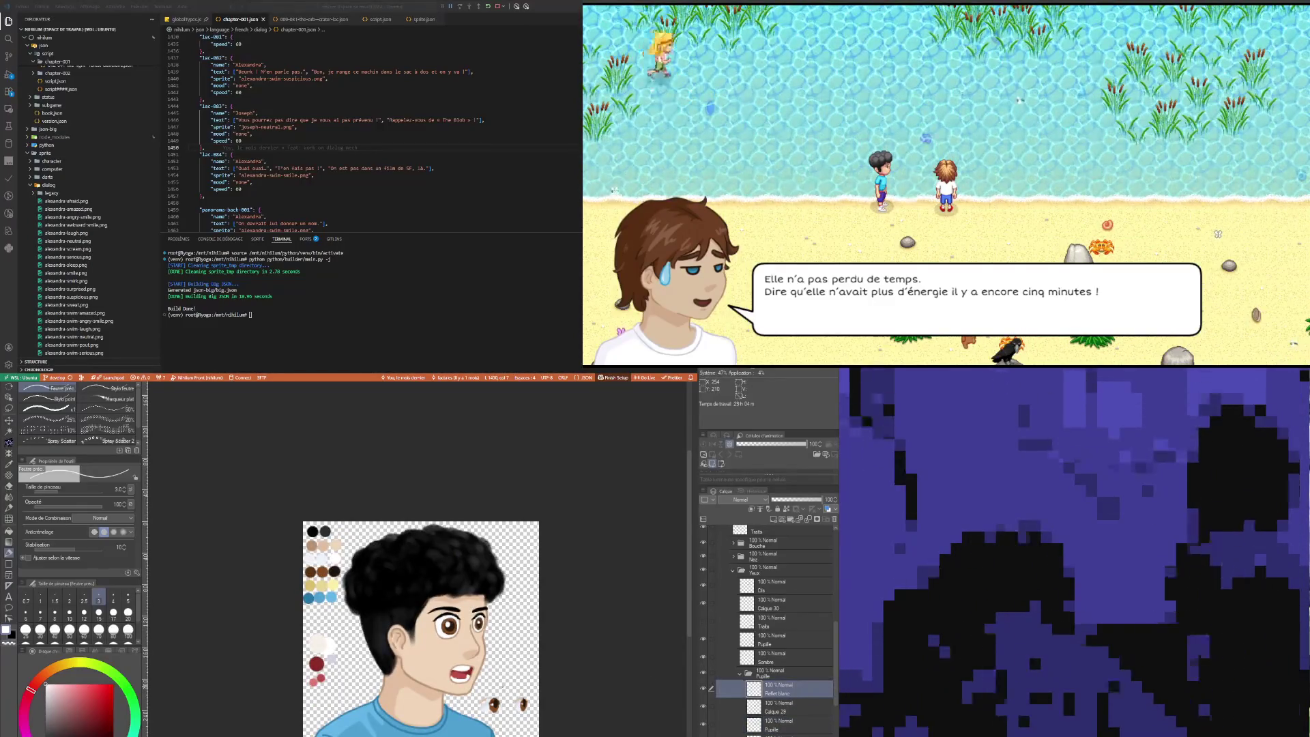
left_click(793, 725)
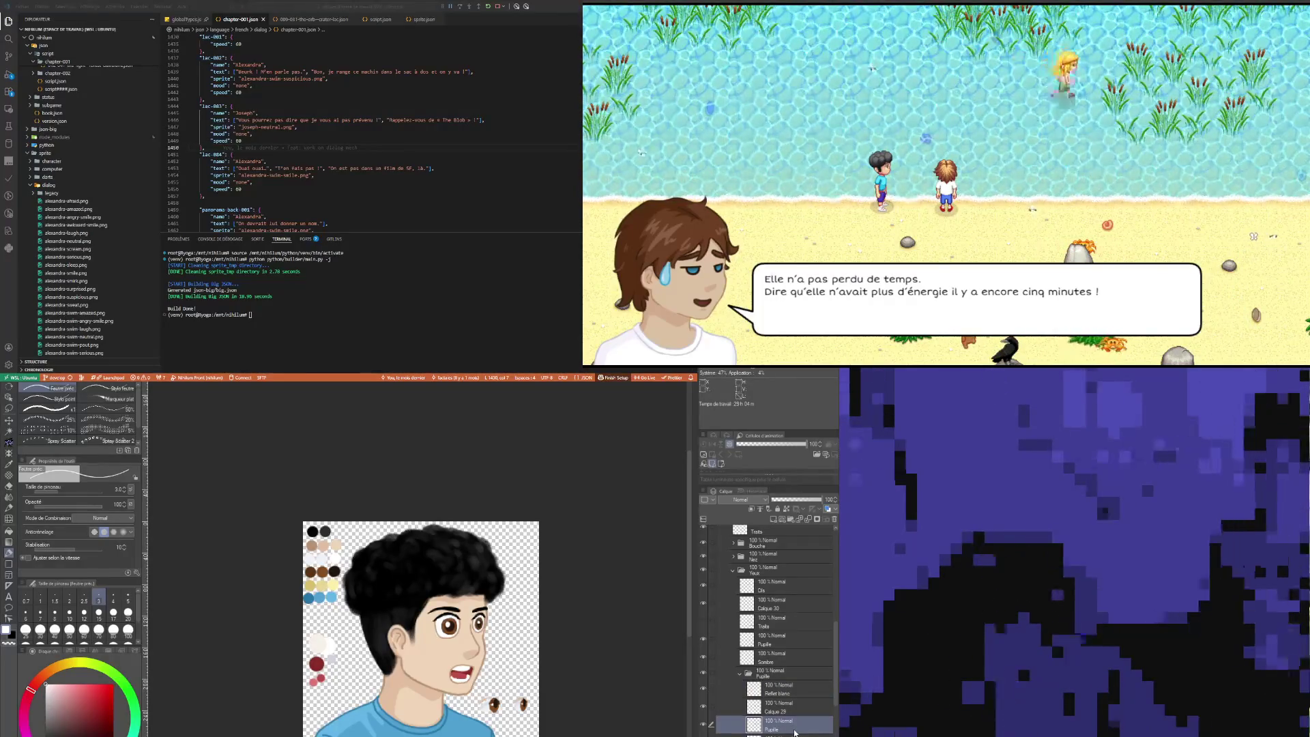
key("ctrl+e")
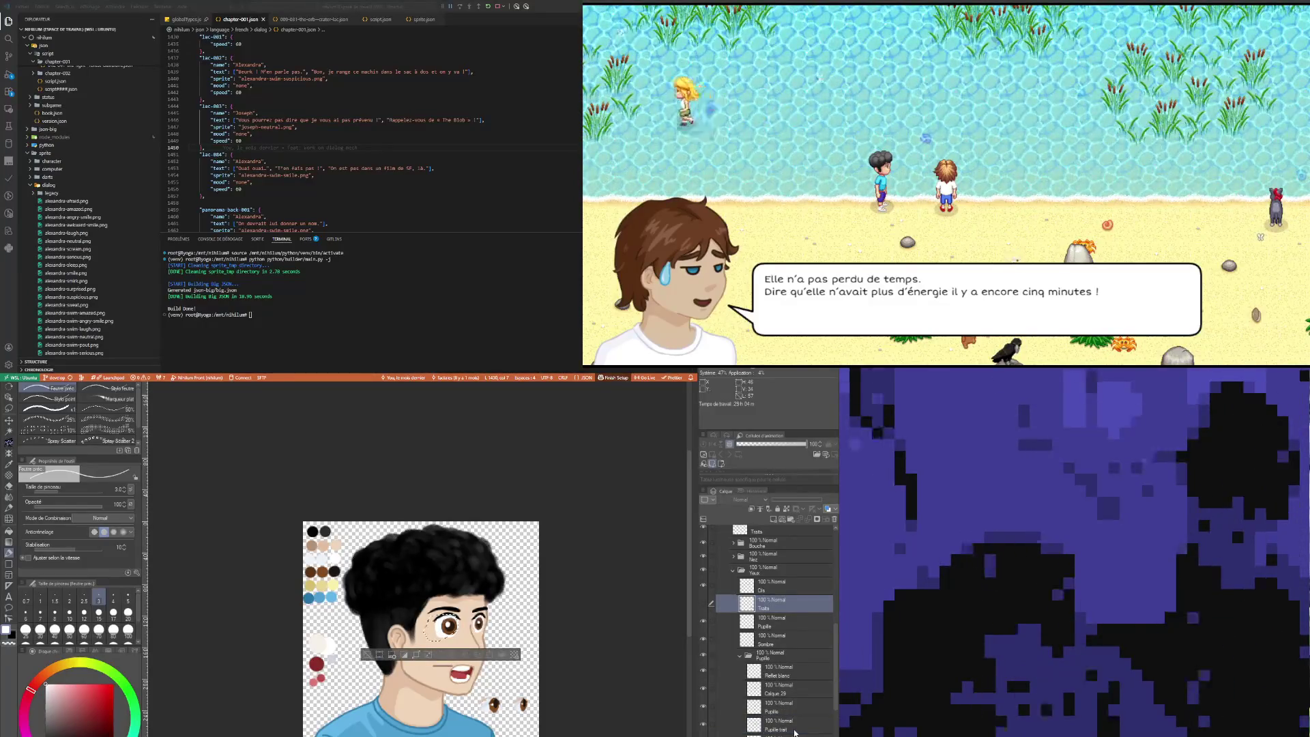
key("ctrl+z")
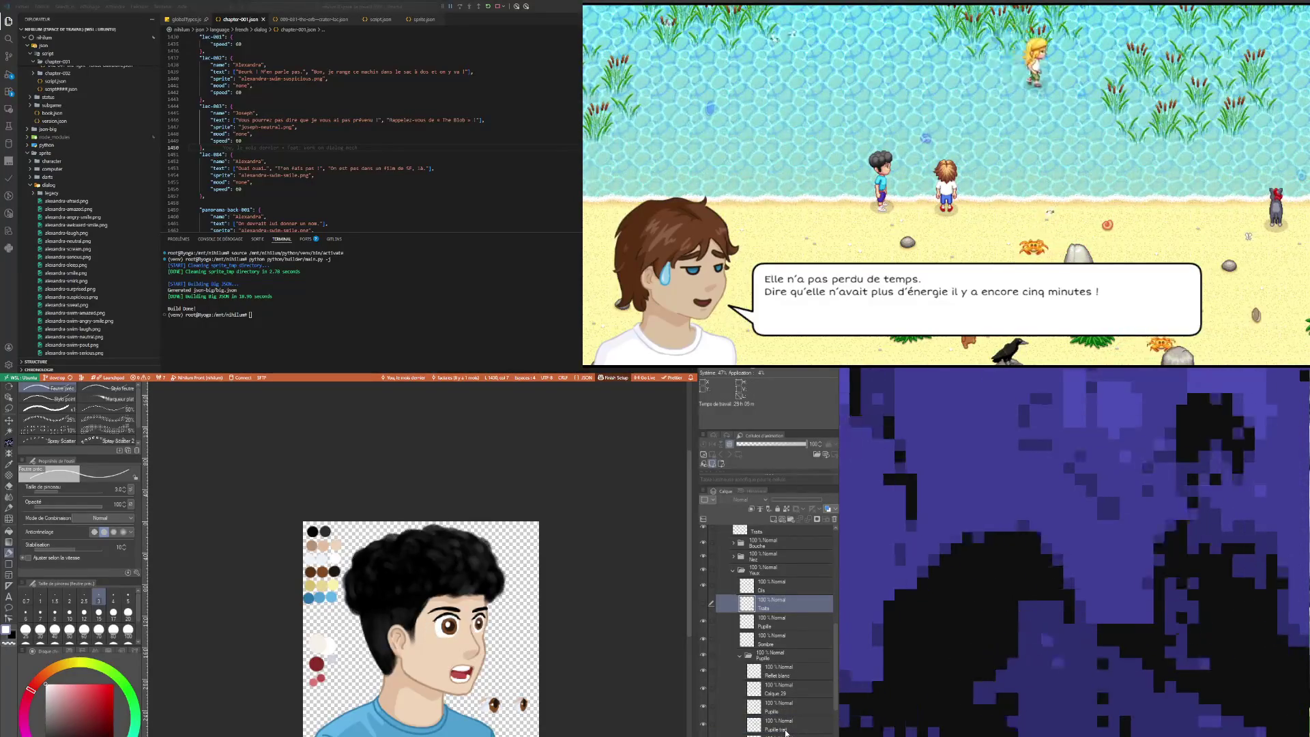
key("ctrl+z")
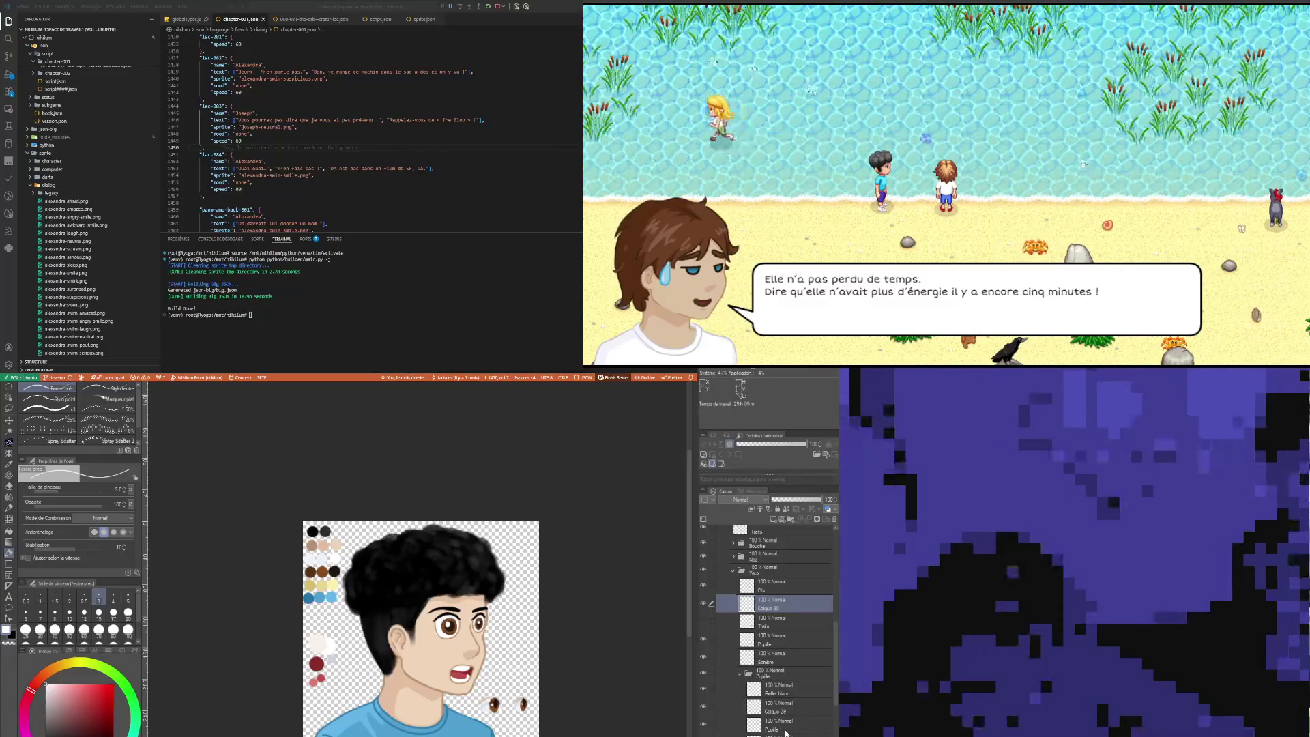
left_click(784, 724)
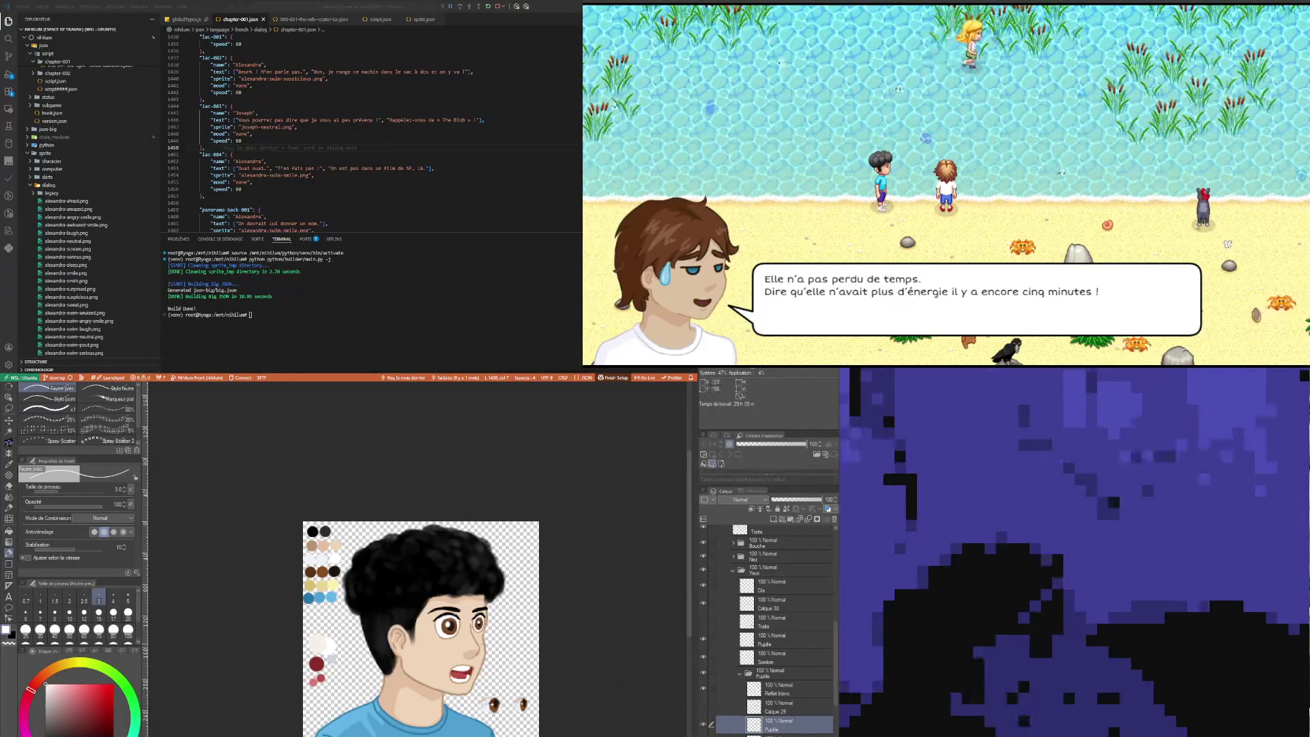
scroll(488, 641, "down", 3)
scroll(488, 639, "up", 4)
scroll(489, 637, "up", 3)
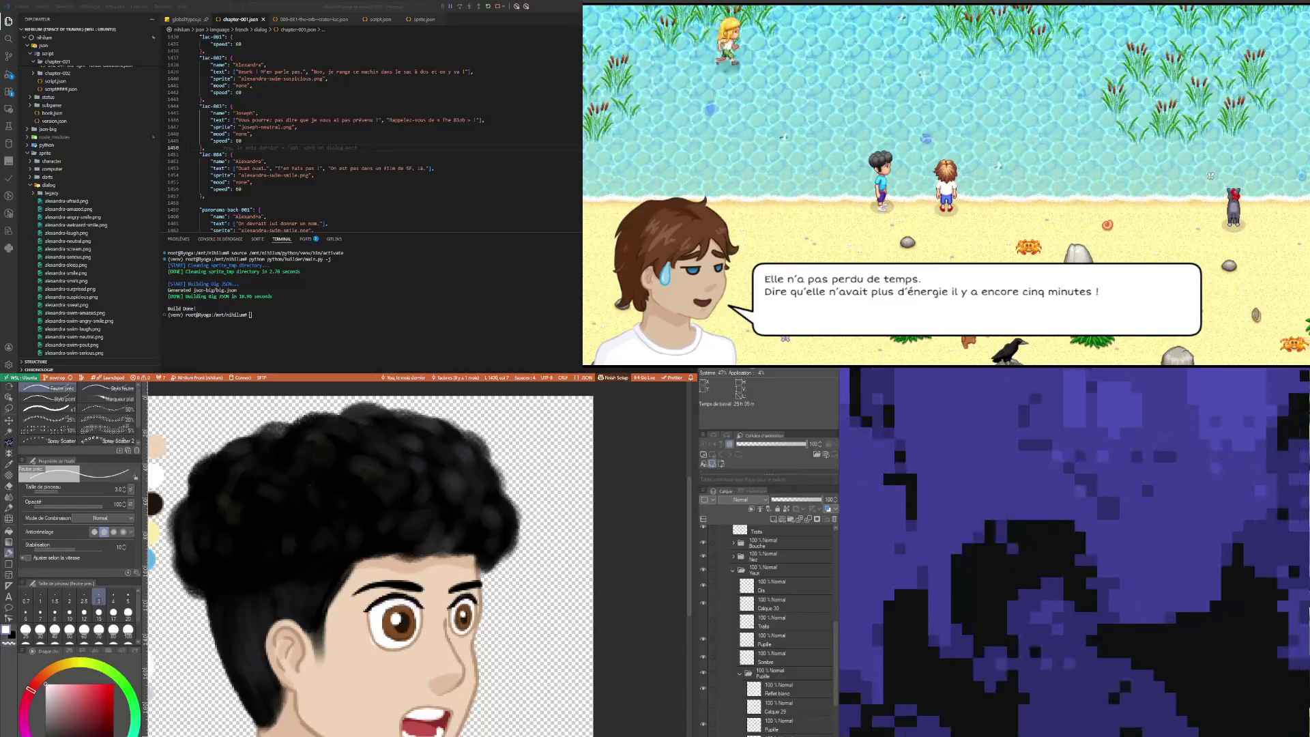
scroll(429, 642, "down", 3)
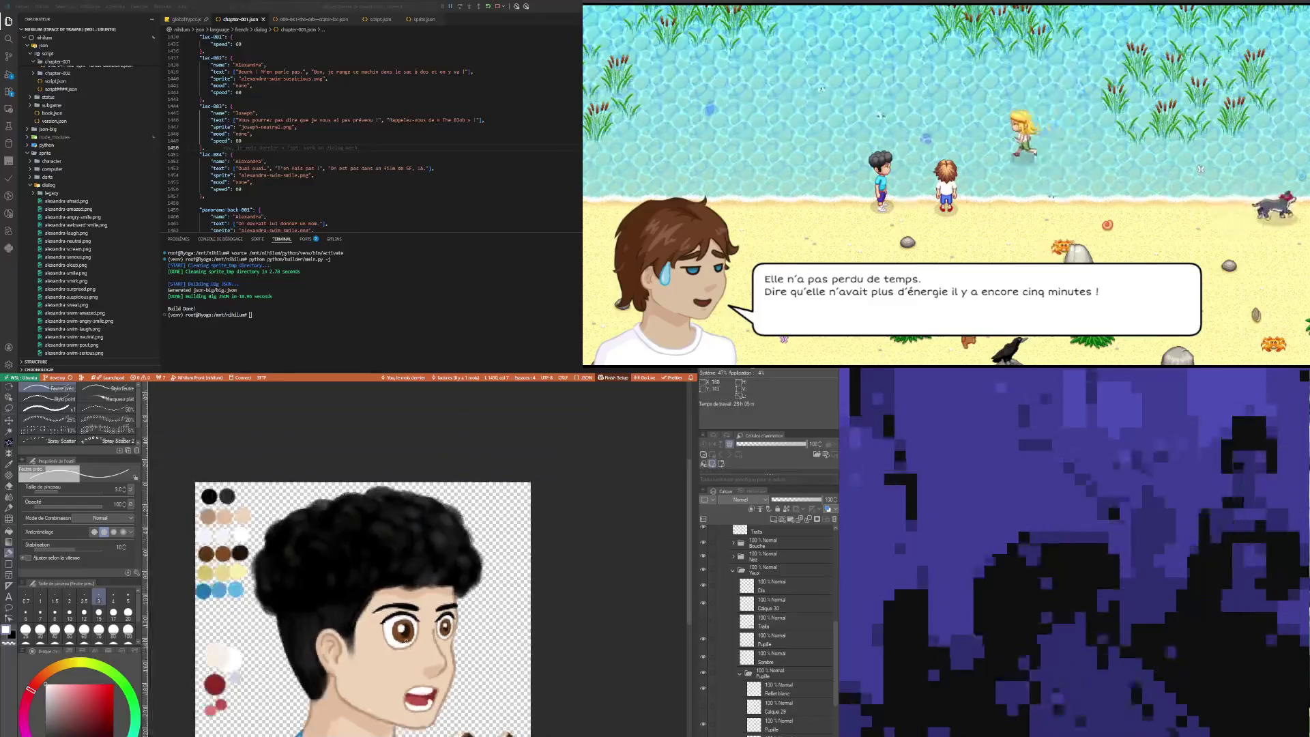
scroll(429, 642, "up", 3)
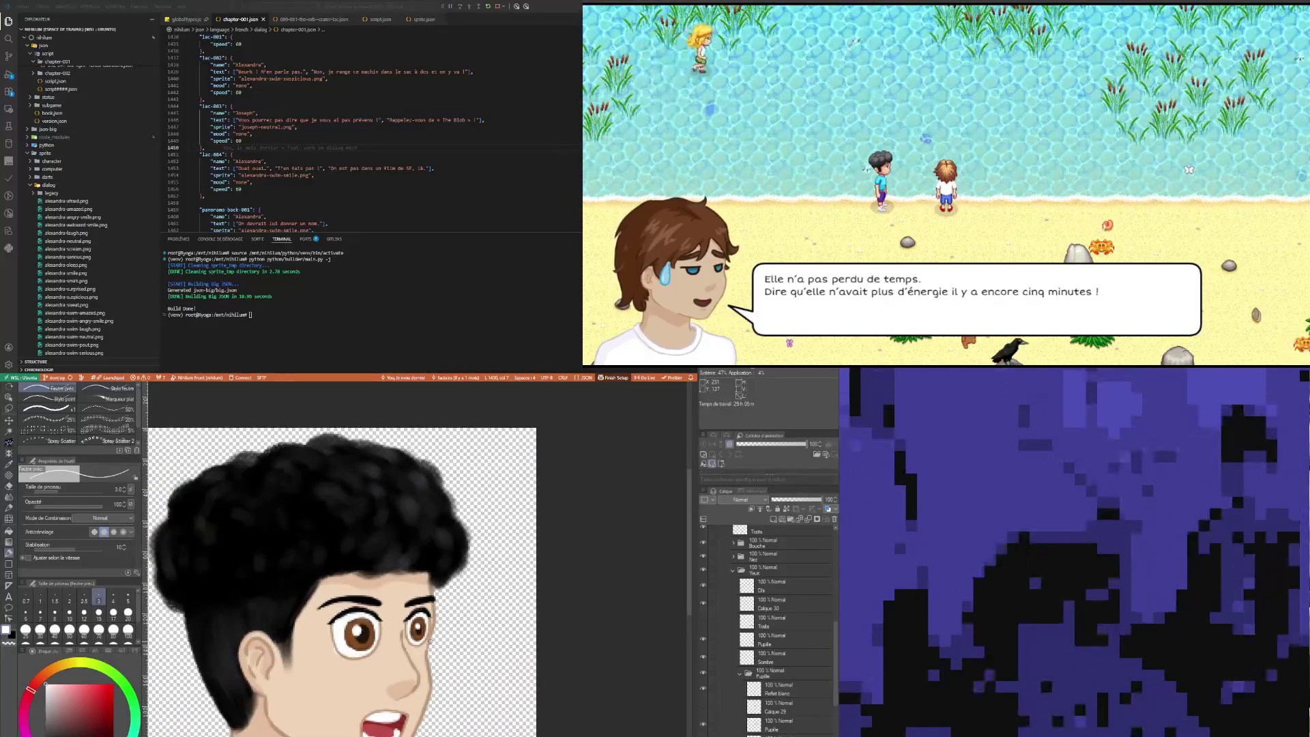
scroll(448, 667, "down", 3)
scroll(447, 667, "up", 3)
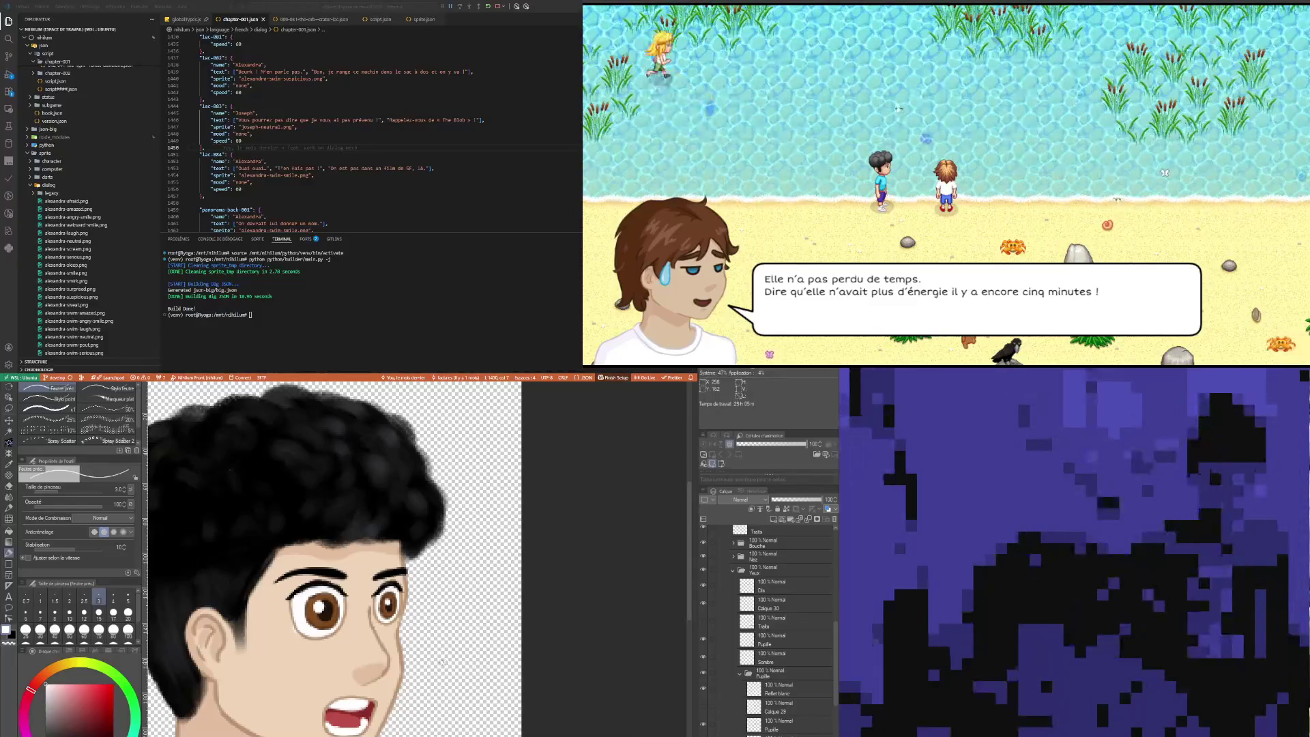
scroll(441, 662, "down", 1)
scroll(364, 623, "up", 2)
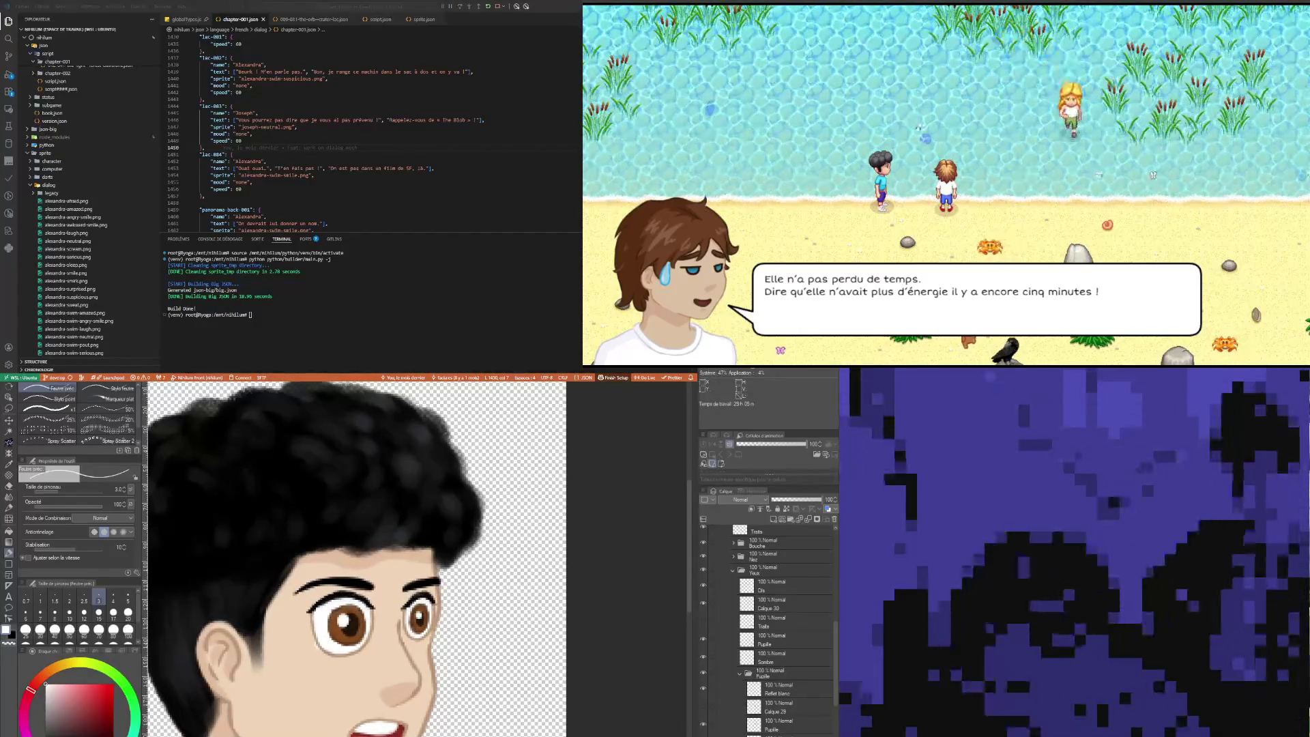
scroll(394, 647, "up", 2)
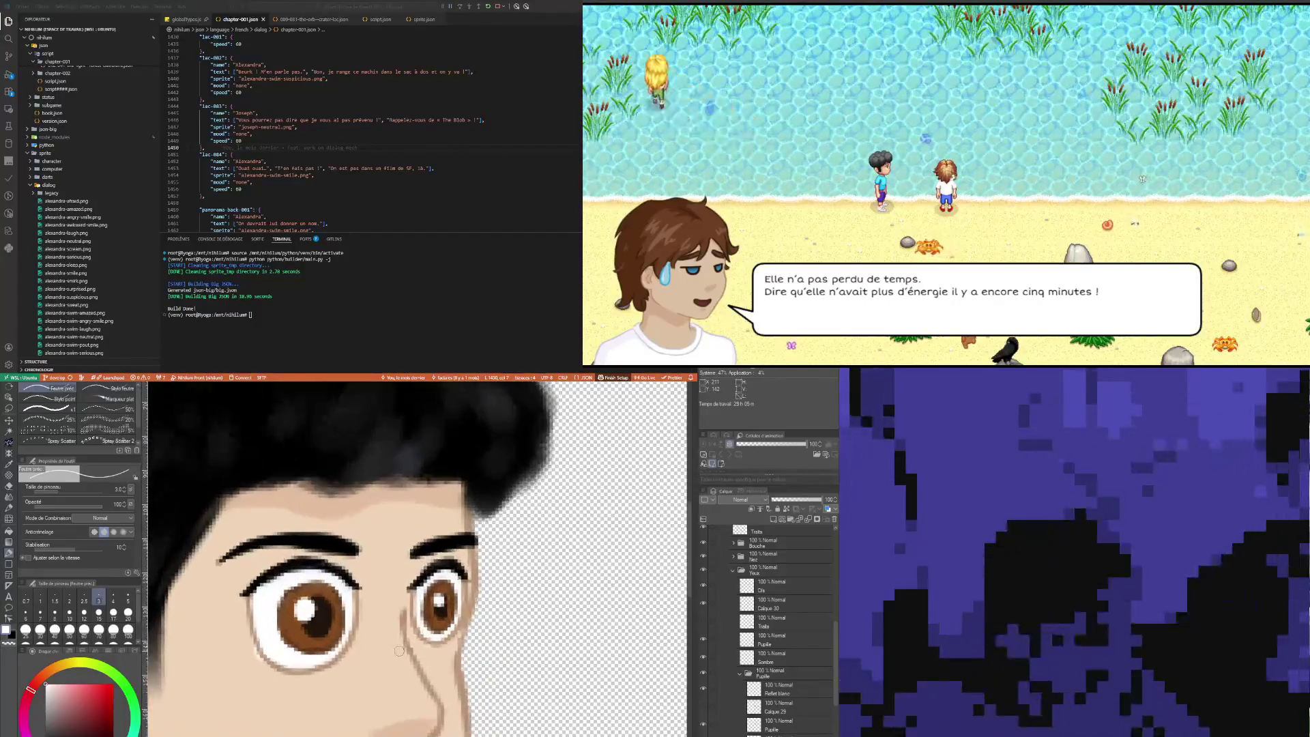
key("e")
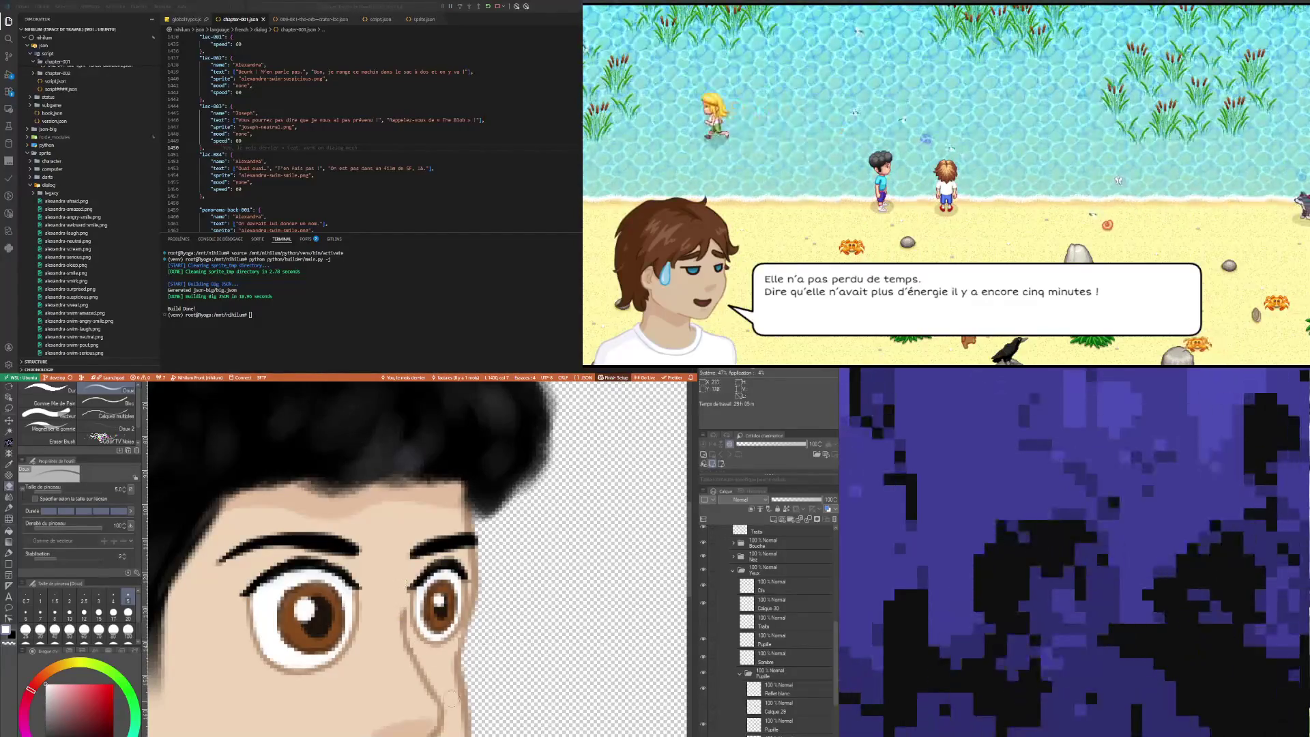
scroll(348, 626, "down", 6)
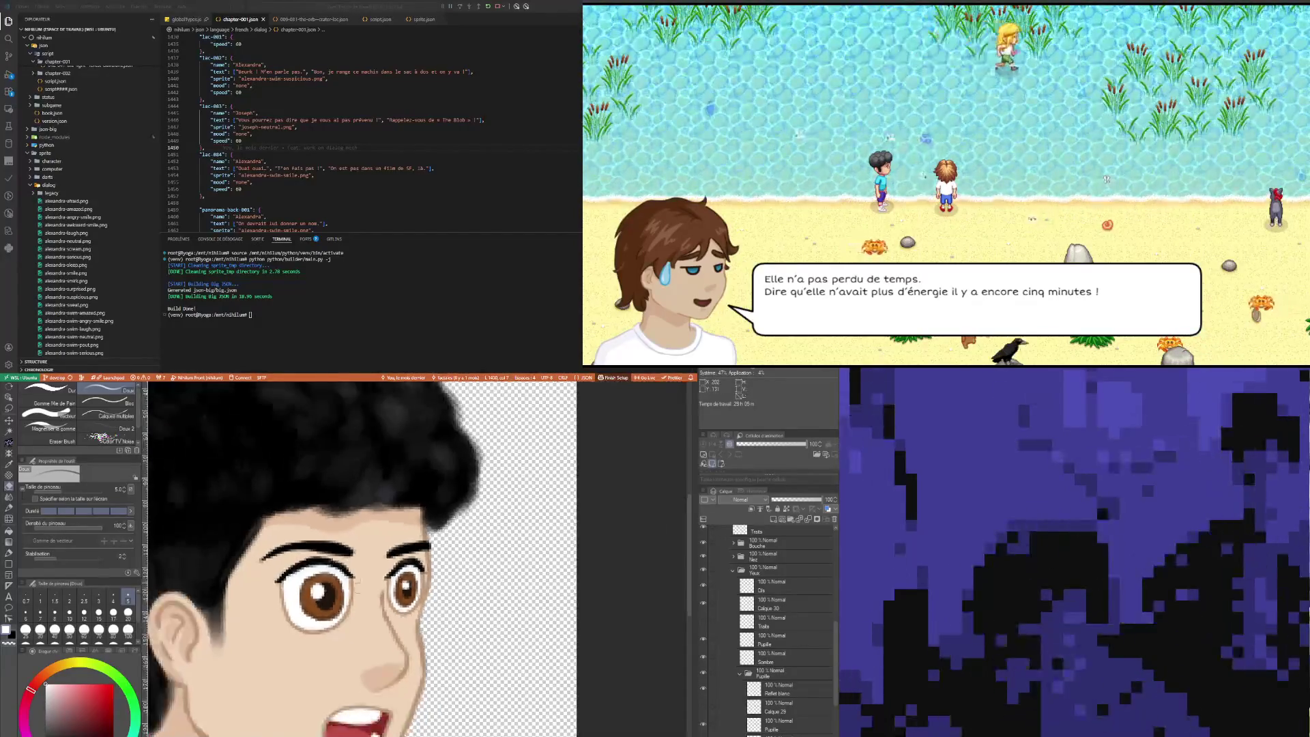
scroll(325, 634, "up", 4)
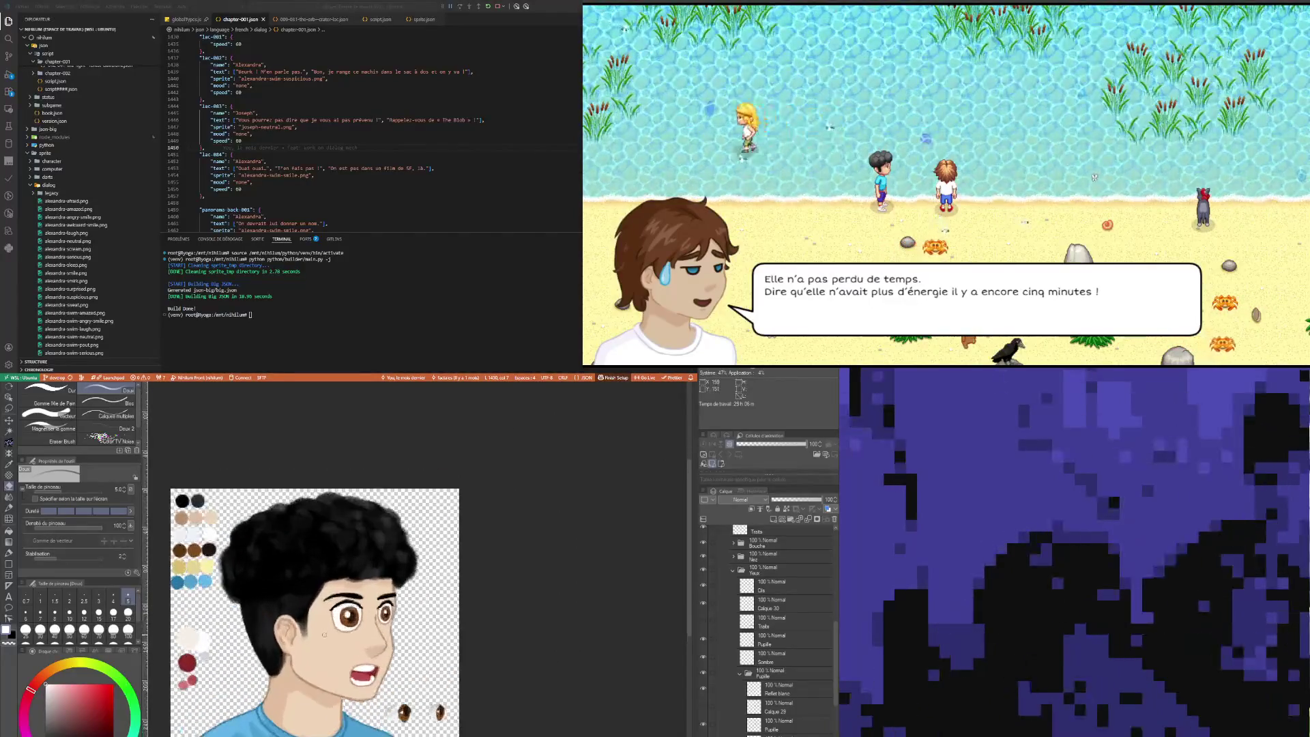
Step: On the Yeux folder, lasso both eyes, scale/rotate them together, then deselect
left_click(778, 673)
scroll(577, 695, "down", 4)
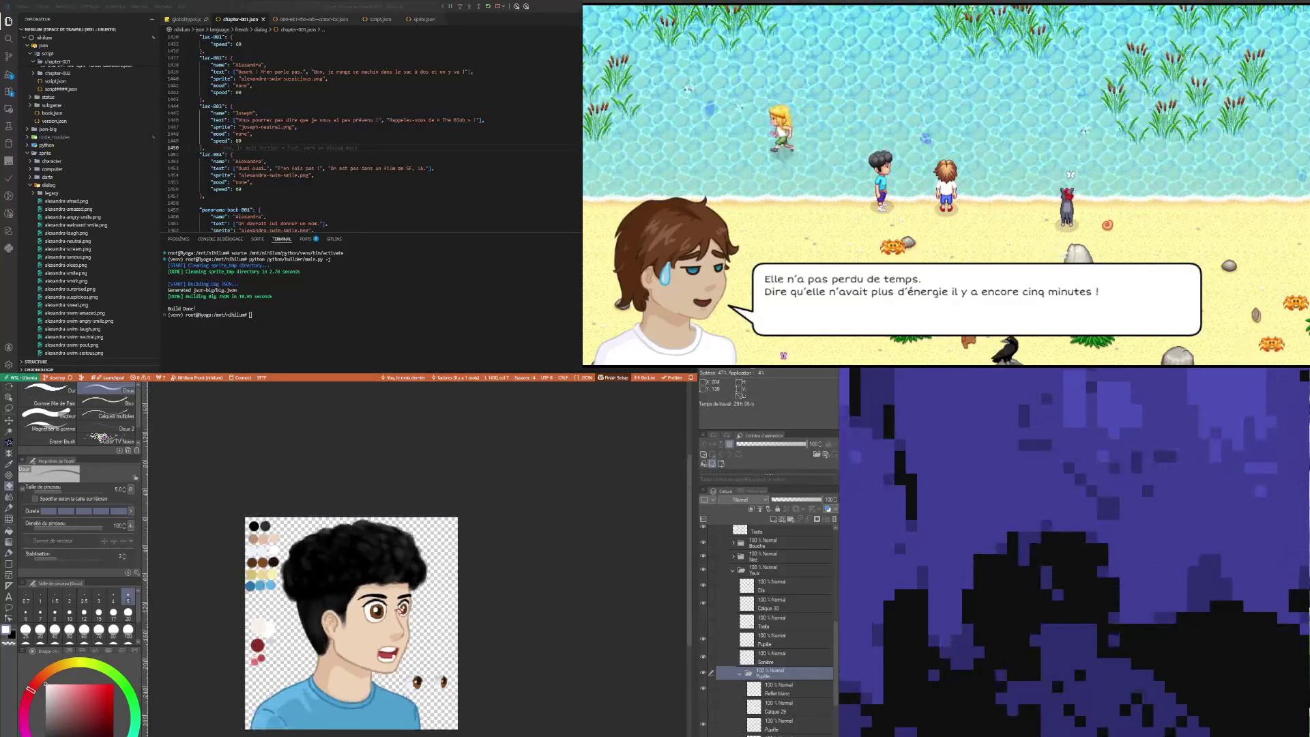
scroll(410, 615, "up", 2)
left_click(9, 408)
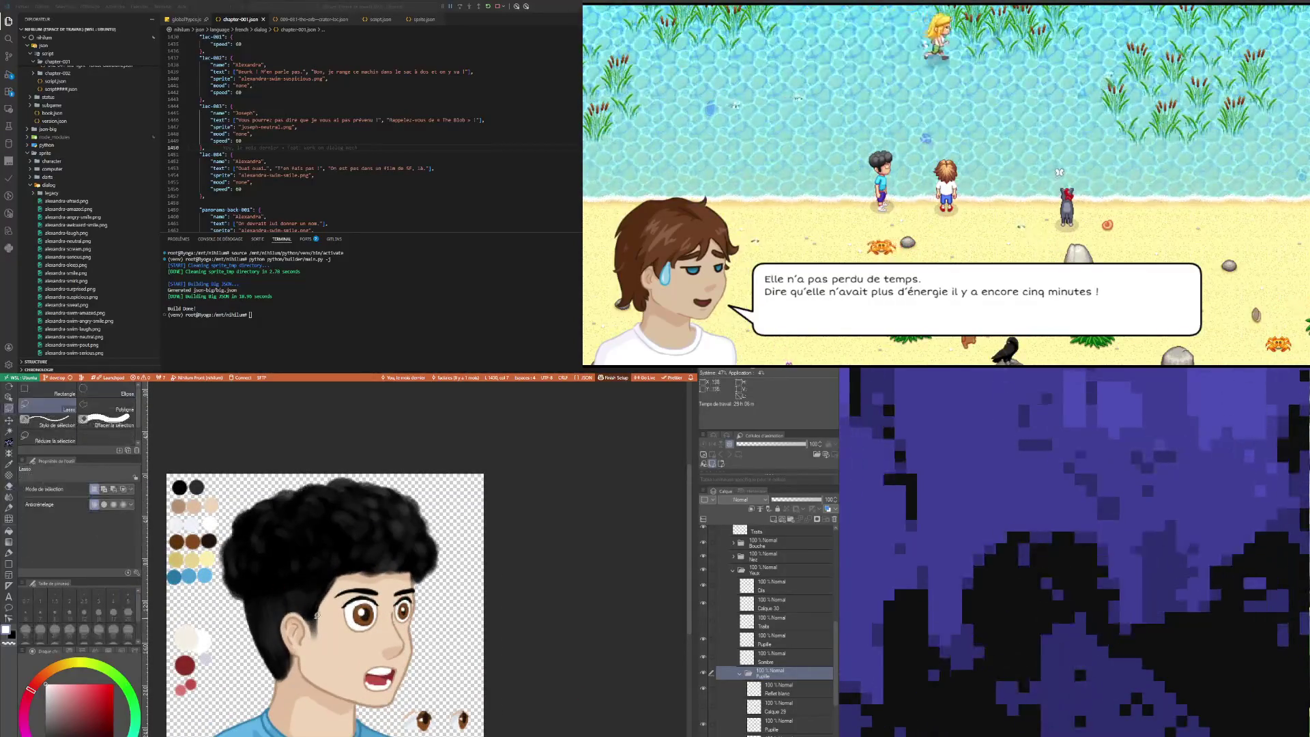
left_click(765, 572)
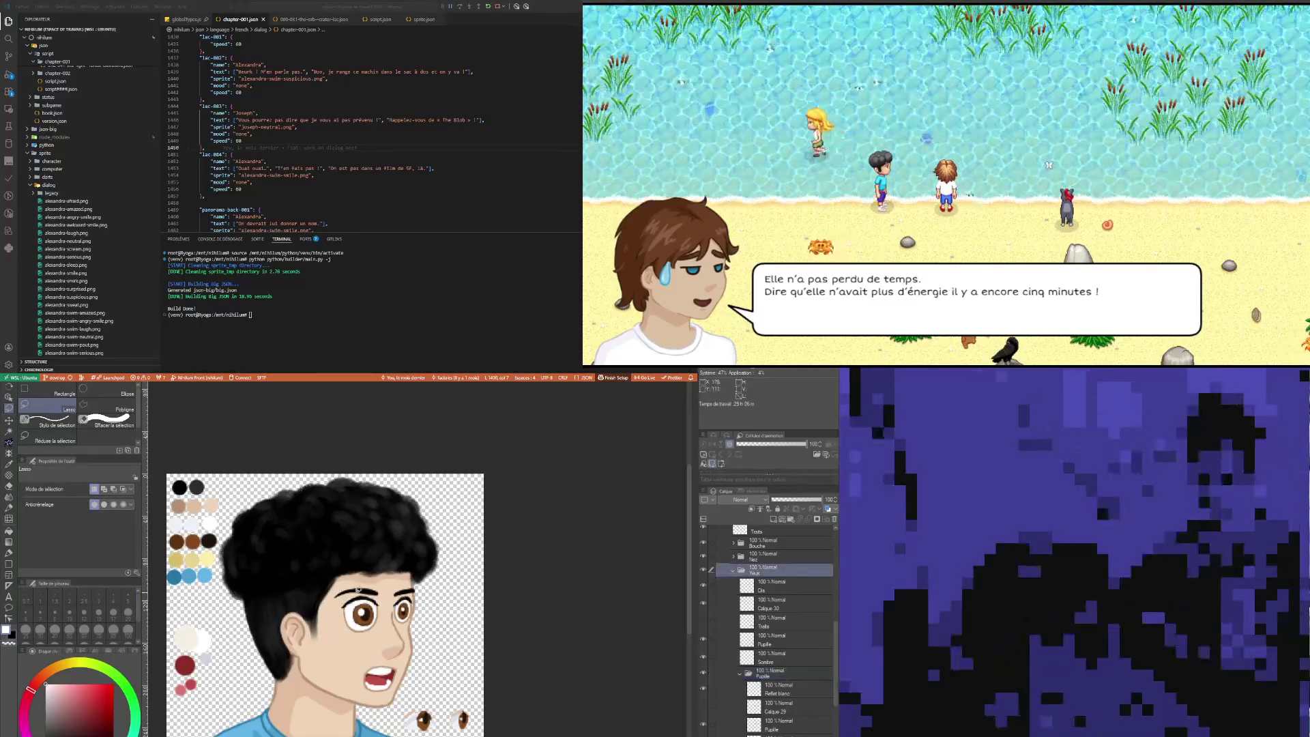
left_click_drag(326, 642, 315, 631)
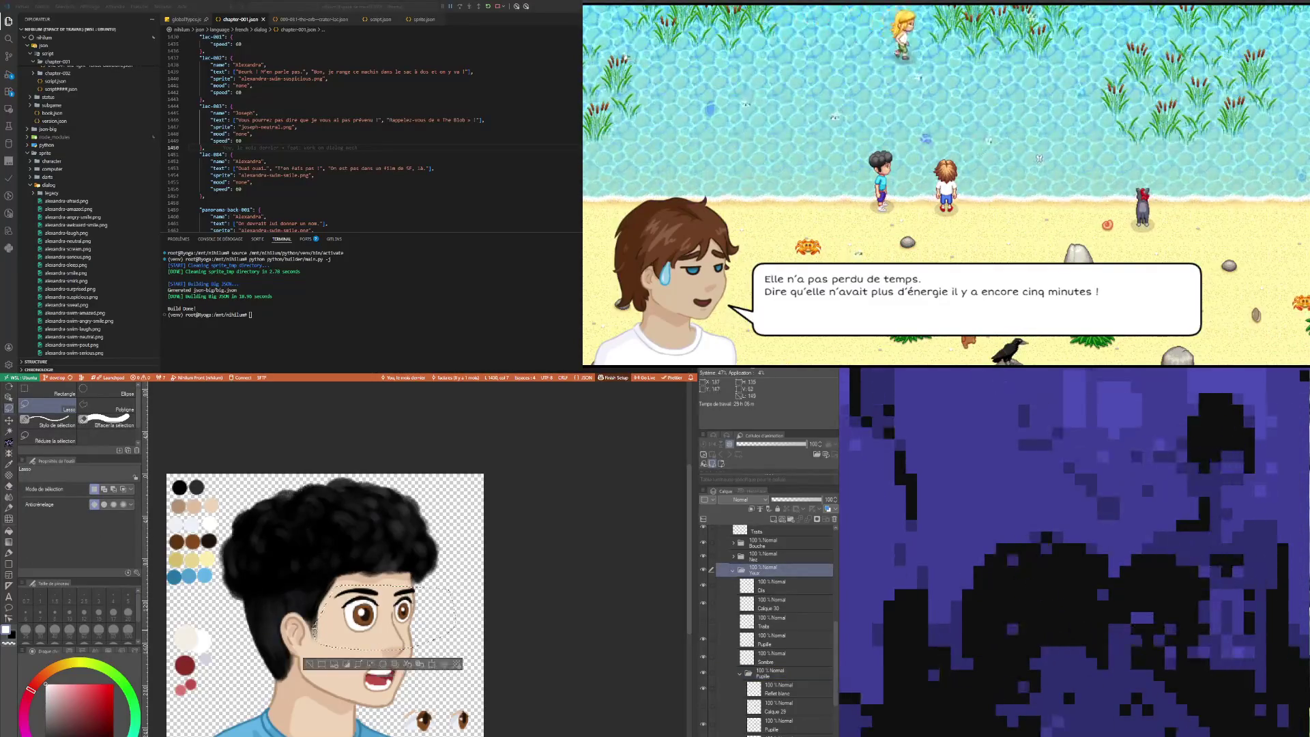
left_click(434, 667)
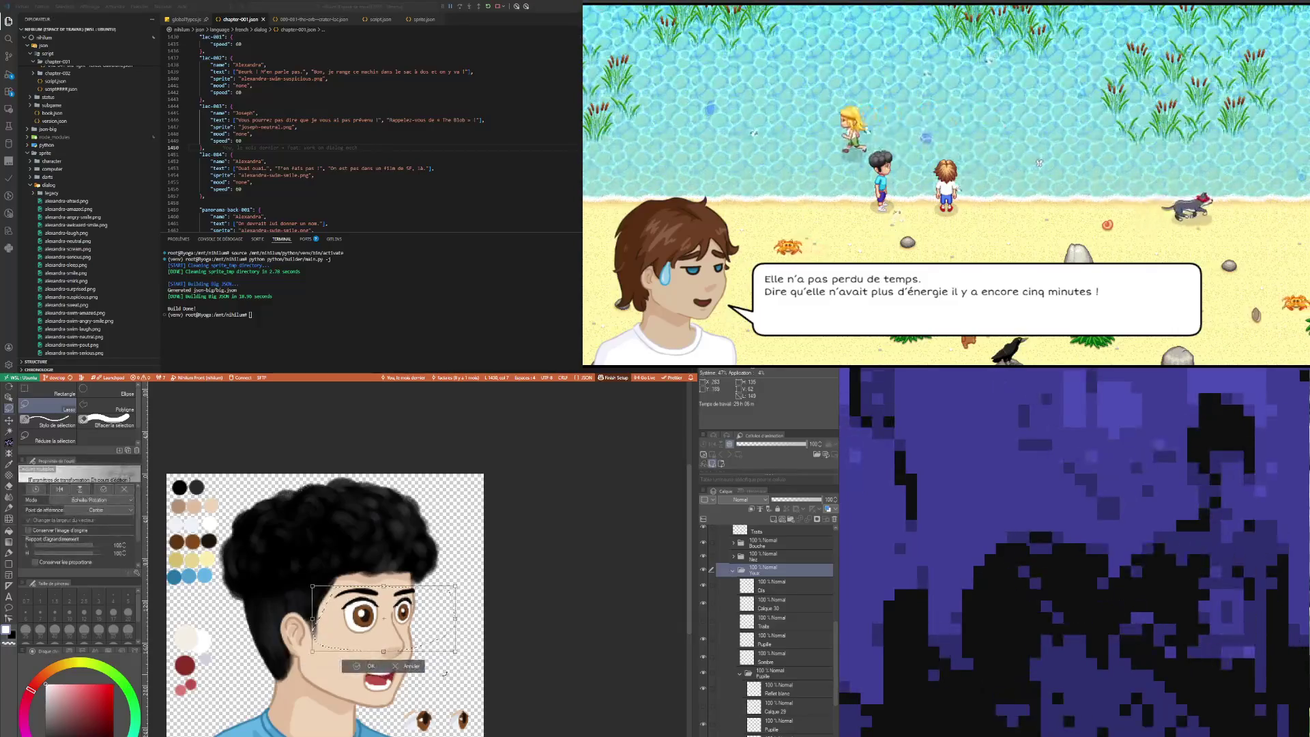
scroll(556, 618, "down", 2)
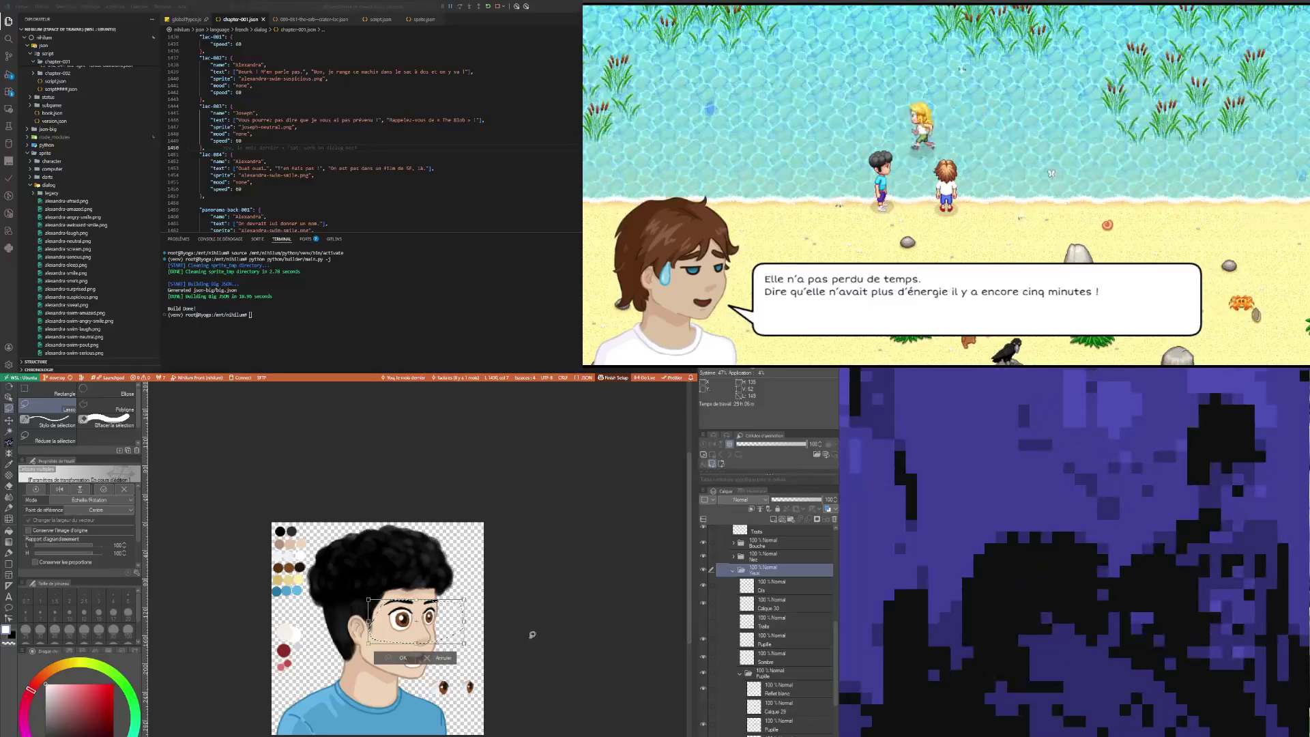
left_click(382, 658)
left_click(353, 660)
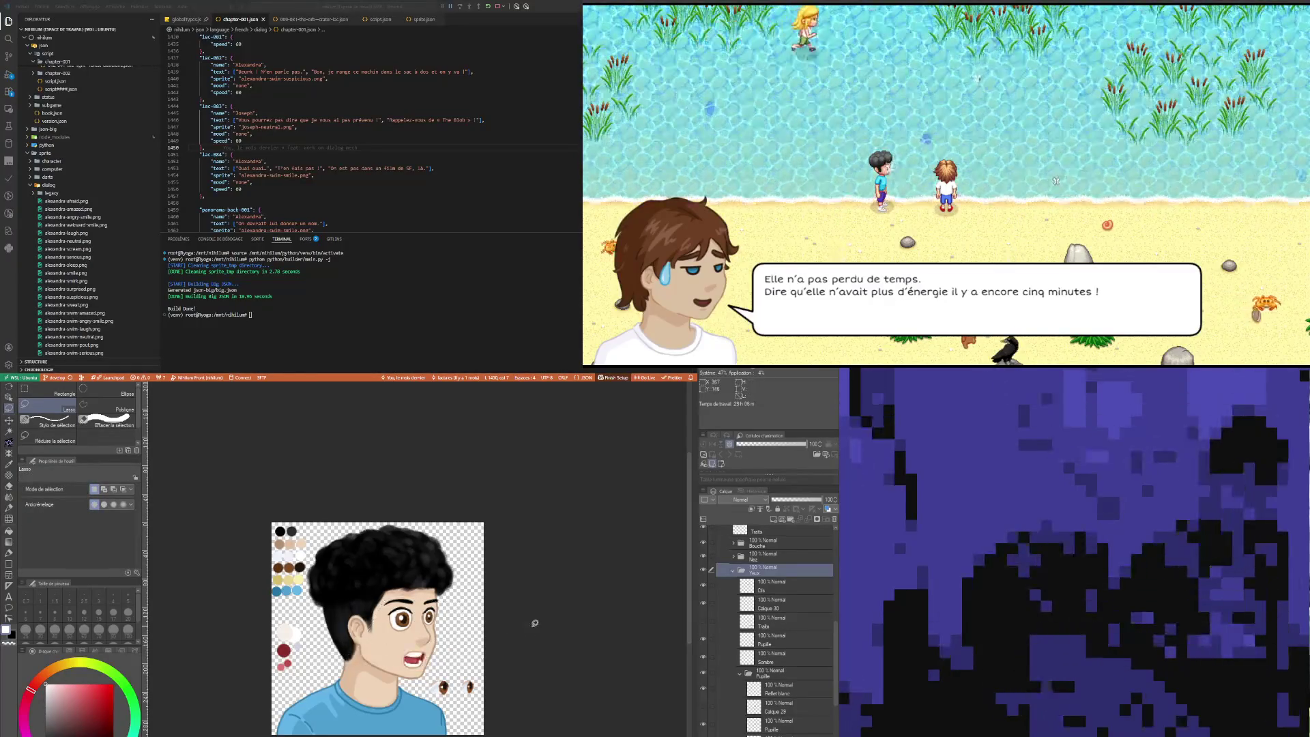
scroll(448, 618, "up", 2)
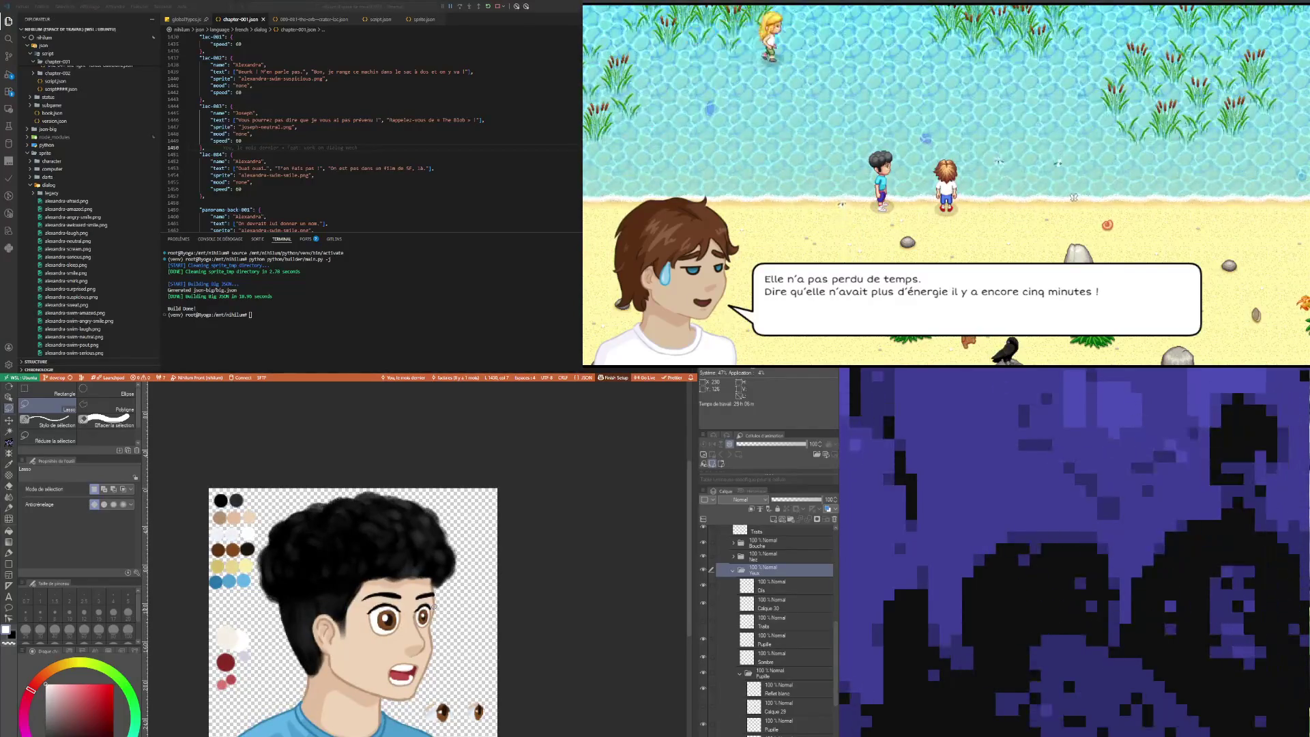
Step: Lower the Reflet blanc highlight layer's opacity to about 76%
scroll(433, 606, "down", 2)
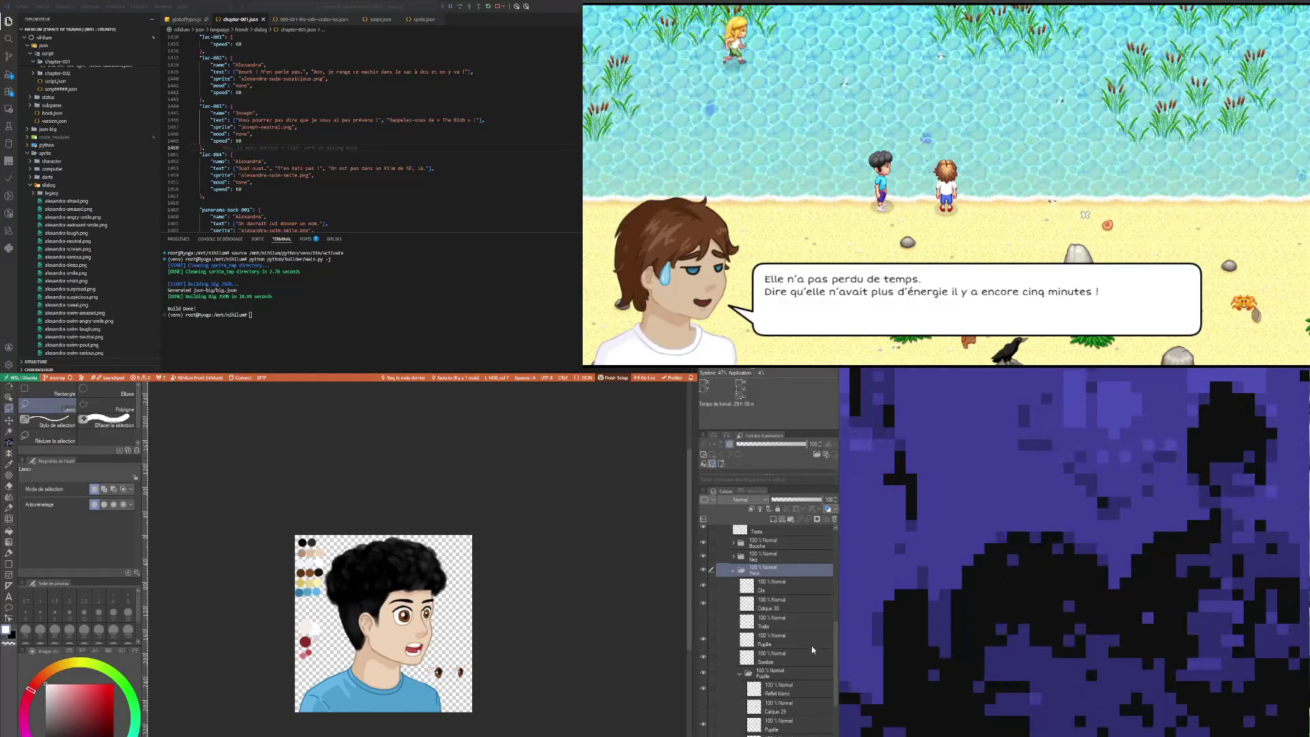
left_click(778, 690)
left_click(796, 500)
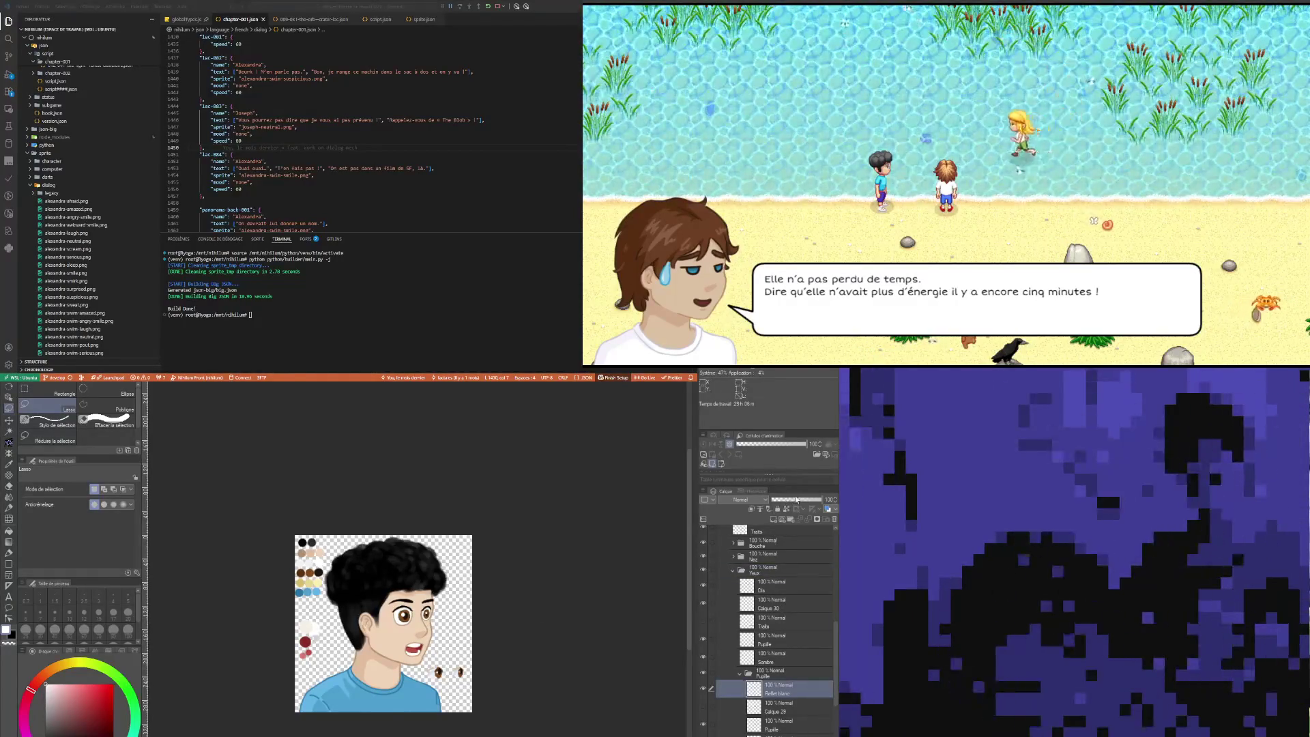
left_click_drag(795, 499, 811, 499)
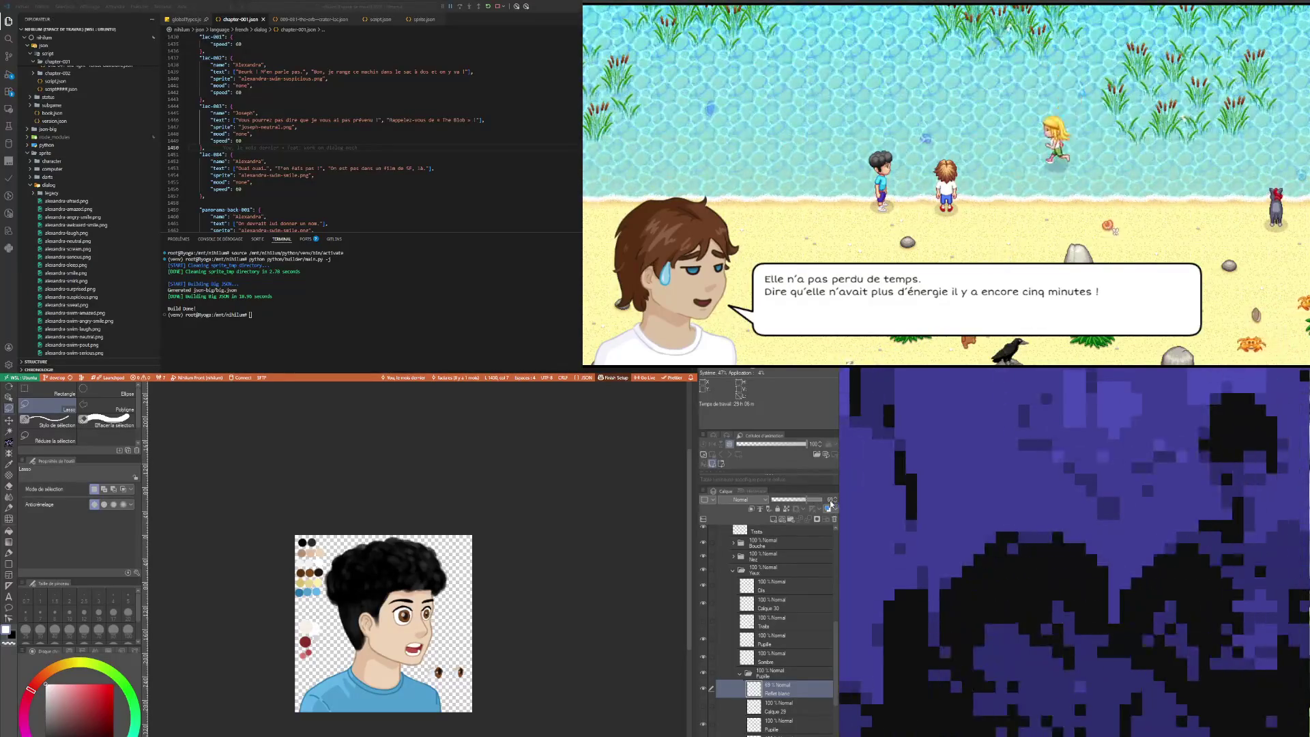
Step: Lasso the right eye and readjust it with Scale/Rotate, then apply
scroll(837, 500, "up", 3)
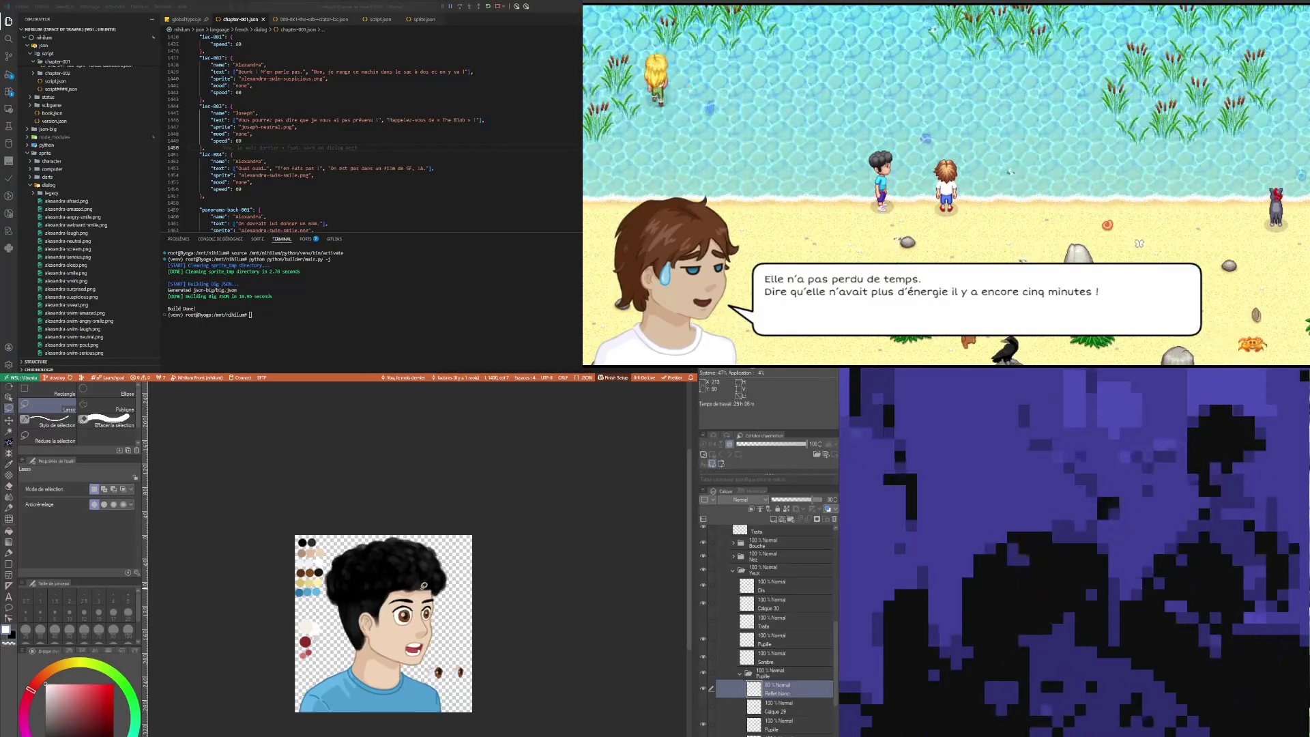
scroll(413, 600, "up", 1)
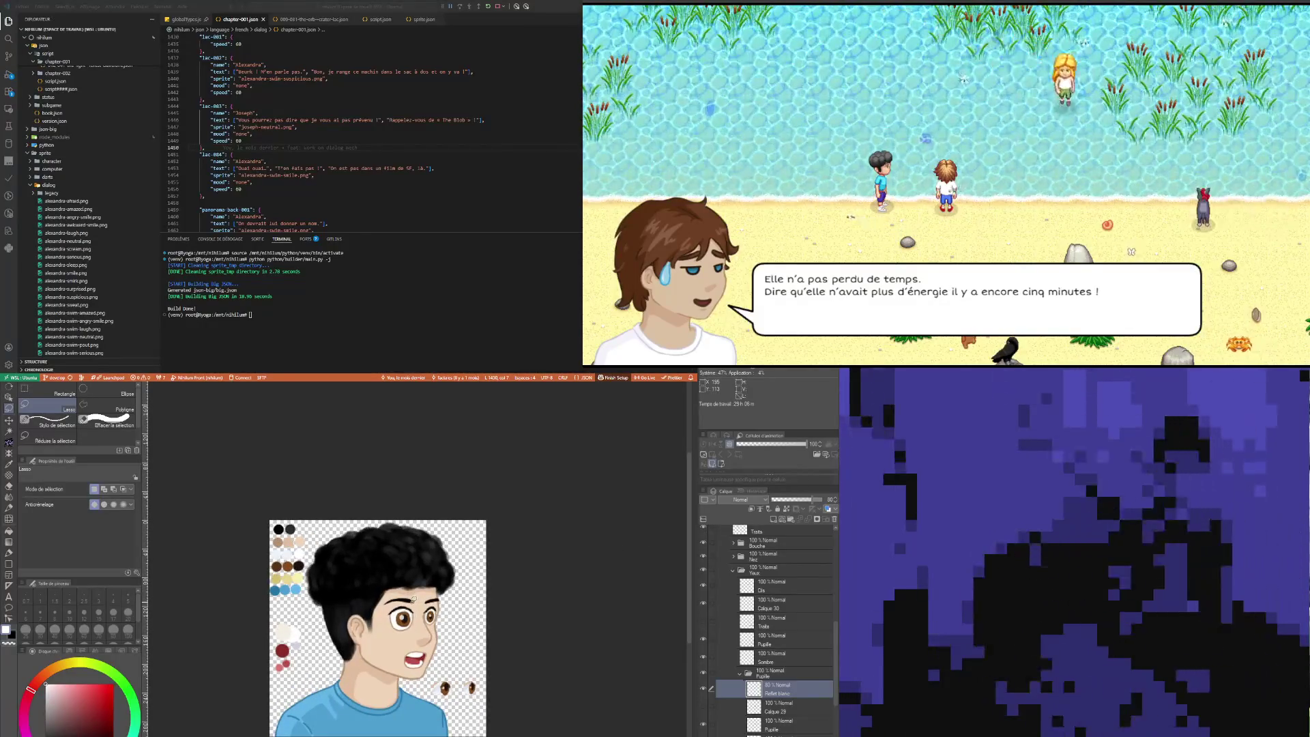
scroll(414, 599, "down", 1)
scroll(412, 598, "up", 1)
scroll(423, 610, "up", 2)
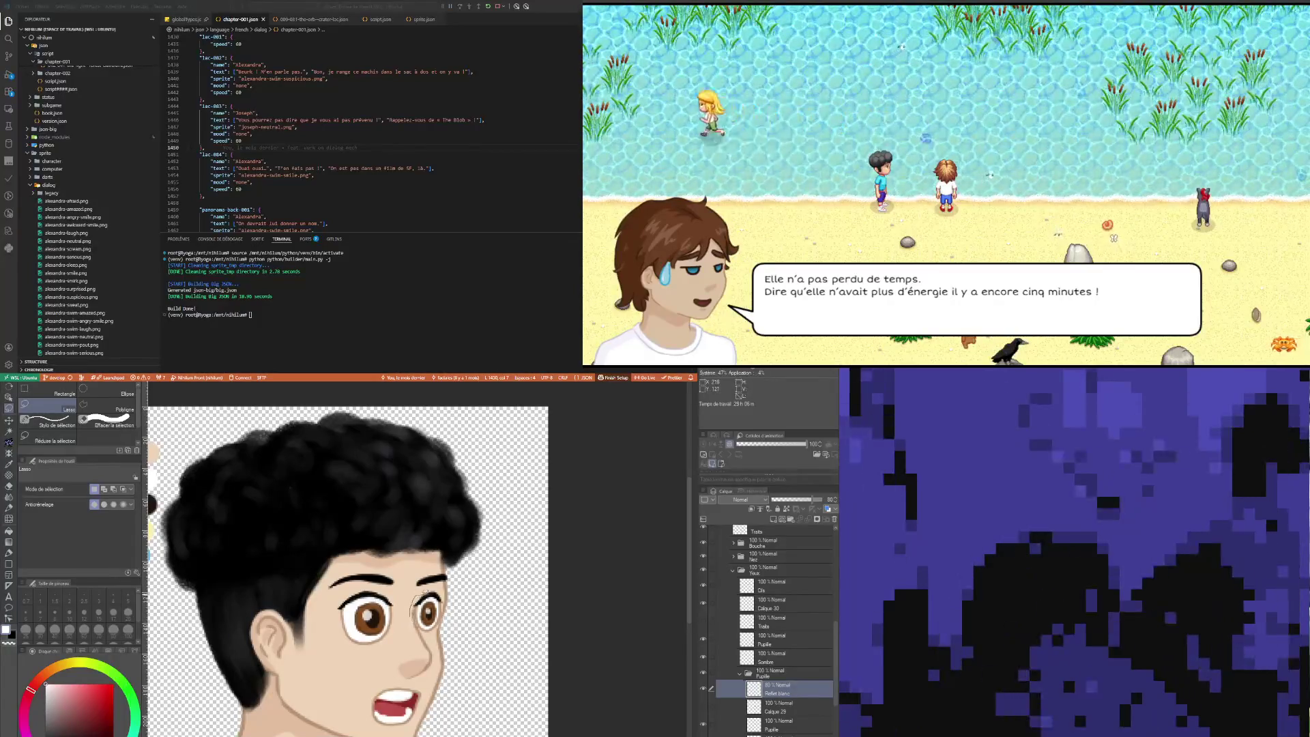
left_click_drag(413, 604, 416, 599)
left_click(476, 645)
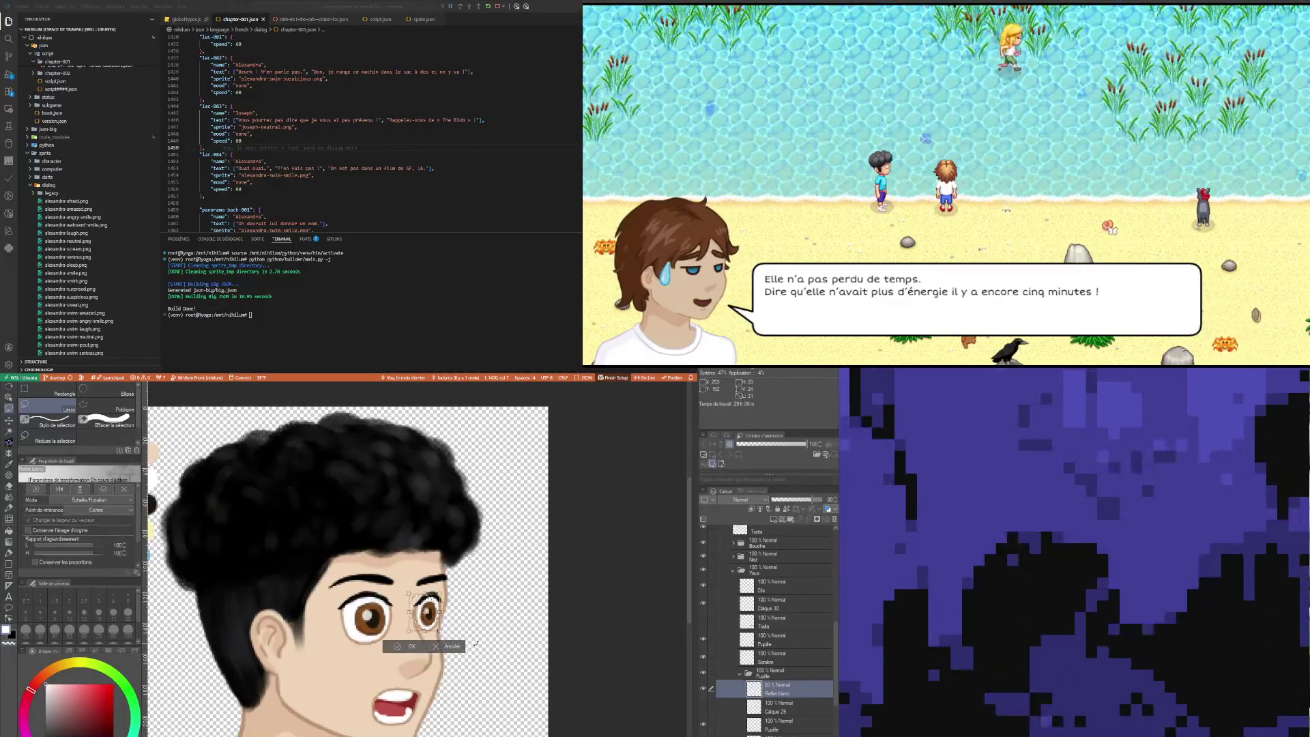
left_click(410, 647)
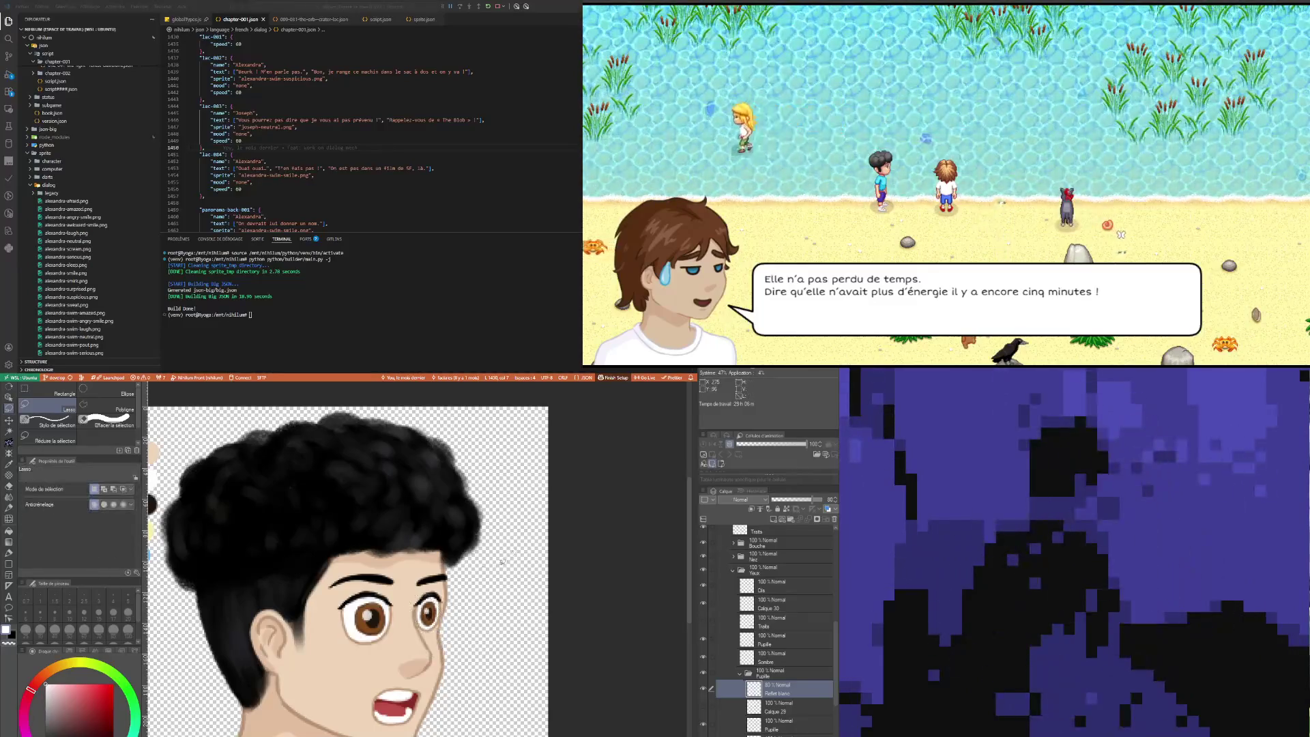
scroll(468, 636, "down", 3)
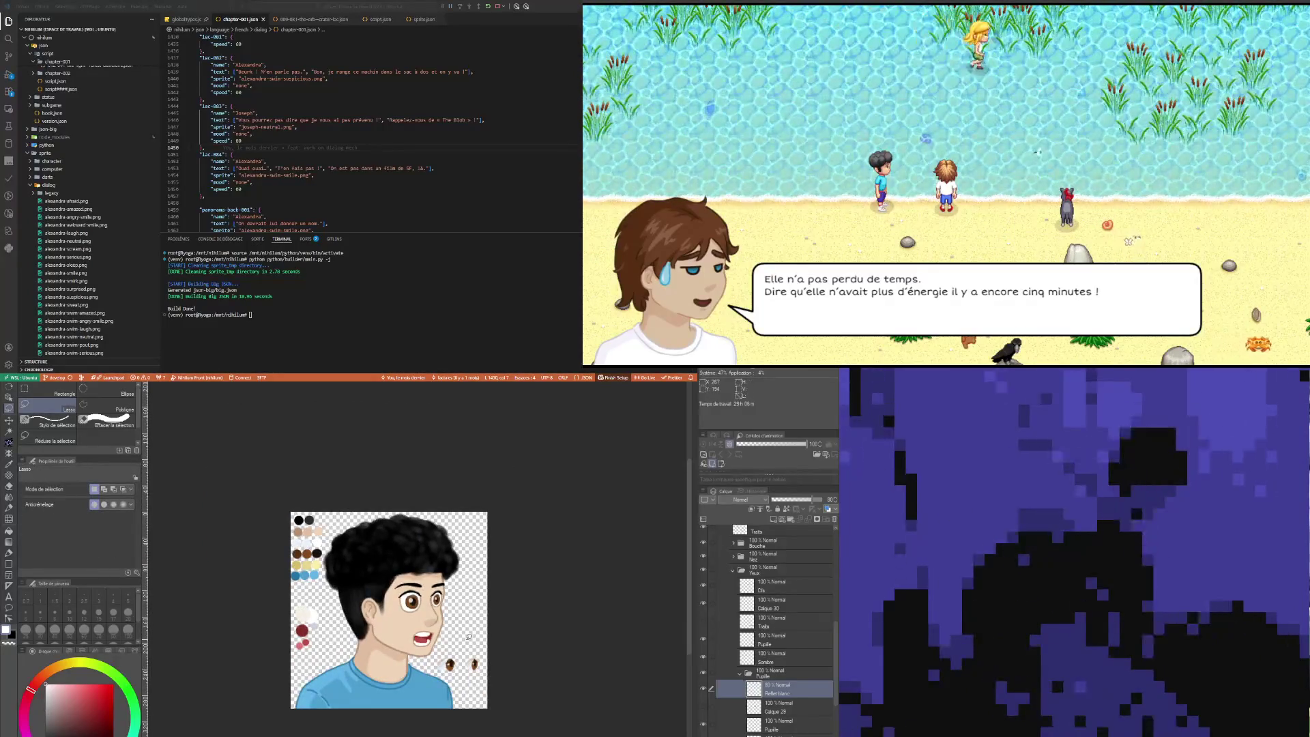
scroll(406, 656, "up", 3)
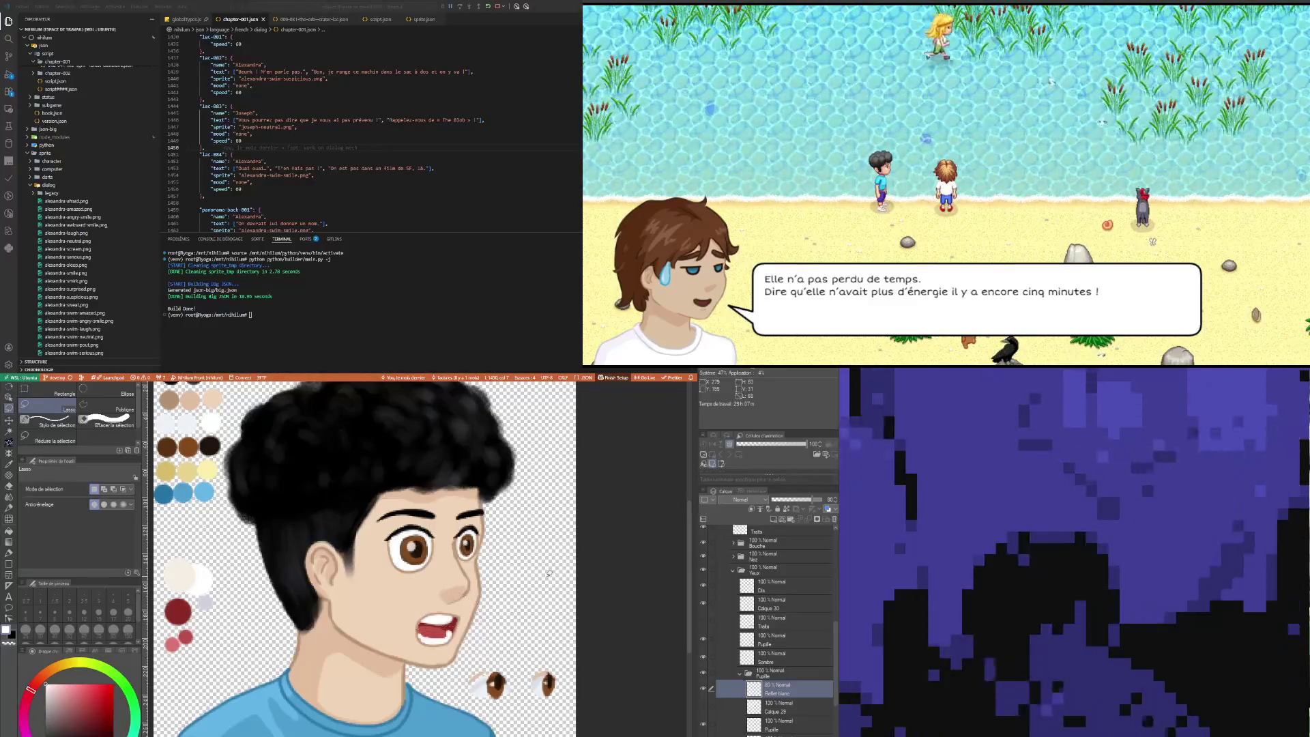
Step: Lasso around the mouth, then deselect it without changing anything
left_click_drag(387, 614, 454, 595)
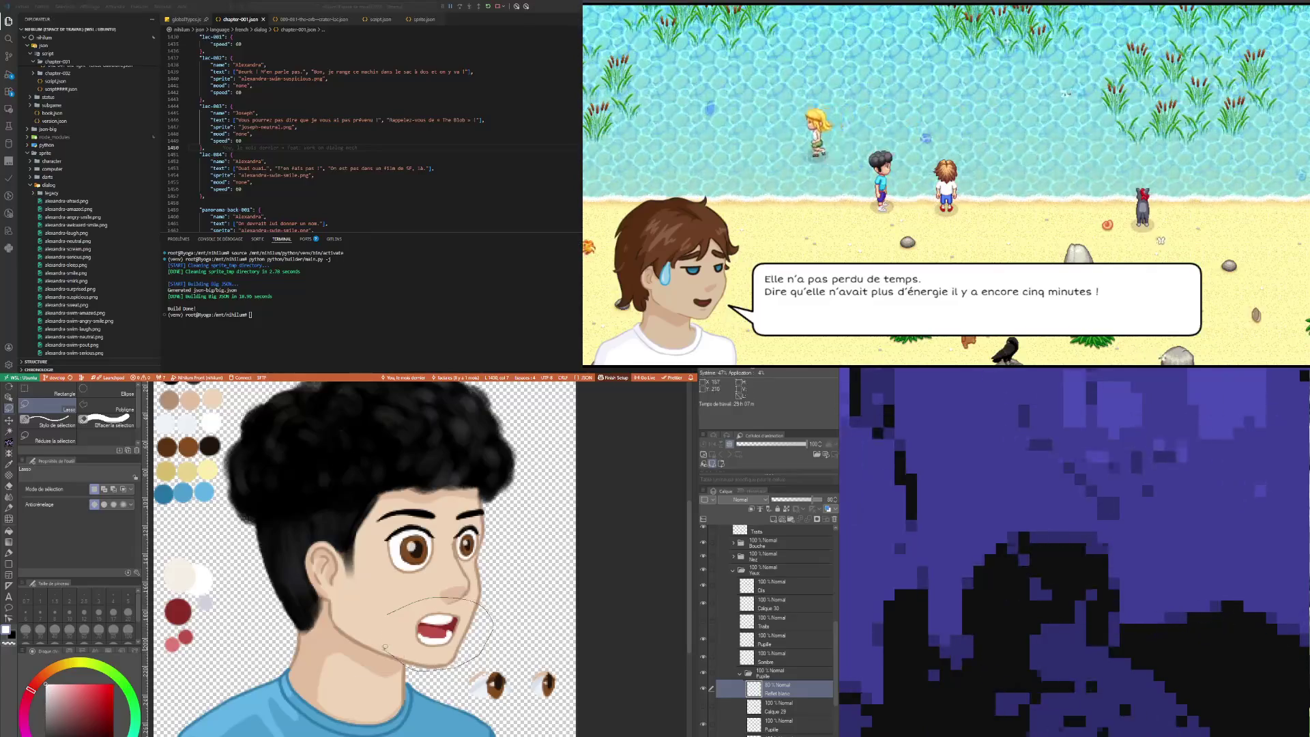
left_click_drag(385, 647, 384, 652)
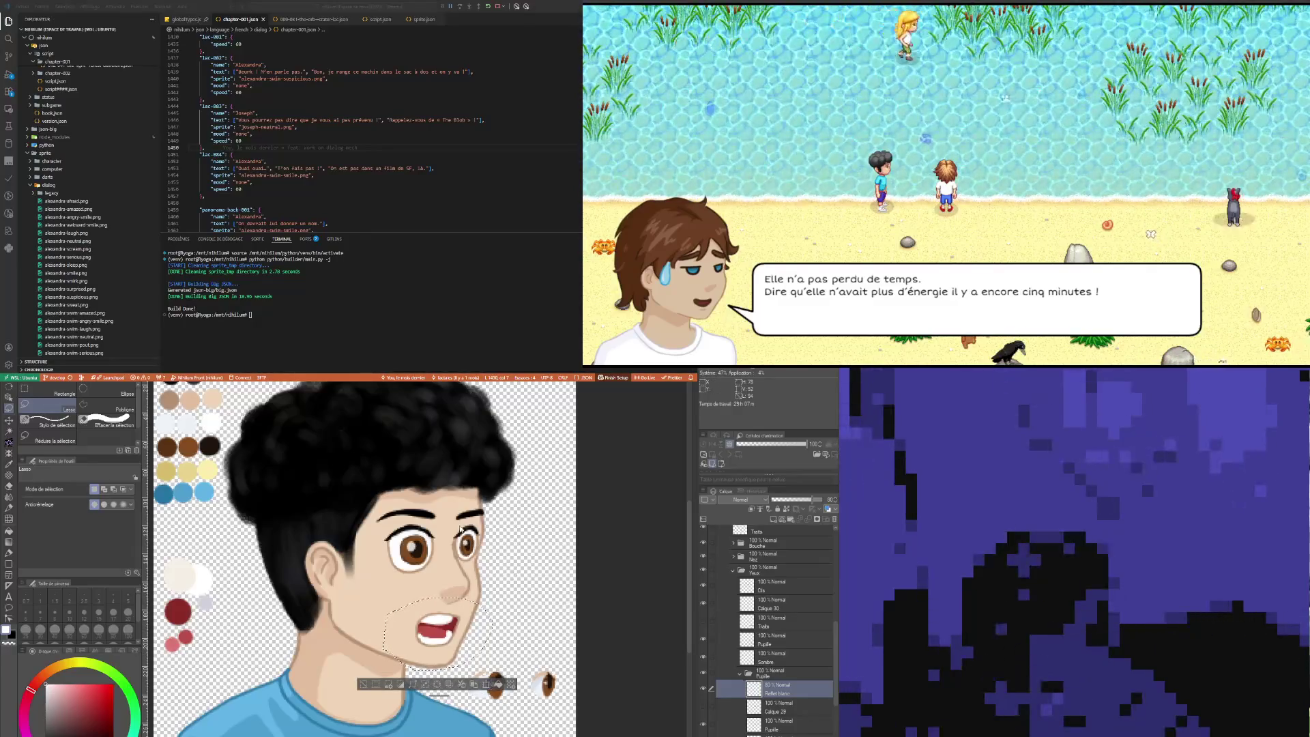
left_click(363, 684)
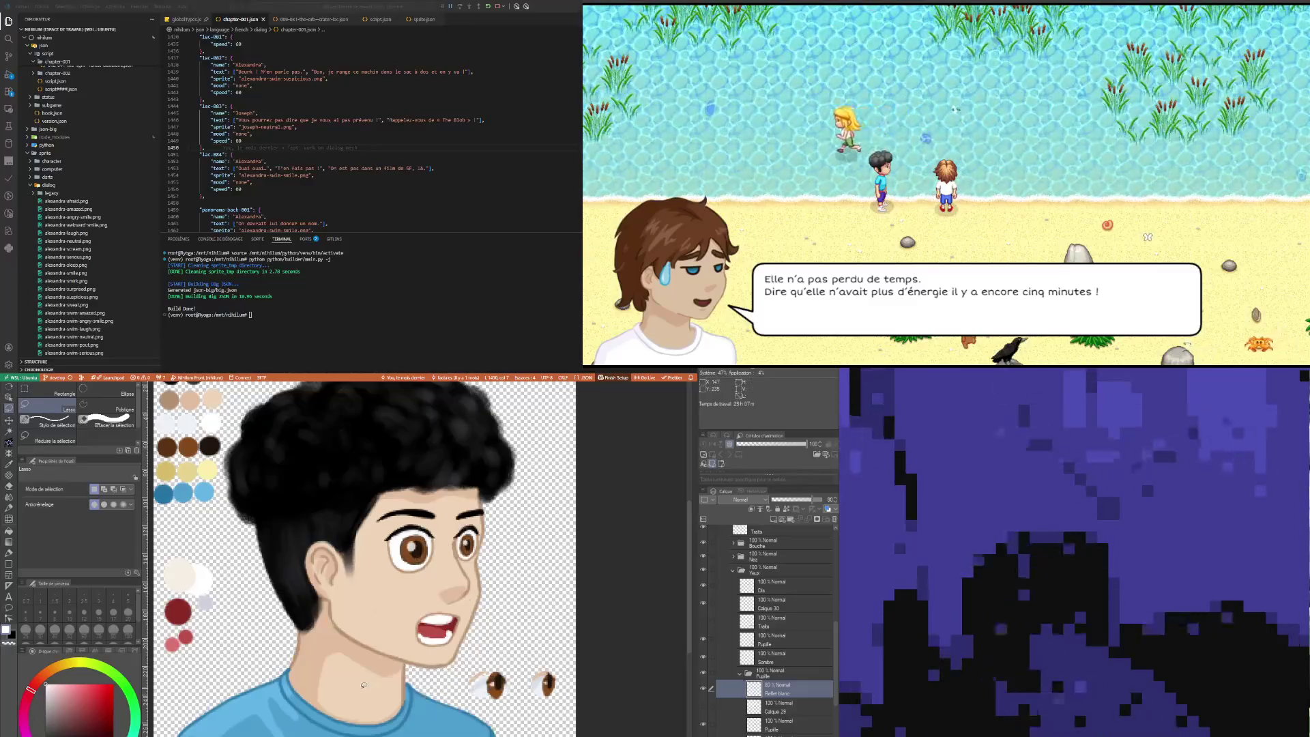
Step: Delete the Calque 29 layer and select the Pupille folder
scroll(413, 523, "down", 2)
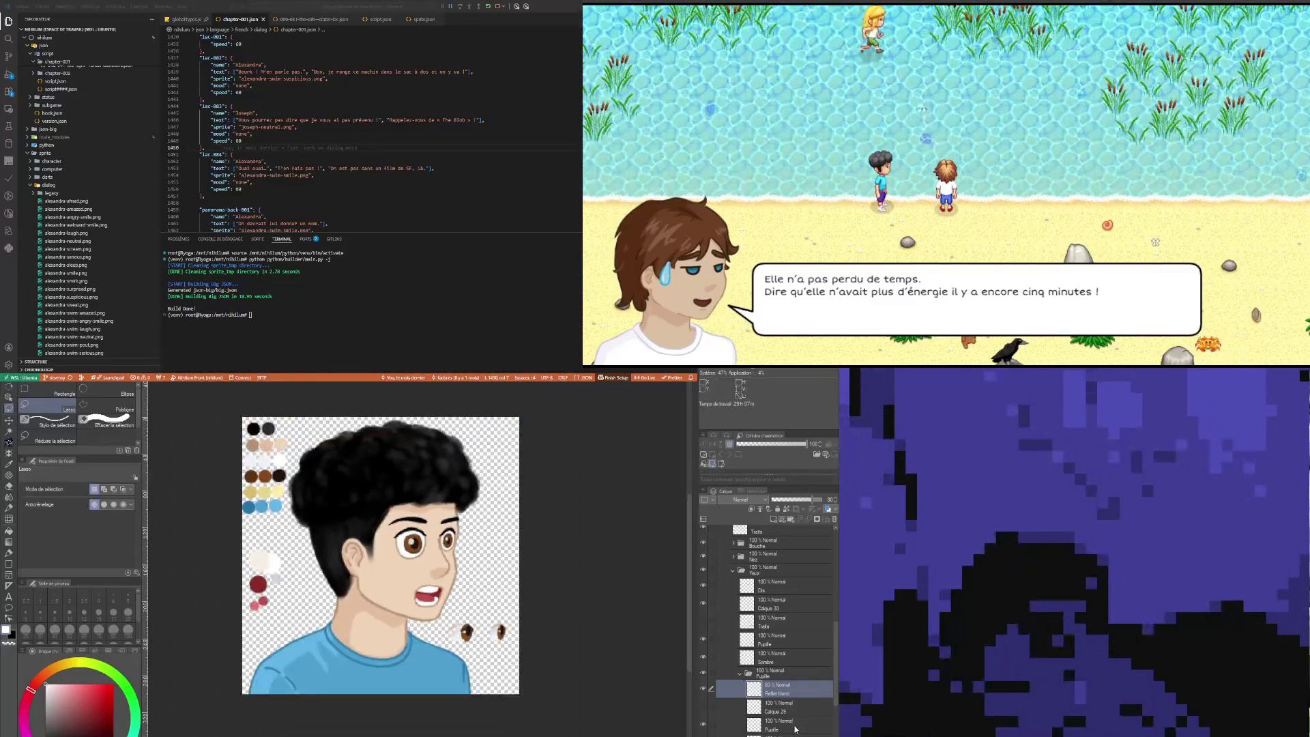
left_click(709, 710)
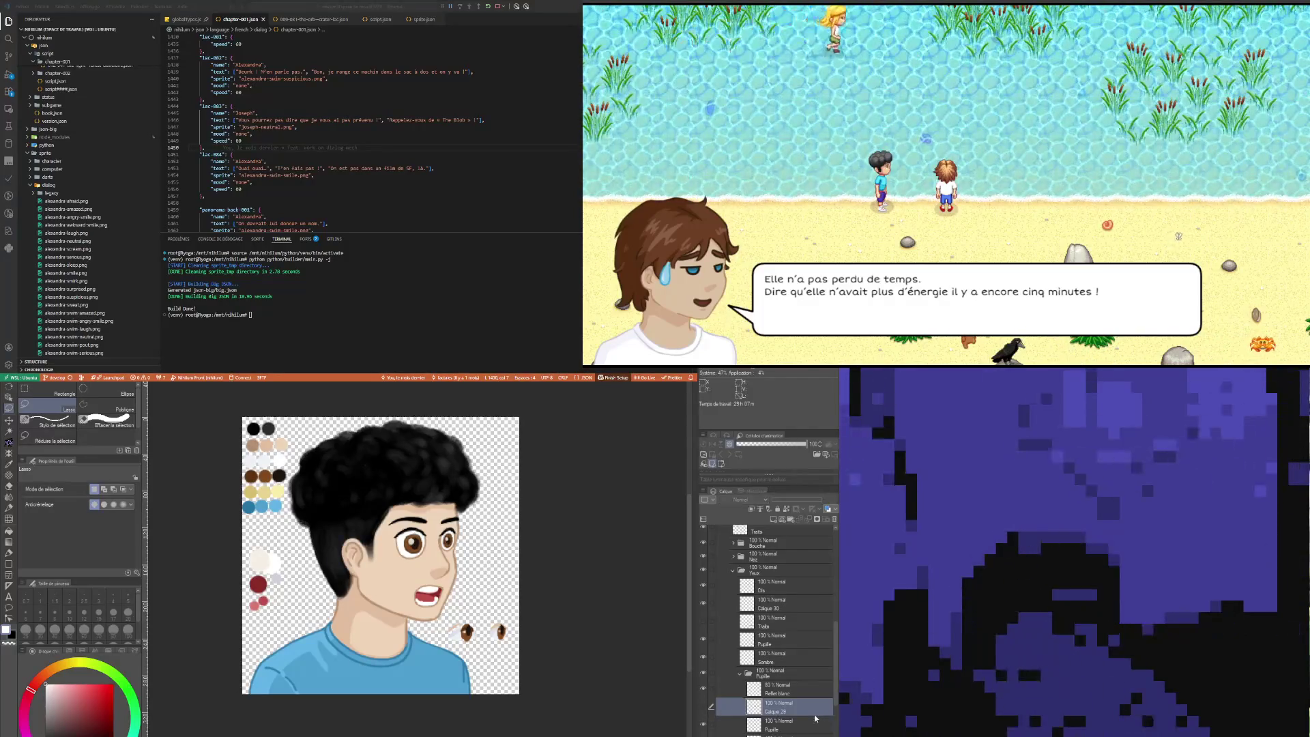
left_click(836, 521)
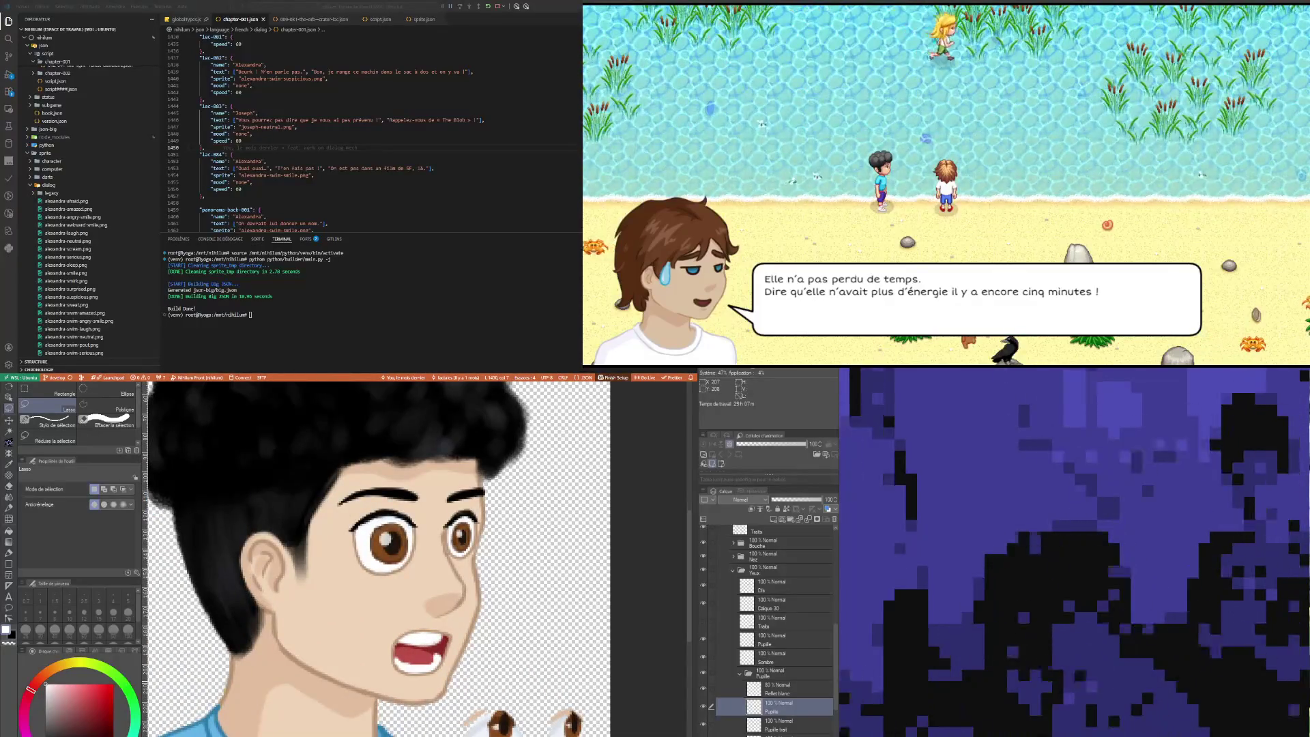
left_click(743, 677)
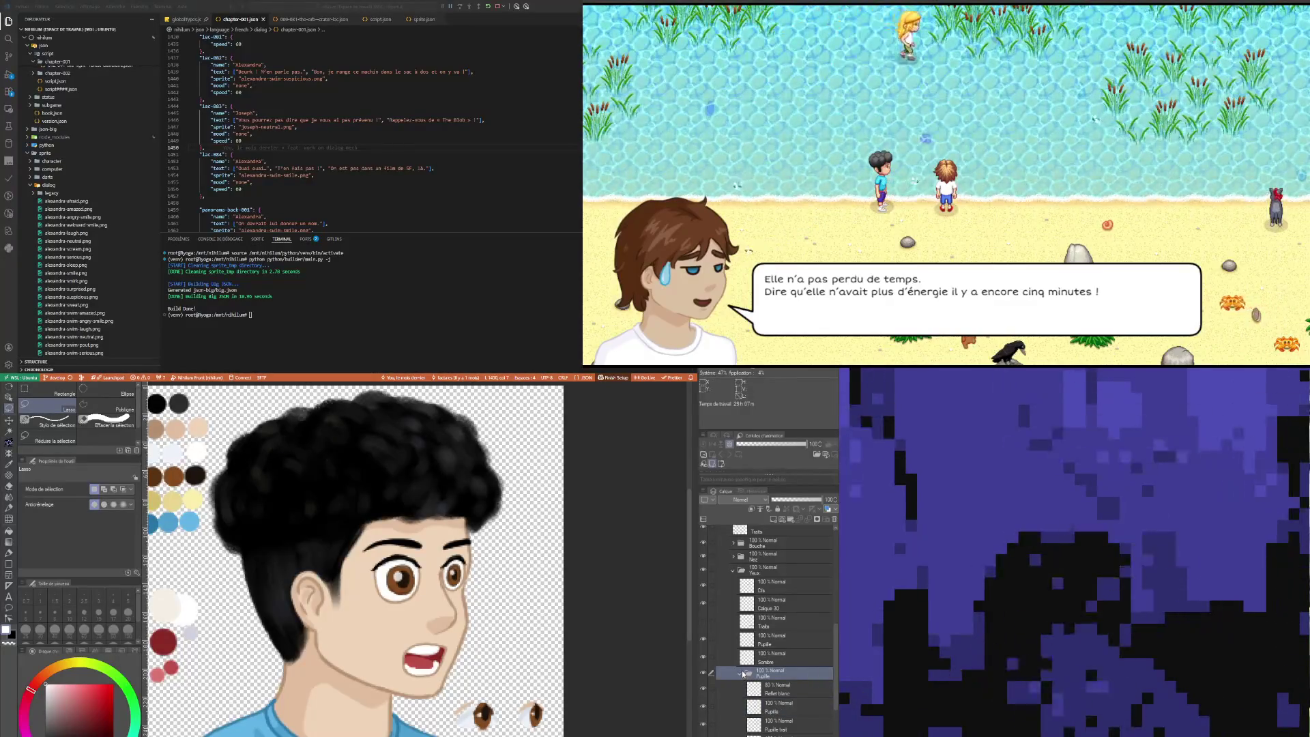
Step: Collapse the Pupille folder, select the Bouche layer and lasso the mouth
left_click(742, 674)
left_click(780, 572)
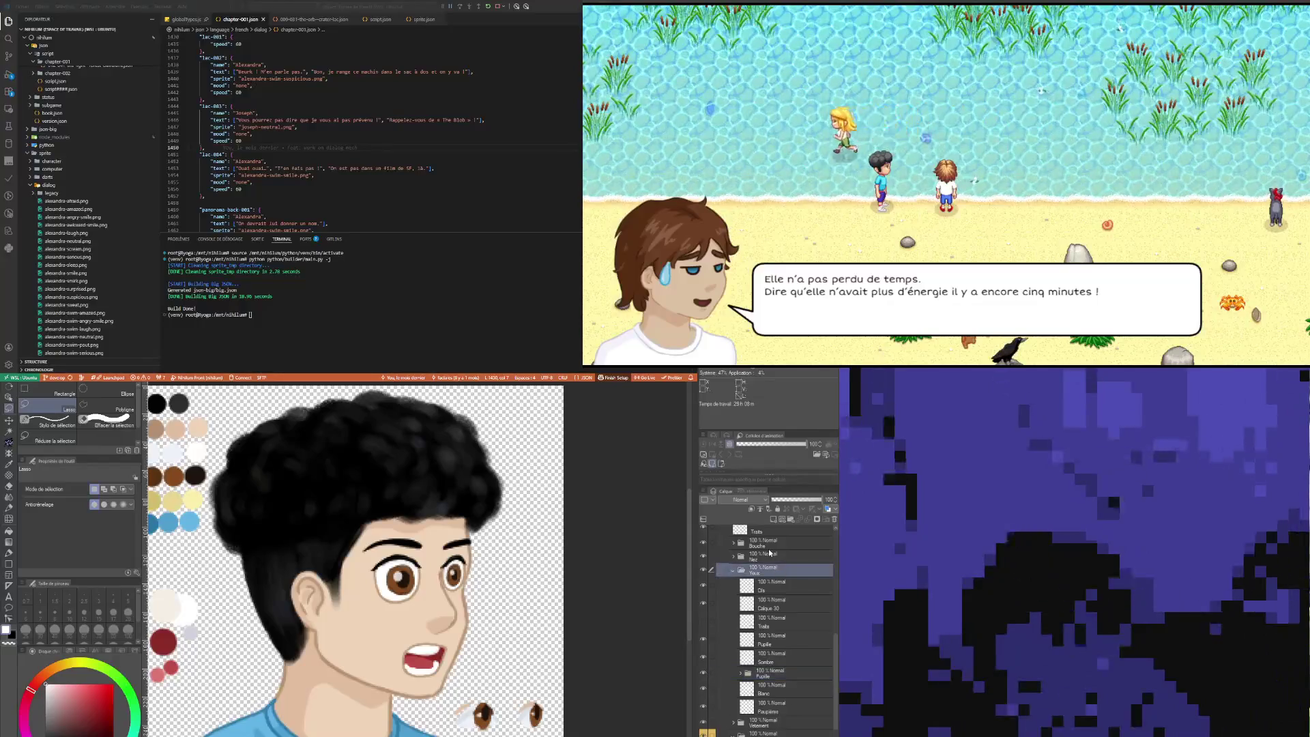
left_click(768, 544)
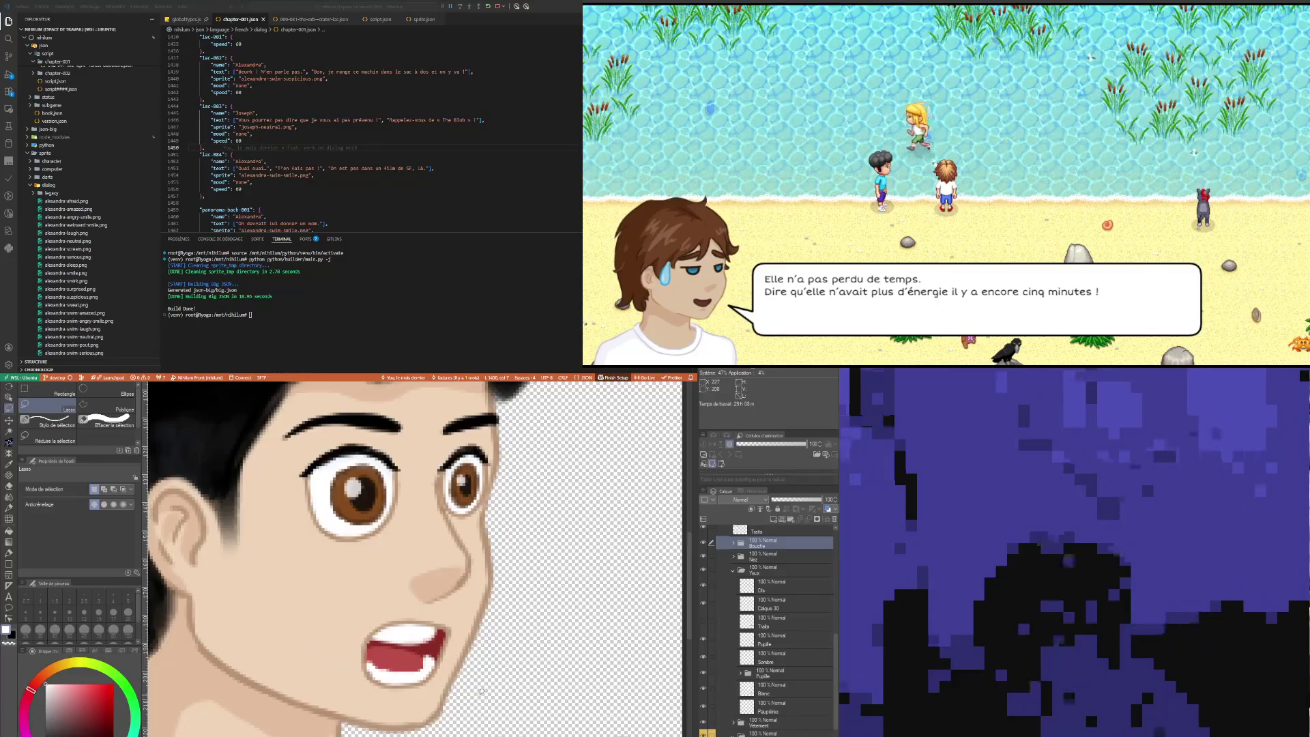
scroll(385, 659, "up", 2)
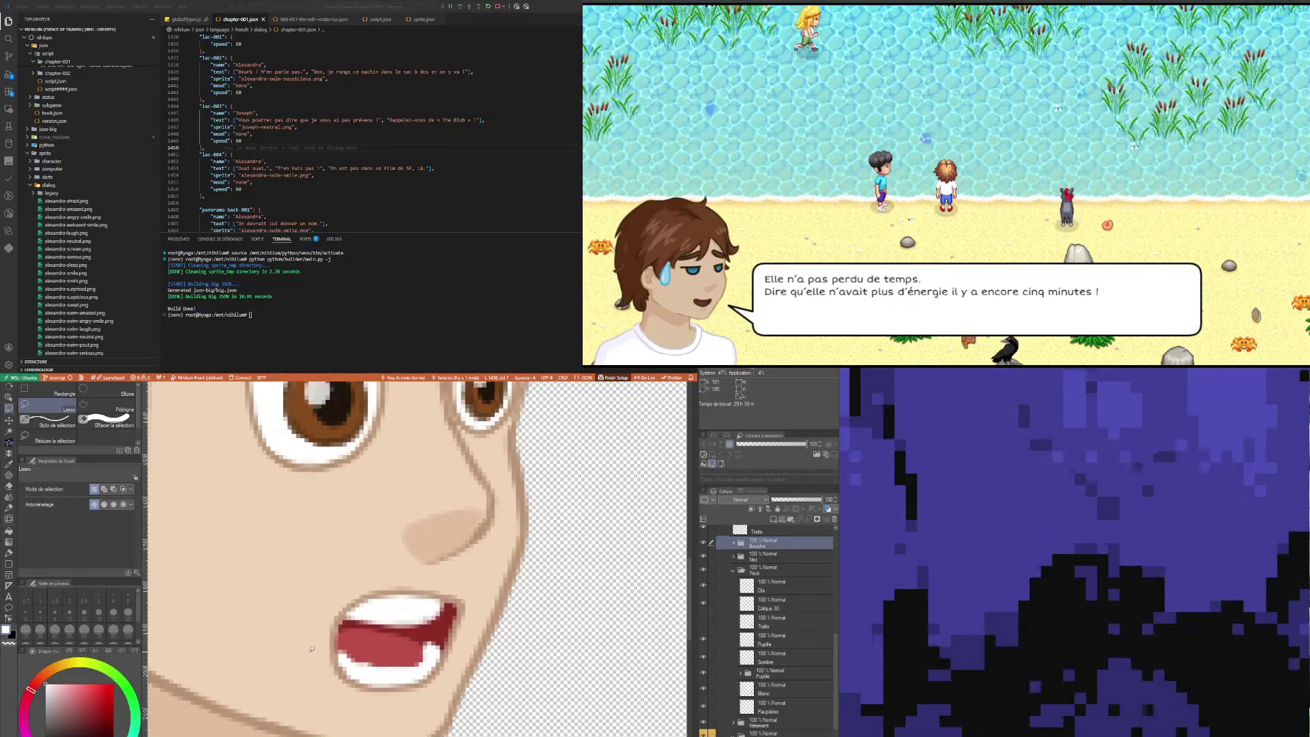
mouse_move(305, 654)
left_mouse_down()
mouse_move(379, 624)
mouse_move(451, 656)
mouse_move(416, 716)
mouse_move(327, 703)
mouse_move(301, 648)
left_mouse_up()
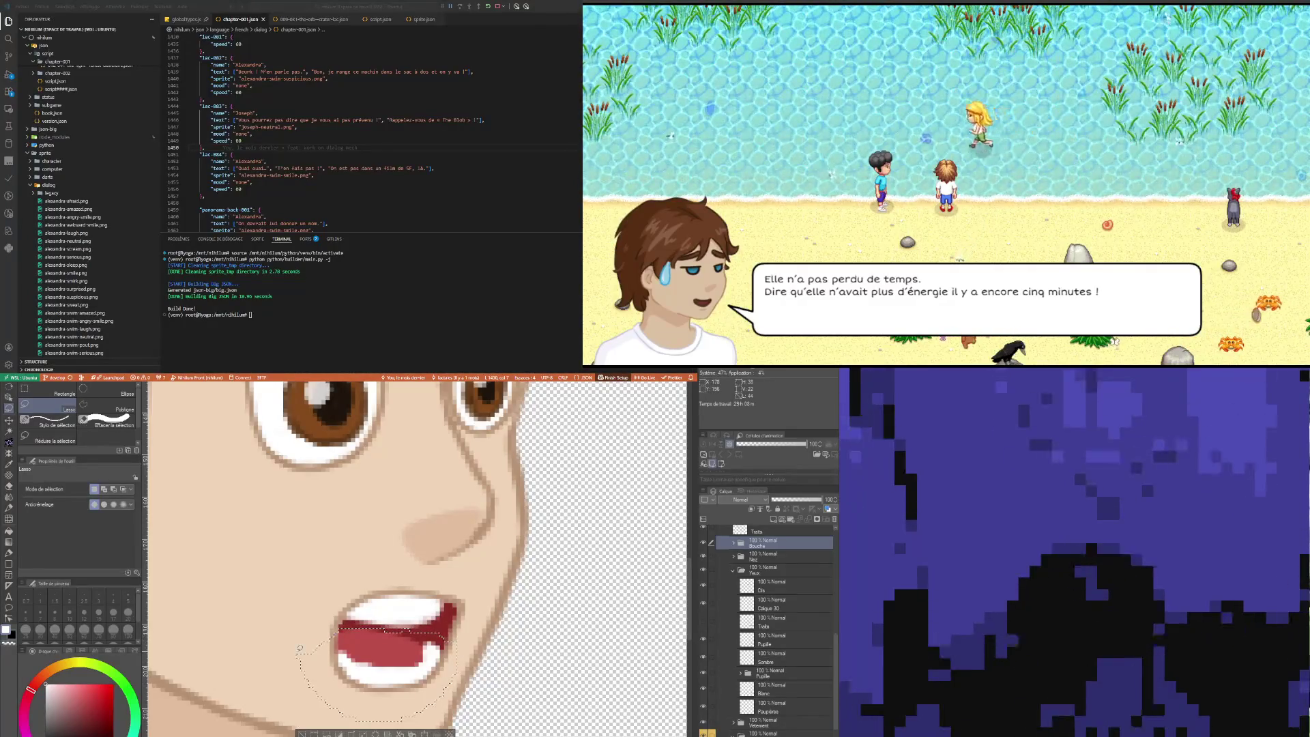
scroll(424, 566, "down", 5)
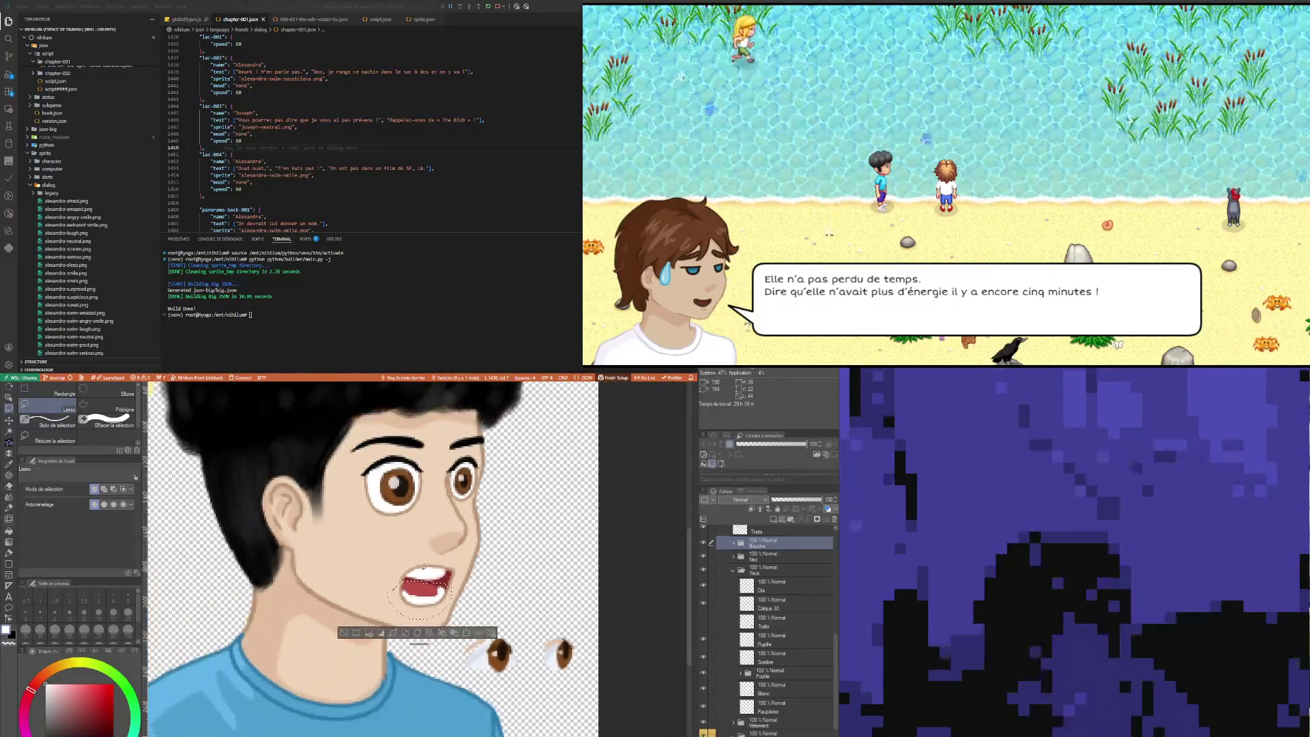
scroll(424, 567, "down", 3)
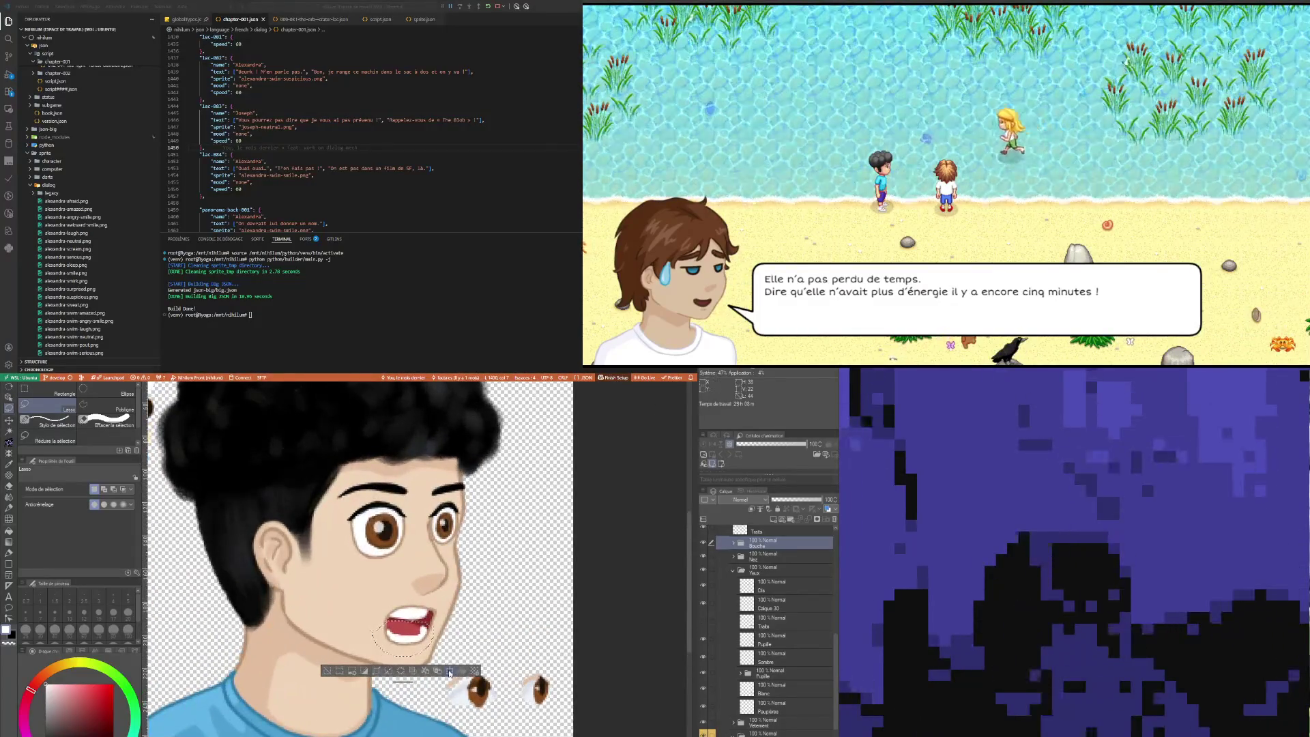
Step: Transform the selected mouth with Ctrl+T, nudge it down and commit
key("ctrl+t")
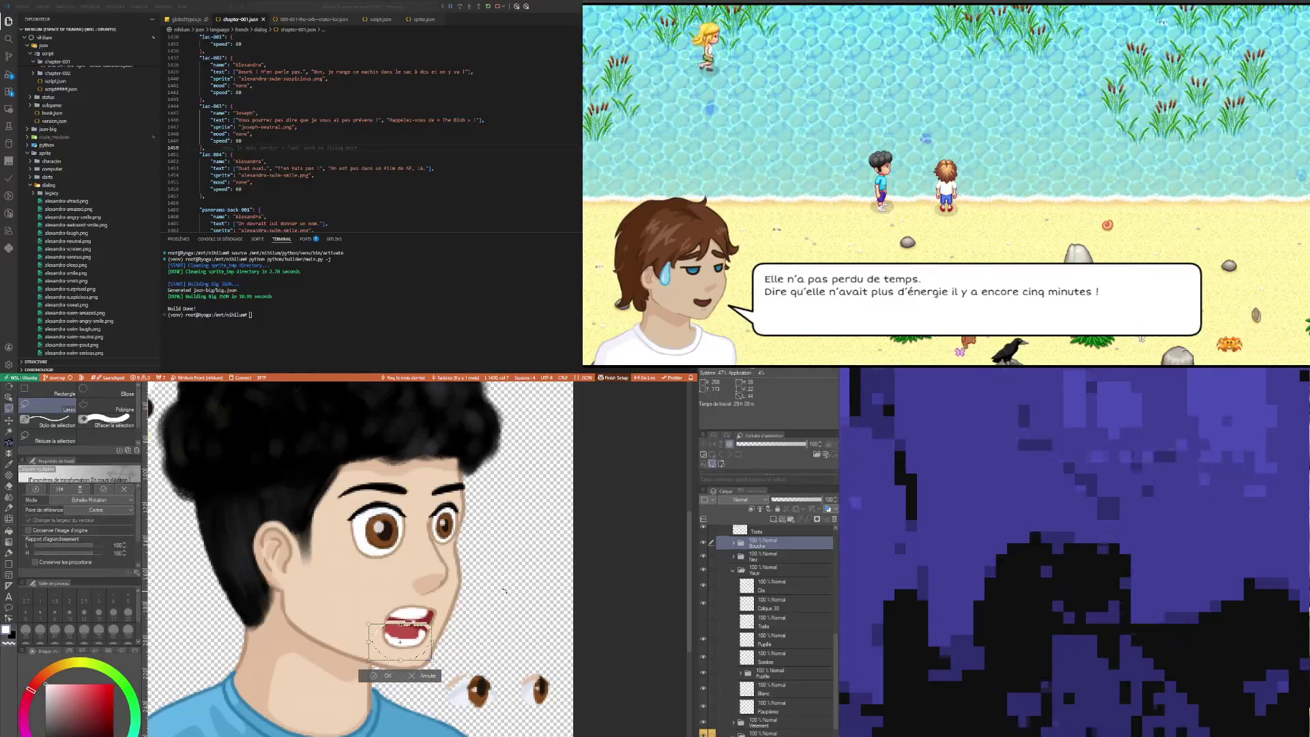
key("Down")
scroll(450, 615, "down", 1)
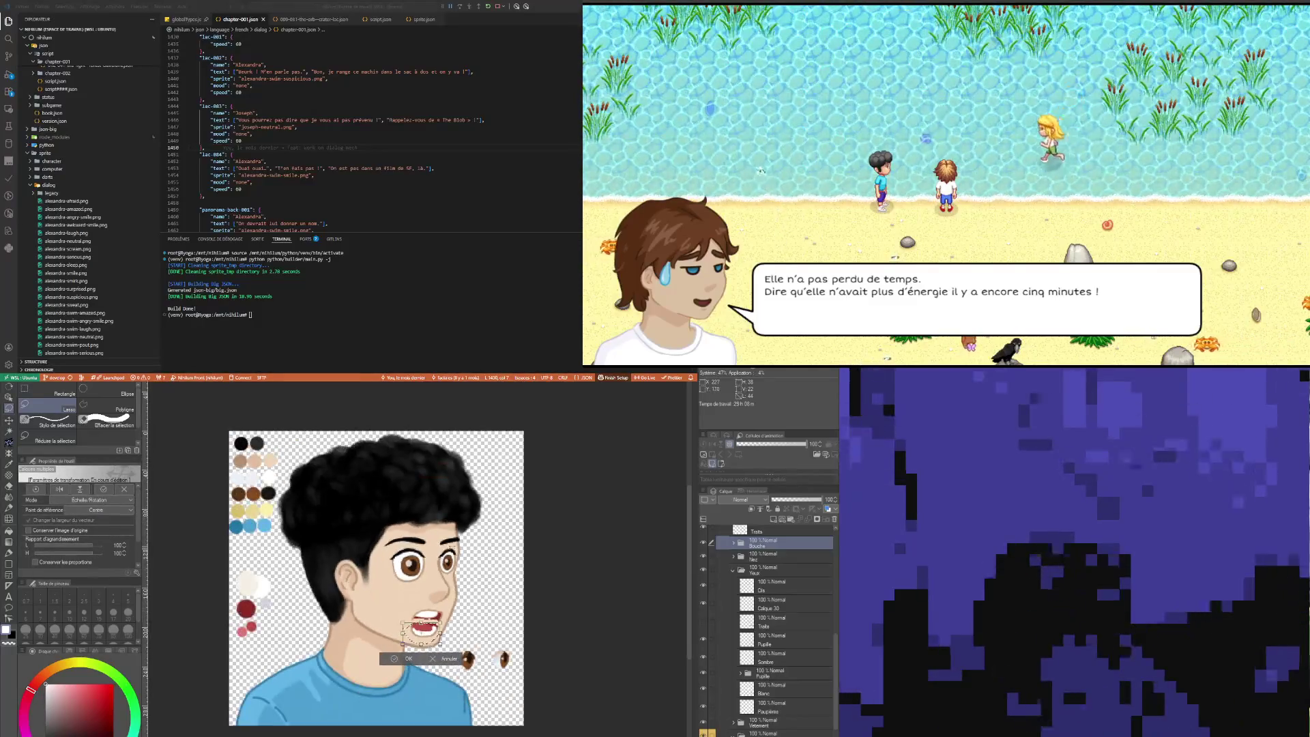
scroll(447, 627, "up", 3)
scroll(443, 645, "up", 1)
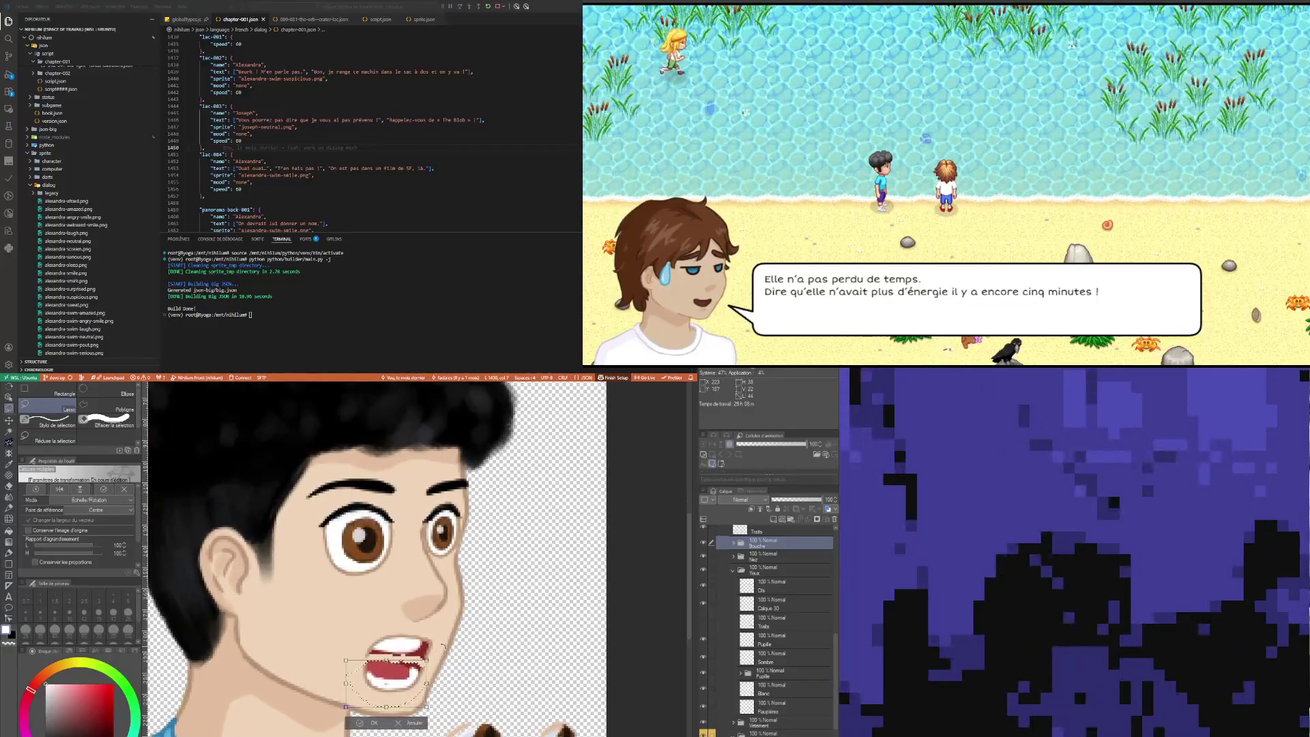
left_click(375, 724)
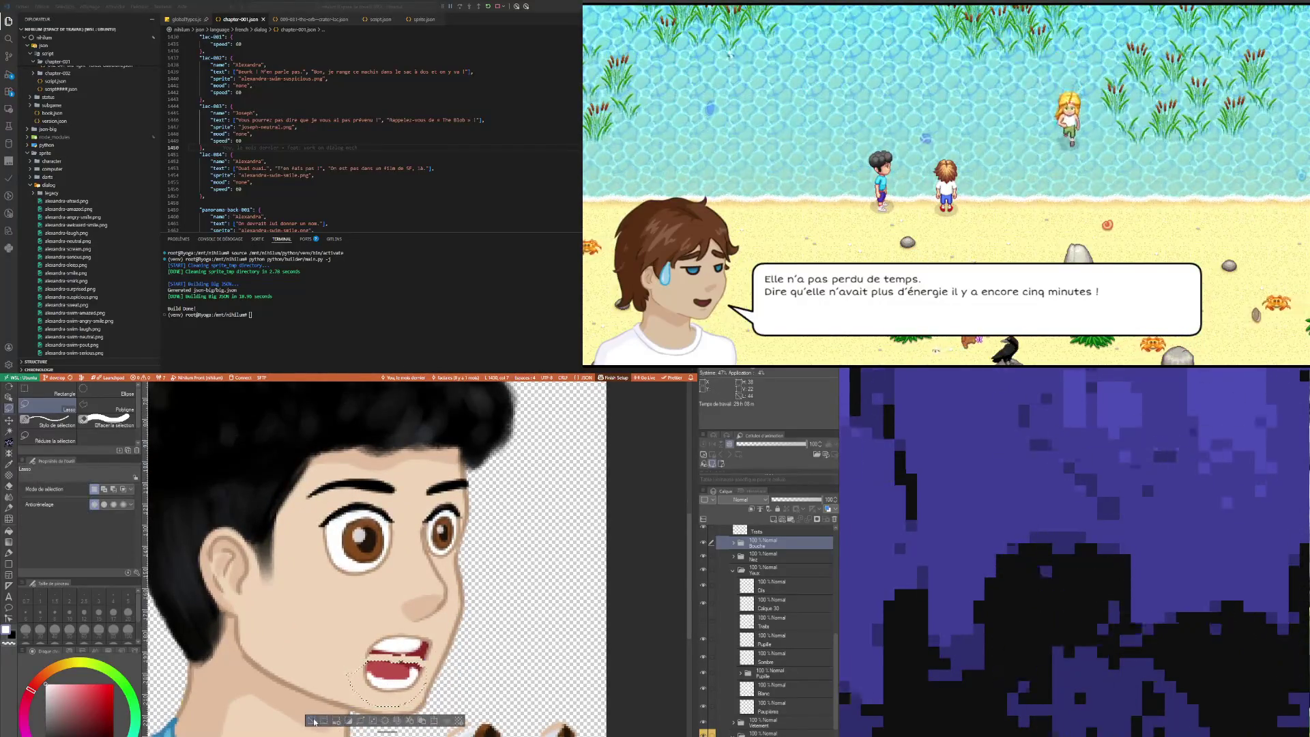
Step: Expand the Bouche folder and select its Traits layer
scroll(387, 675, "down", 1)
scroll(393, 674, "up", 2)
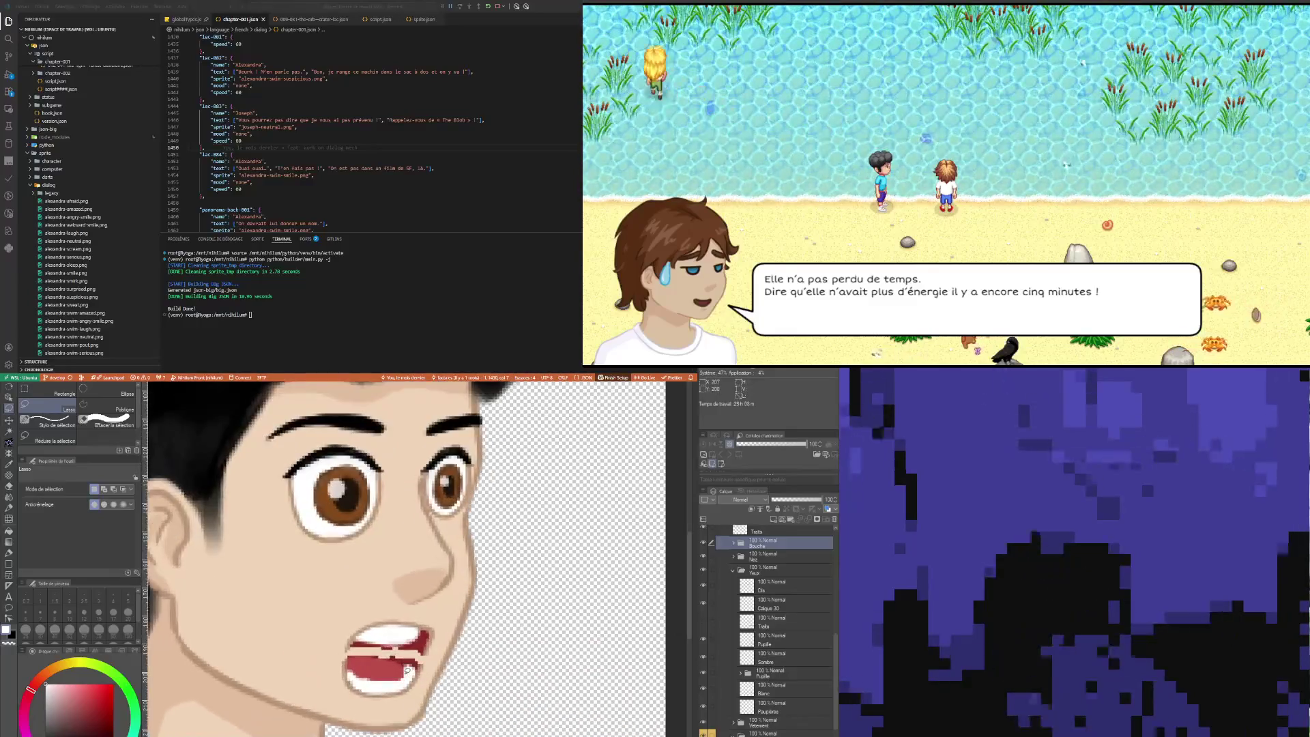
scroll(407, 671, "down", 1)
scroll(408, 675, "up", 2)
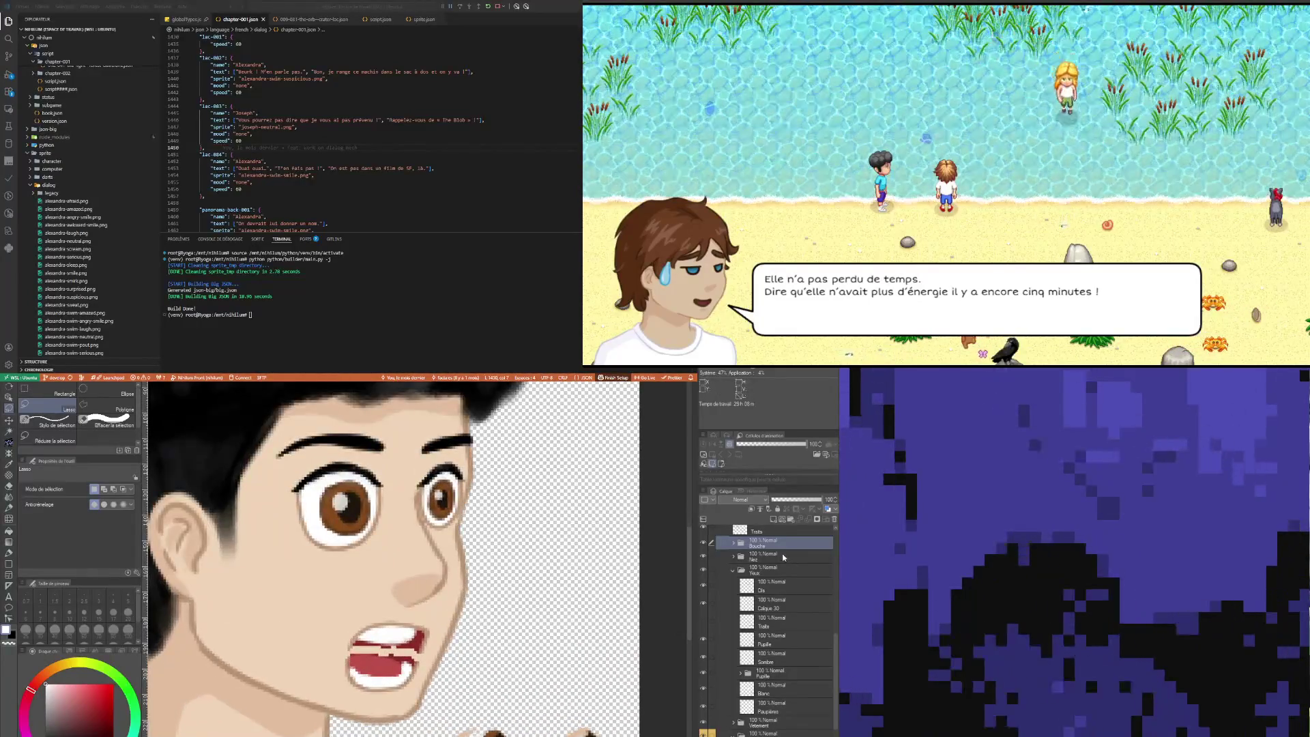
left_click(734, 544)
left_click(765, 558)
scroll(334, 642, "up", 3)
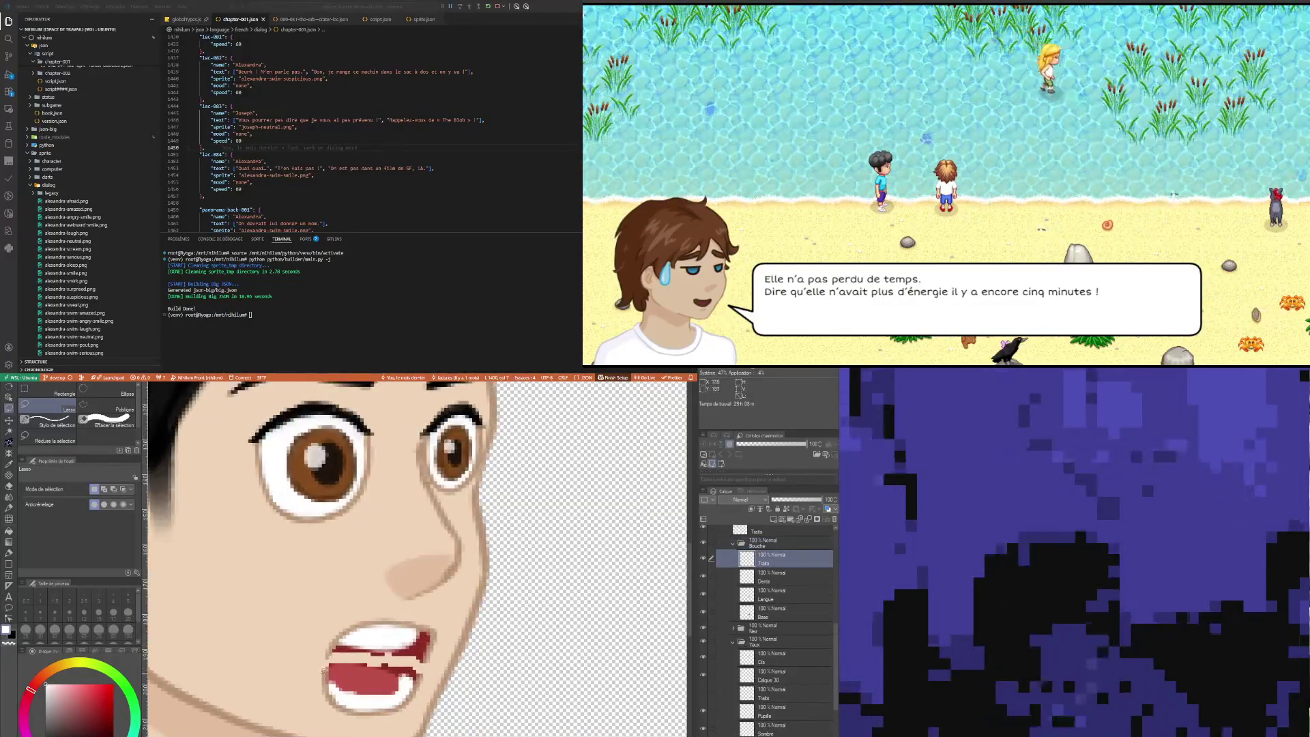
Step: Sample the tan skin colour from the face and set the brush size to 2
key("i")
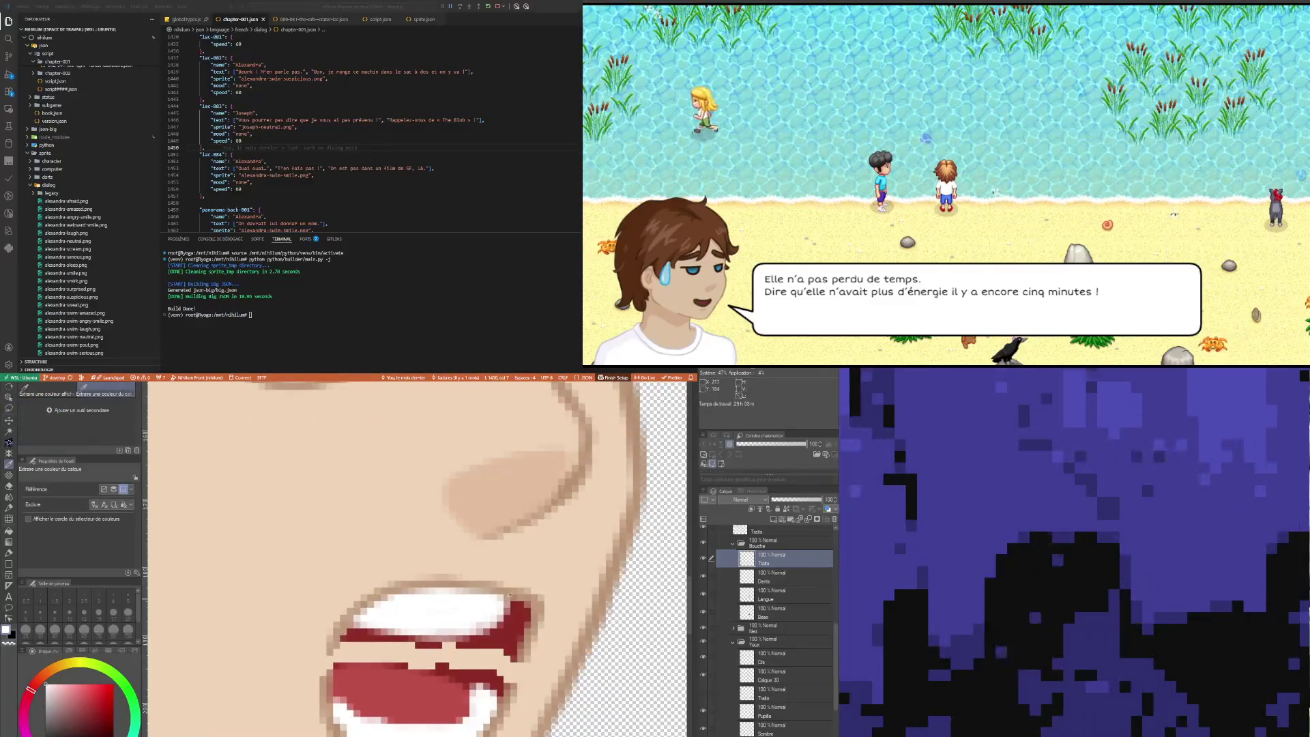
left_click(584, 641)
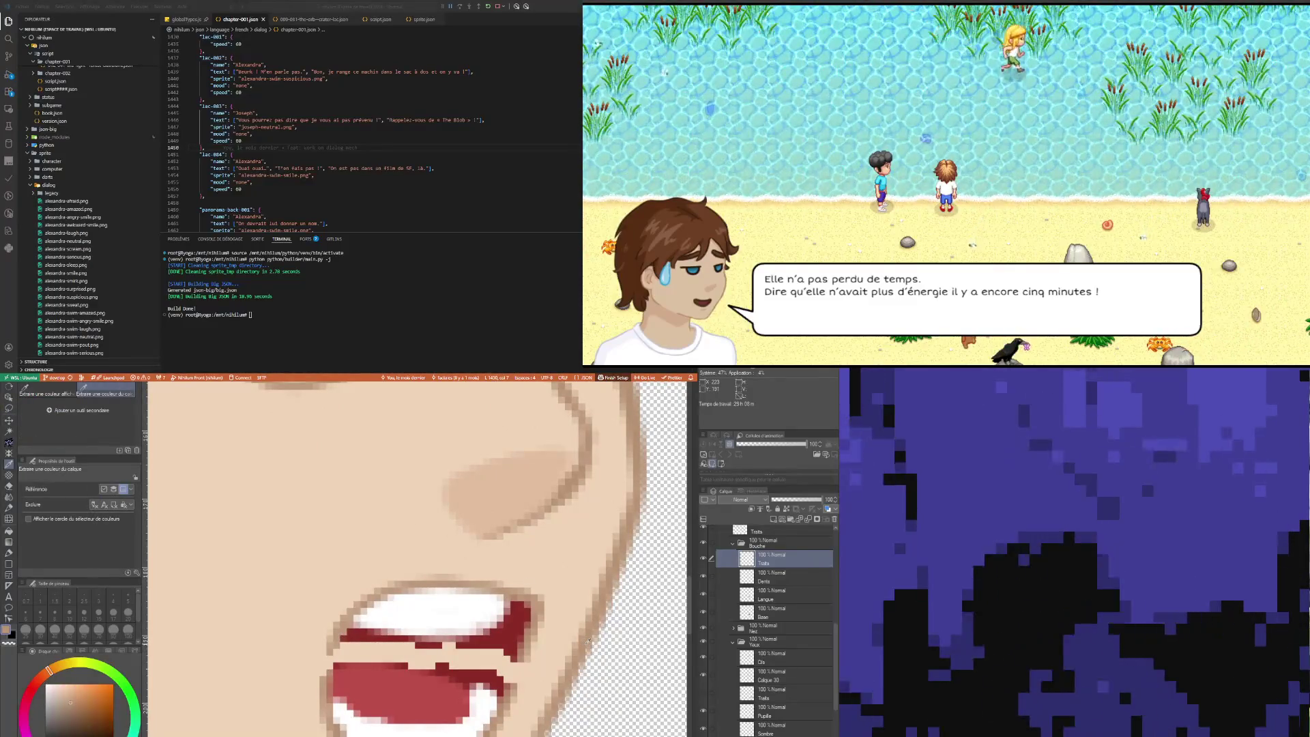
key("p")
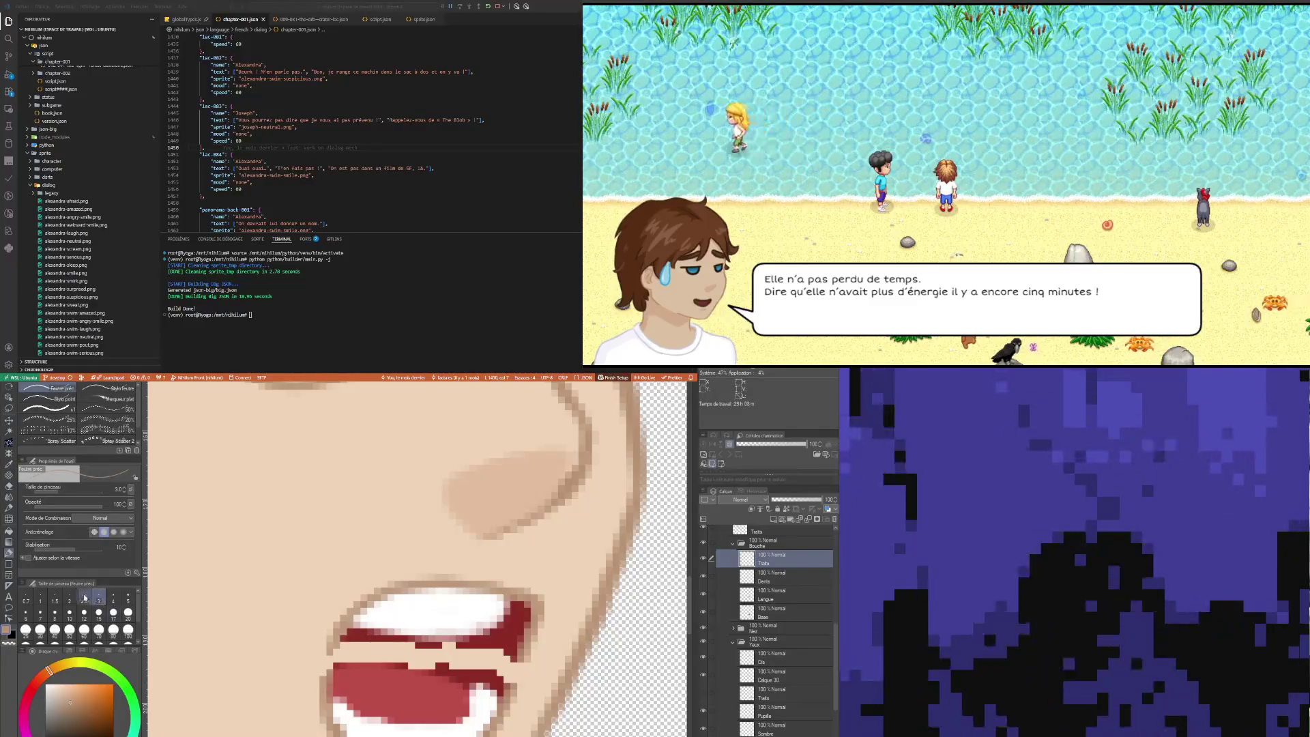
key("bracketleft")
key("bracketleft")
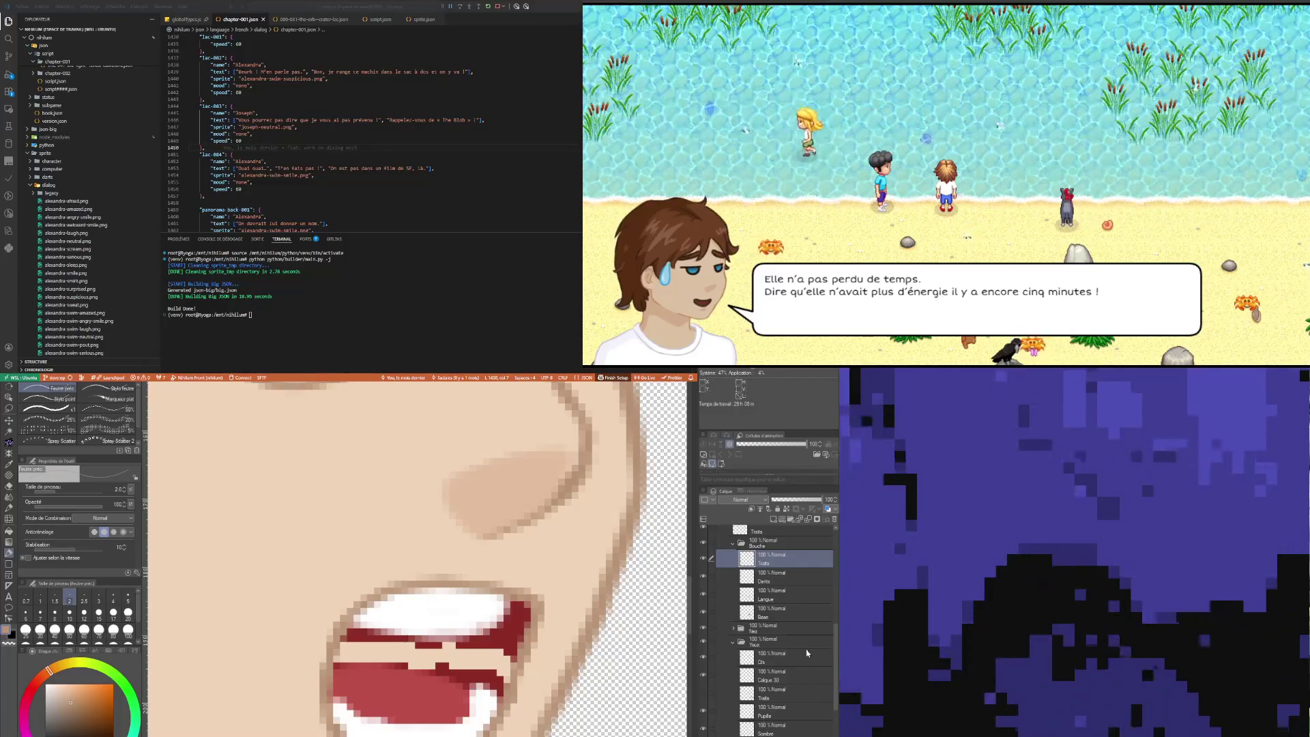
Step: On the mouth's Base layer, sample the dark red and paint over the pale band
left_click(789, 614)
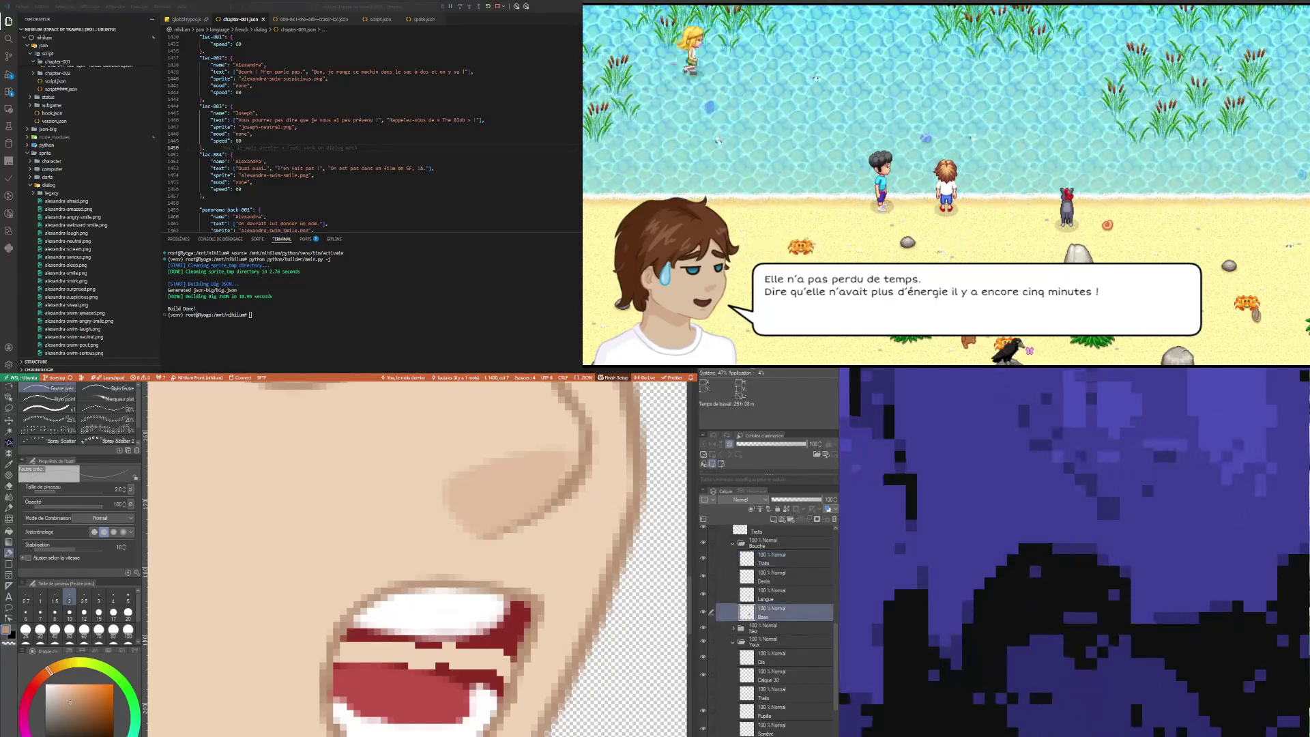
key("i")
left_click(517, 618)
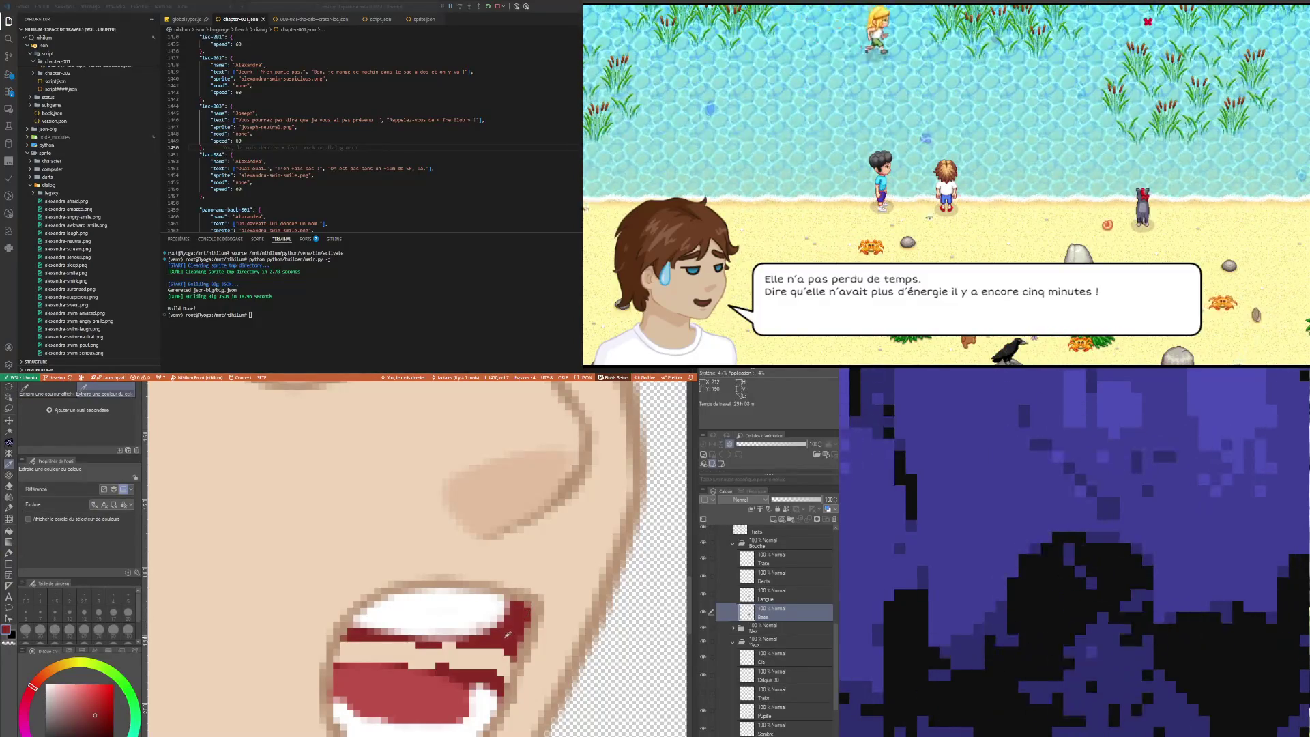
key("p")
mouse_move(476, 661)
left_mouse_down()
mouse_move(508, 667)
mouse_move(419, 666)
mouse_move(379, 627)
mouse_move(341, 655)
left_mouse_up()
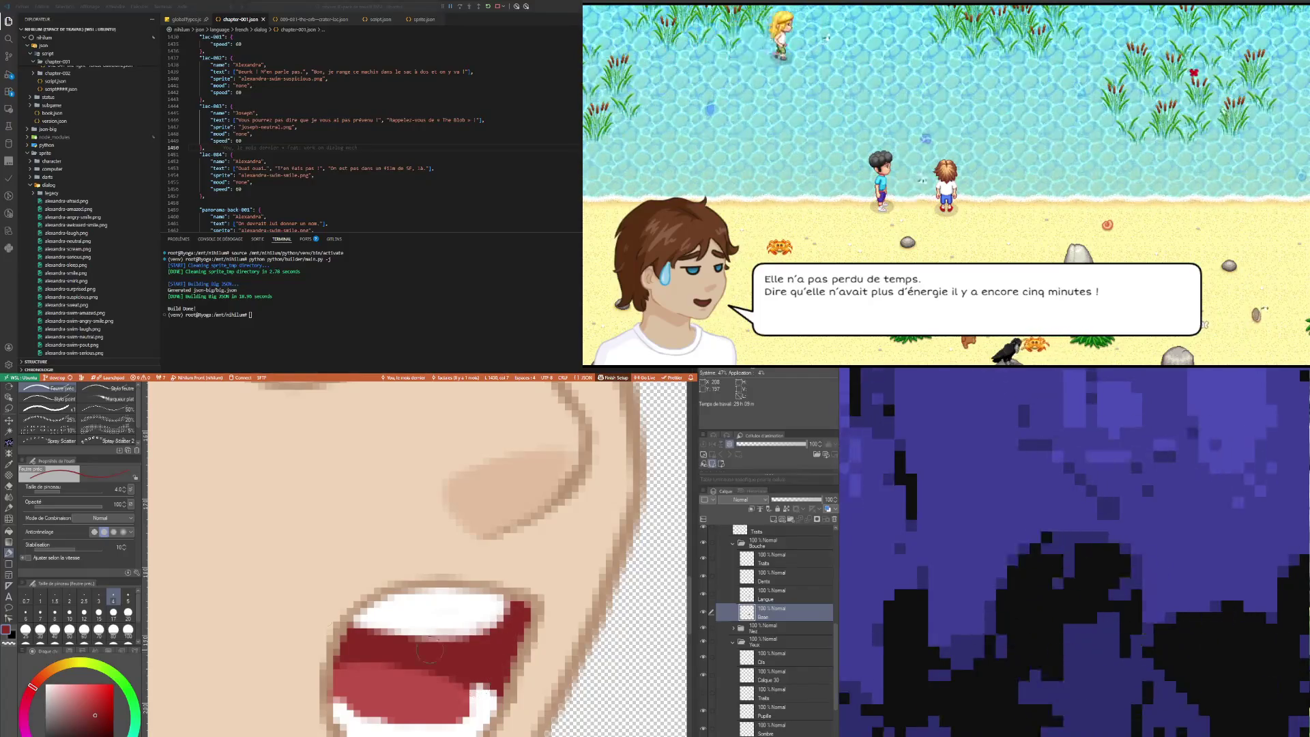
scroll(235, 665, "down", 2)
scroll(236, 665, "down", 5)
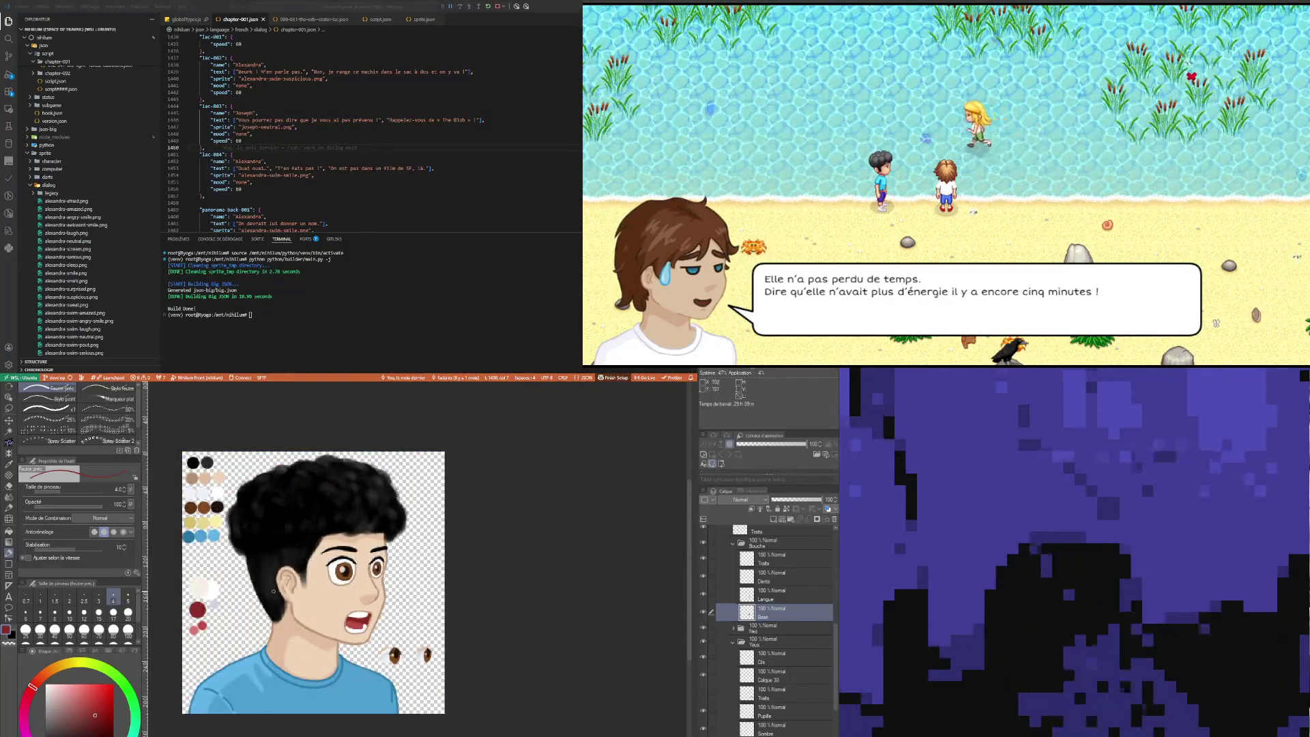
scroll(273, 591, "up", 3)
scroll(396, 560, "up", 2)
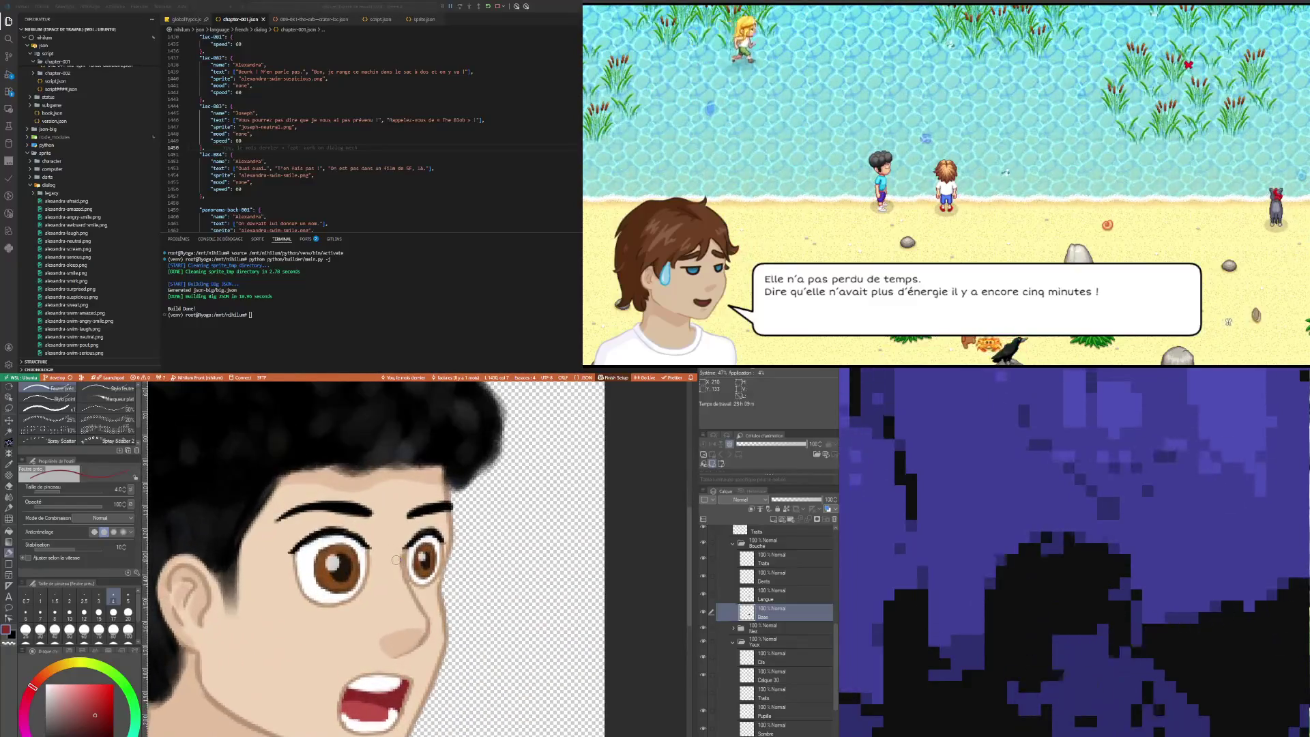
scroll(435, 643, "down", 3)
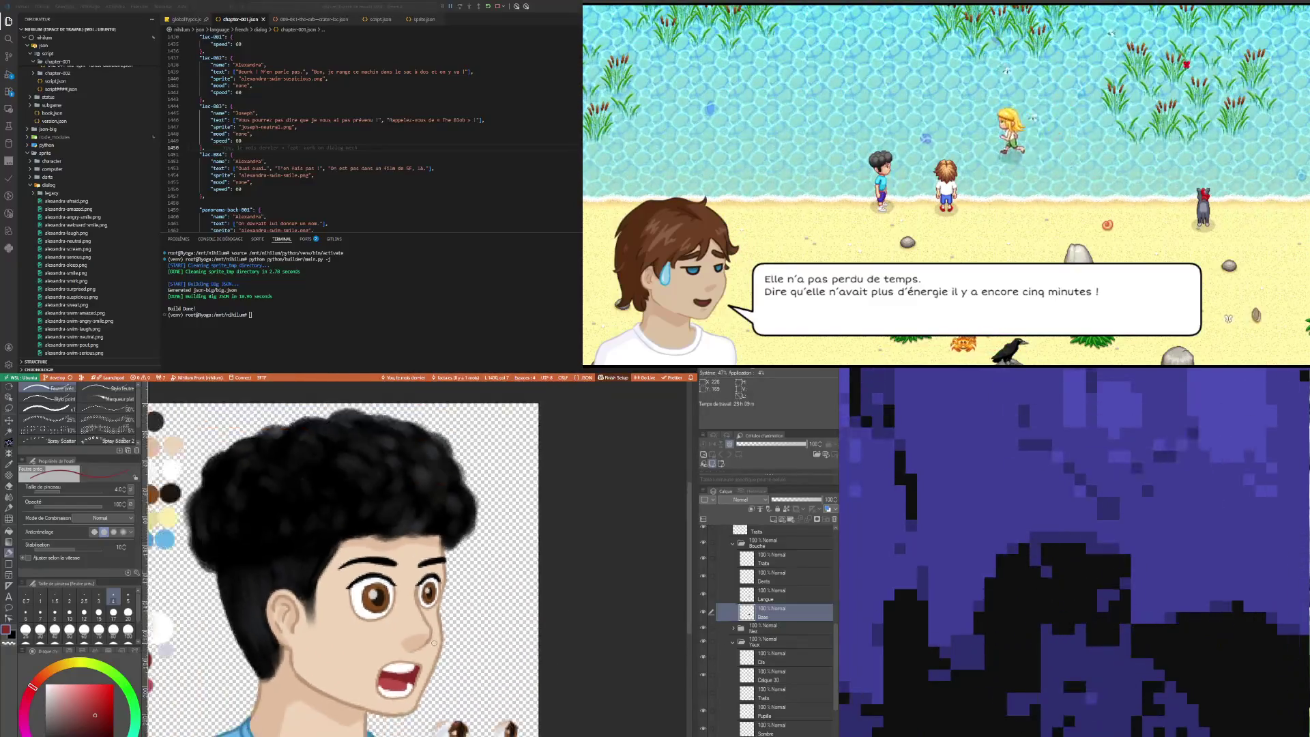
scroll(435, 643, "up", 1)
scroll(409, 614, "down", 2)
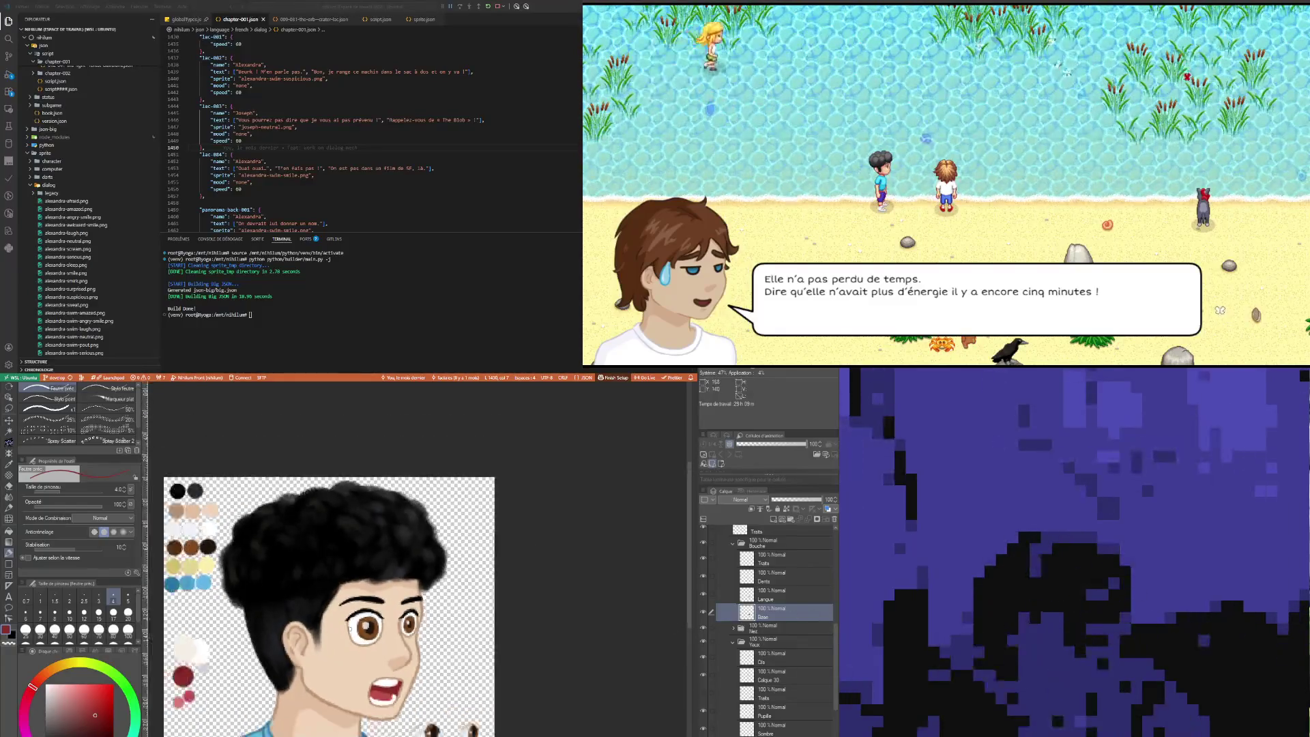
scroll(464, 705, "up", 4)
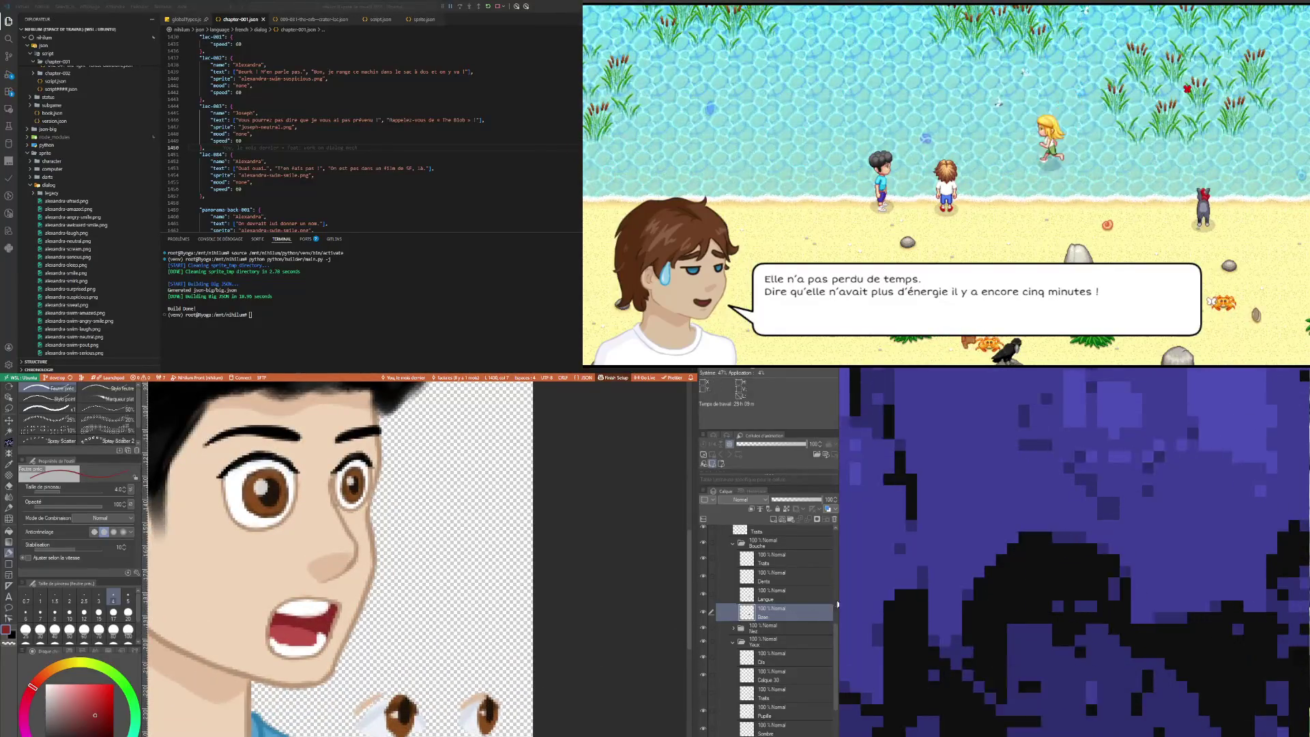
left_click(780, 662)
scroll(780, 662, "down", 2)
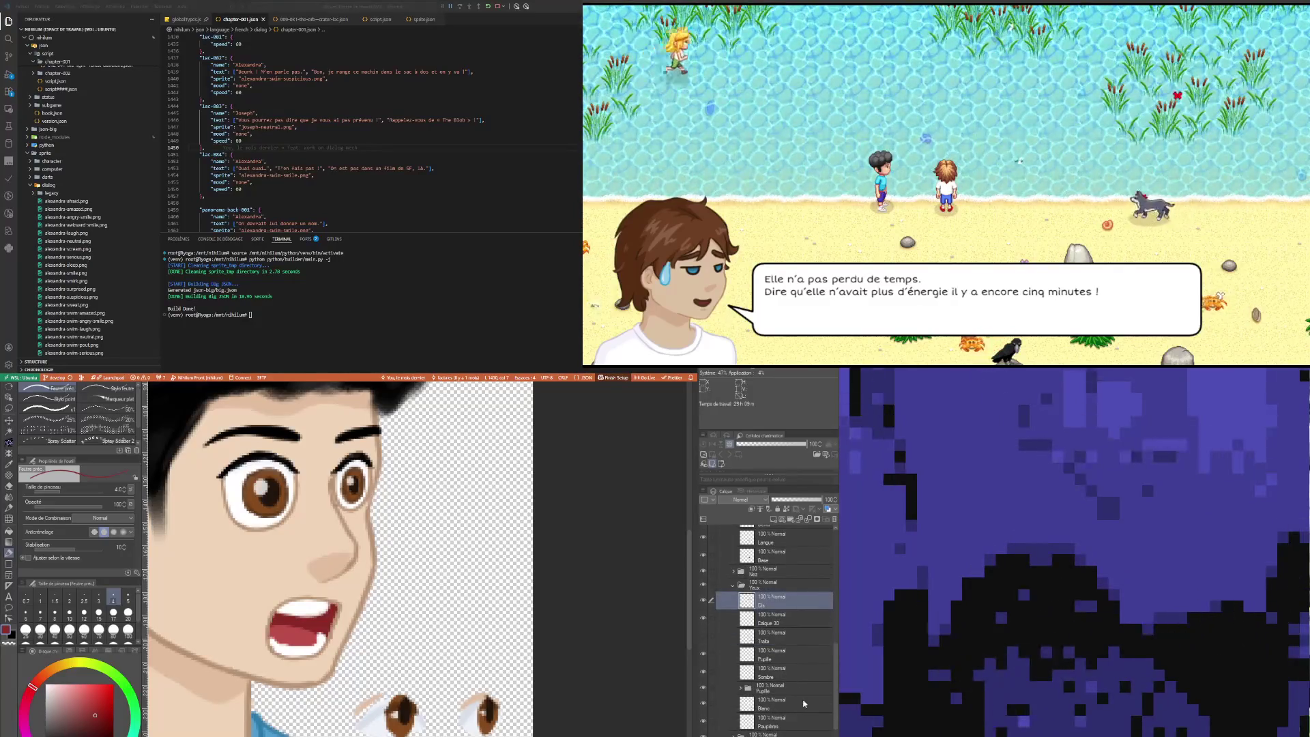
Step: Select the eyes' Traits layer and sample the skin colour from the face
left_click(791, 670)
left_click(784, 635)
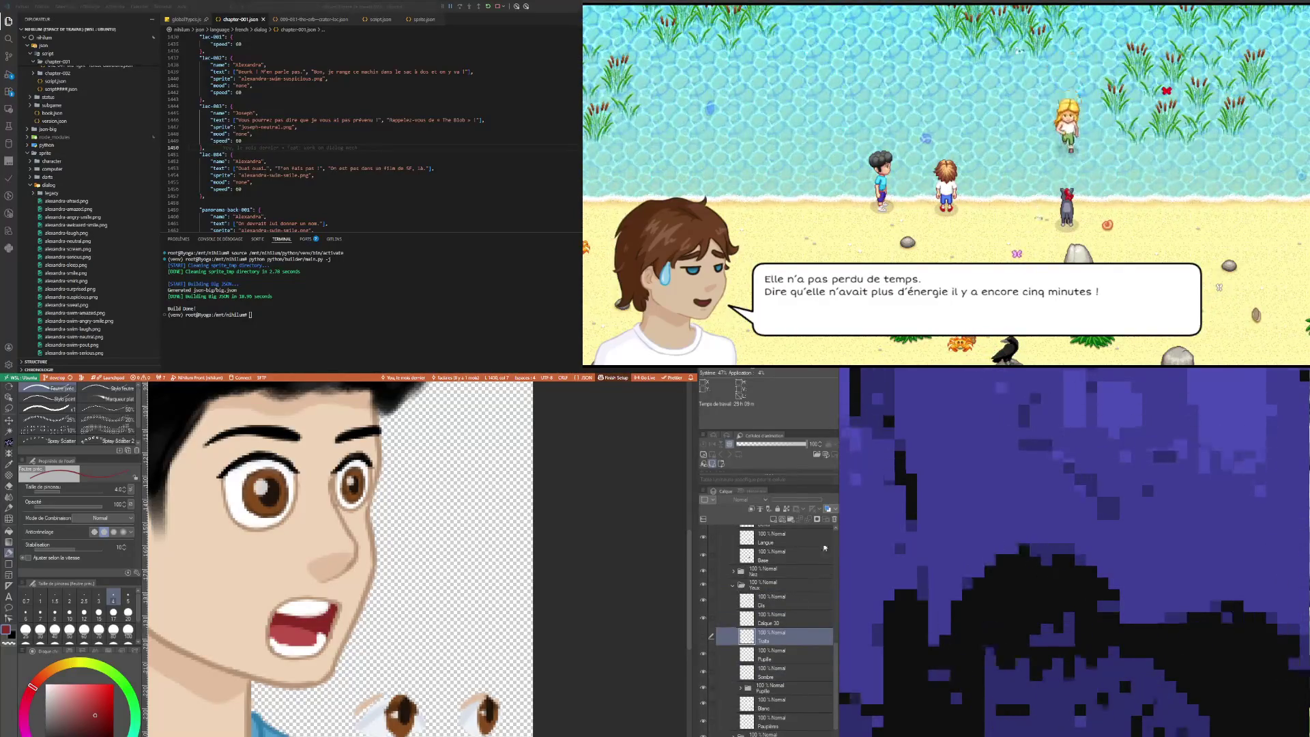
scroll(423, 707, "up", 3)
scroll(395, 710, "down", 2)
scroll(358, 714, "up", 2)
scroll(359, 714, "up", 1)
scroll(358, 709, "down", 4)
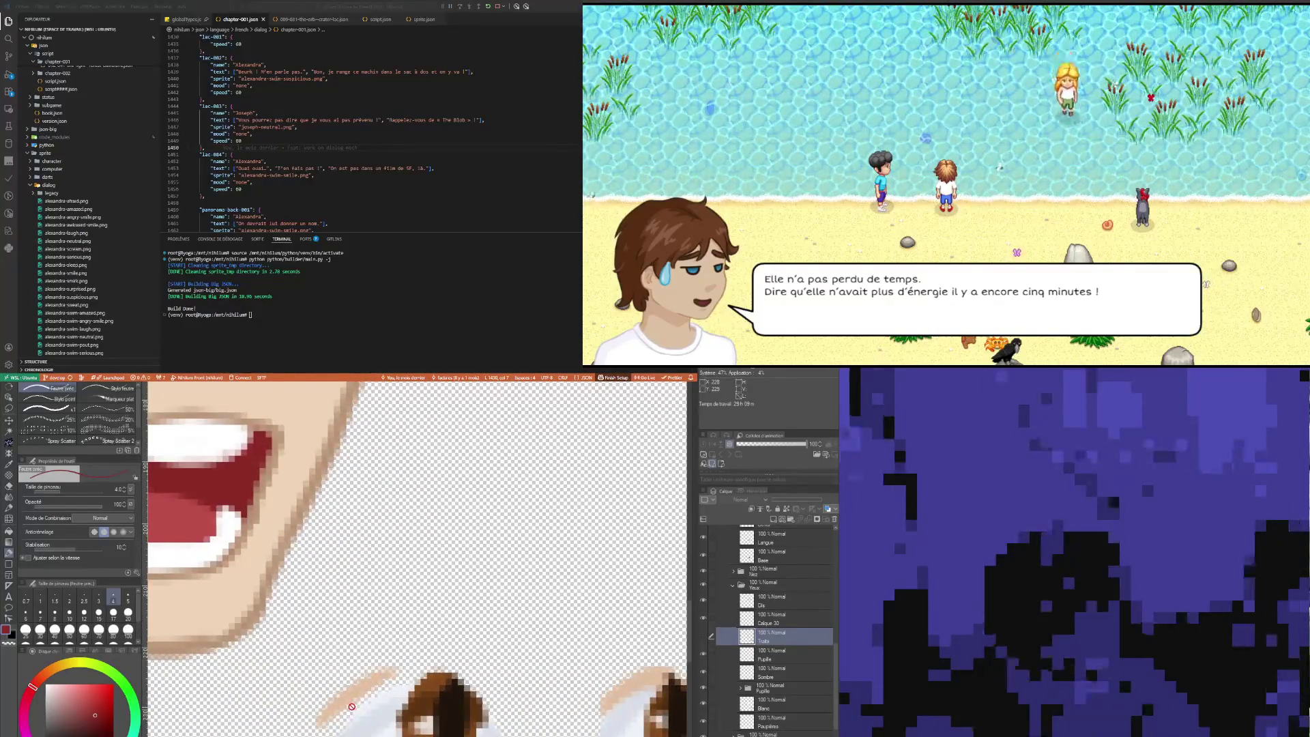
scroll(358, 703, "up", 2)
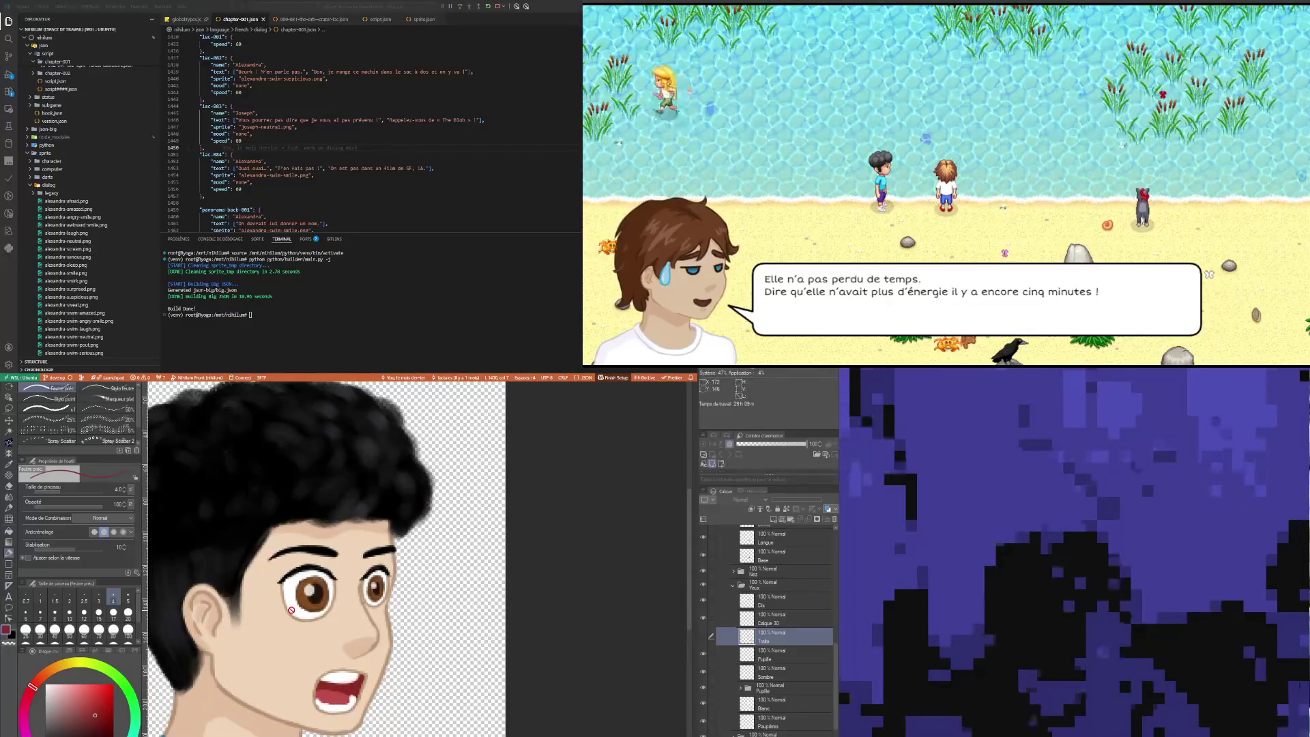
key("i")
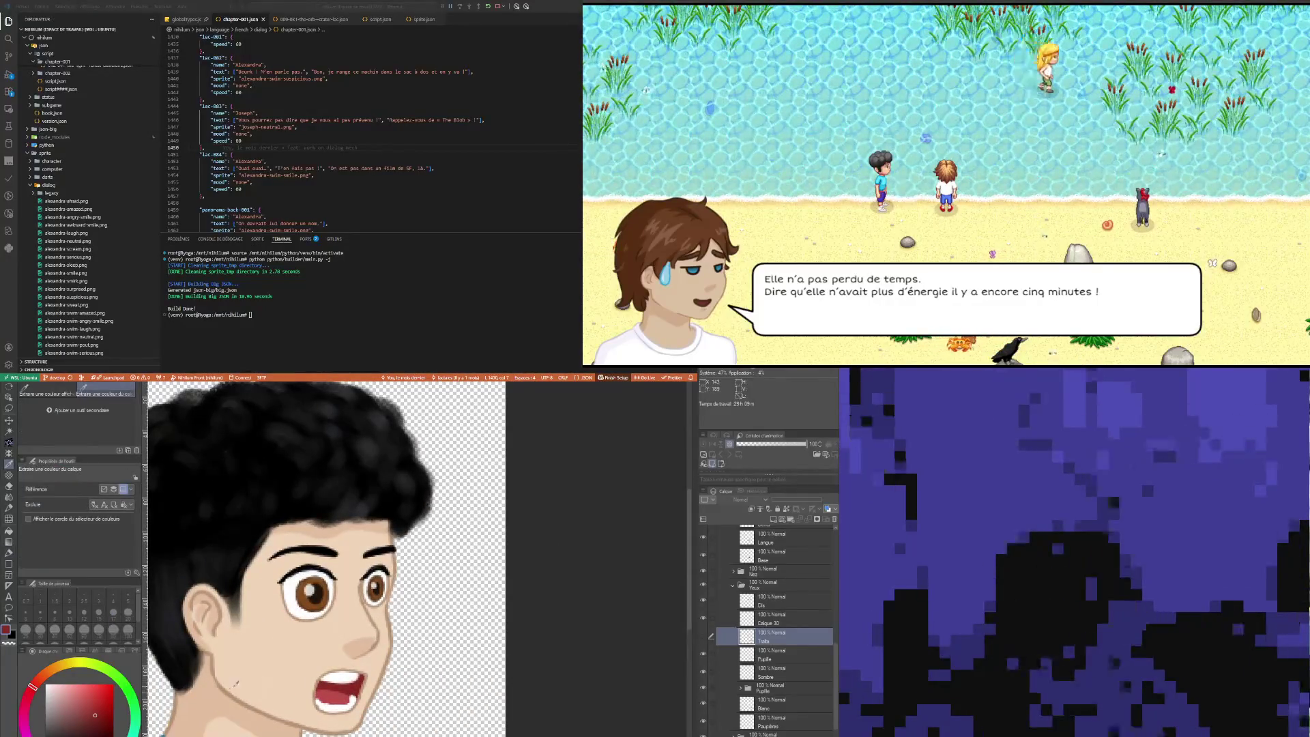
left_click(214, 693)
key("p")
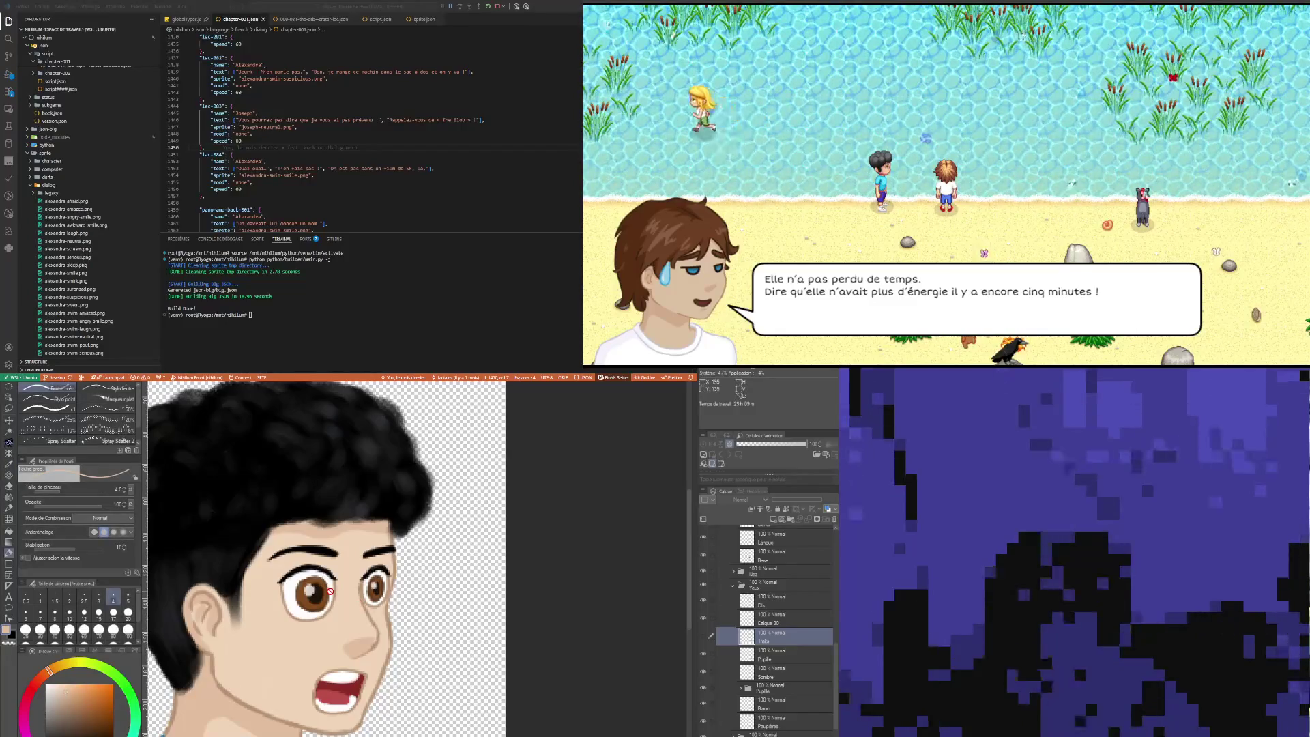
Step: Add a new empty layer, Calque 29, just above the Cils layer
scroll(290, 567, "up", 2)
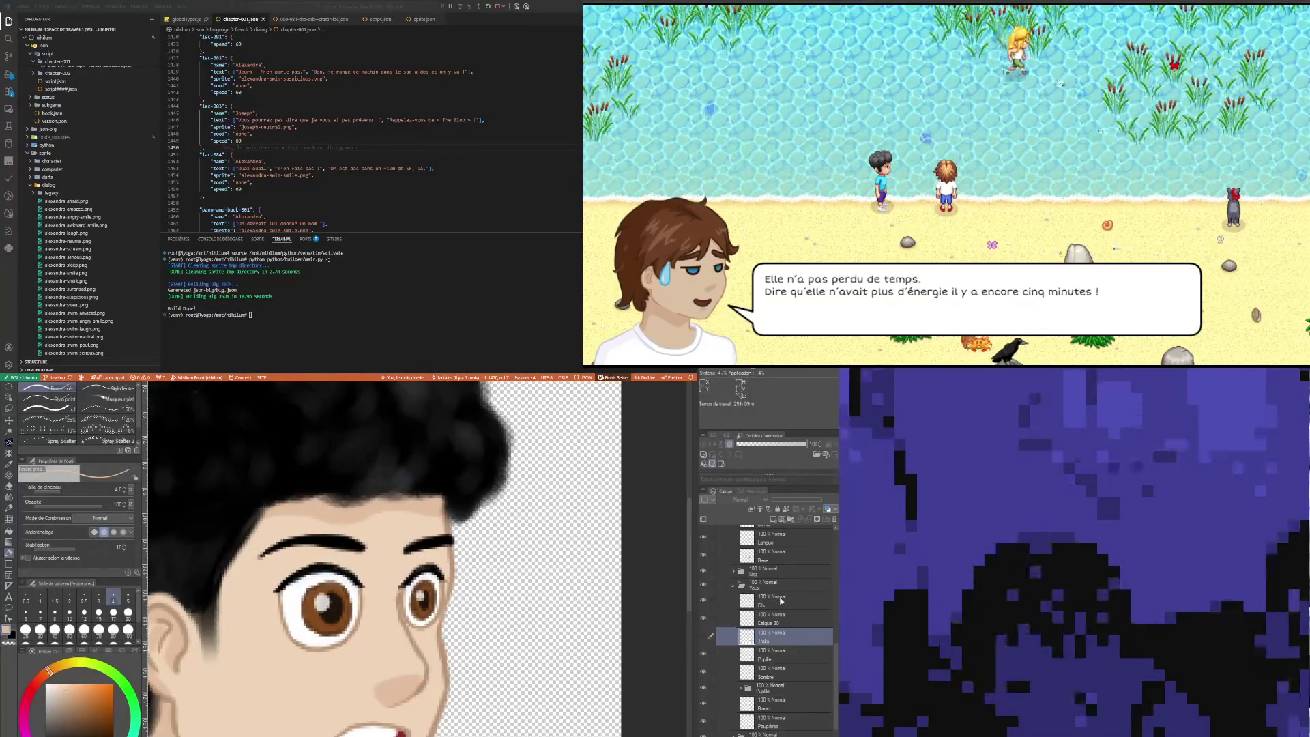
left_click(781, 601)
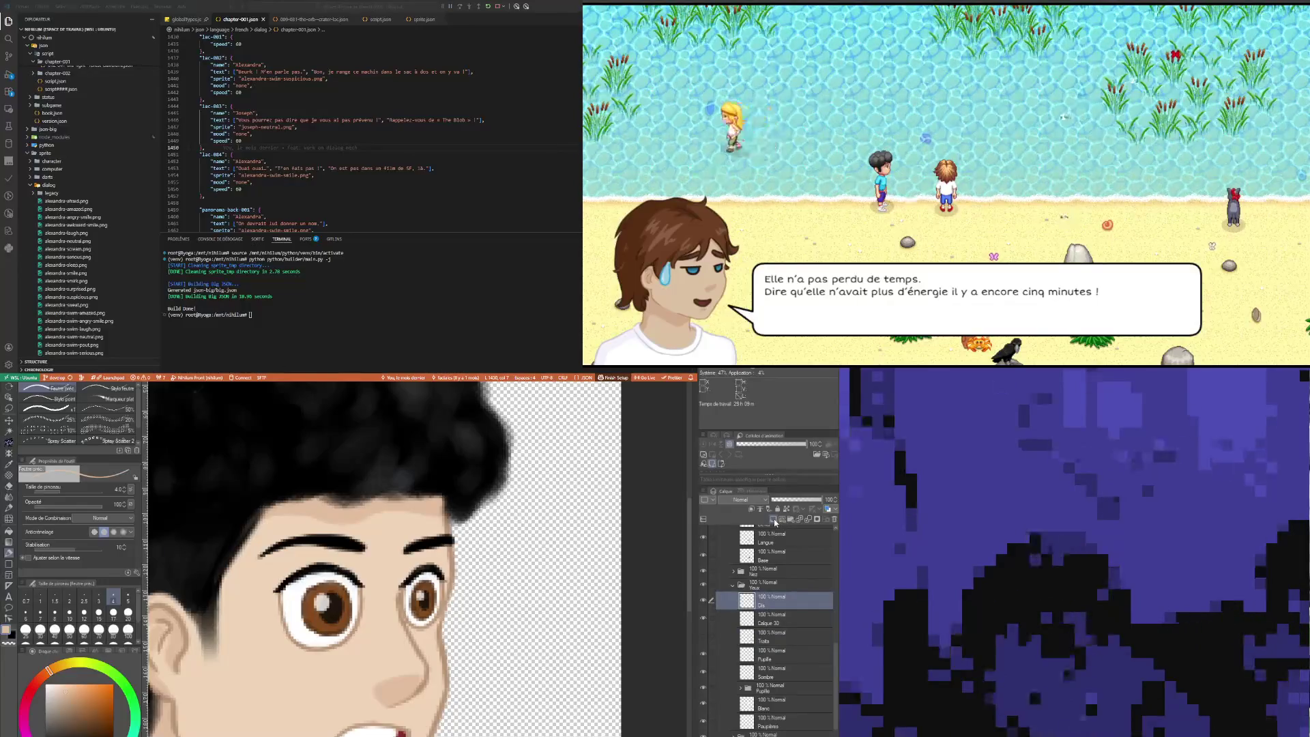
left_click(774, 521)
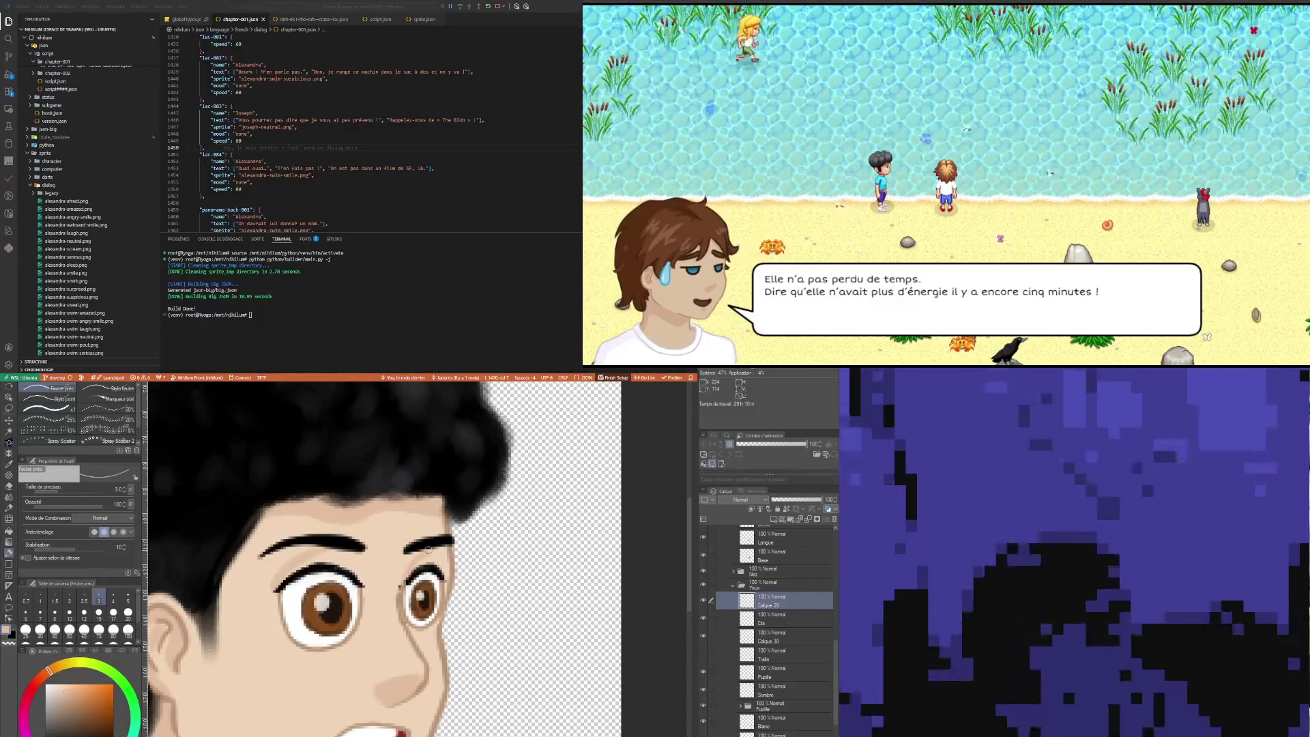
scroll(428, 550, "down", 5)
scroll(344, 566, "up", 3)
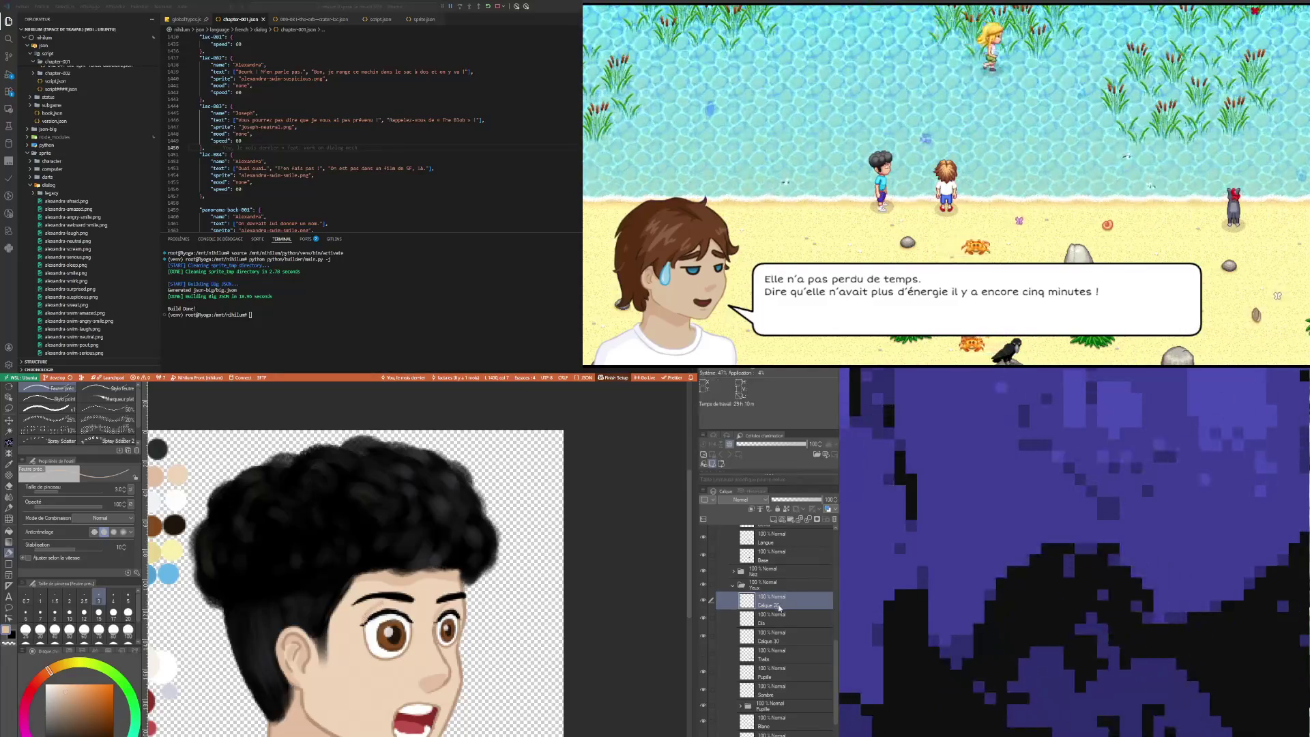
Step: Move Calque 29 below the Blanc layer and switch to the eraser tool
left_click_drag(771, 735, 775, 734)
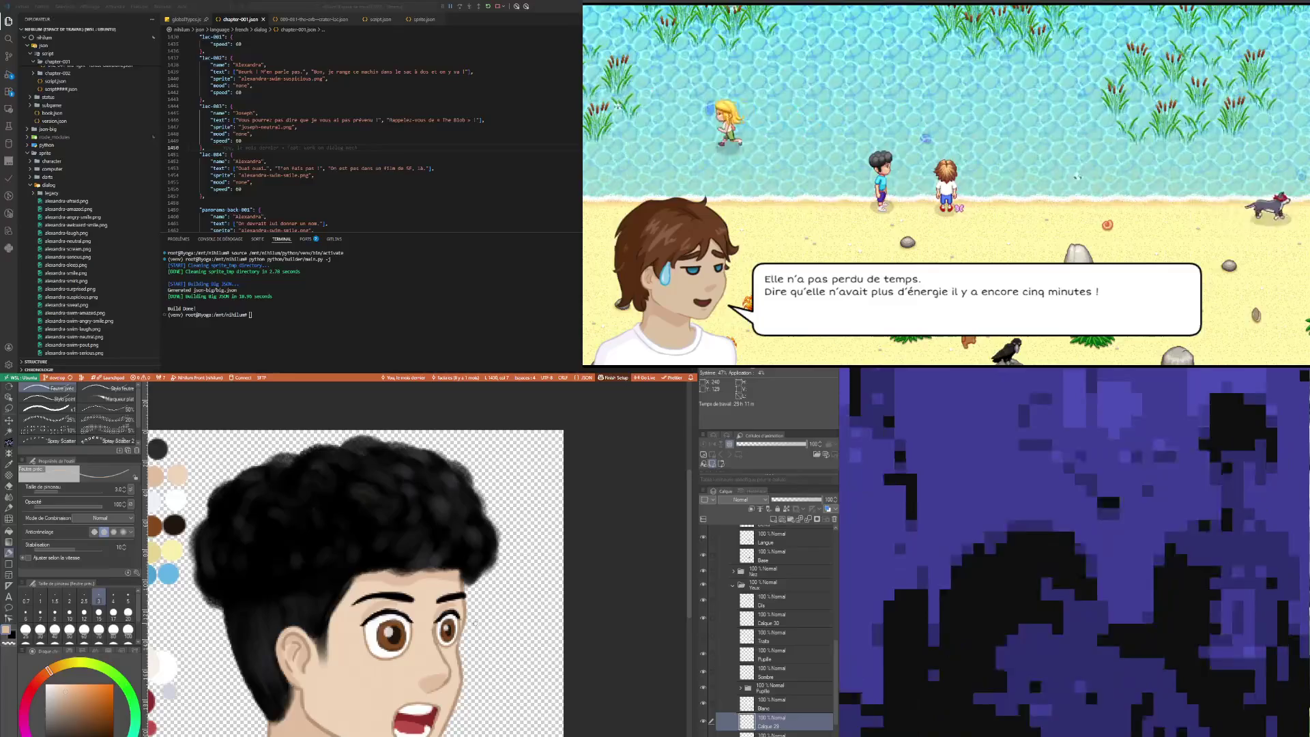
scroll(440, 684, "down", 2)
scroll(496, 629, "up", 3)
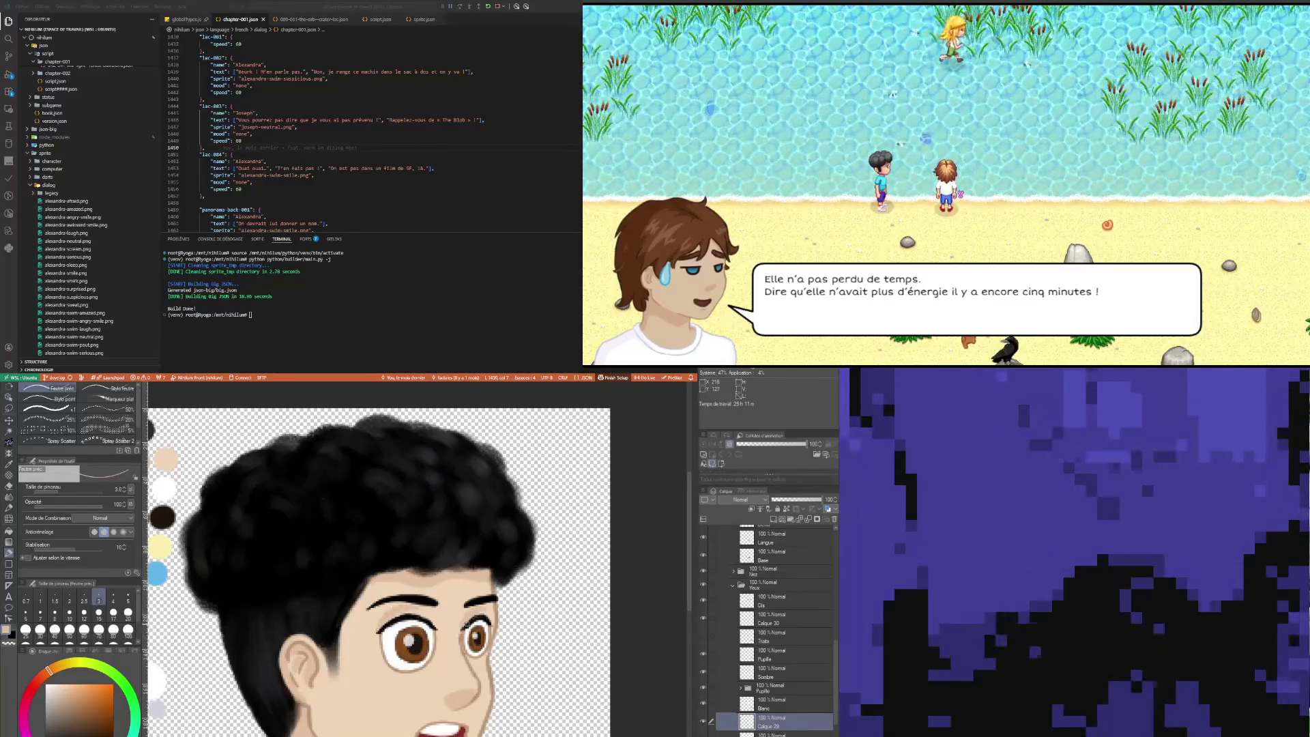
left_click(9, 508)
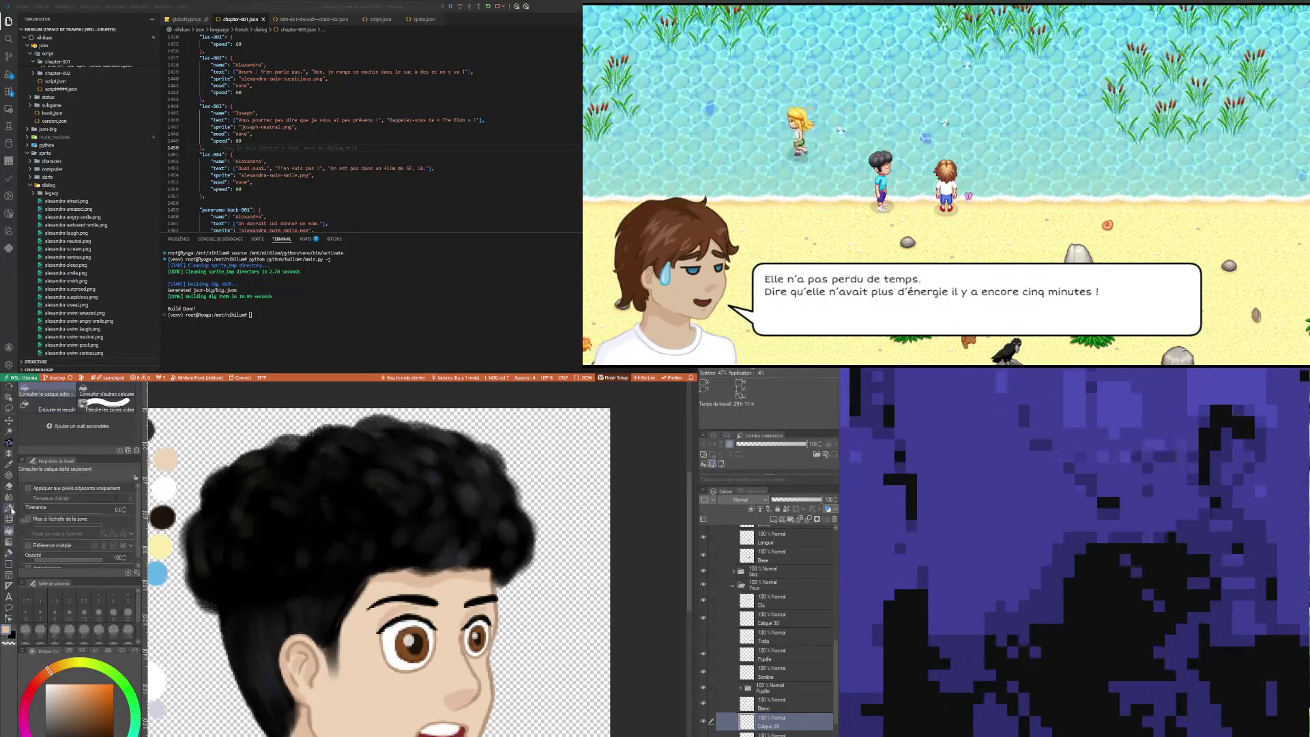
left_click(9, 486)
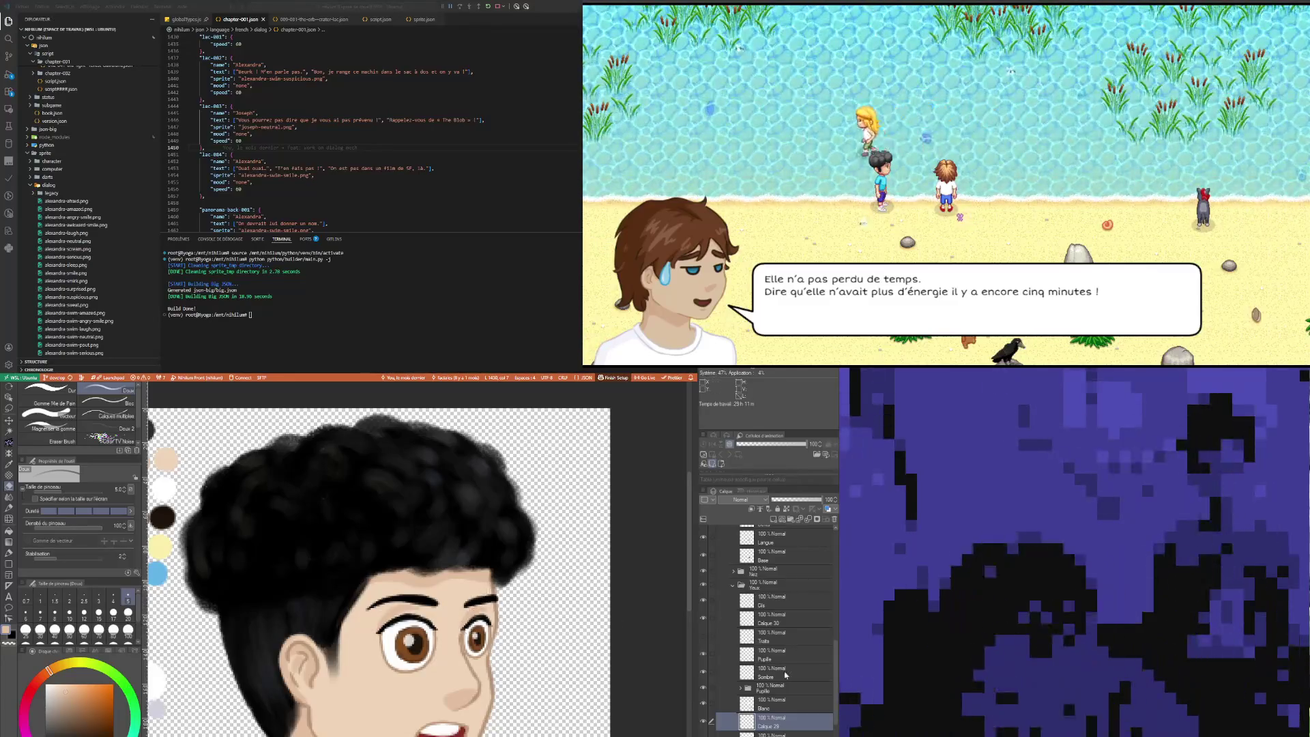
Step: Rename Calque 29 to 'Paupières' and pick the Yeux group
left_click(771, 734)
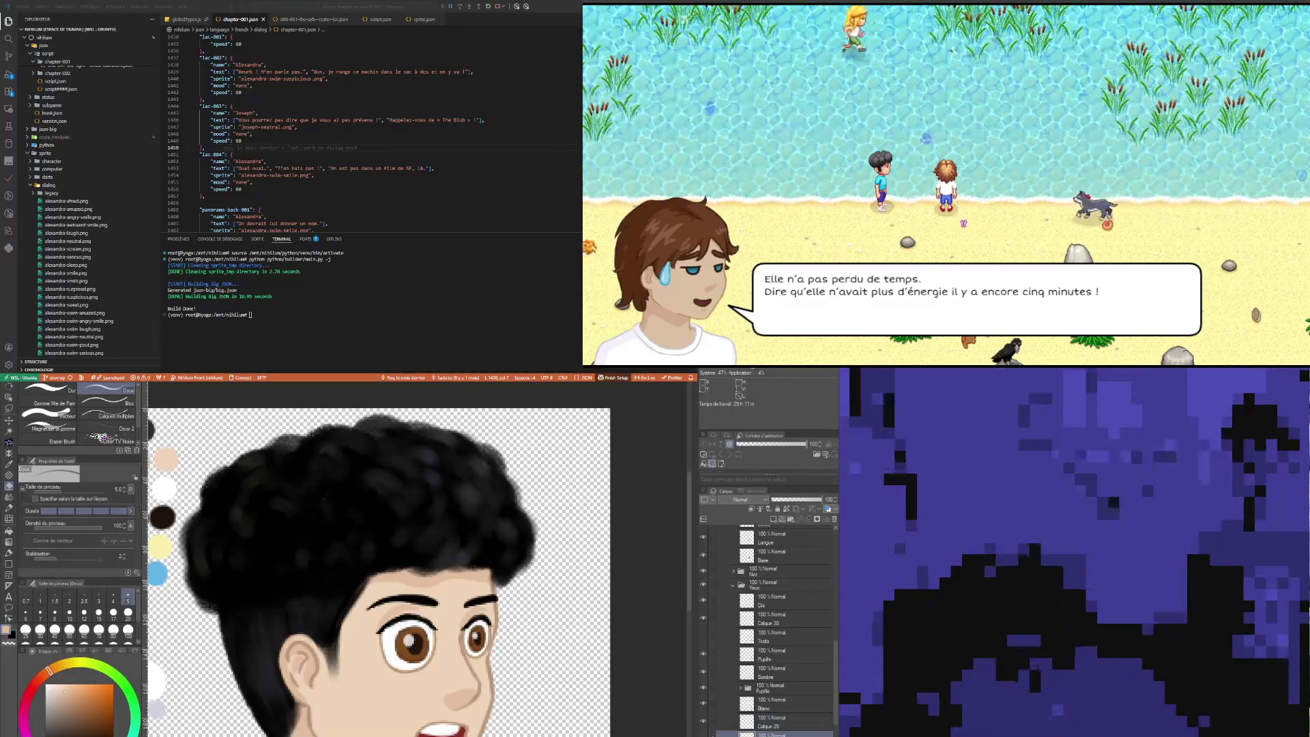
type("Paupières")
key("Return")
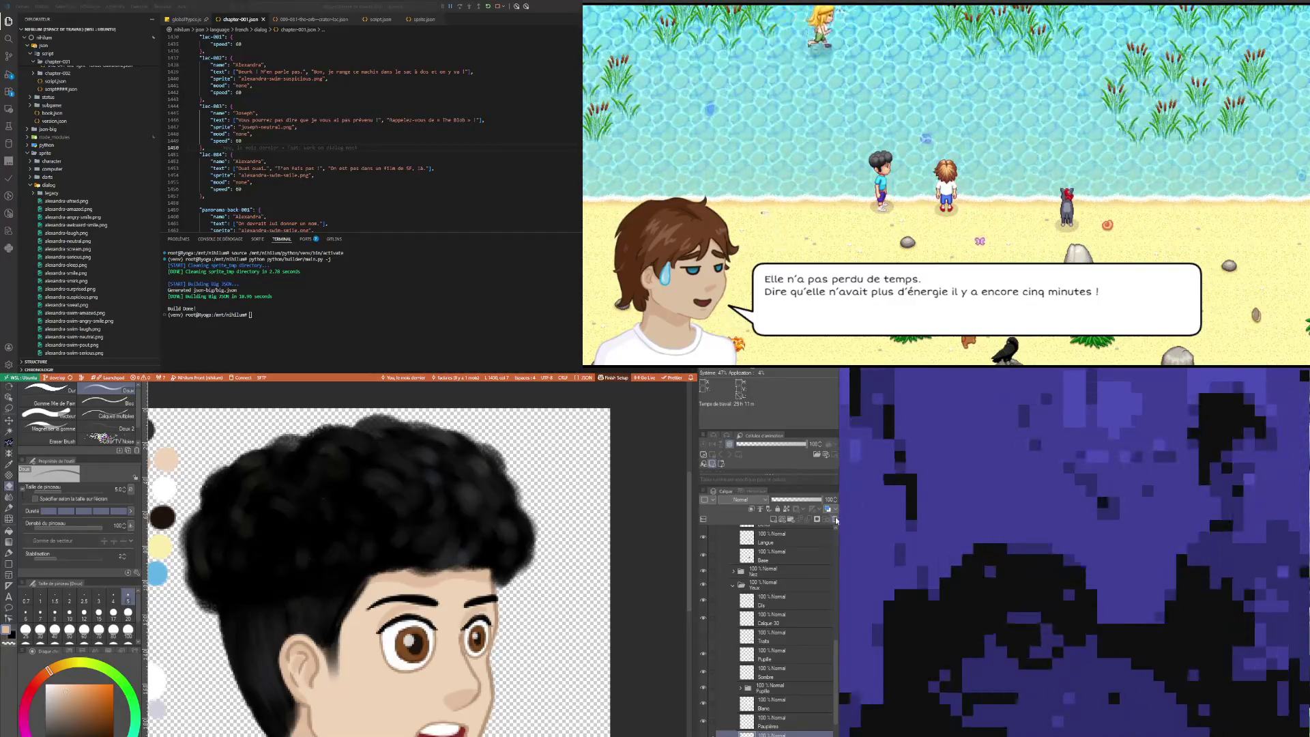
scroll(516, 679, "down", 3)
scroll(516, 679, "up", 3)
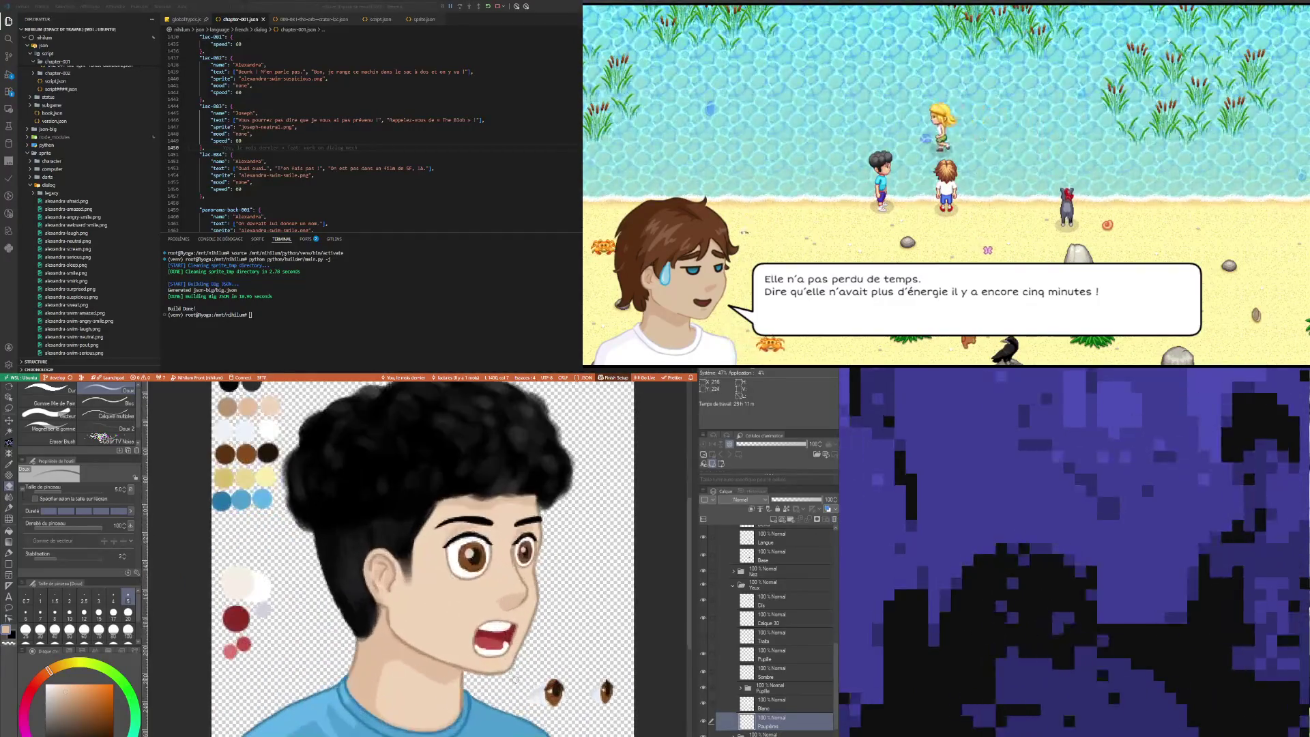
left_click(382, 610, "ctrl+shift")
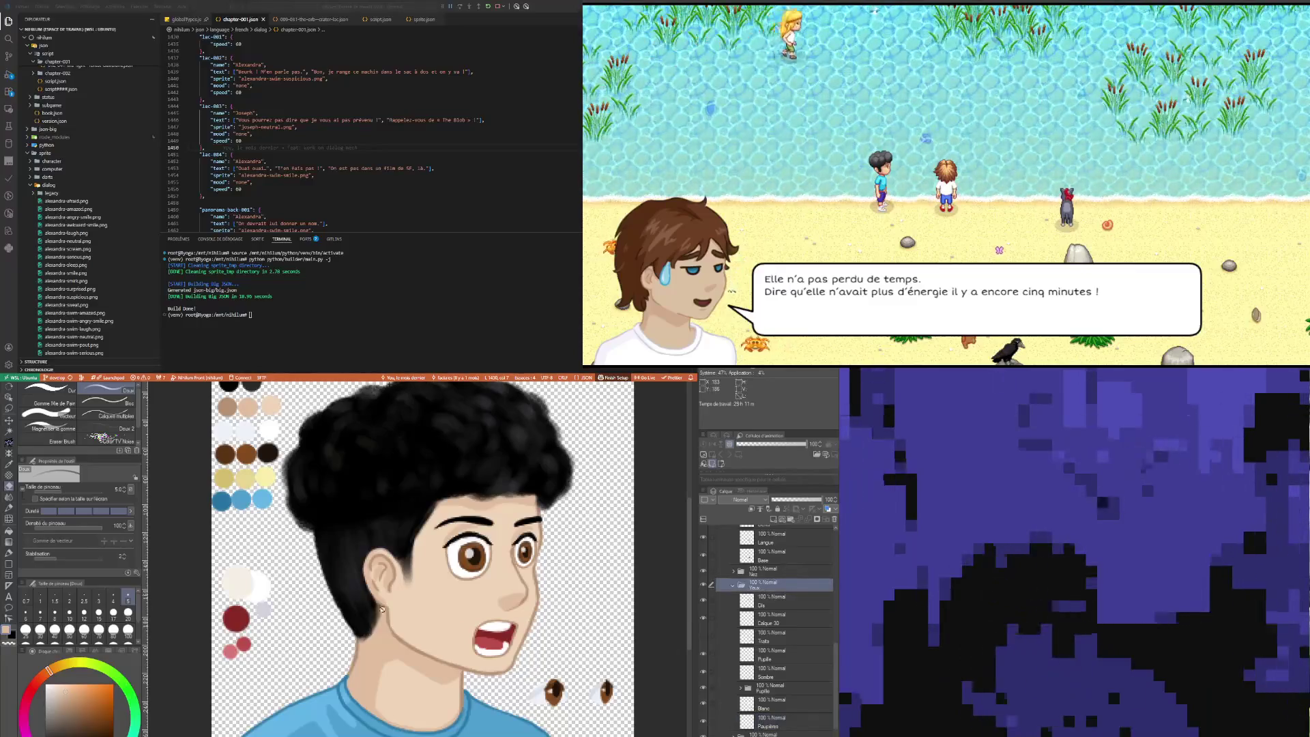
Step: Lasso the chin area, then delete the Traits layer from the eye layers
key("m")
mouse_move(553, 656)
left_mouse_down()
mouse_move(631, 647)
mouse_move(478, 682)
mouse_move(491, 734)
left_mouse_up()
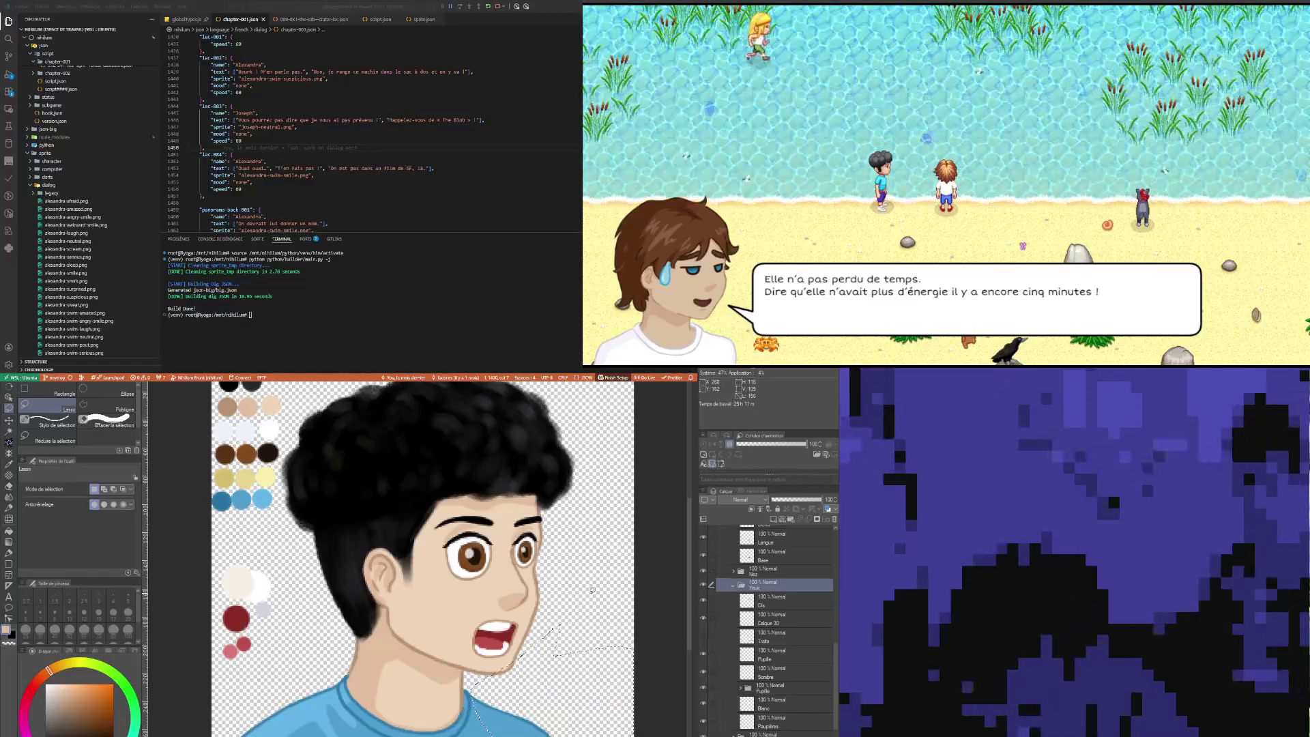
scroll(471, 618, "down", 5)
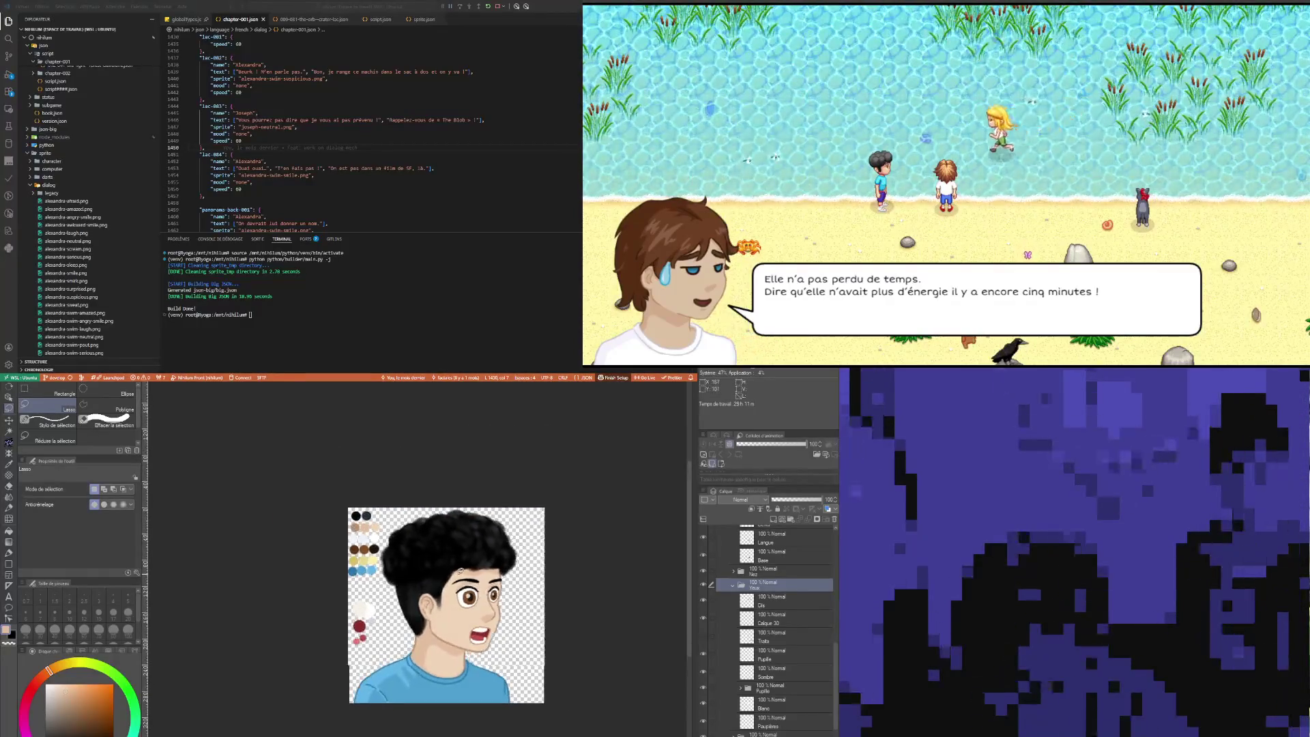
scroll(475, 578, "up", 2)
scroll(492, 702, "up", 1)
scroll(492, 702, "down", 2)
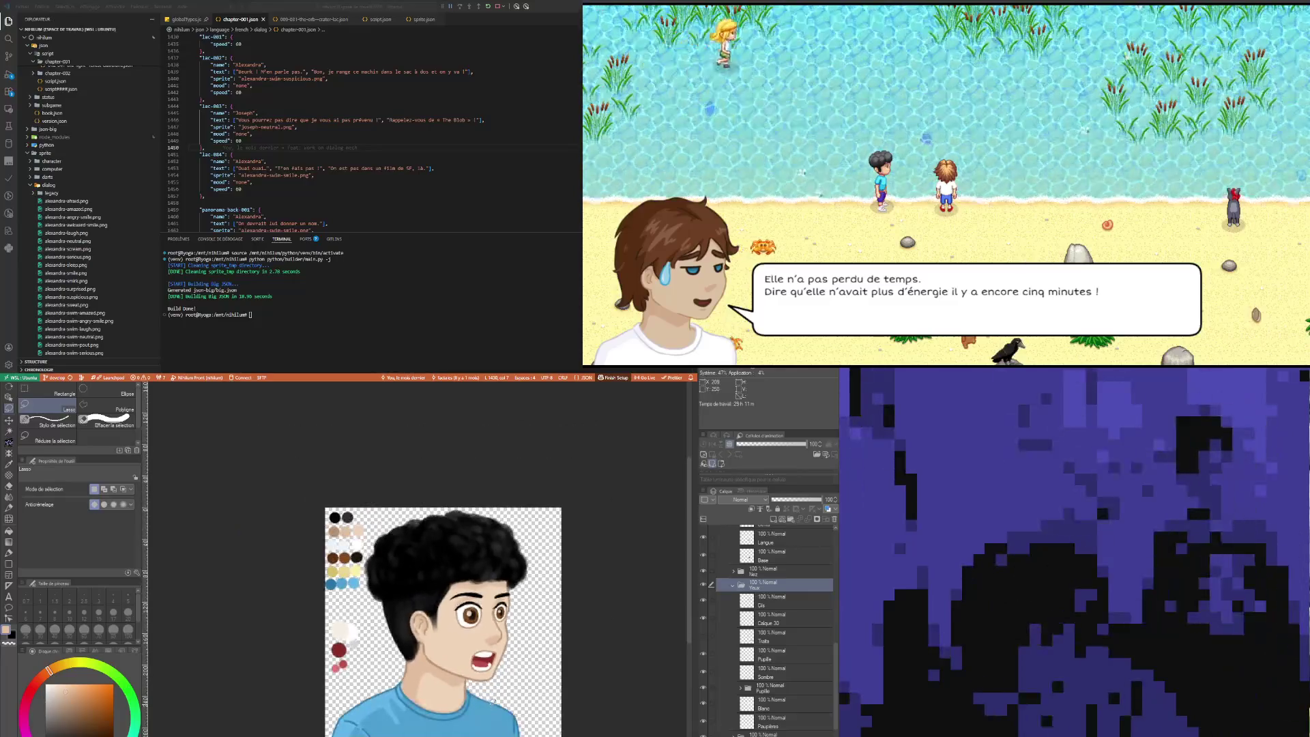
scroll(501, 667, "up", 1)
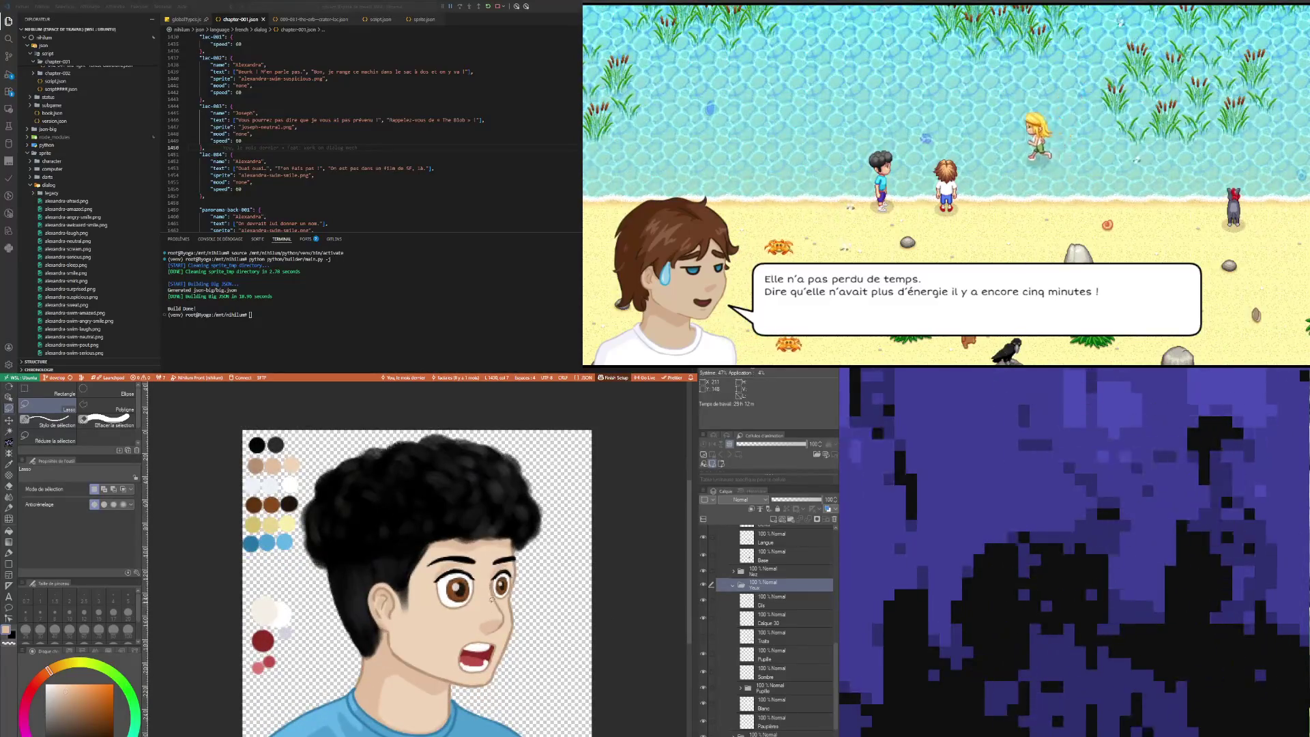
scroll(492, 599, "up", 1)
left_click(780, 604)
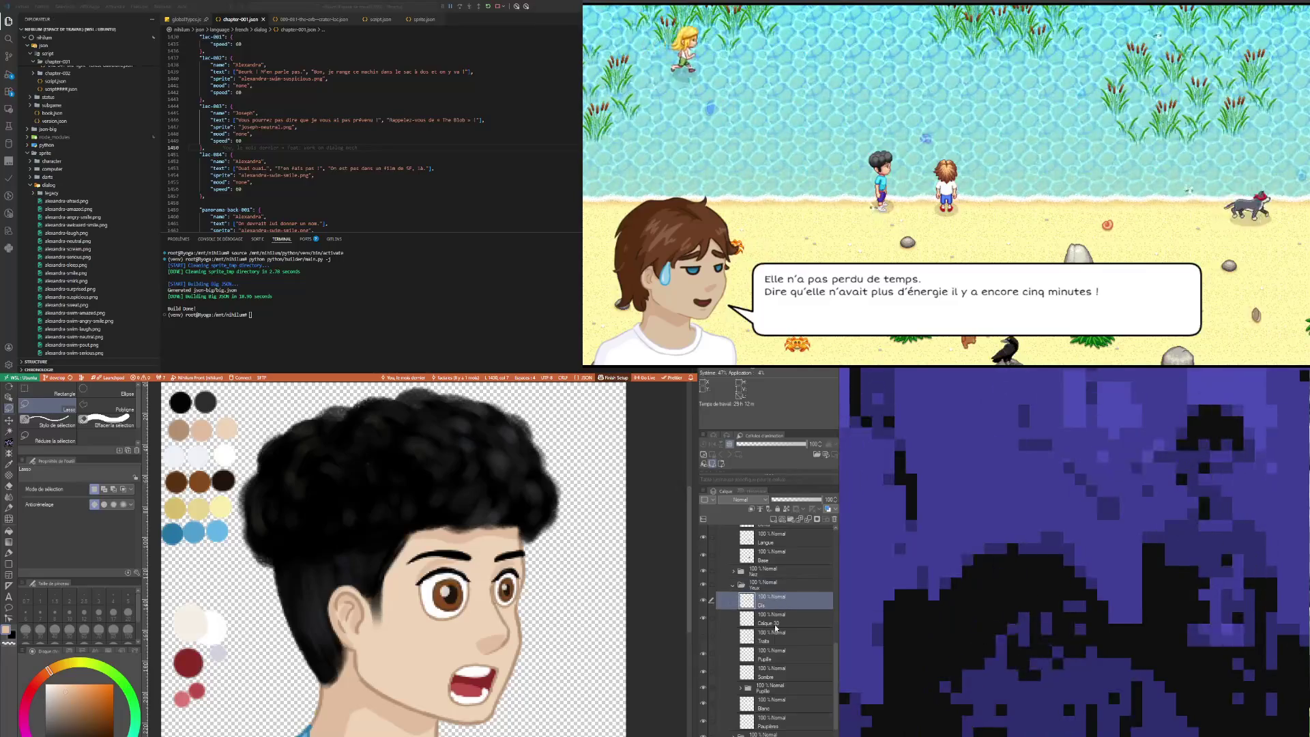
left_click(776, 639)
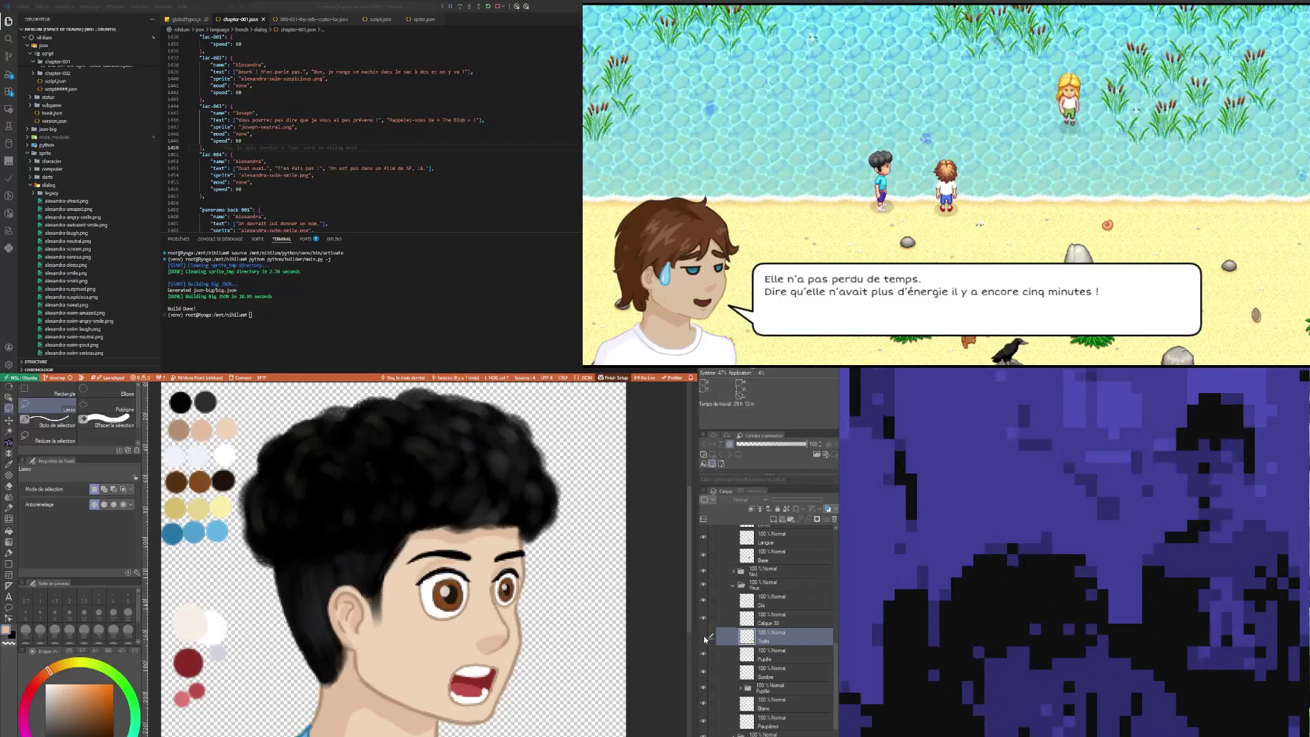
left_click(834, 520)
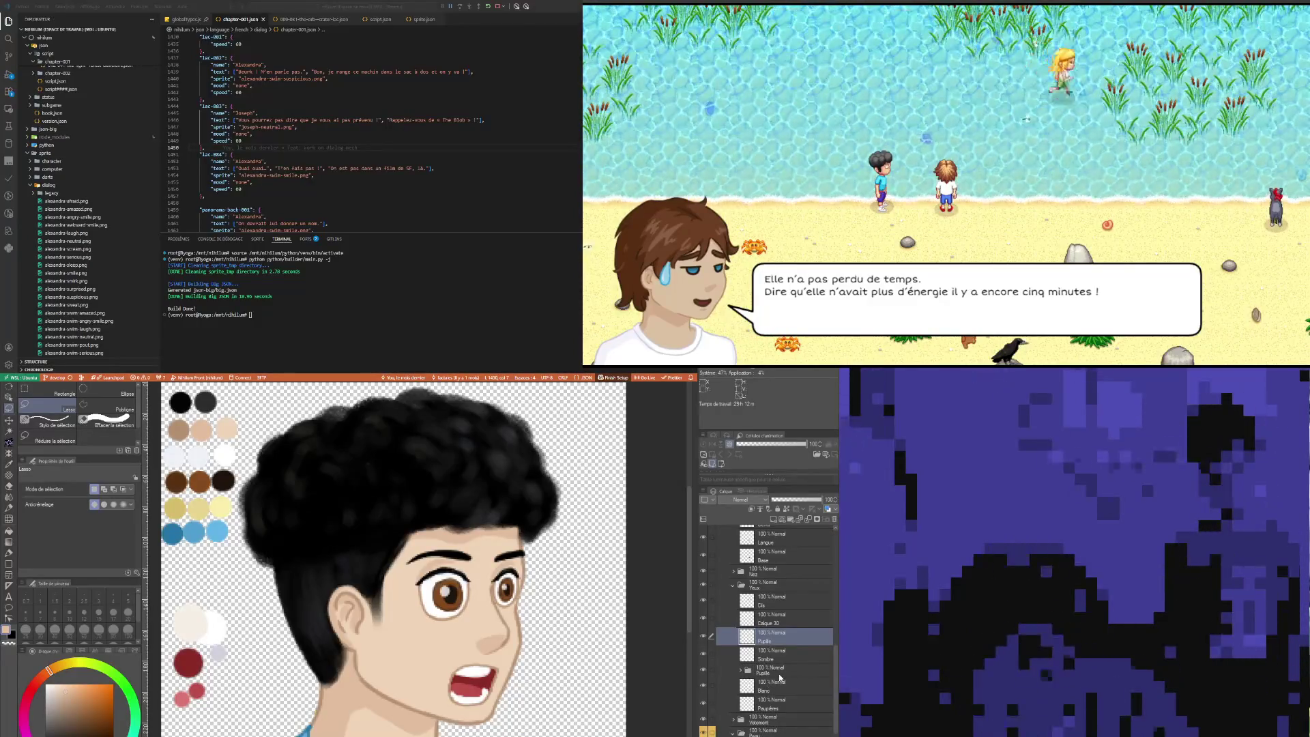
Step: Expand the Pupille group and select its Pupille trait layer with the pen active
left_click(743, 671)
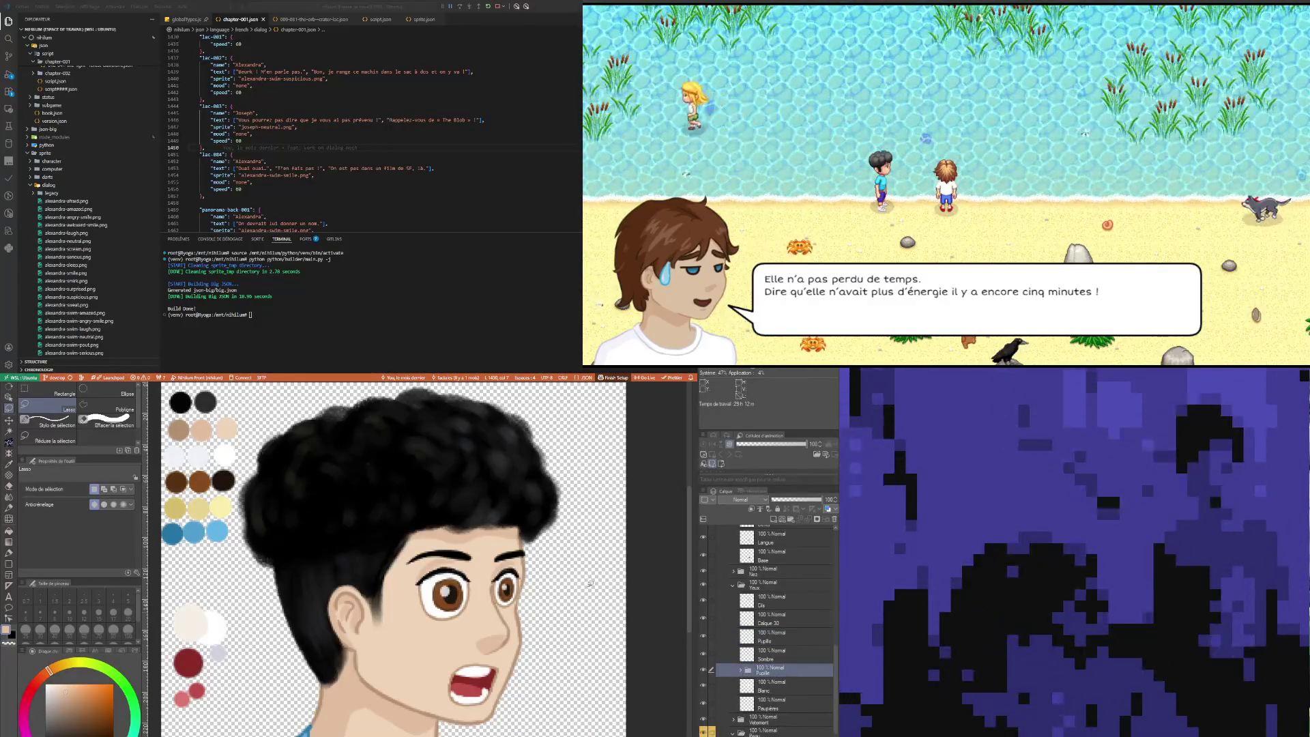
scroll(461, 647, "down", 5)
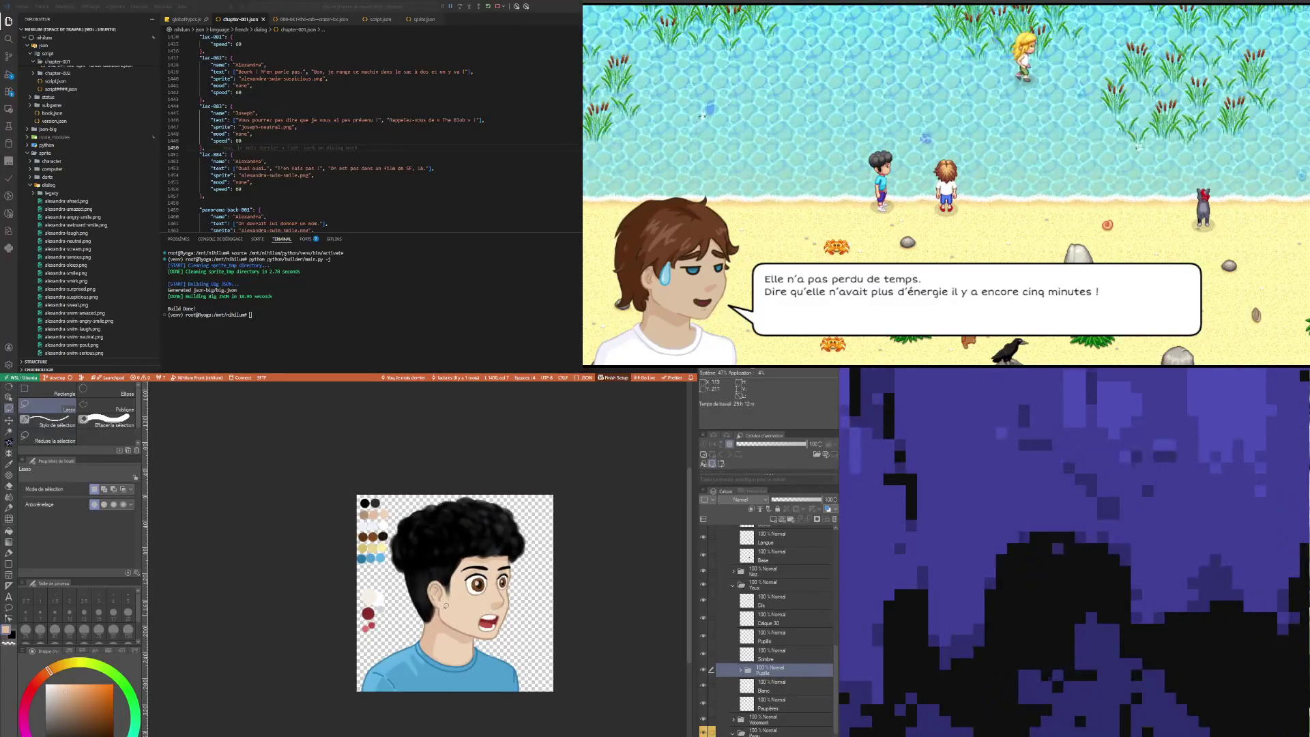
scroll(472, 563, "up", 2)
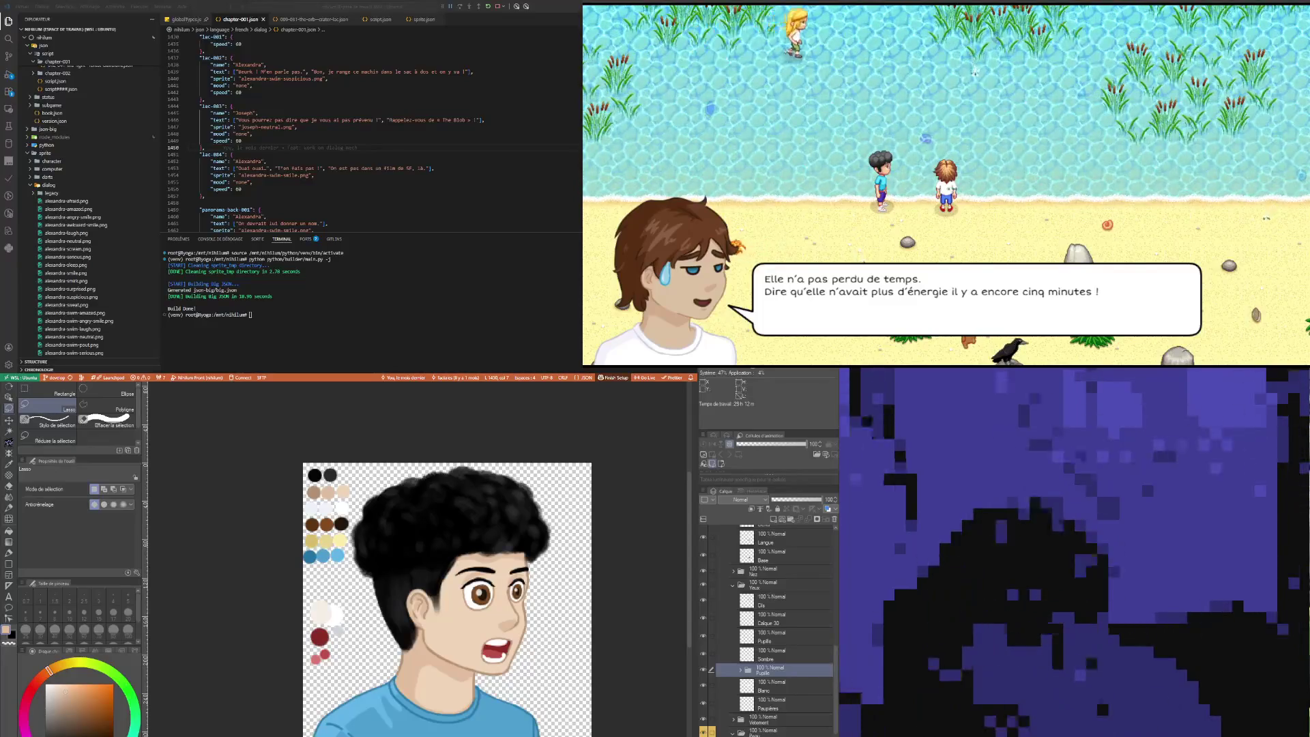
left_click(740, 670)
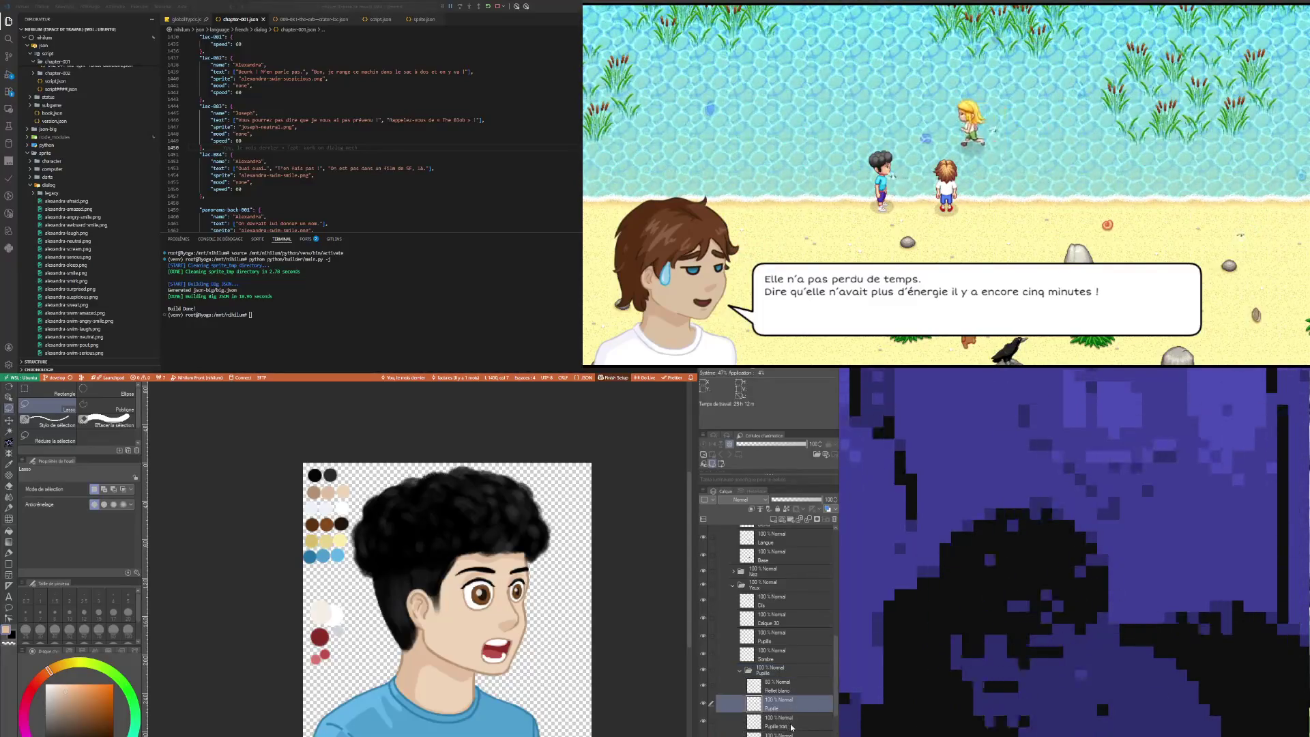
left_click(792, 721)
scroll(378, 560, "up", 2)
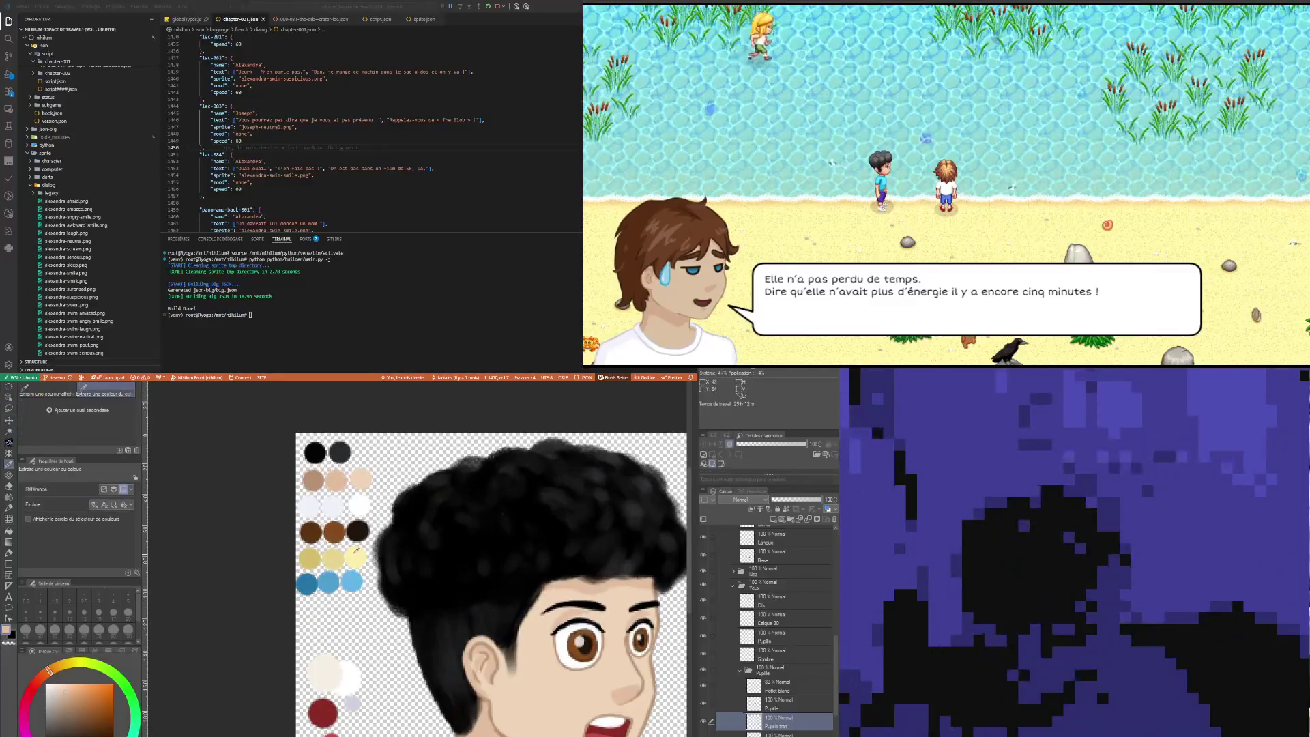
key("p")
scroll(628, 636, "up", 3)
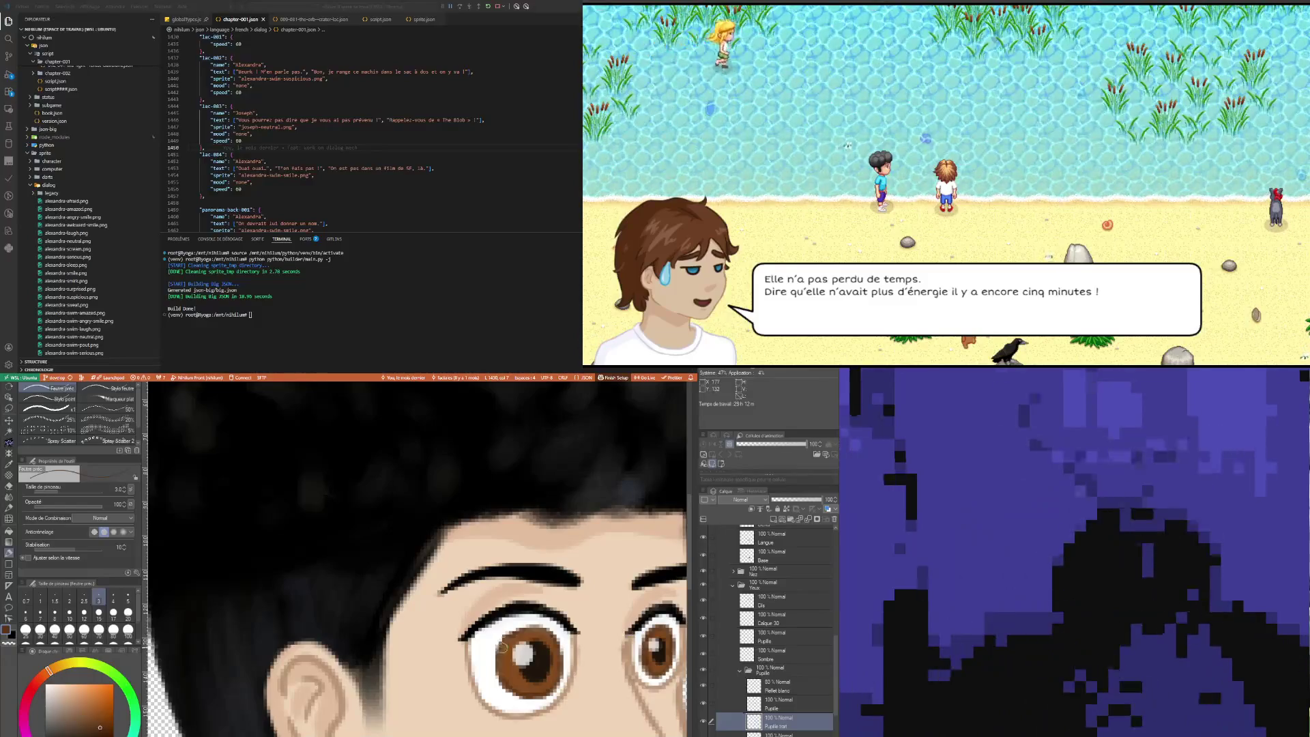
Step: Draw the pupil outlines with the pen at size 2, sampling colours from the eye
left_click(69, 599)
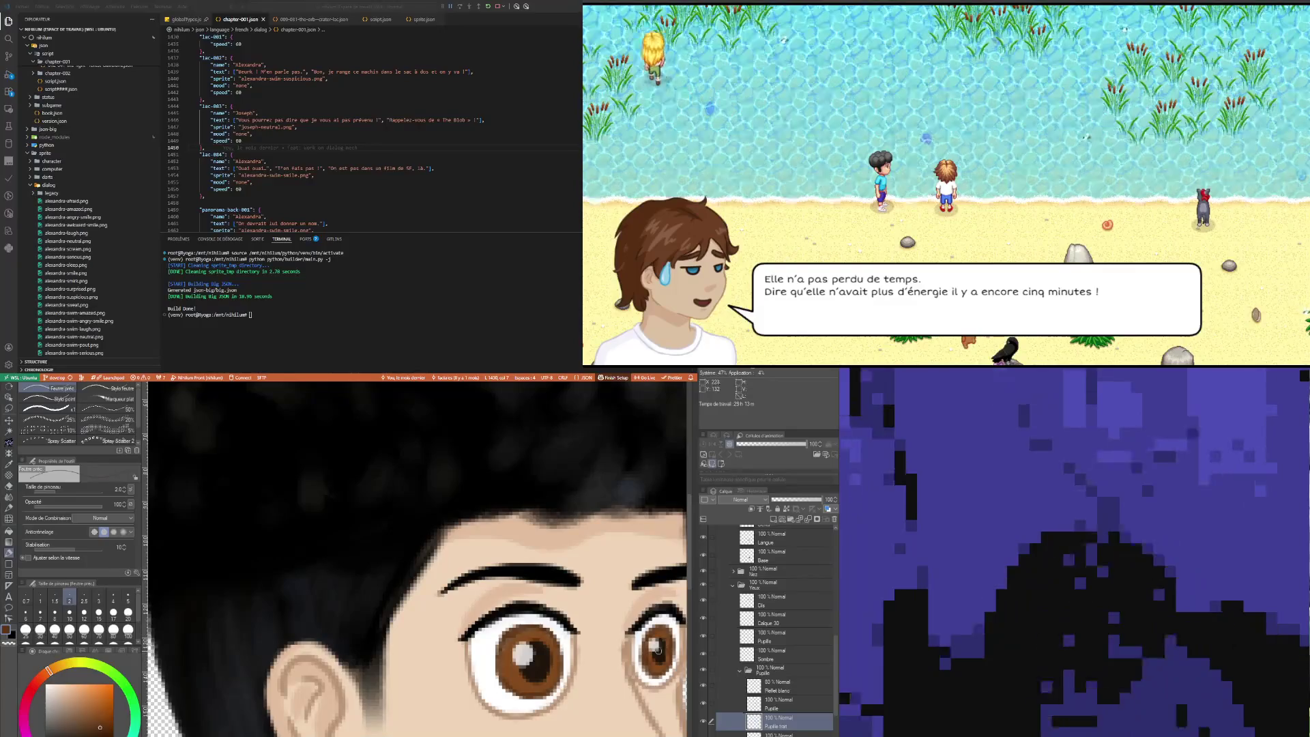
scroll(621, 641, "down", 5)
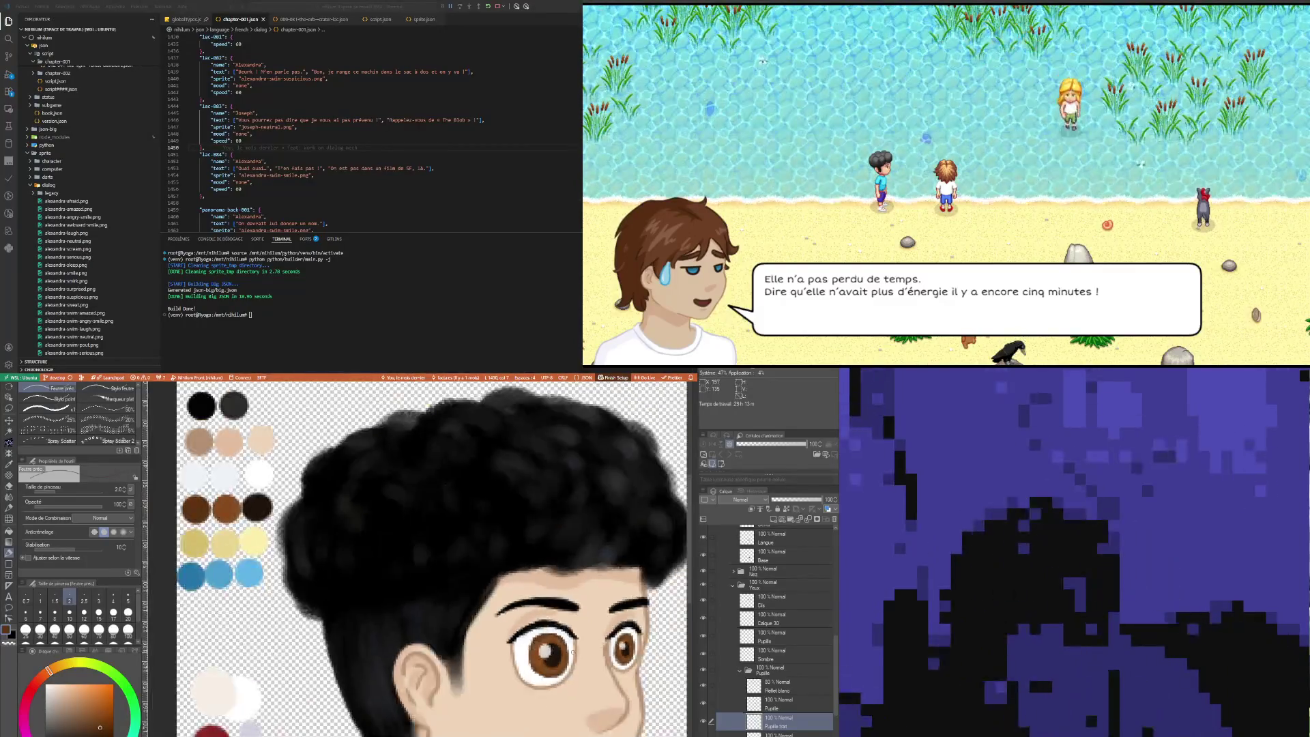
scroll(600, 657, "up", 3)
scroll(601, 657, "down", 2)
scroll(600, 657, "up", 3)
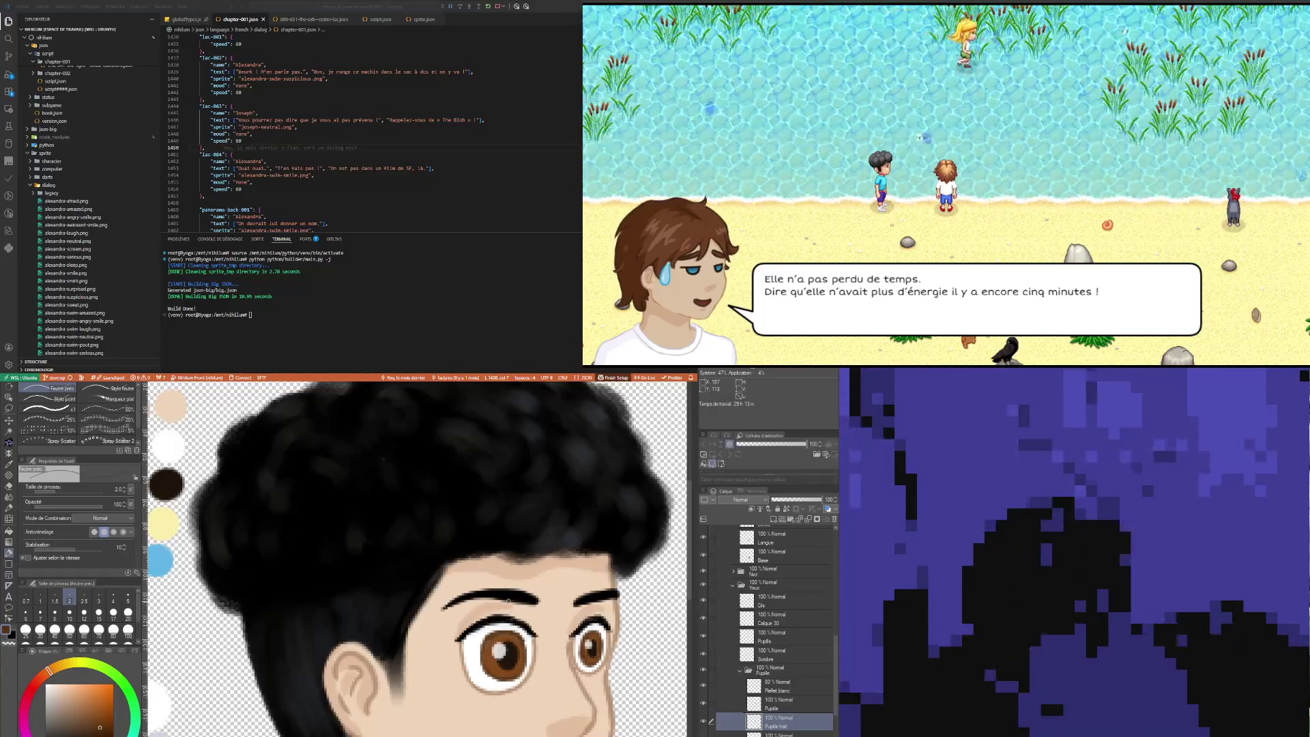
key("alt+bracketleft")
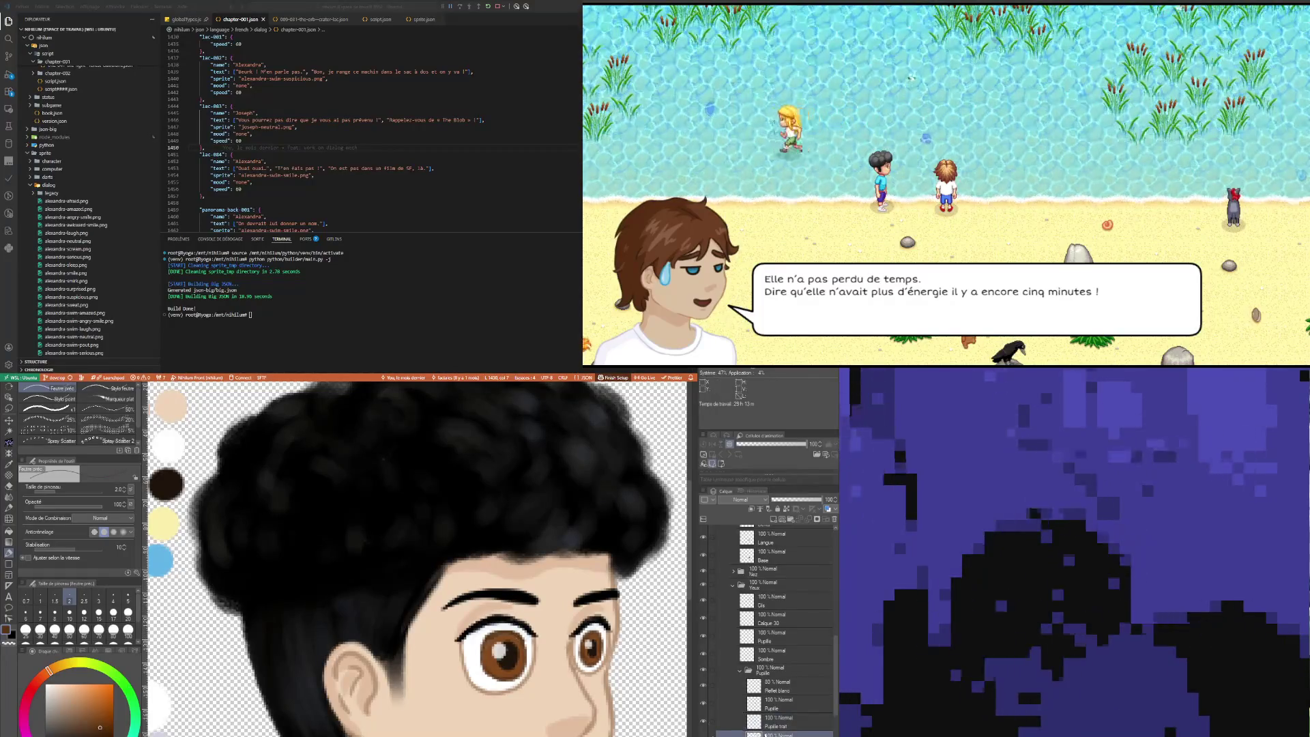
key("i")
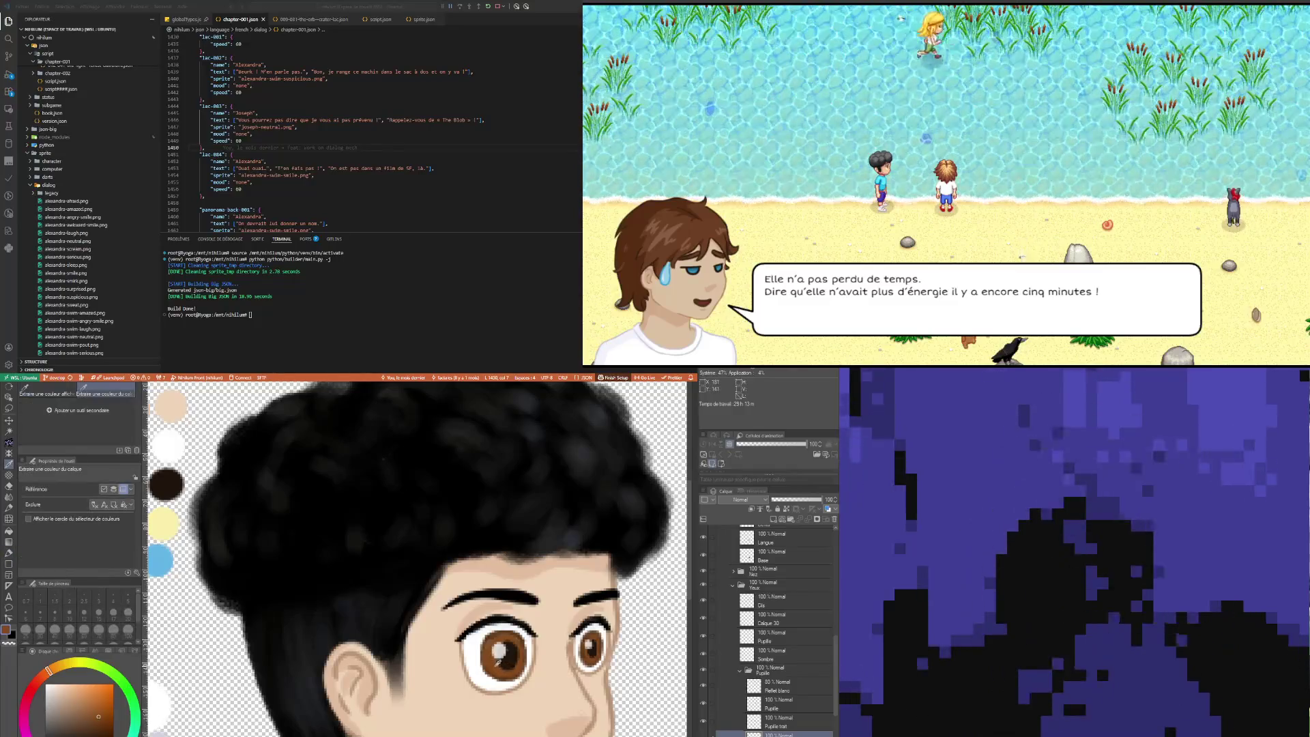
key("b")
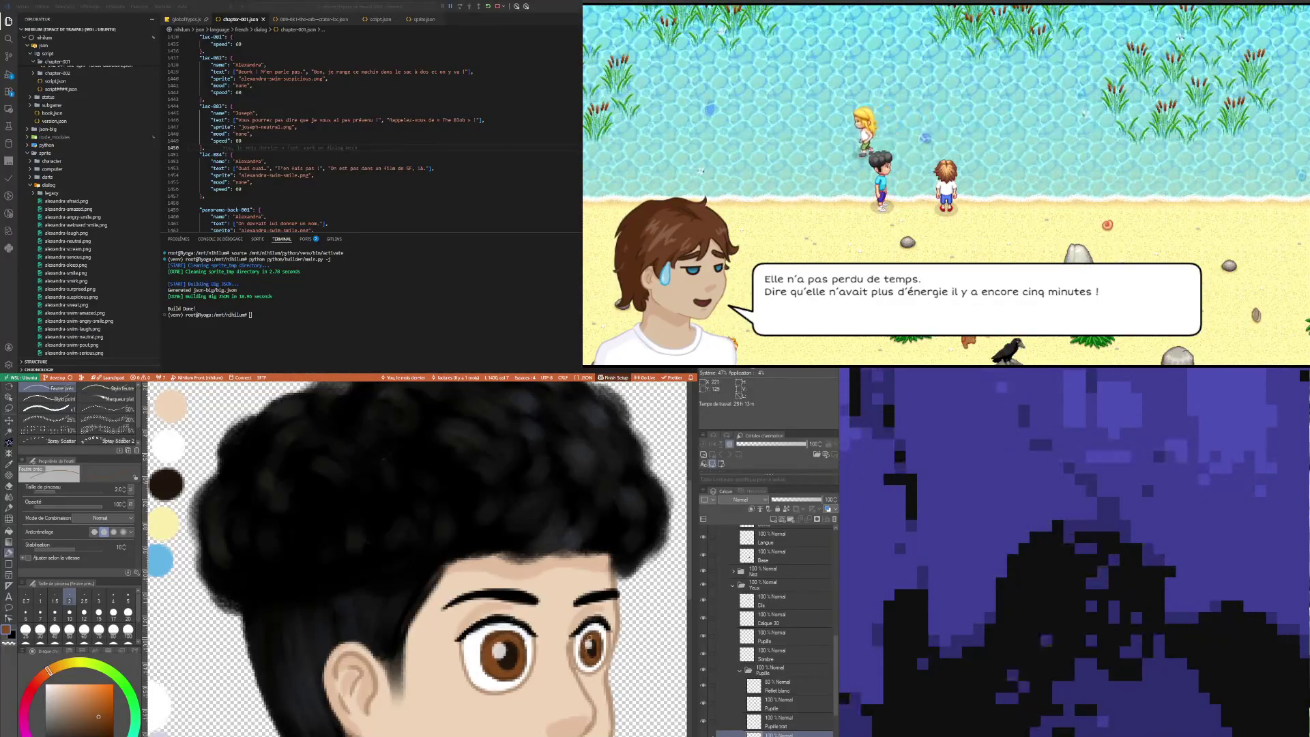
Step: Trim the Pupille trait strokes with the eraser at size 3
left_click(793, 720)
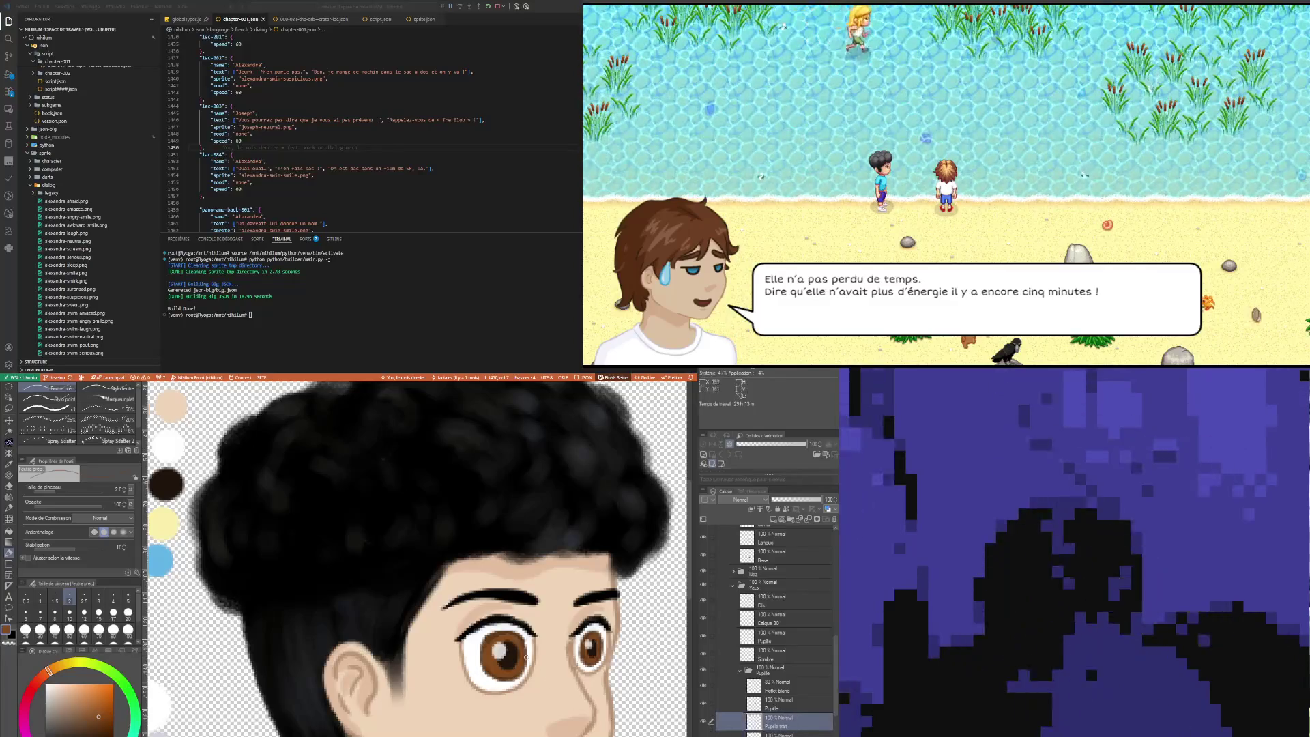
key("e")
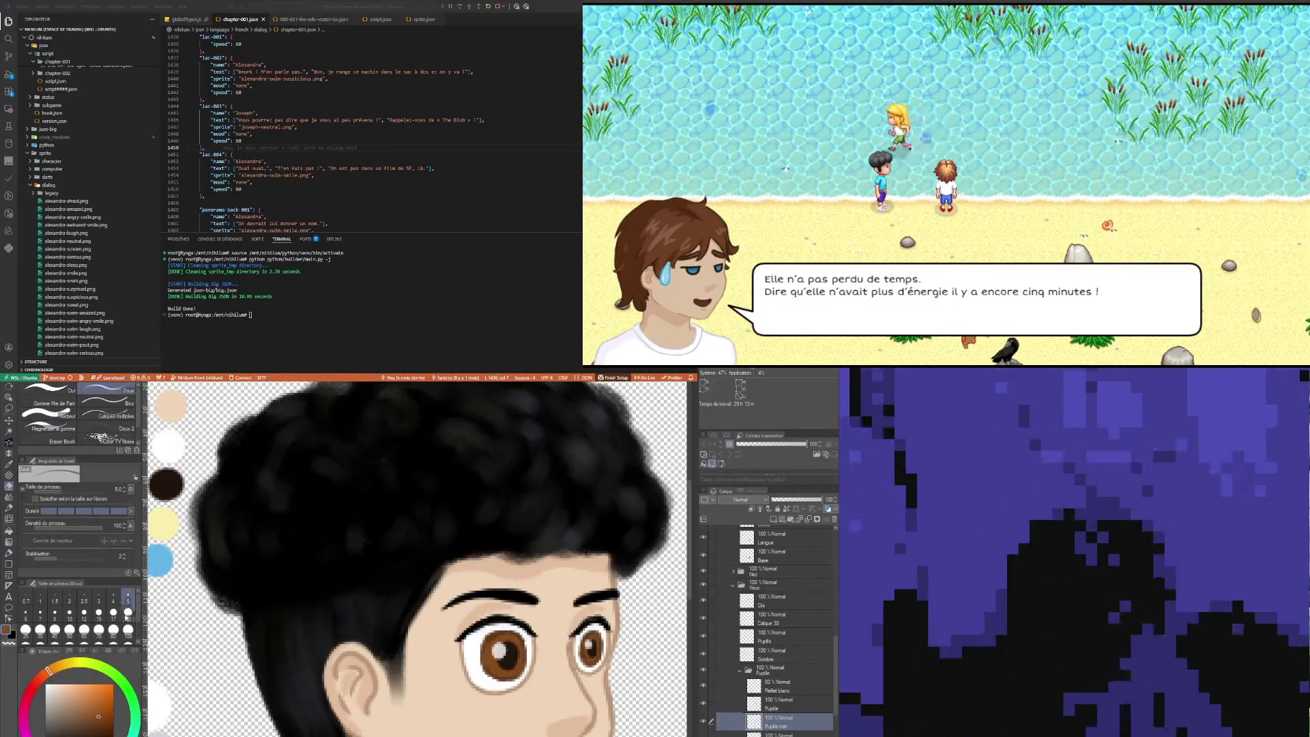
left_click(99, 597)
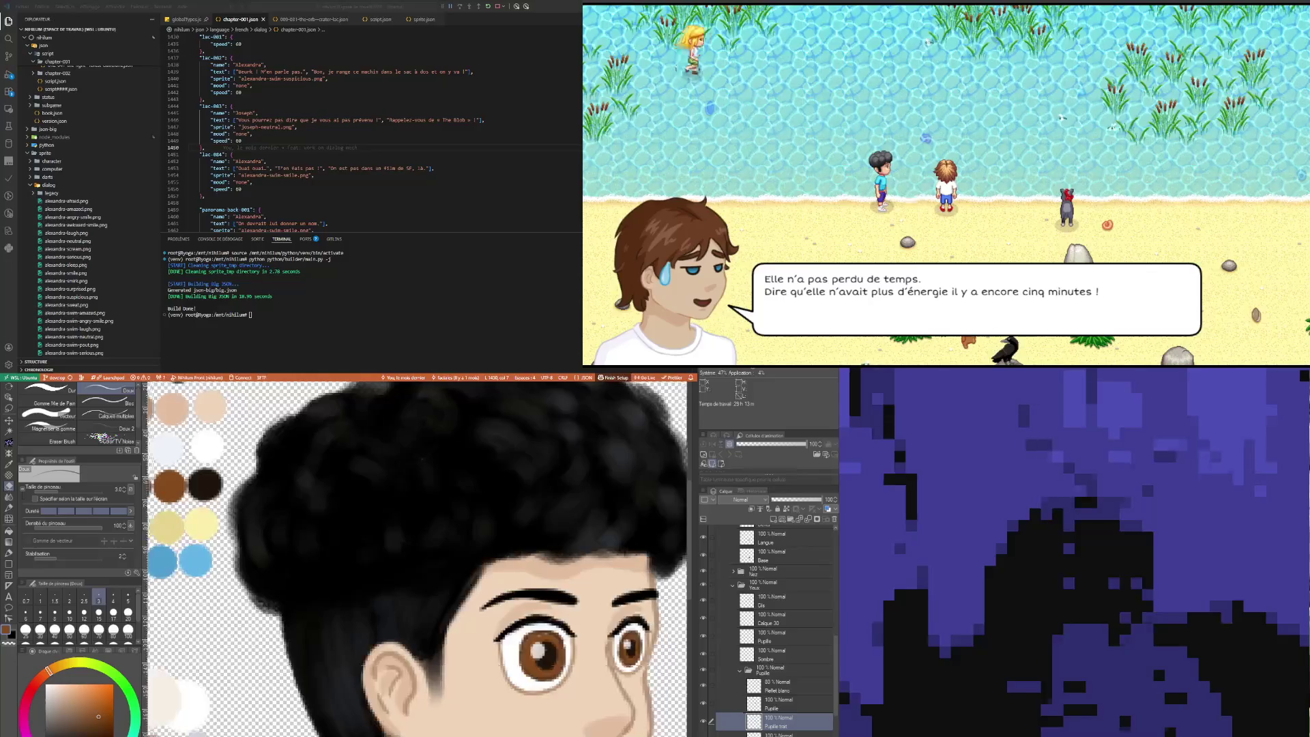
left_click(792, 734)
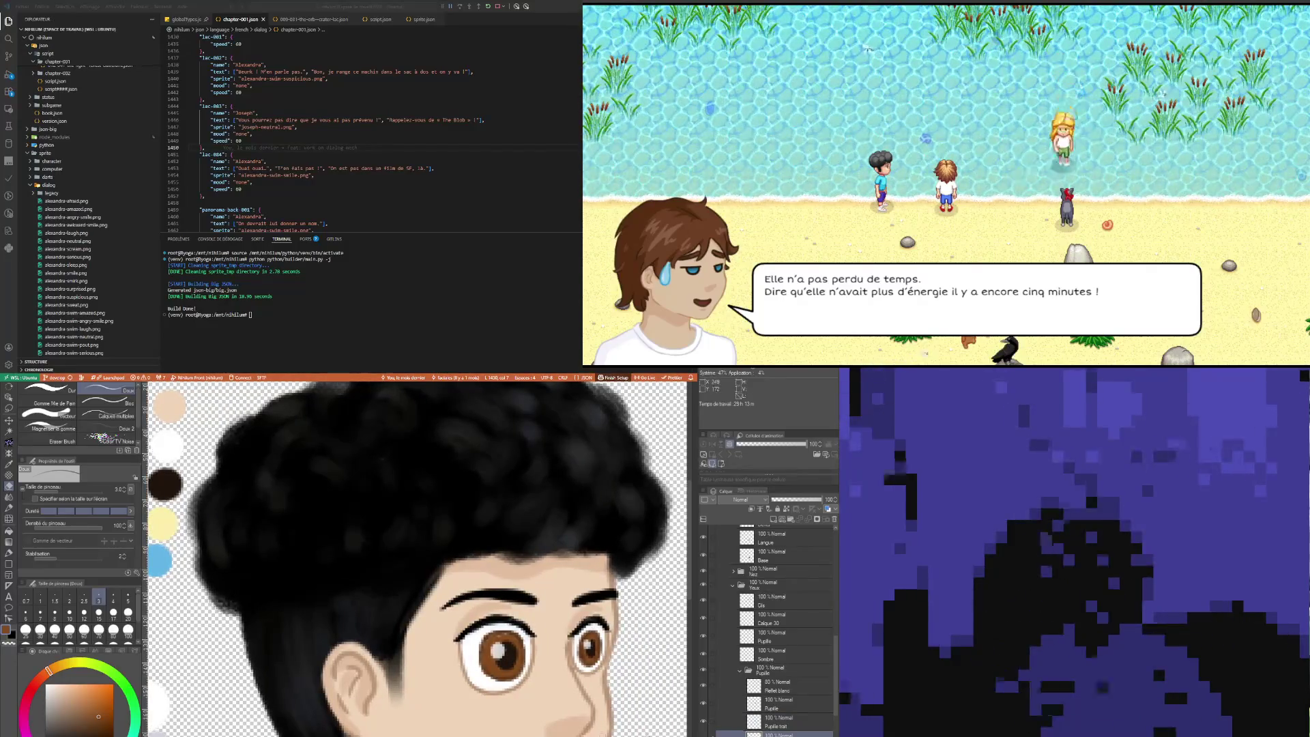
Step: Sample an eye colour, then erase on Pupille trait with eraser size 1
key("i")
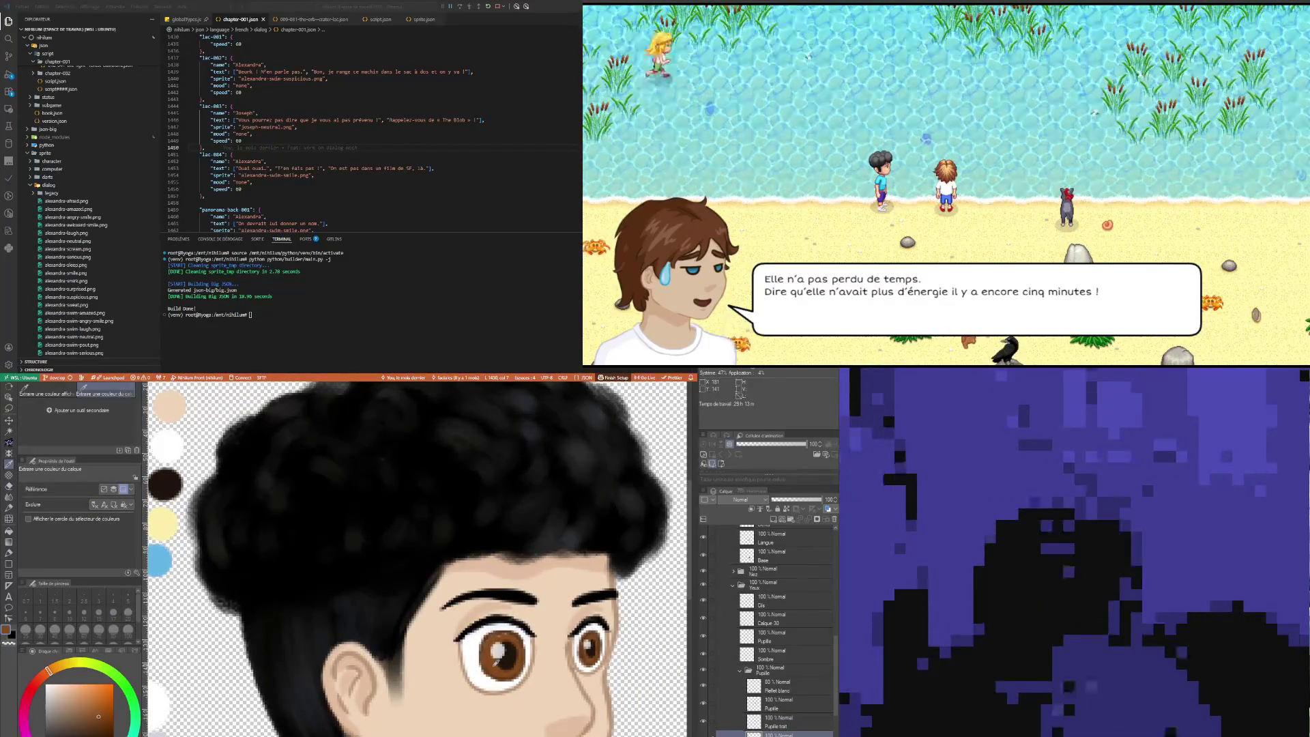
key("p")
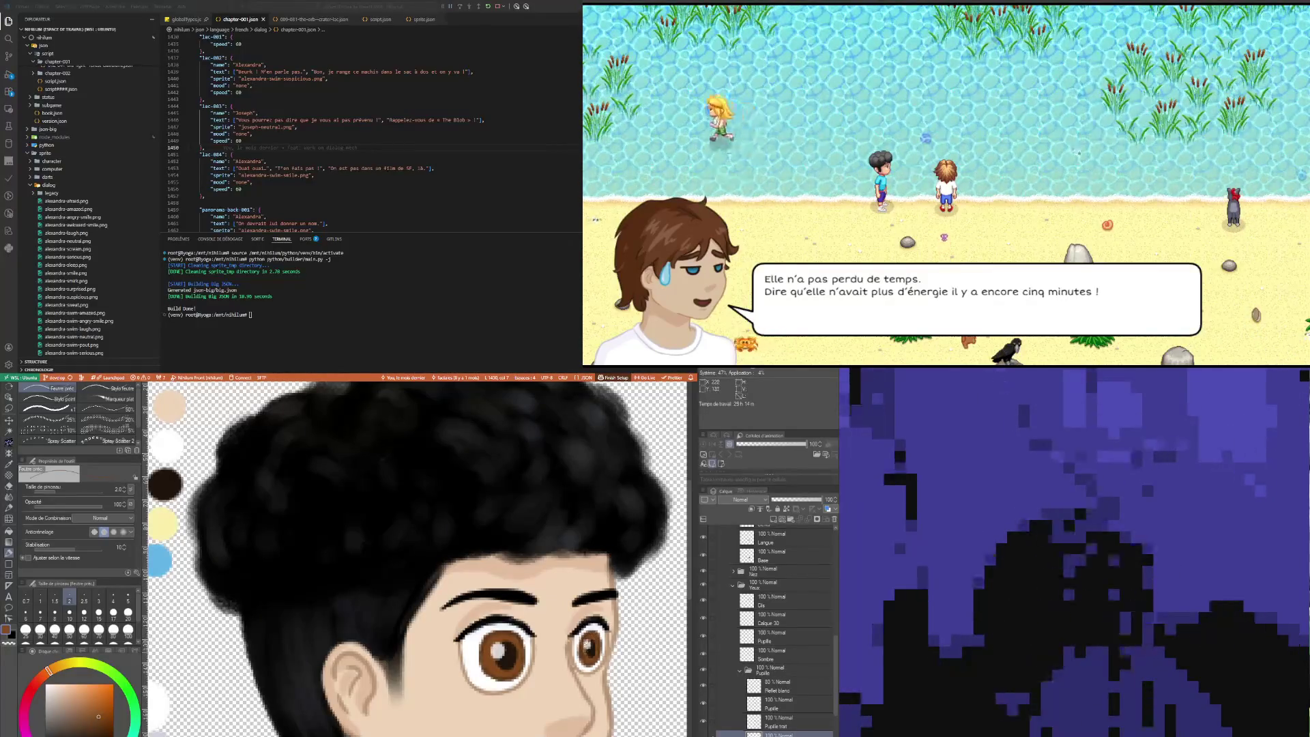
left_click(778, 722)
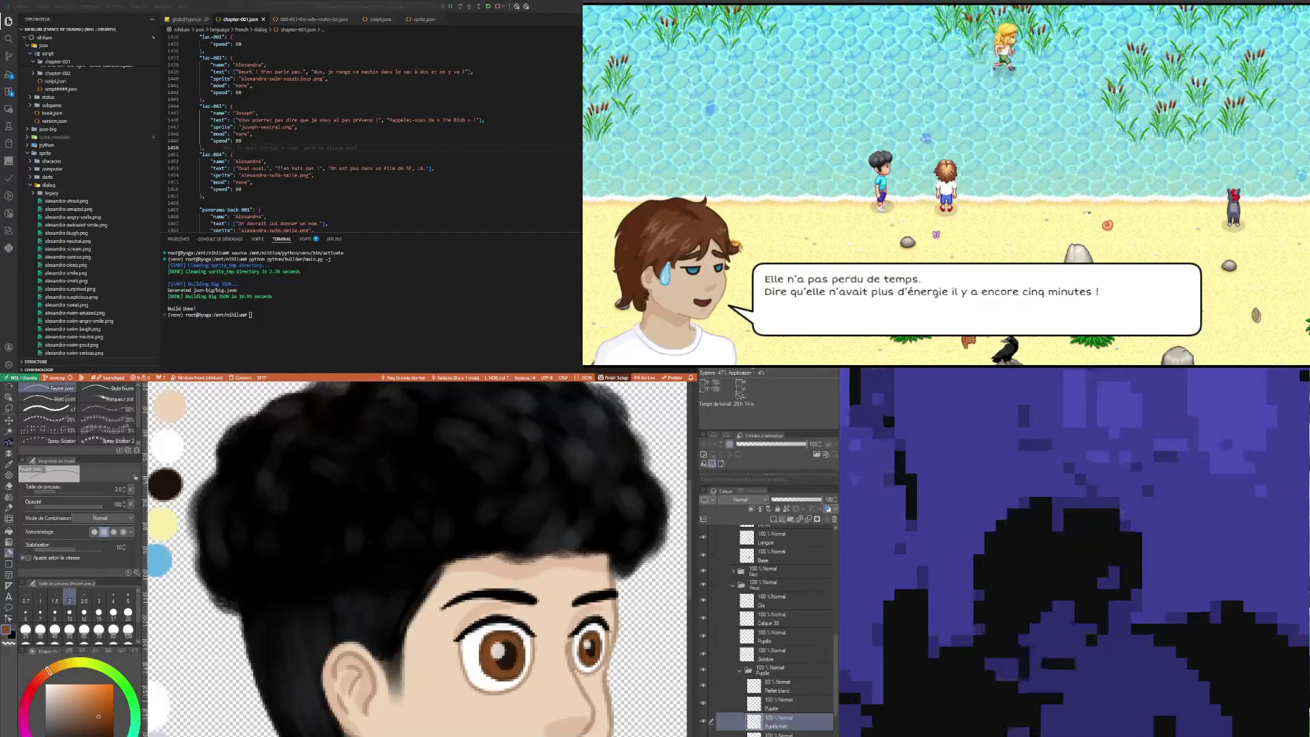
key("e")
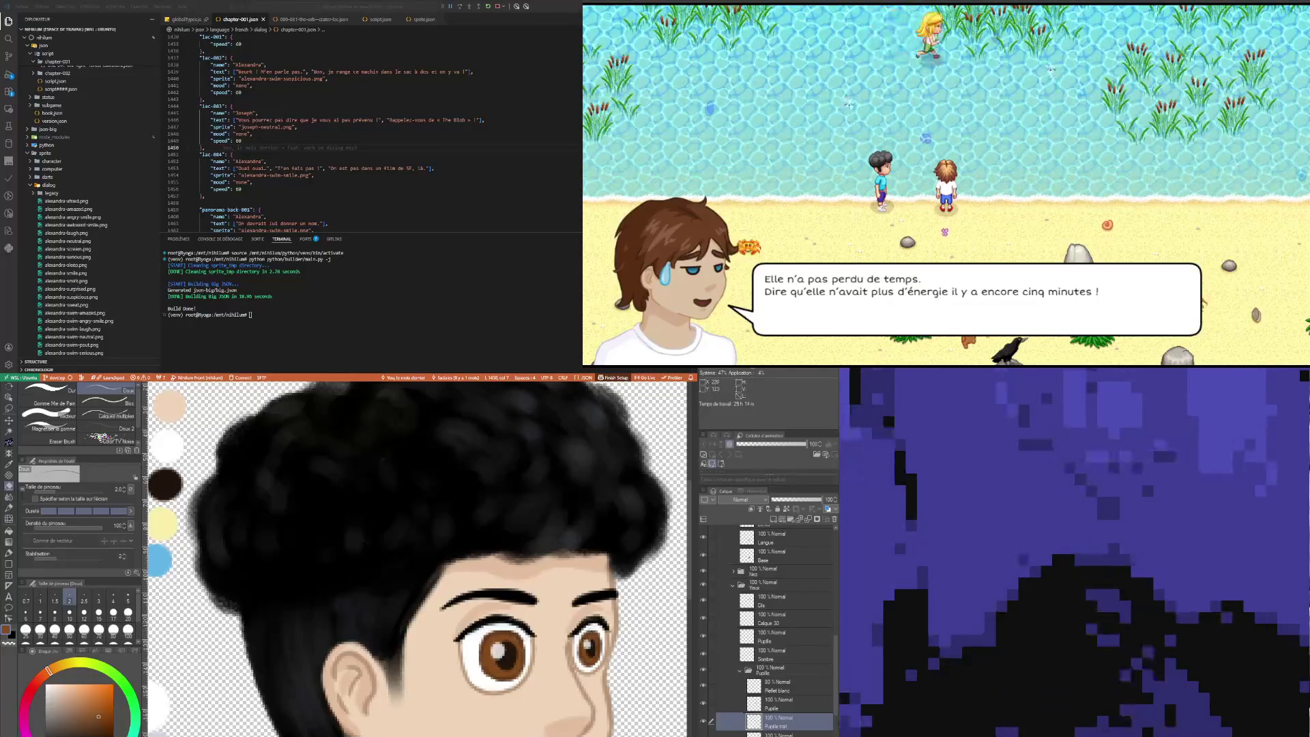
key("bracketleft")
key("bracketleft")
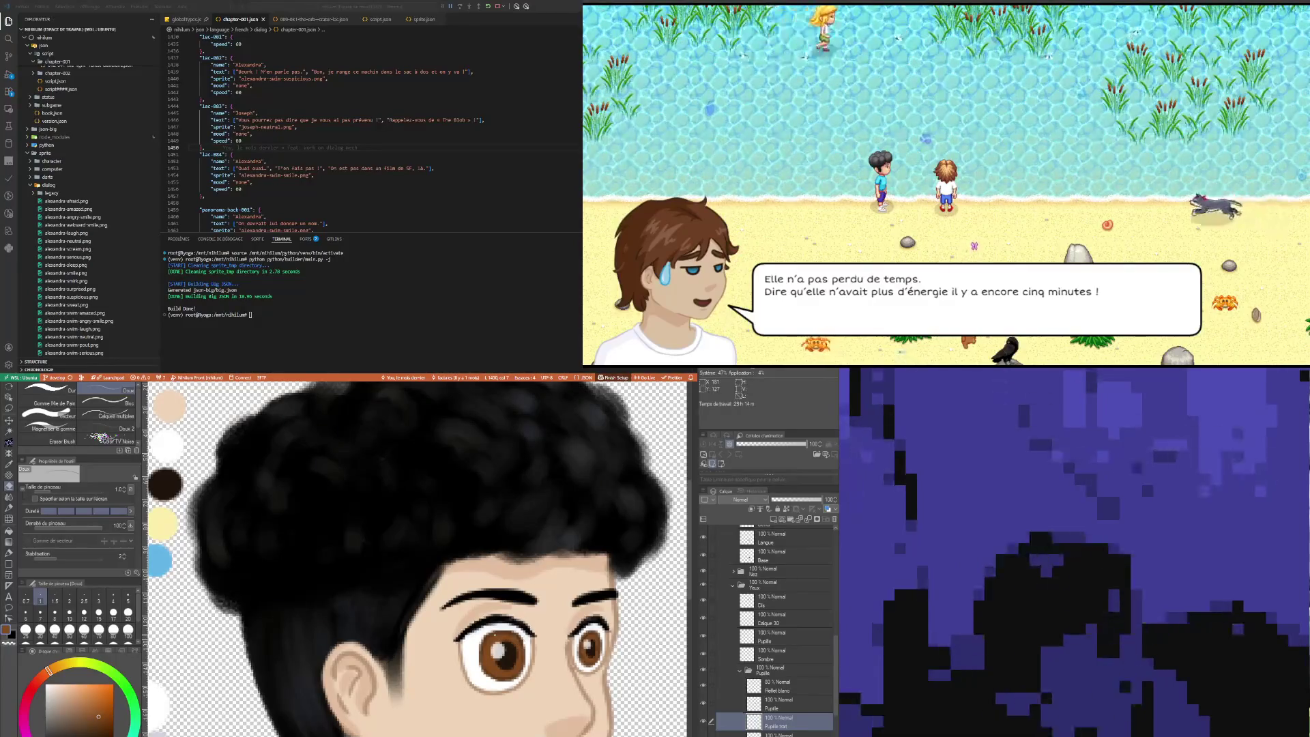
Step: Sample the light palette swatch colour and select the Sombre layer for eye shading
key("i")
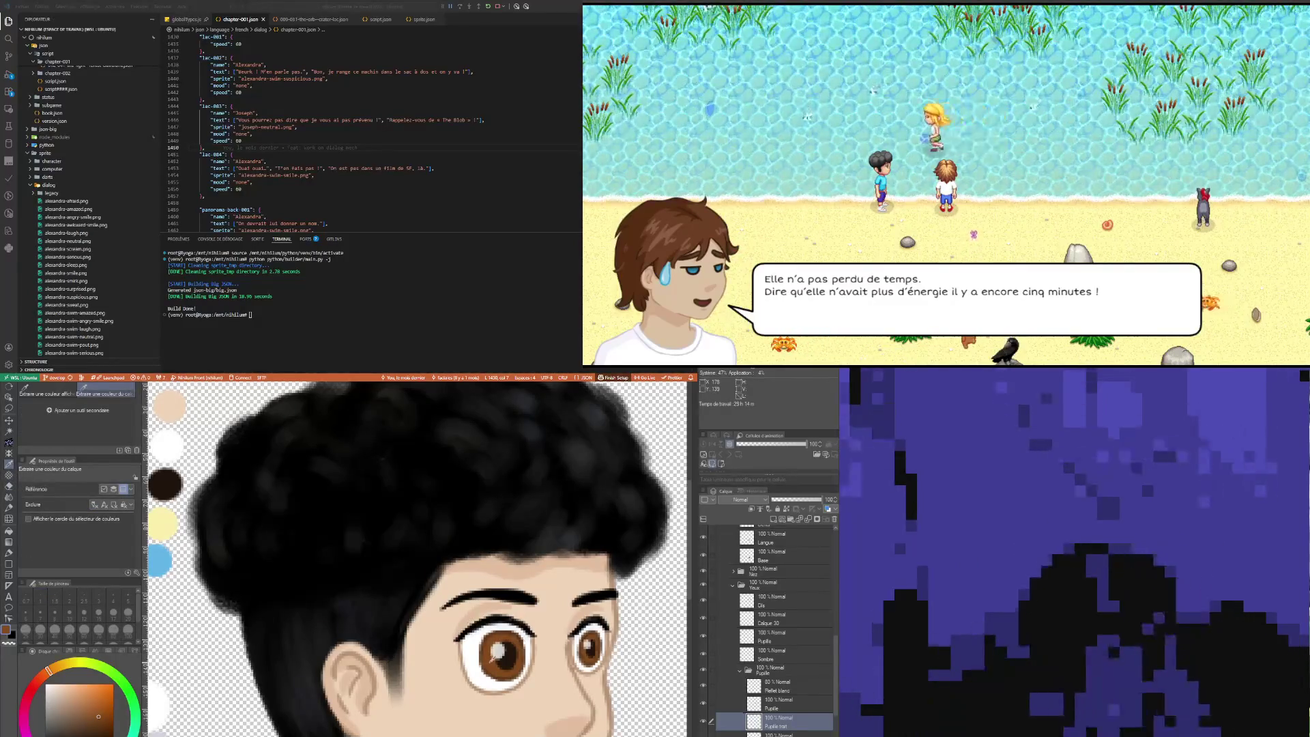
key("p")
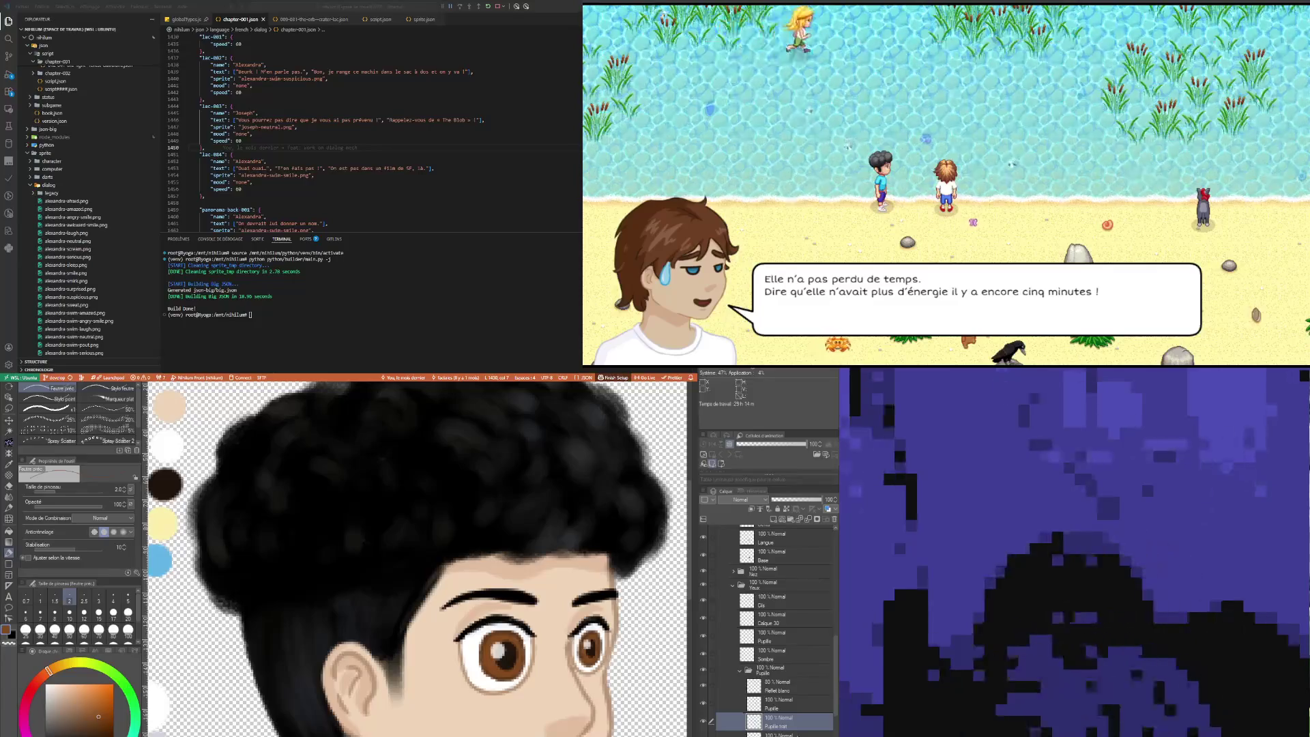
key("alt+bracketleft")
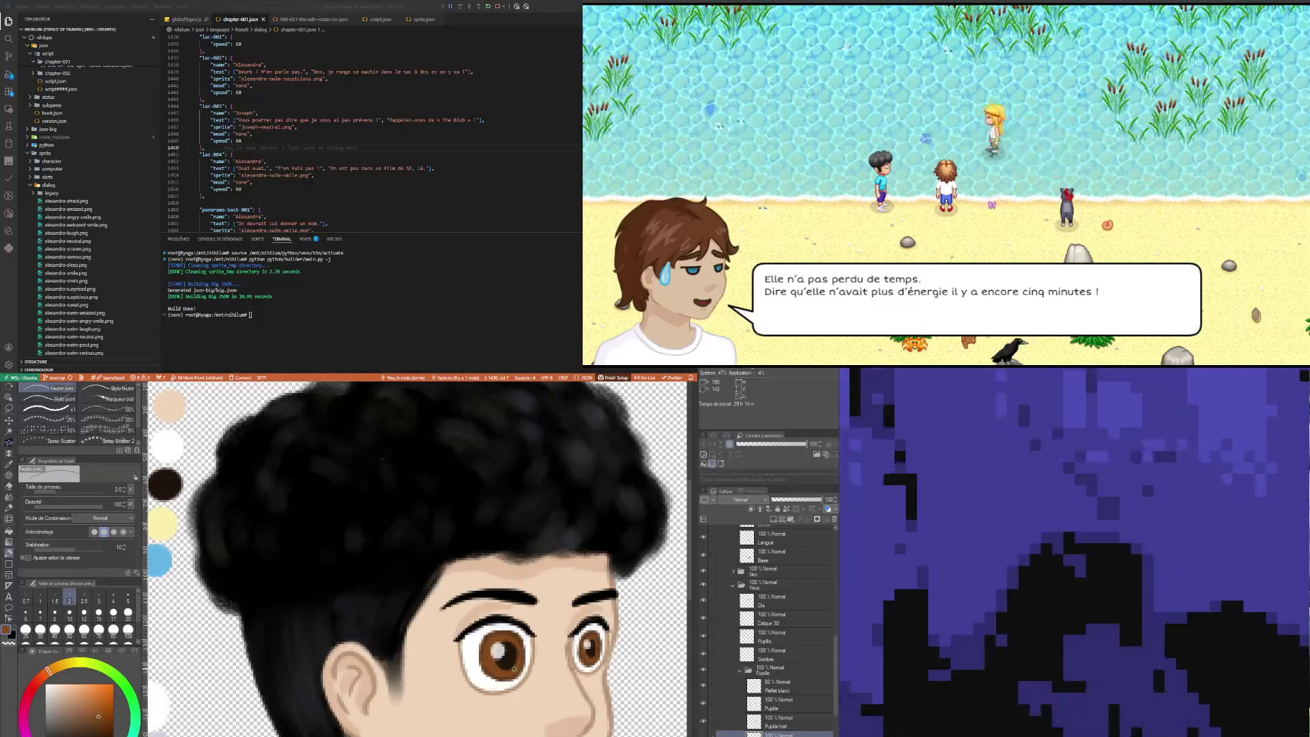
scroll(514, 669, "down", 2)
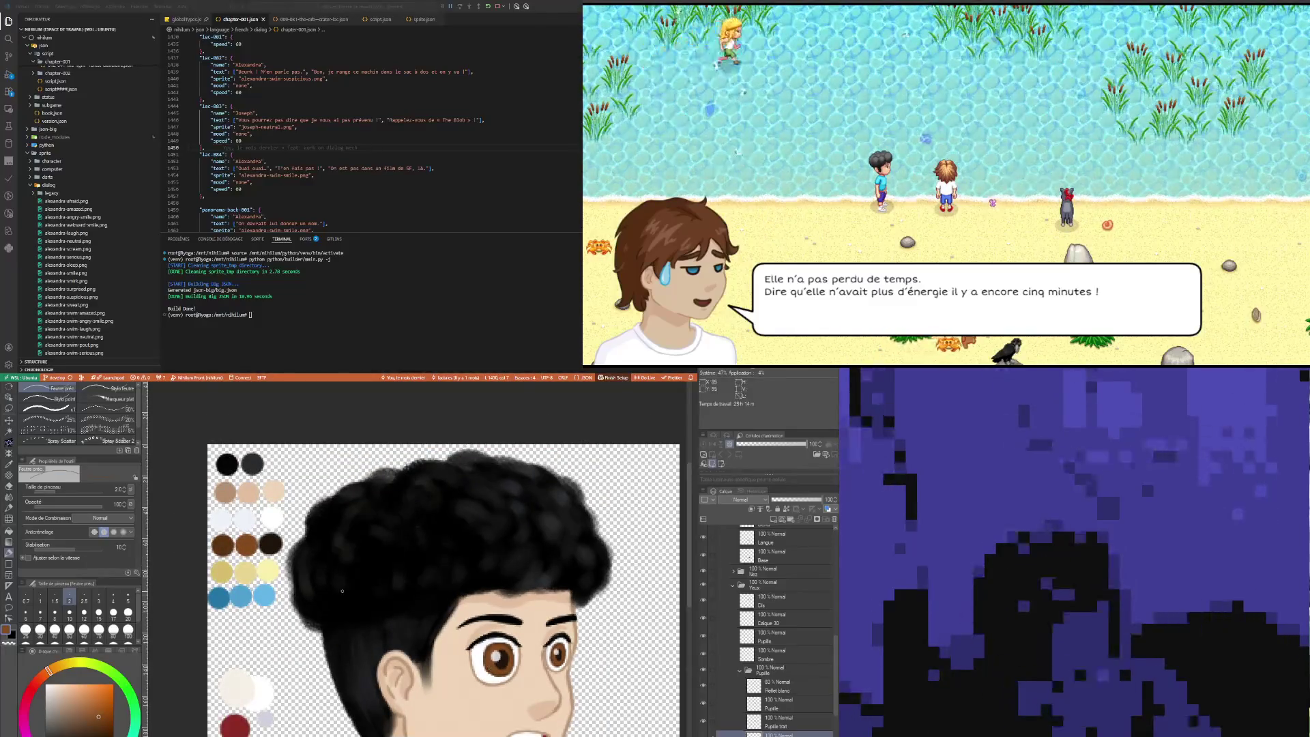
scroll(342, 591, "up", 1)
key("i")
left_click(214, 509)
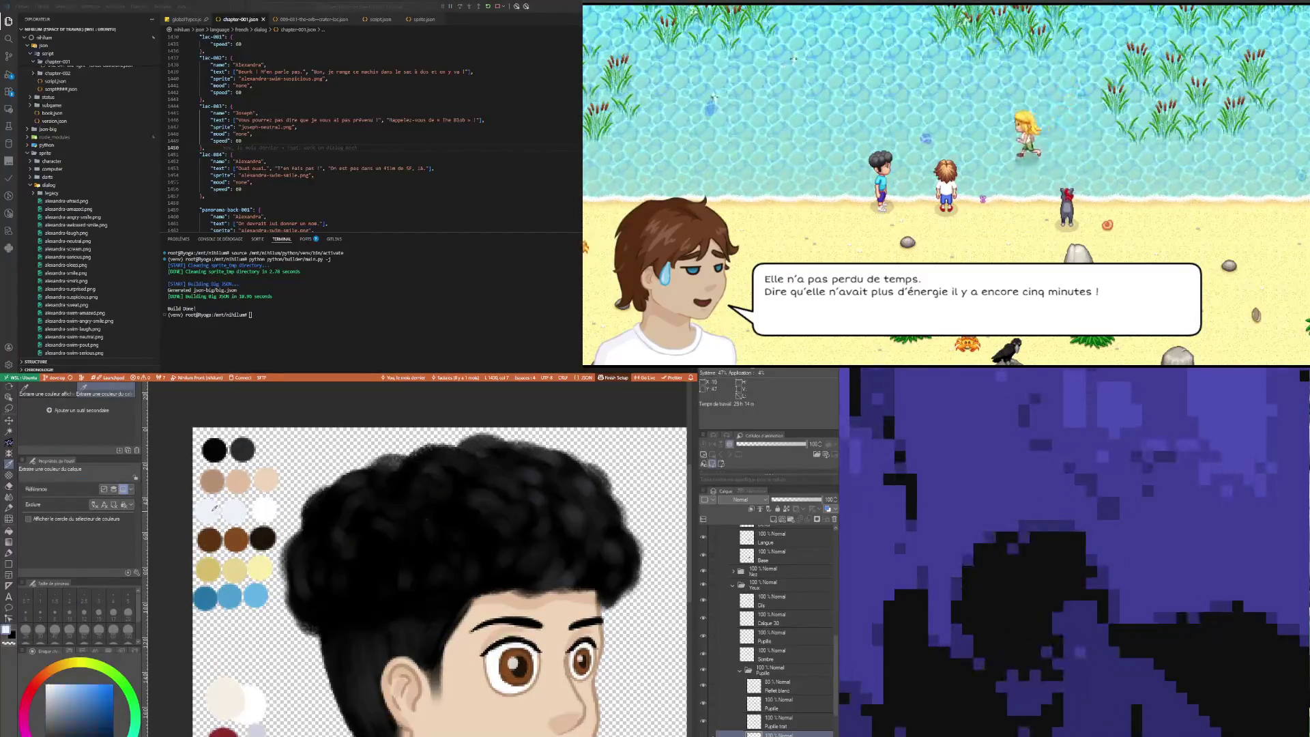
key("p")
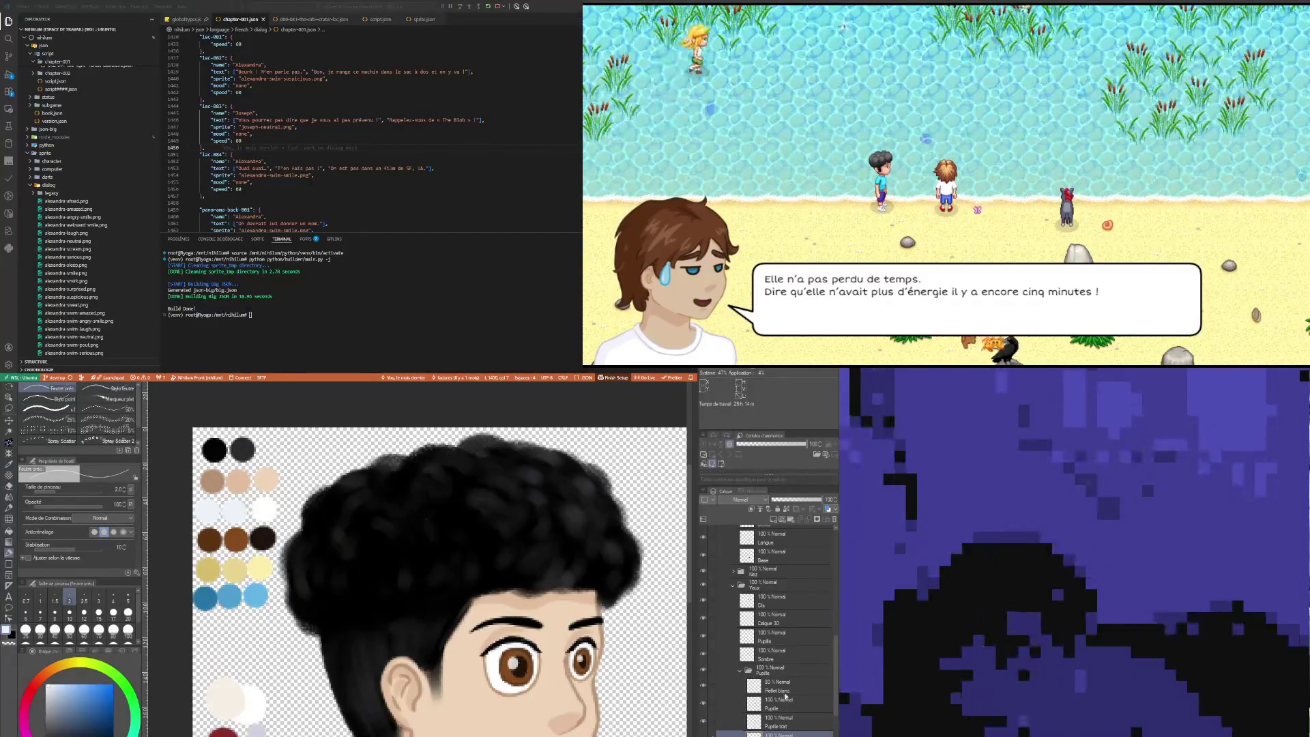
left_click(770, 657)
scroll(561, 663, "up", 1)
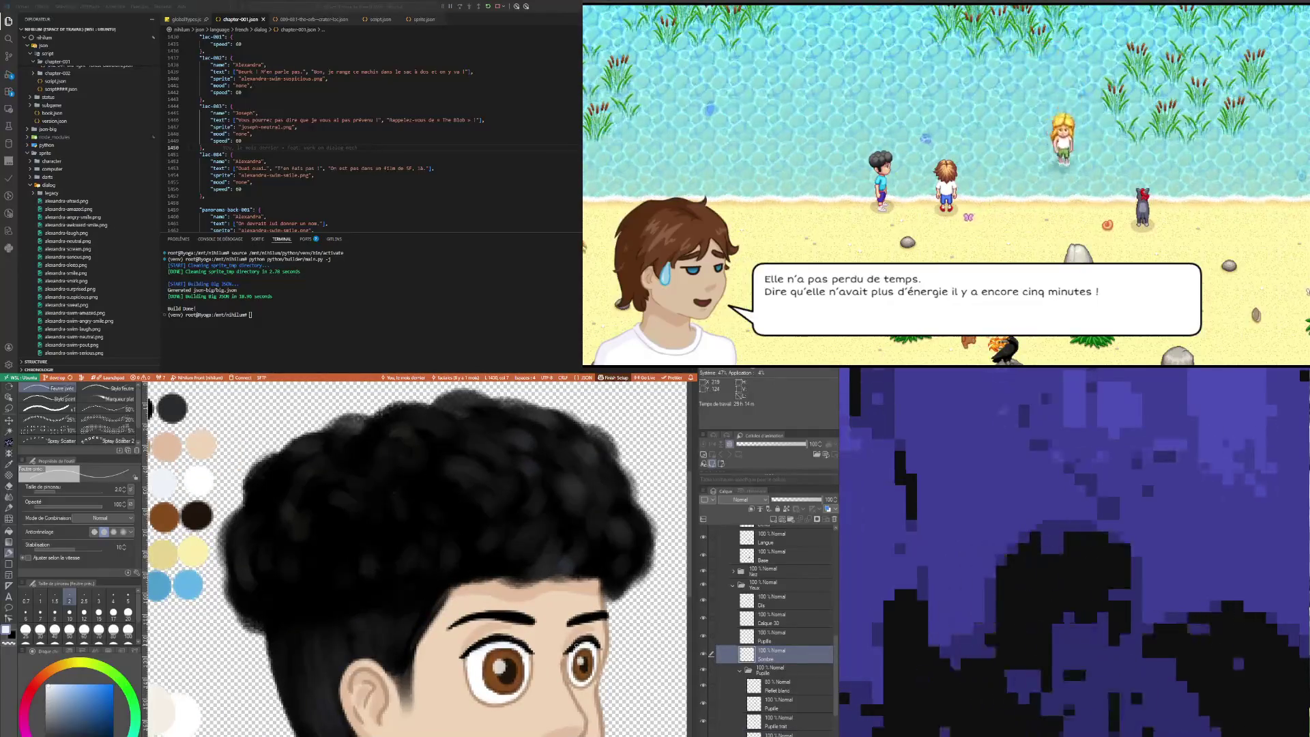
Step: Paint the eye shading on Sombre at brush size 3, then return to size 2
key("bracketright")
key("bracketright")
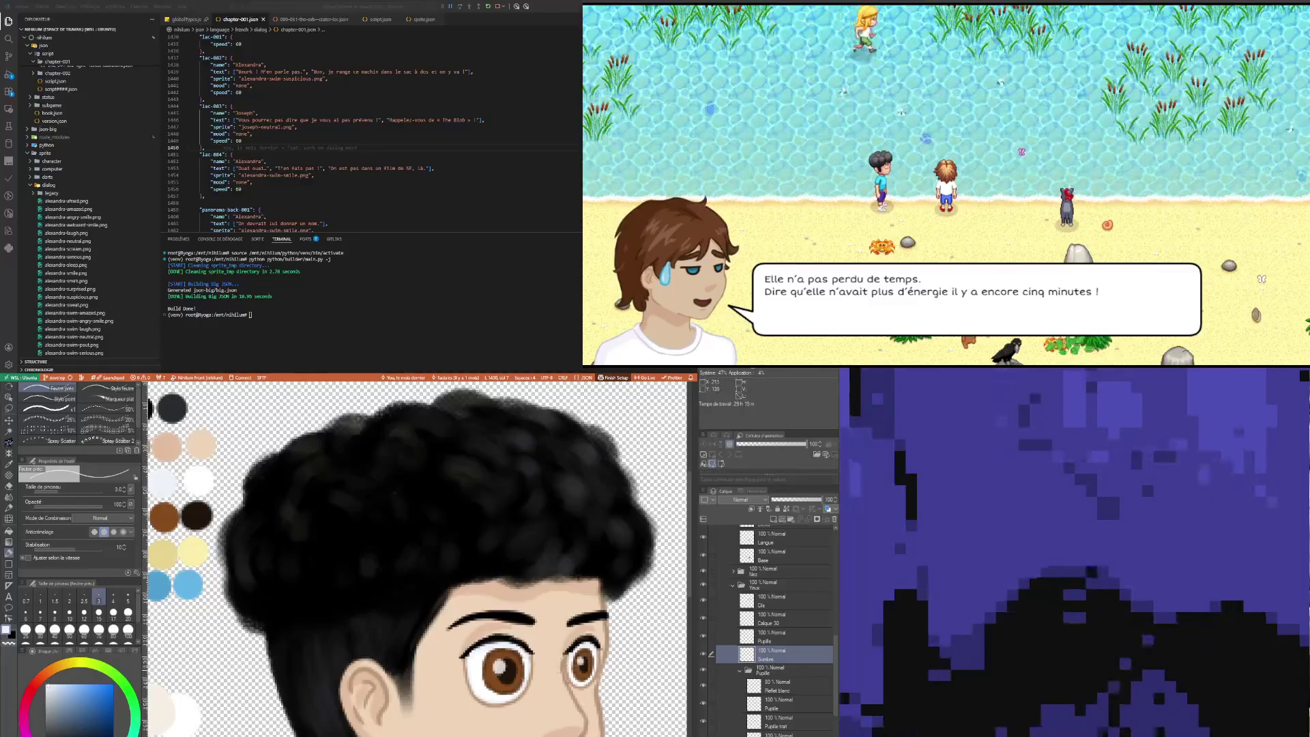
key("bracketleft")
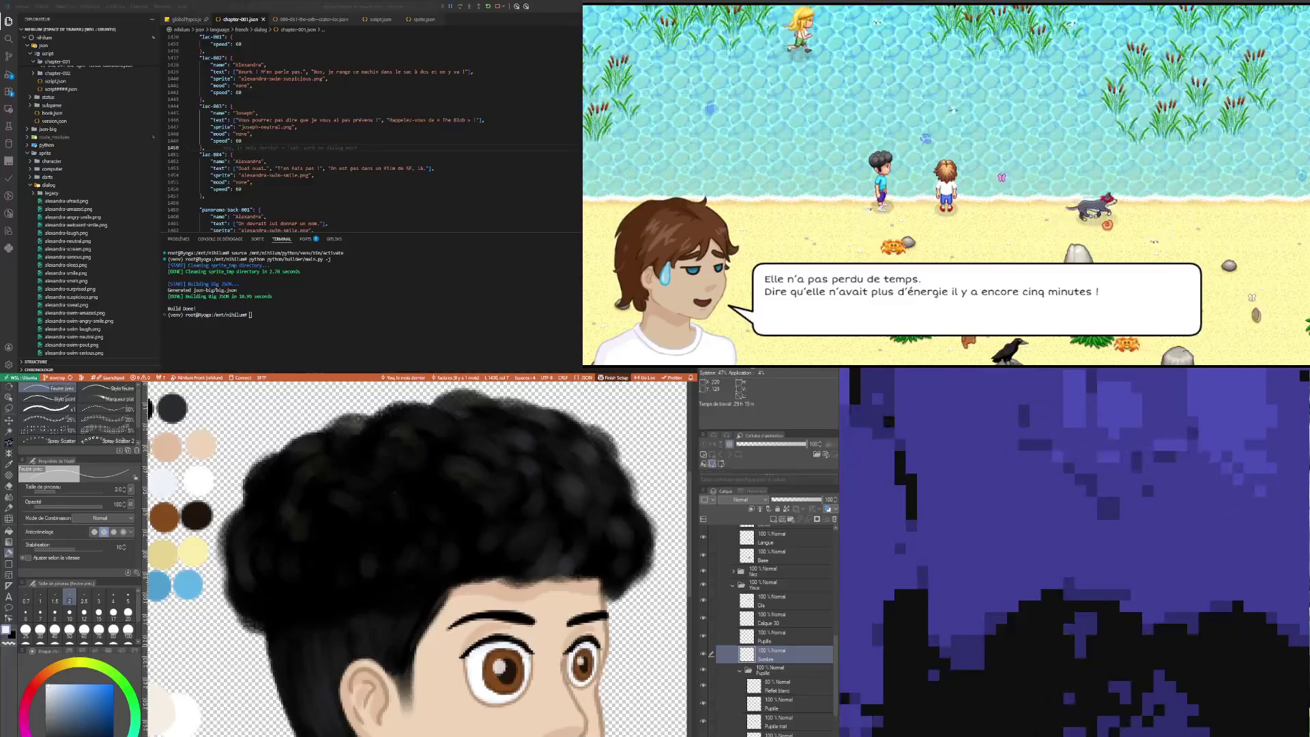
Step: Erase stray marks around the lashes on the Cils layer with a size-2 eraser
left_click(771, 601)
key("e")
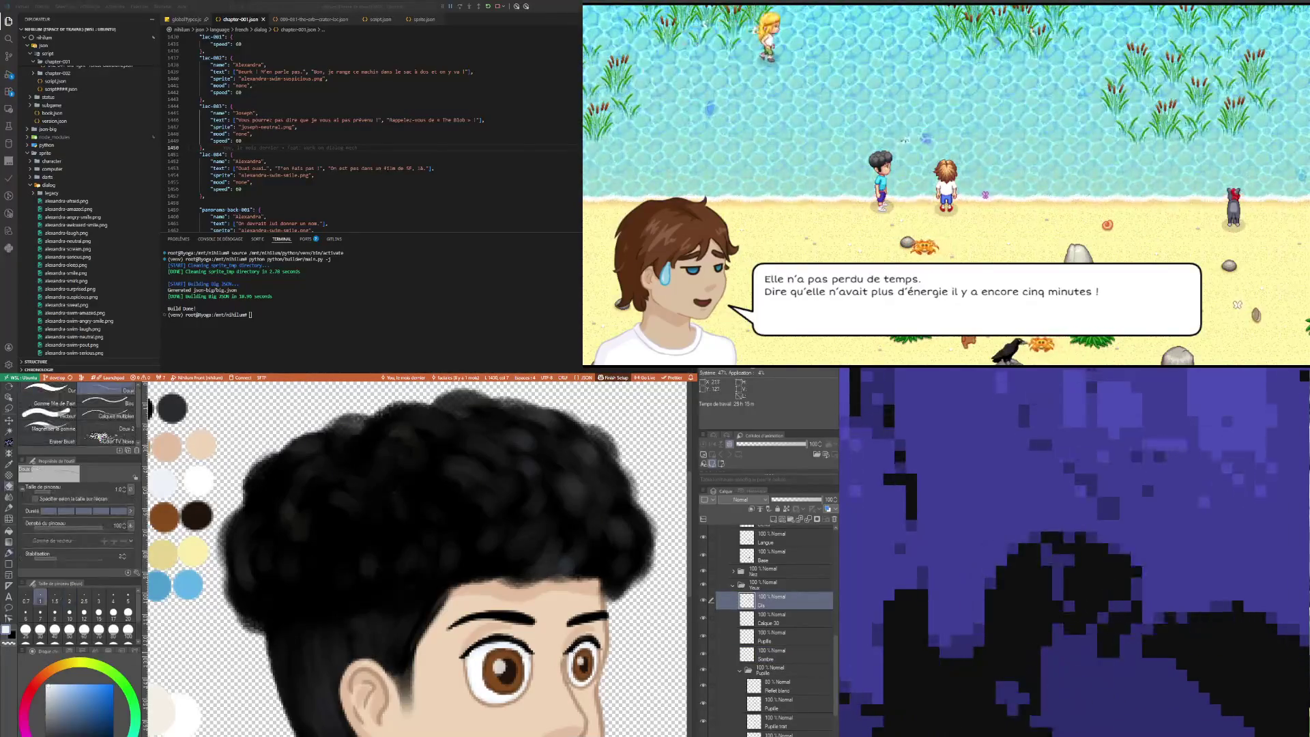
key("bracketright")
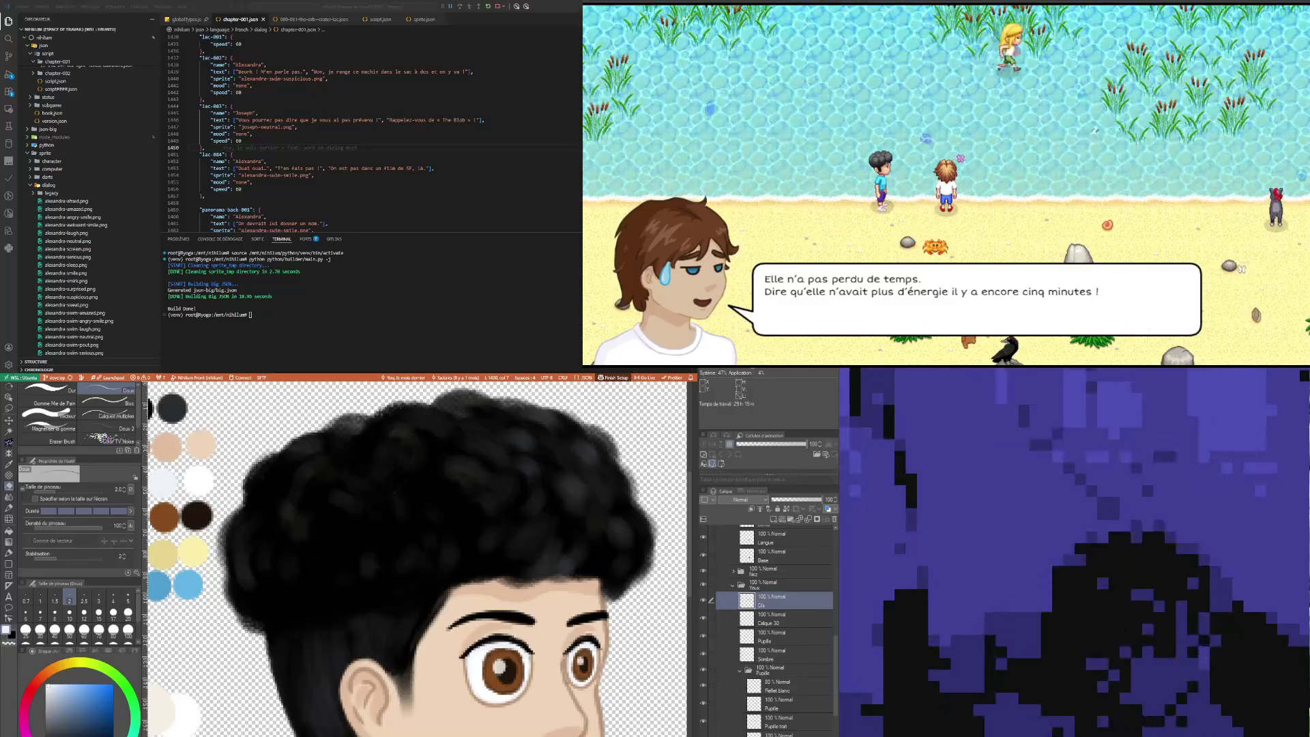
scroll(416, 560, "down", 1)
left_click(779, 638)
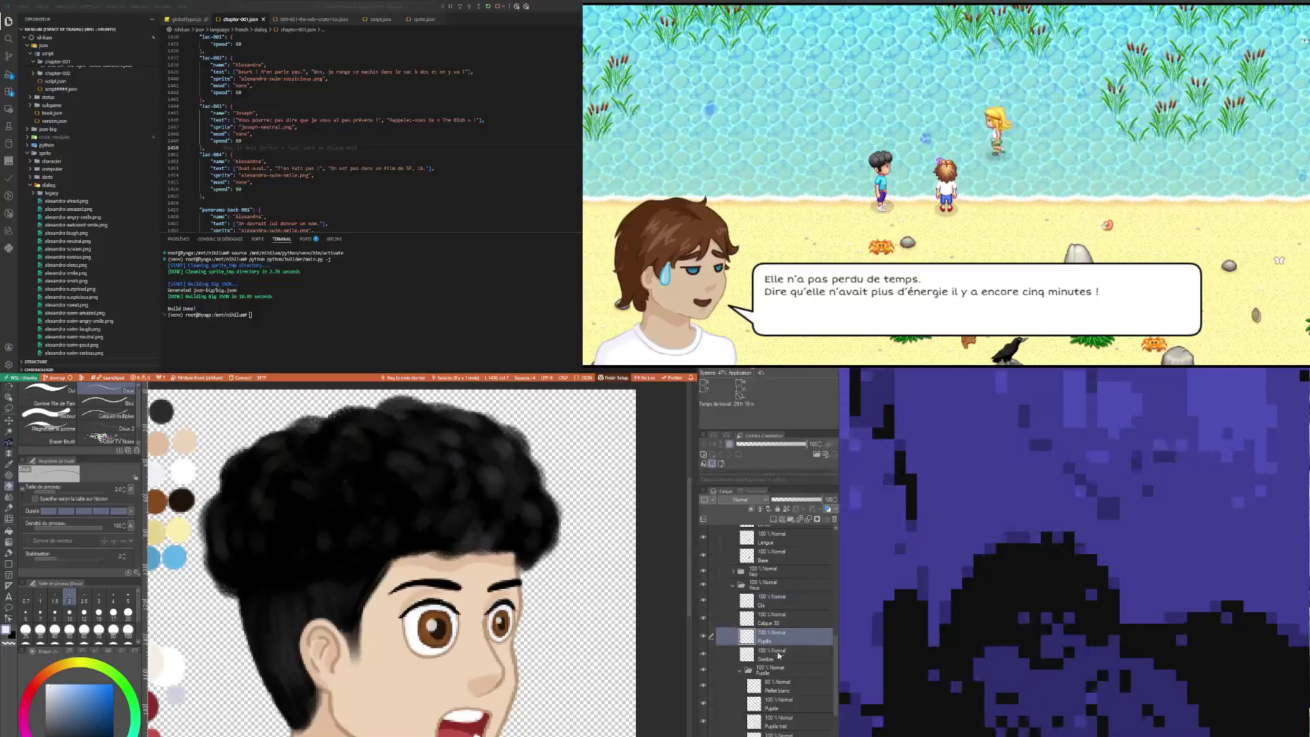
Step: Sample the skin colour from the palette and return to the fine pen on the Cils layer
left_click(778, 686)
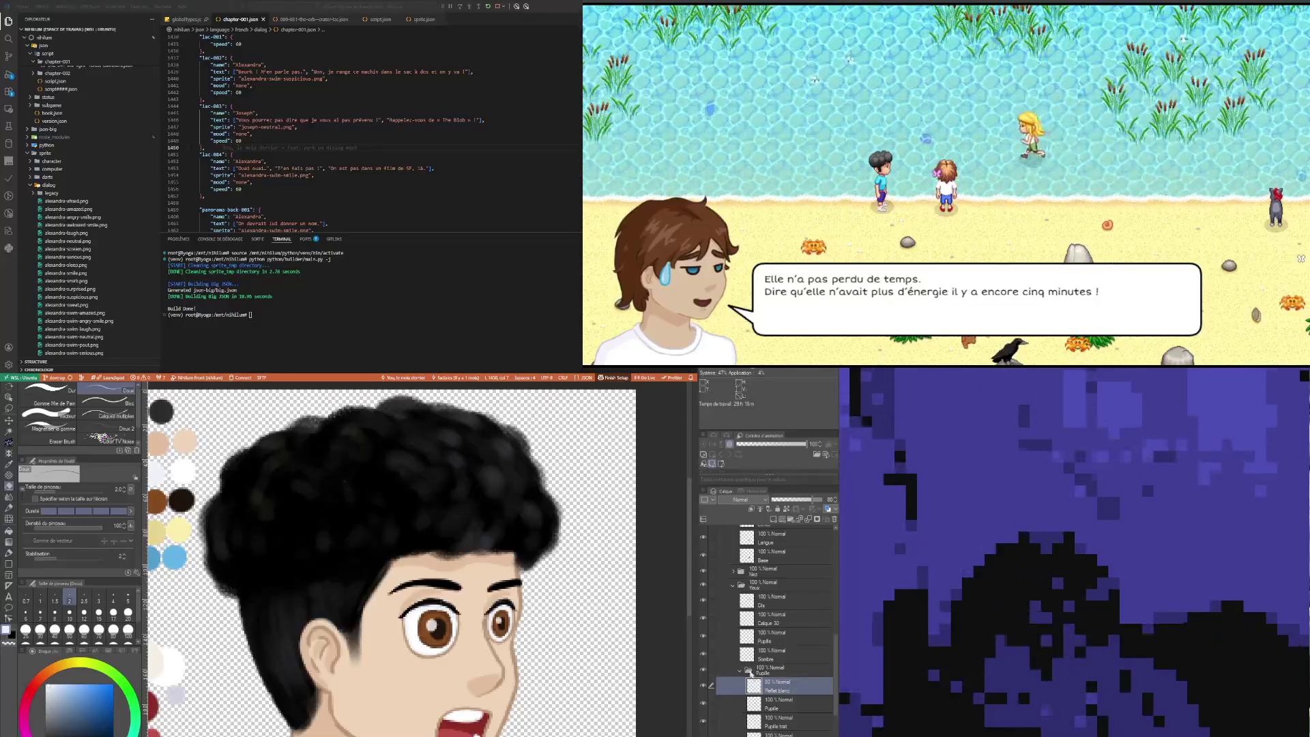
scroll(776, 596, "up", 2)
left_click(771, 551)
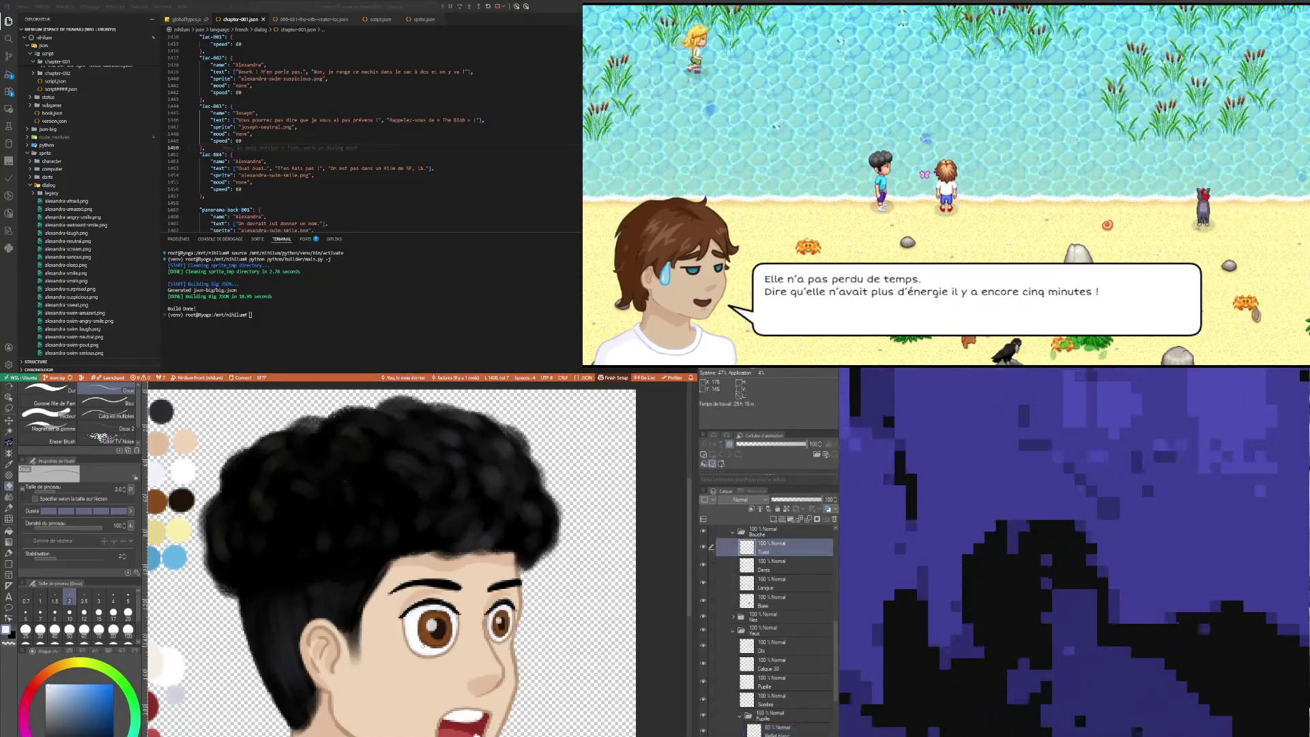
scroll(396, 604, "down", 1)
key("i")
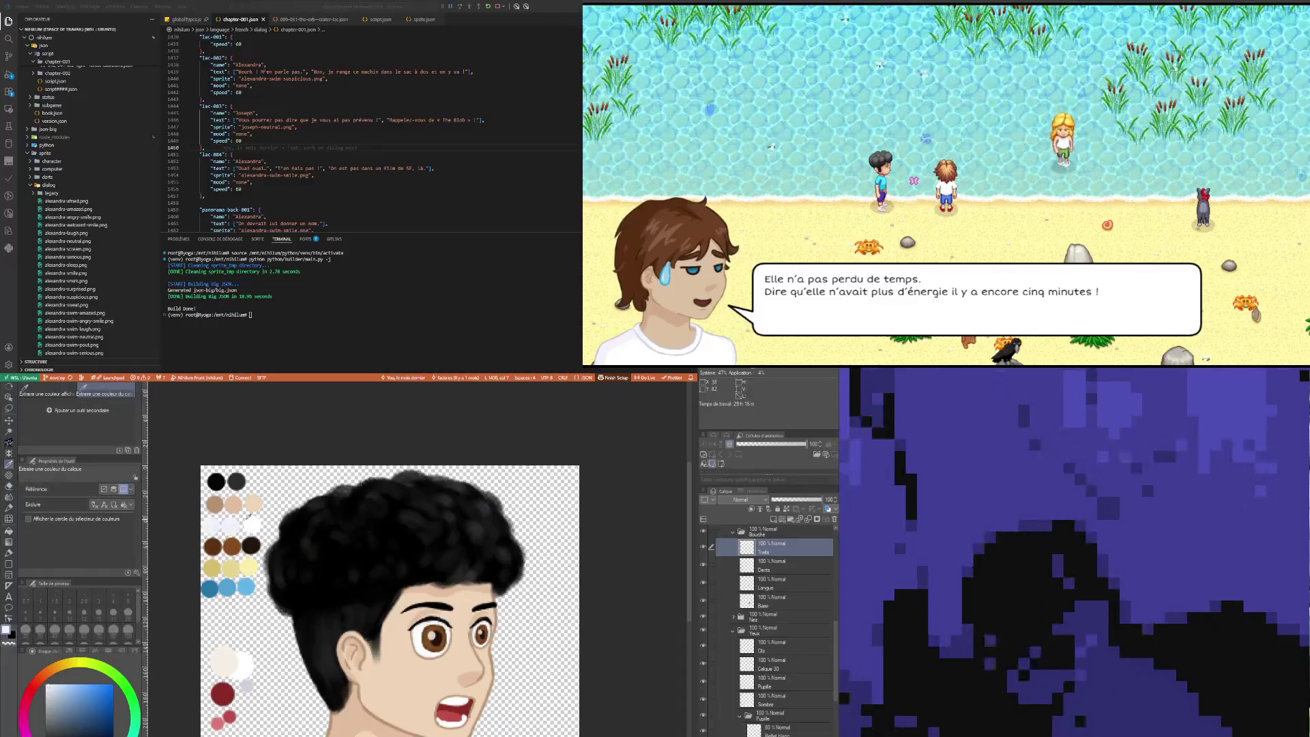
left_click(215, 503)
key("p")
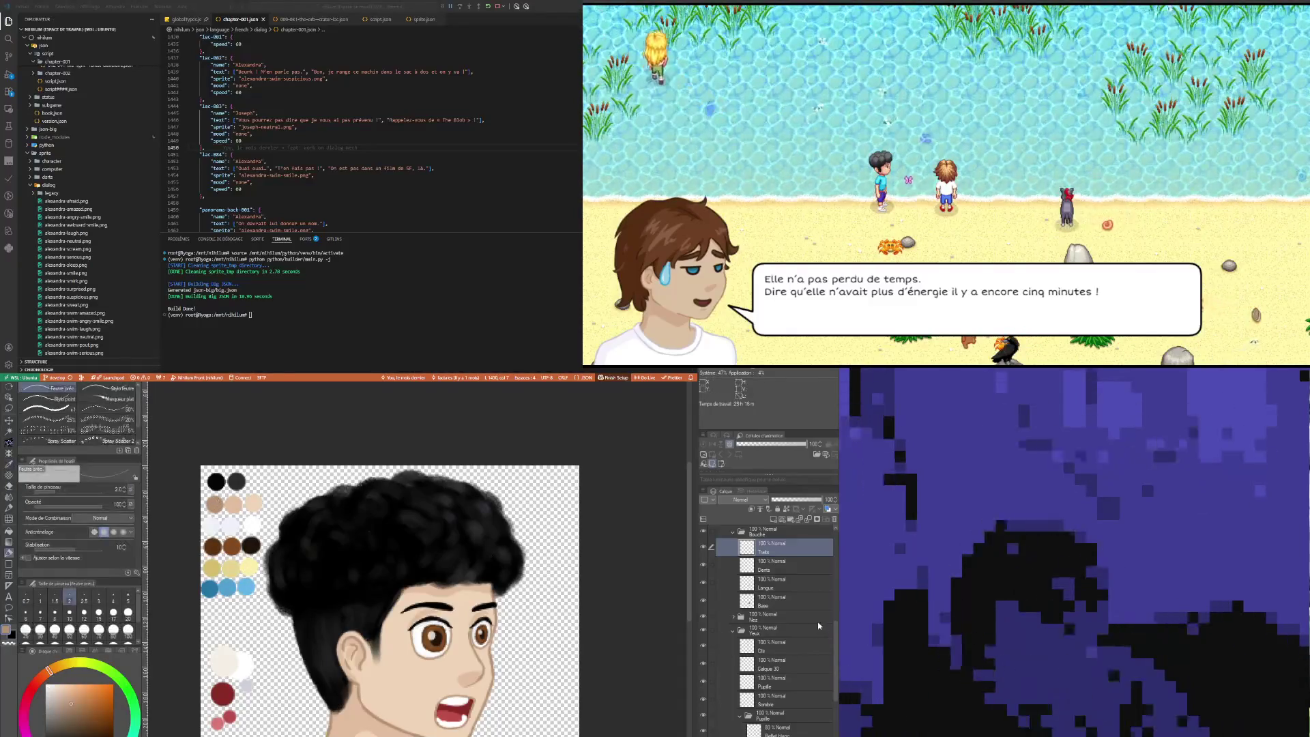
left_click(794, 650)
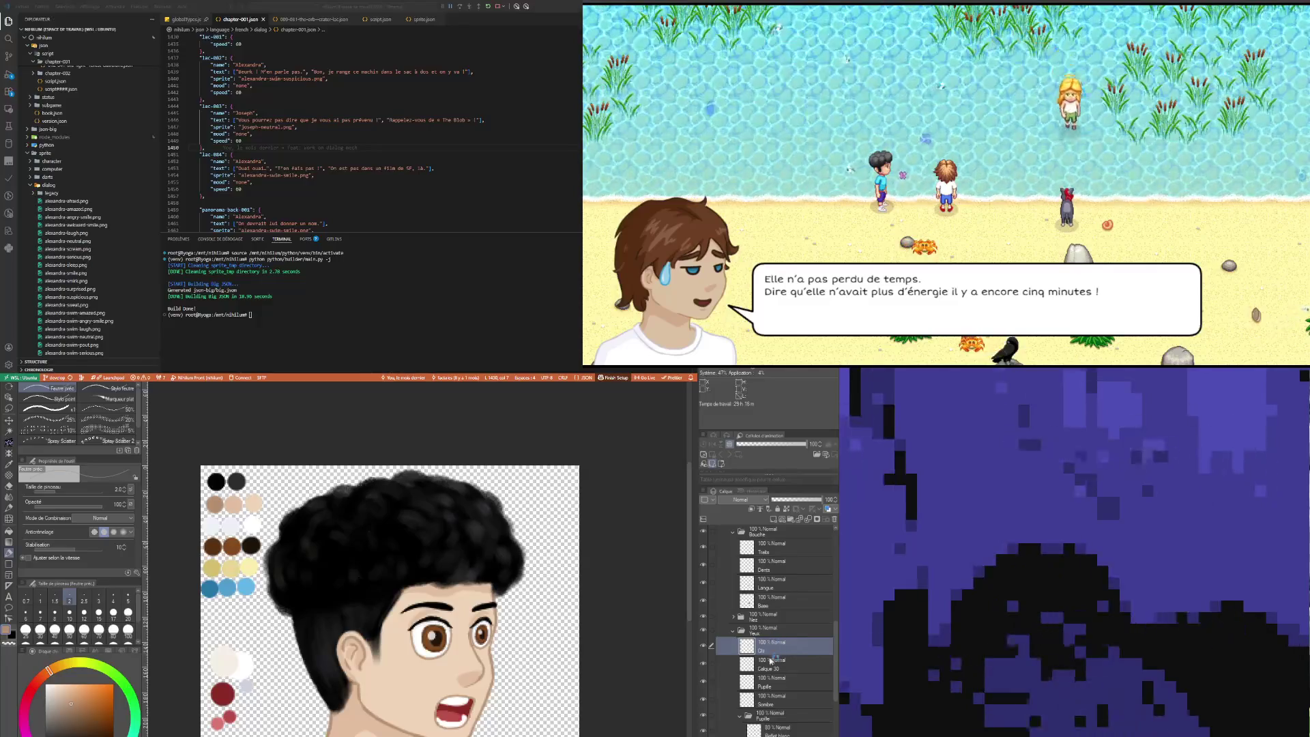
Step: Move the Sombre layer to the bottom of the eye layers
scroll(770, 660, "down", 3)
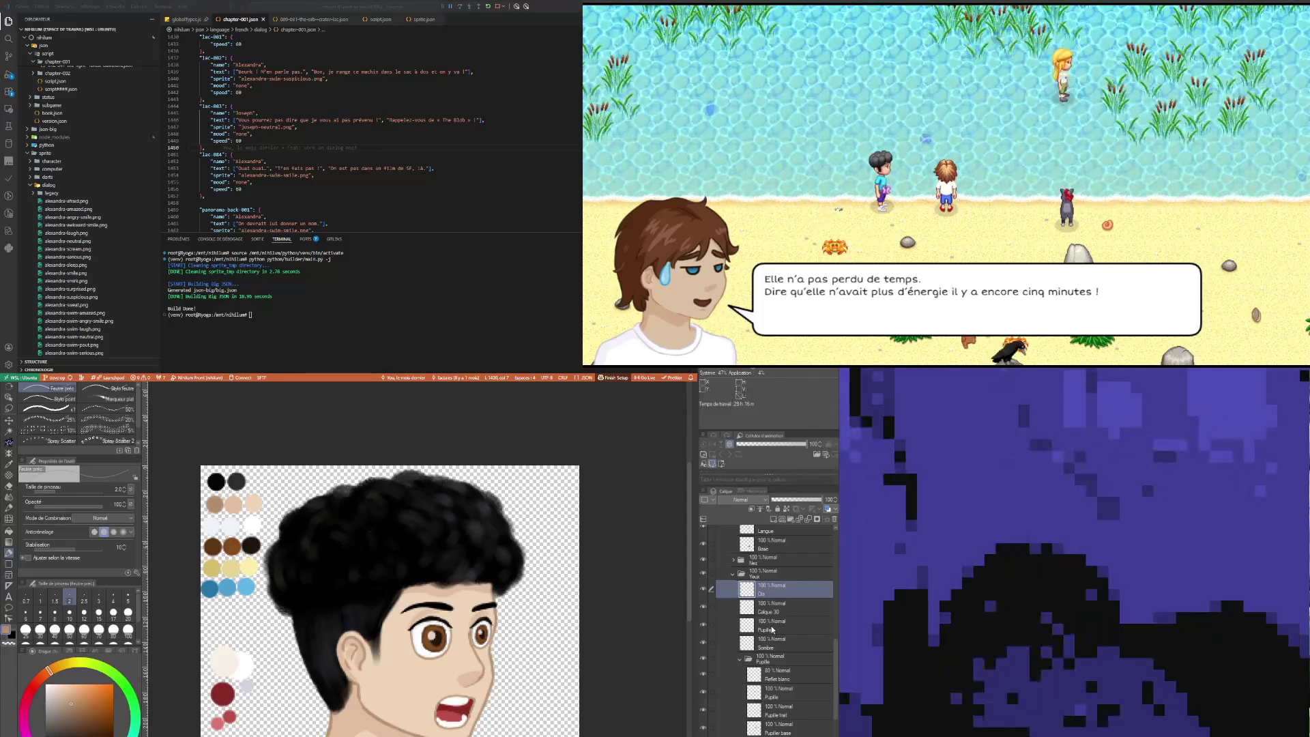
left_click(806, 610)
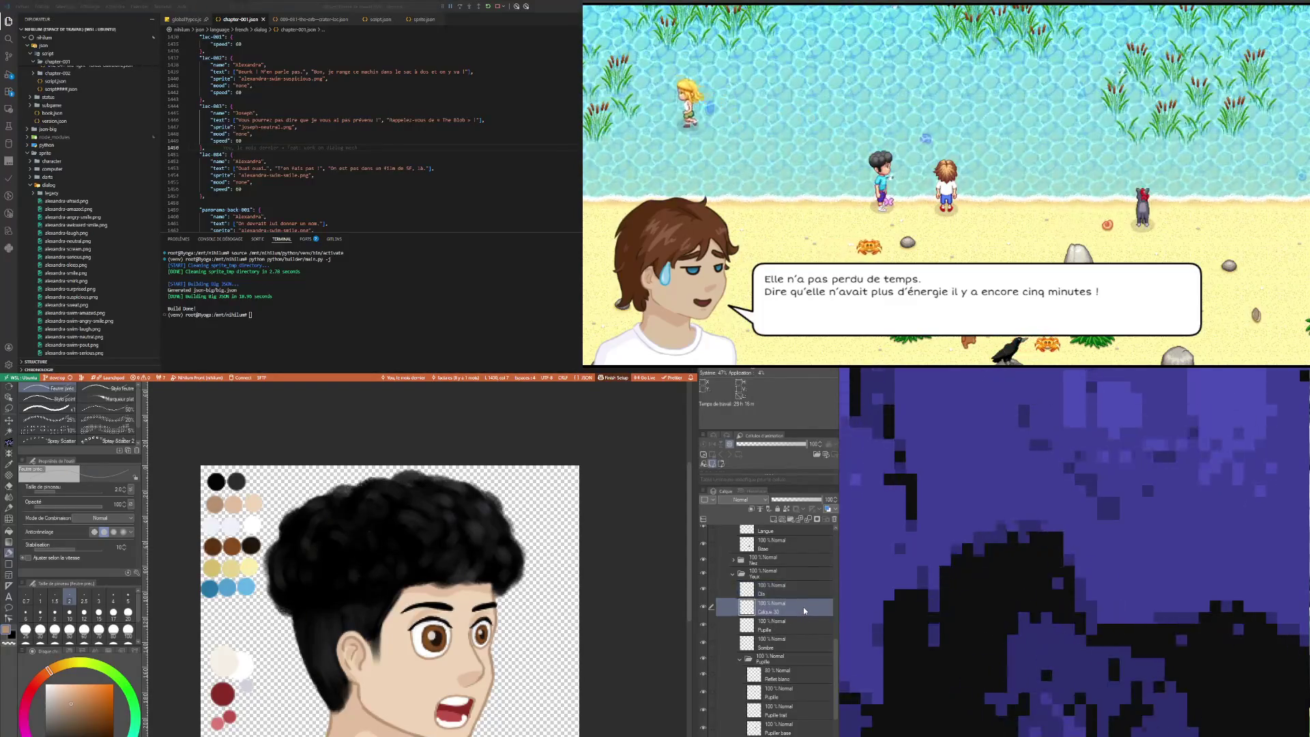
left_click(778, 729)
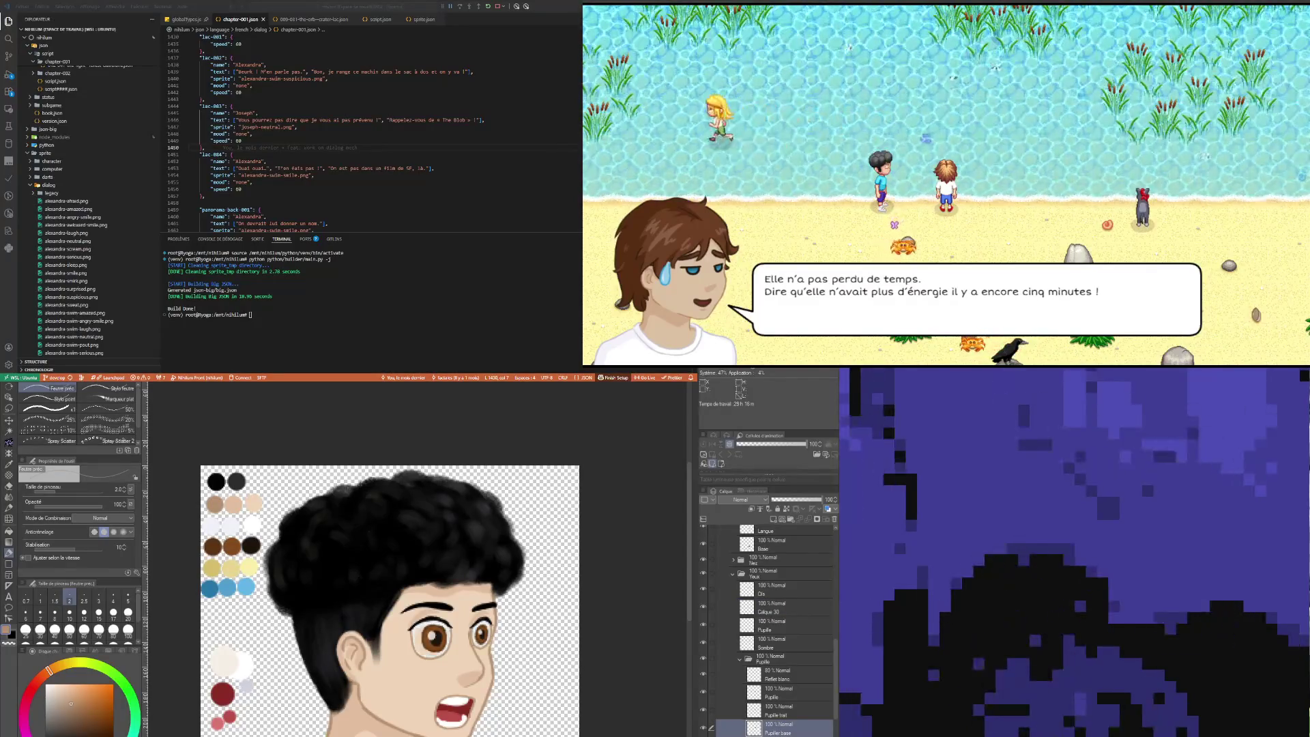
left_click(769, 644)
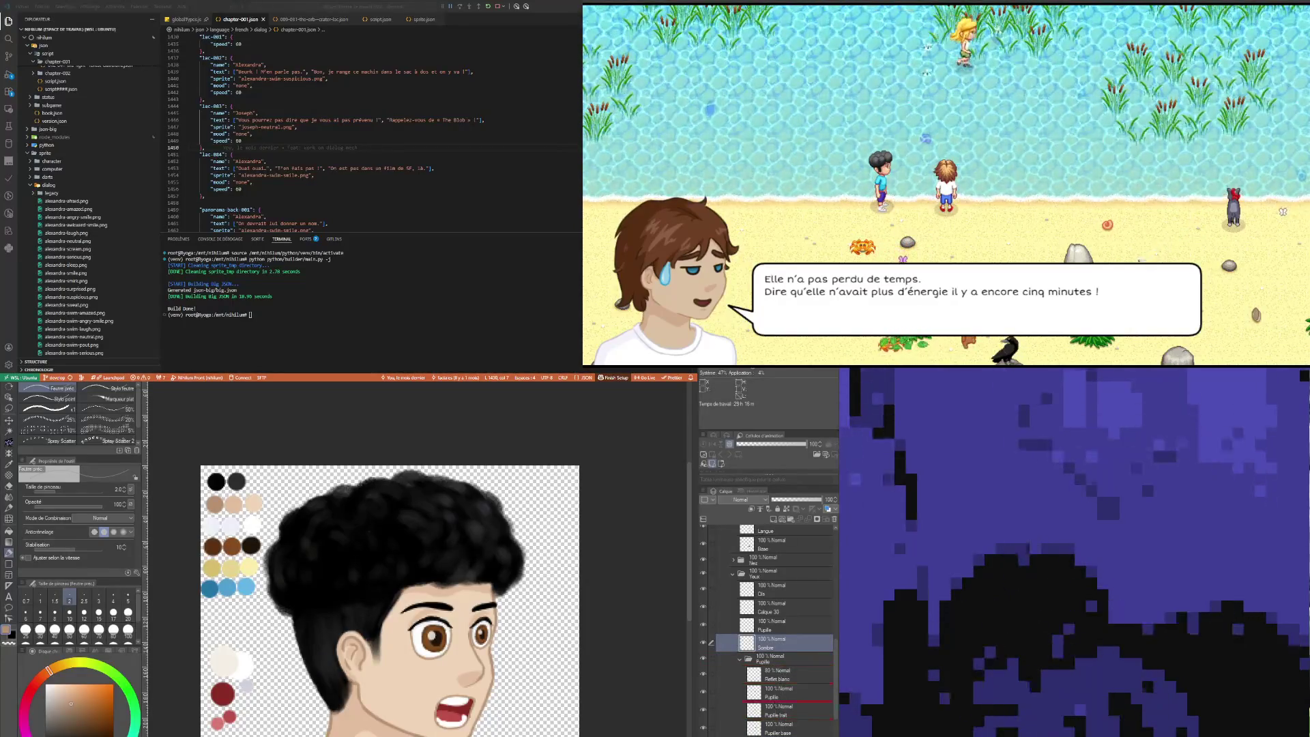
left_click_drag(772, 642, 771, 731)
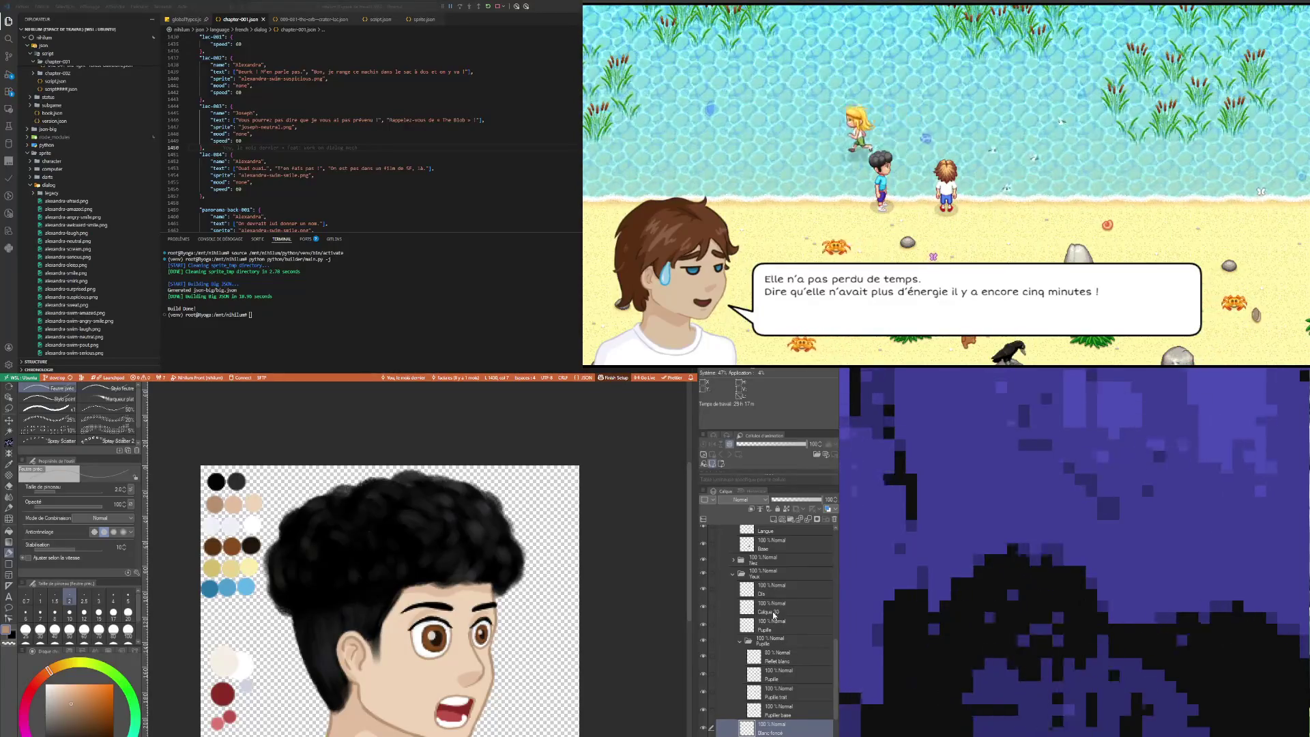
Step: Rename the Calque 30 layer to 'Traits'
left_click(783, 625)
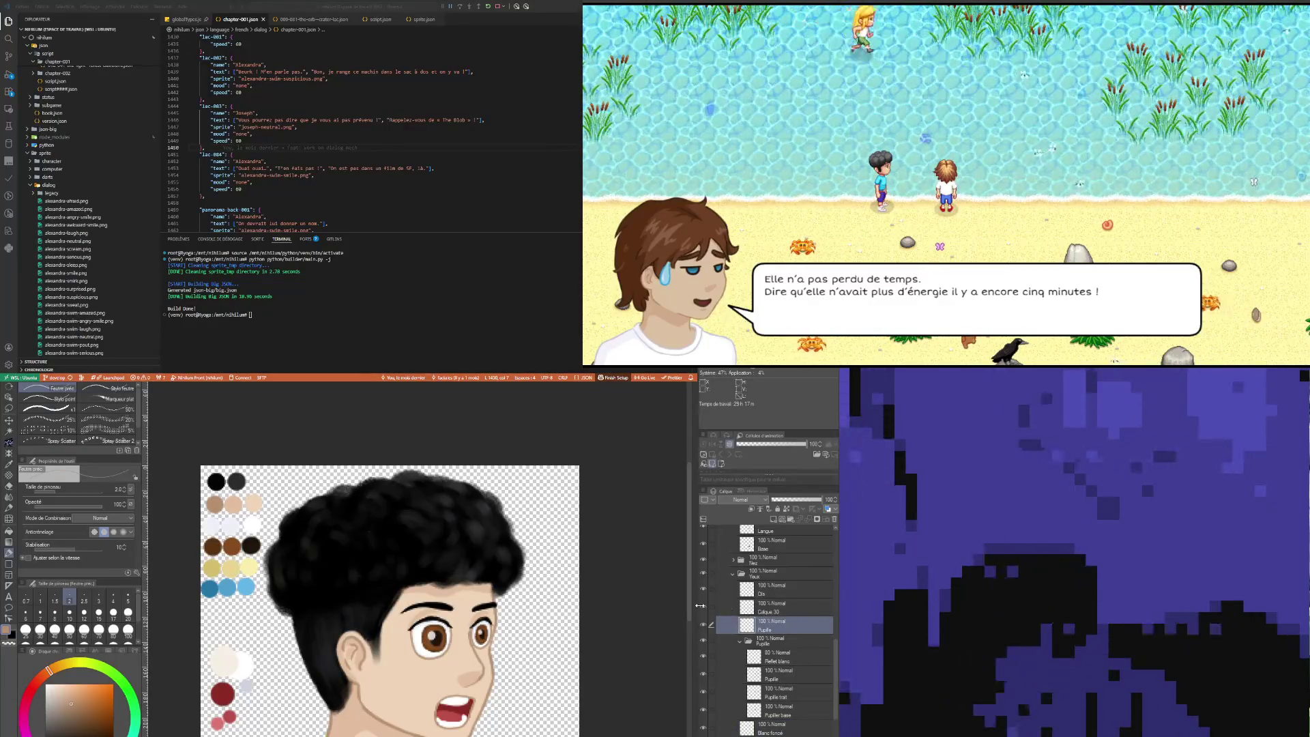
left_click(767, 613)
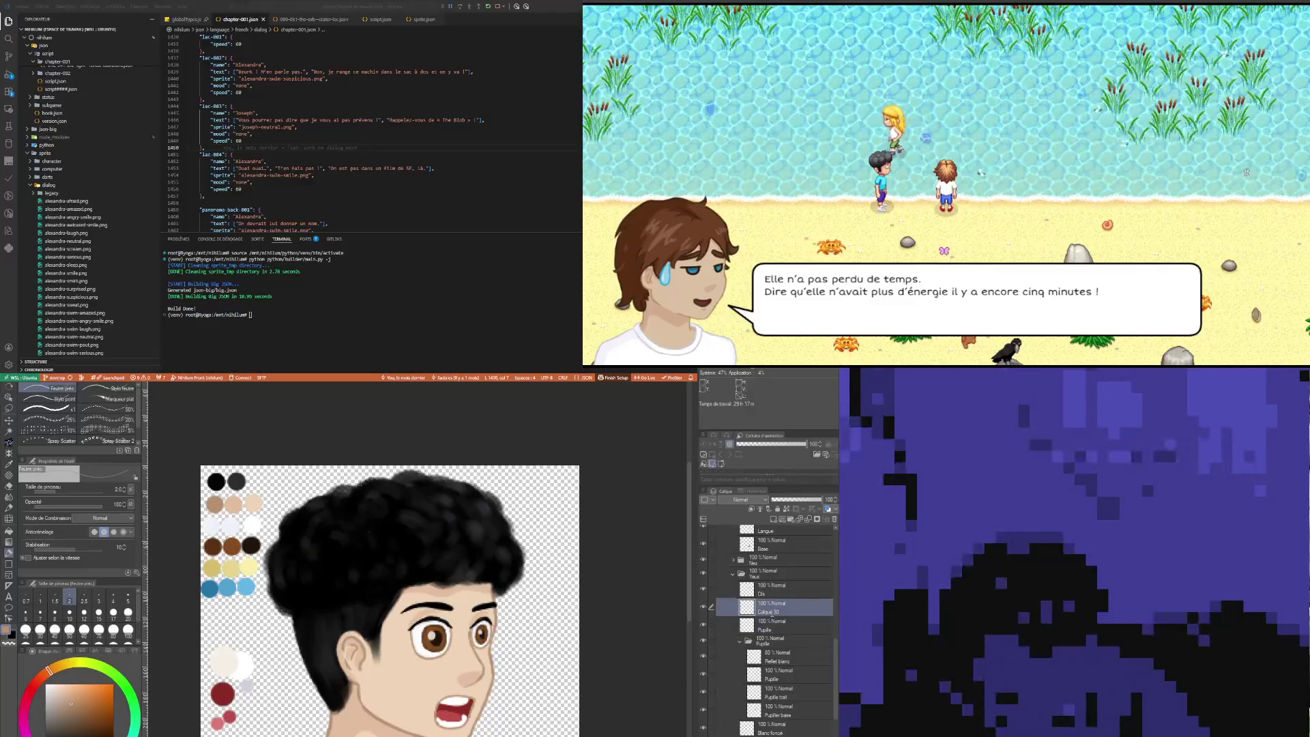
type("Traits")
key("Return")
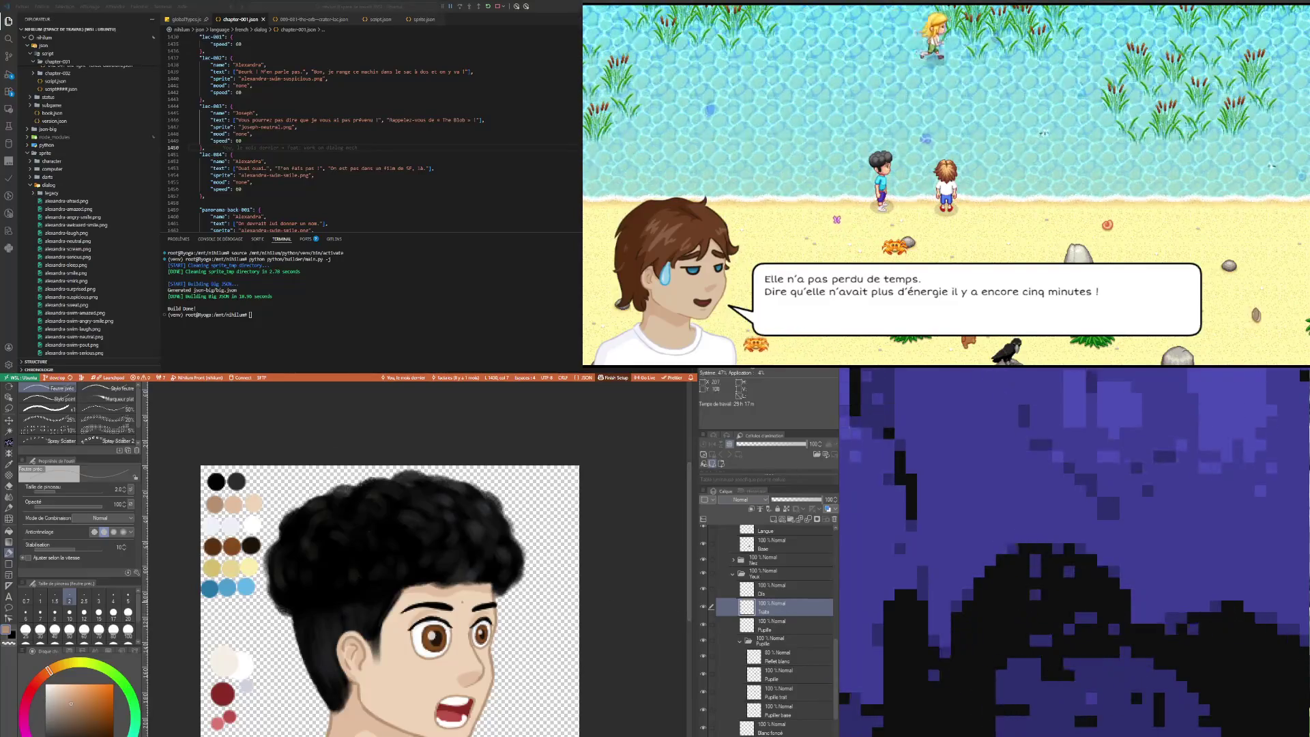
Step: Sketch the hairline over the forehead with the pencil, then erase to clean the lines
scroll(468, 614, "up", 2)
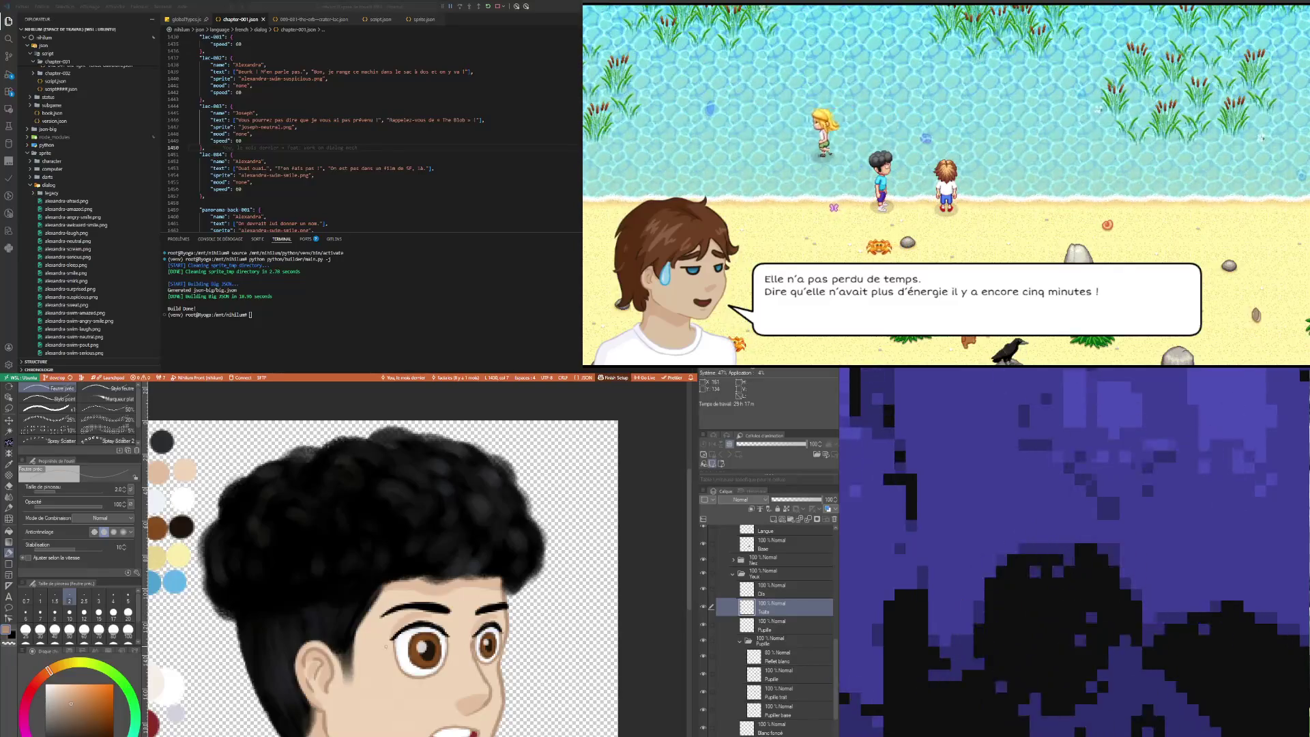
key("p")
key("p")
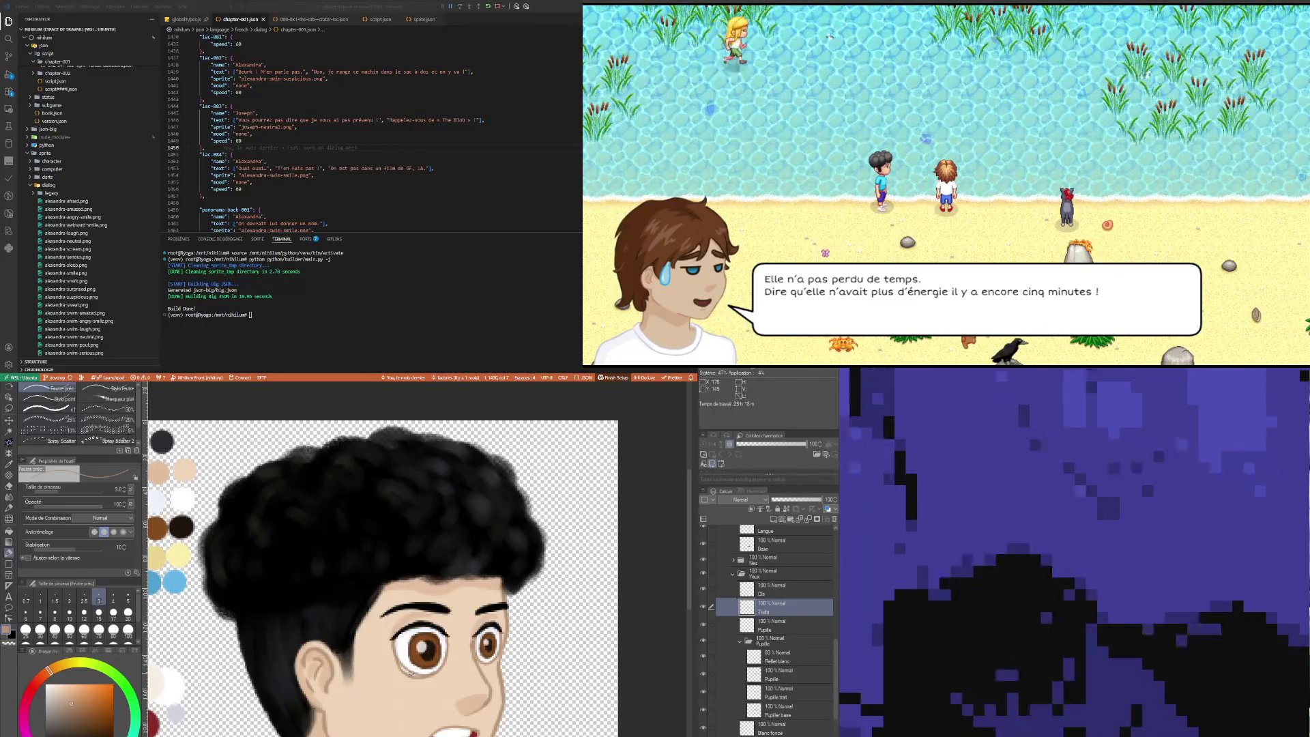
key("e")
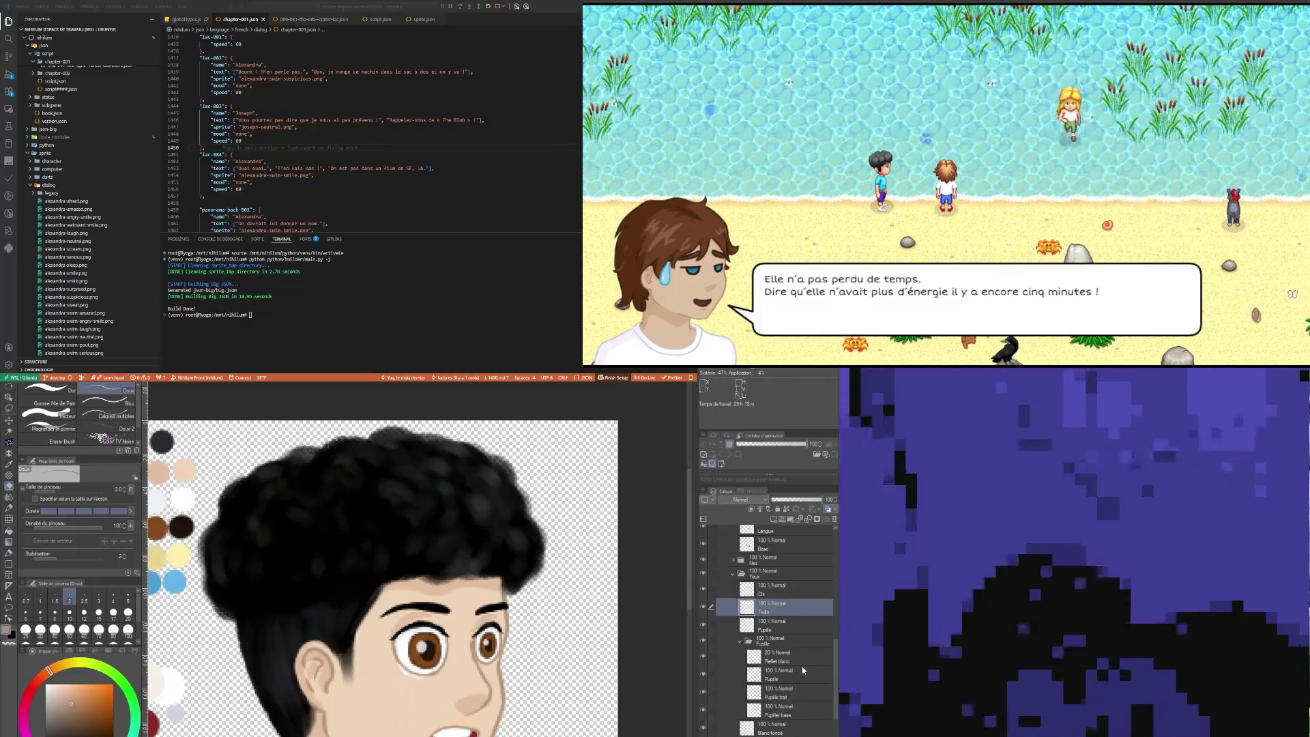
left_click(792, 727)
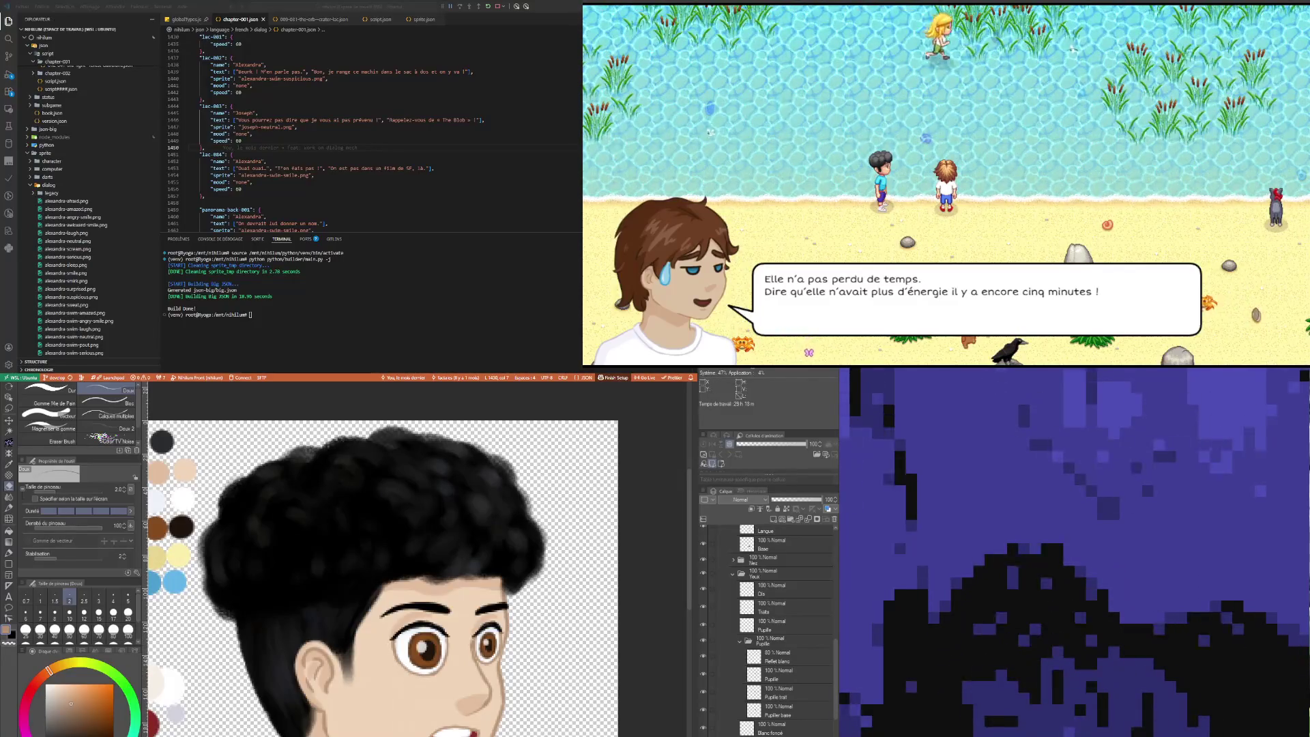
Step: On the Traits layer, ink the curly hair edges with Feutre précis at size 2 in a sampled colour
left_click(773, 614)
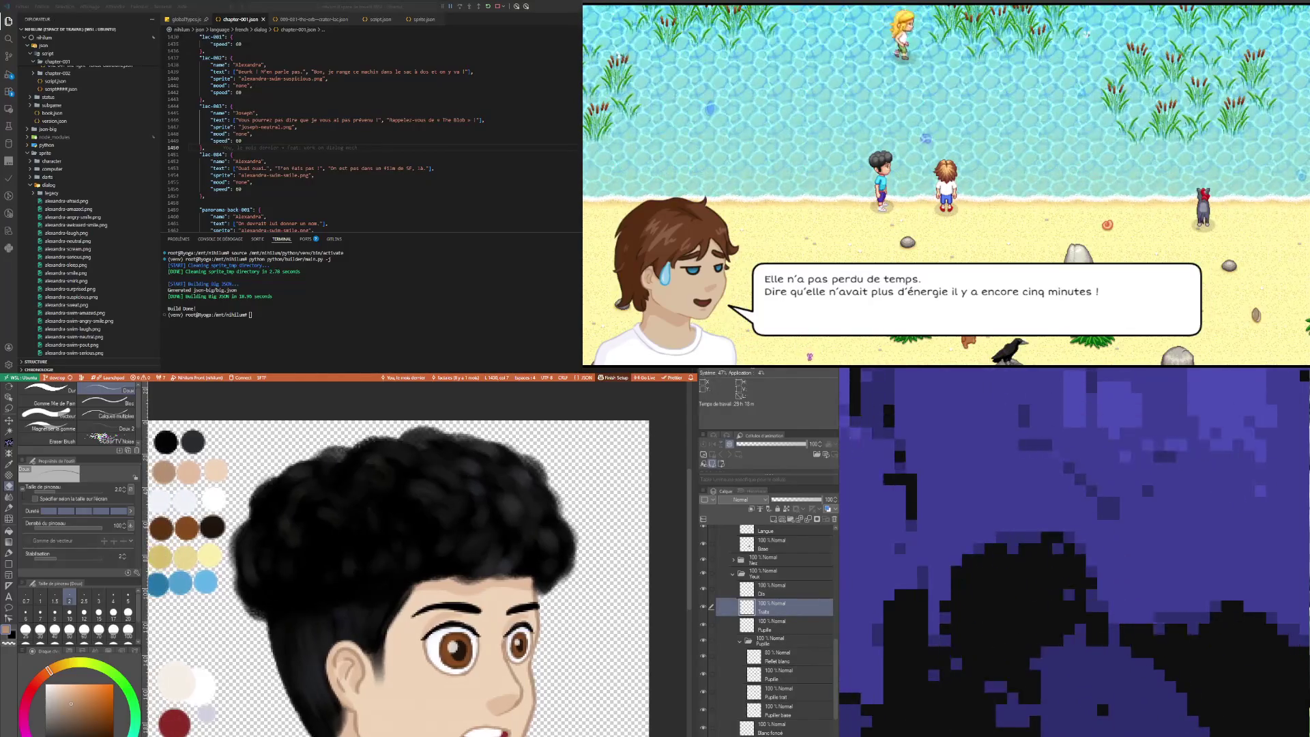
key("i")
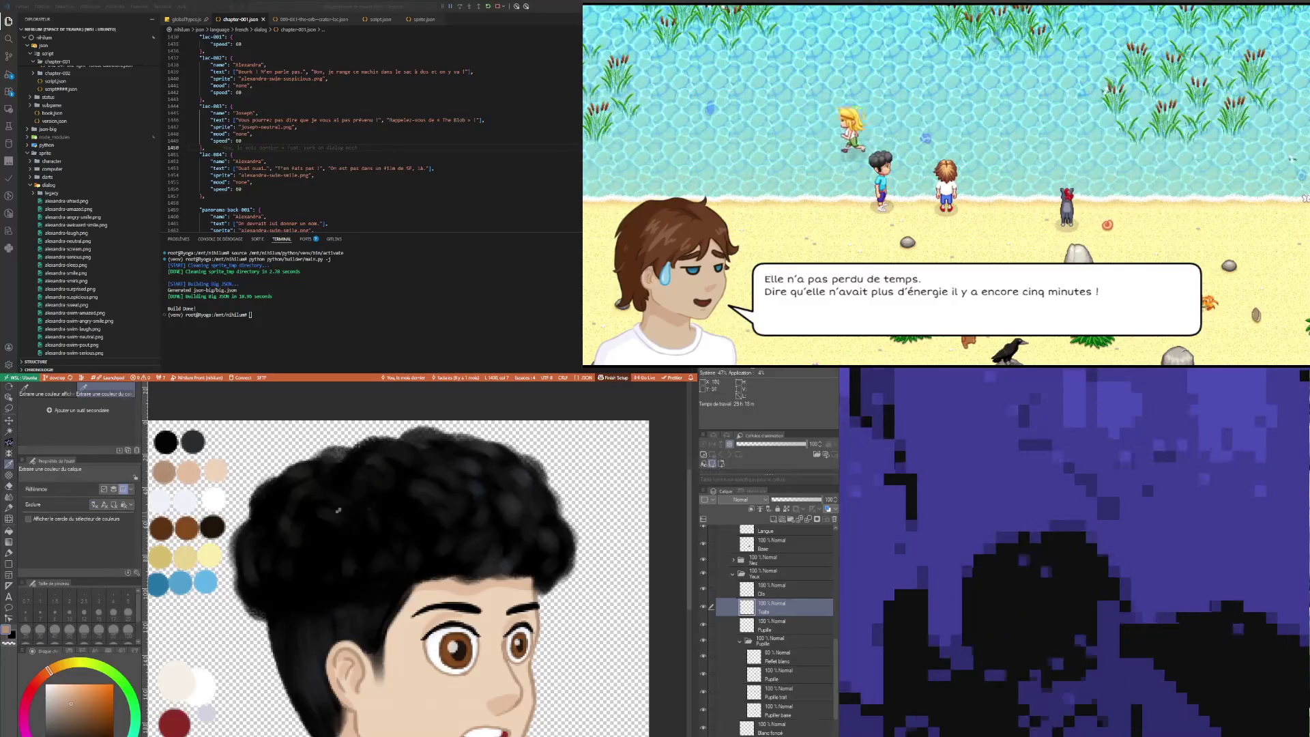
key("p")
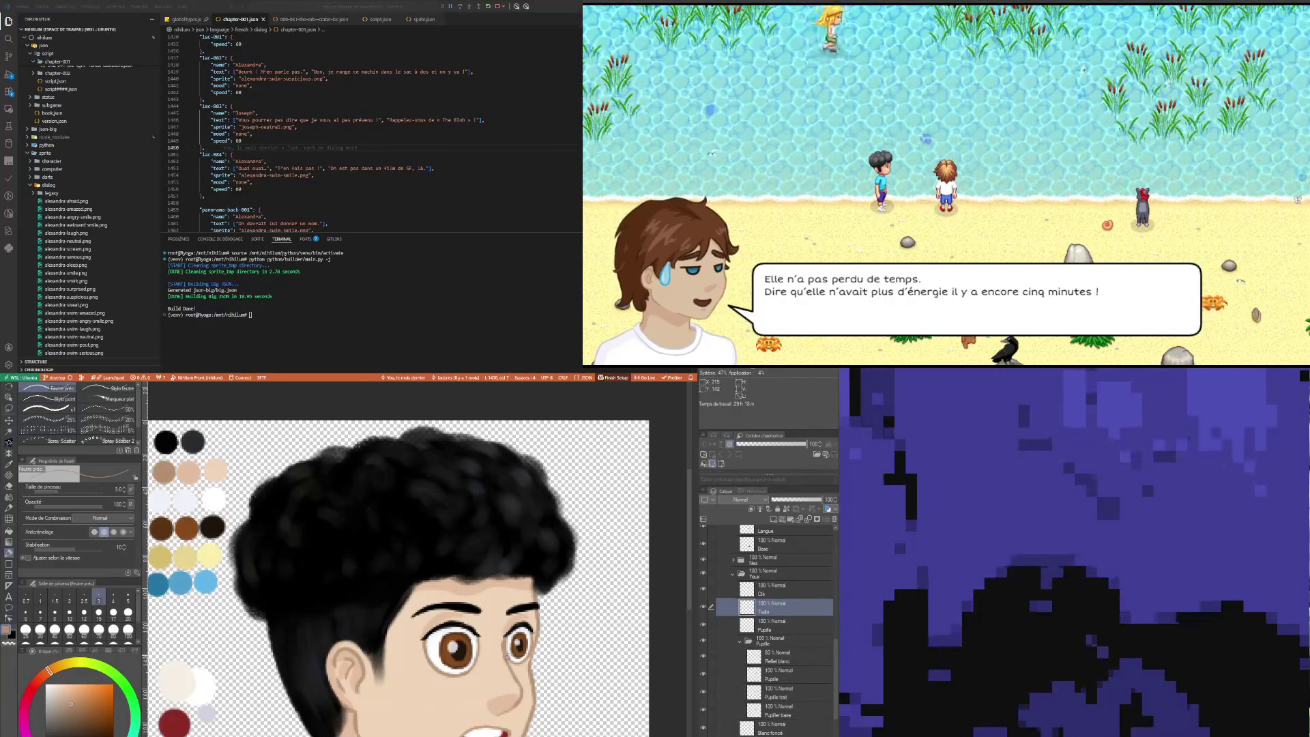
key("bracketleft")
key("bracketleft")
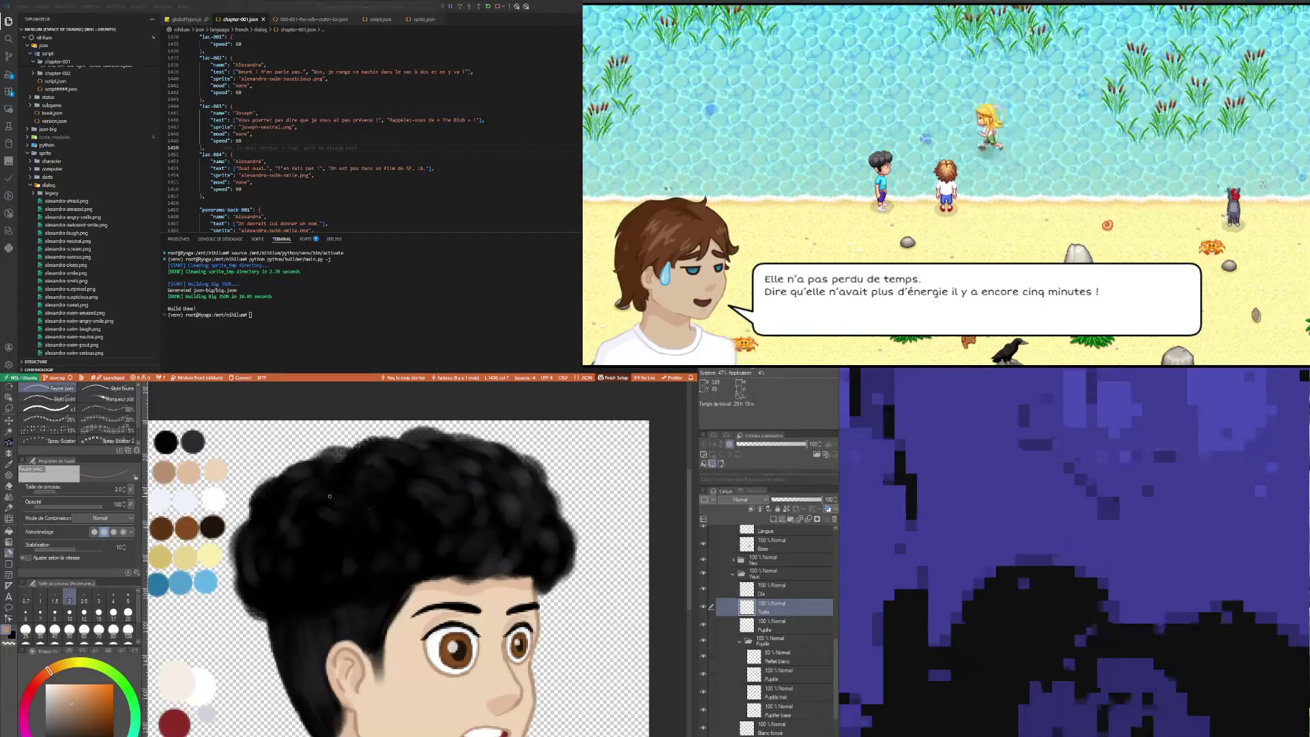
scroll(321, 600, "down", 5)
scroll(408, 607, "up", 5)
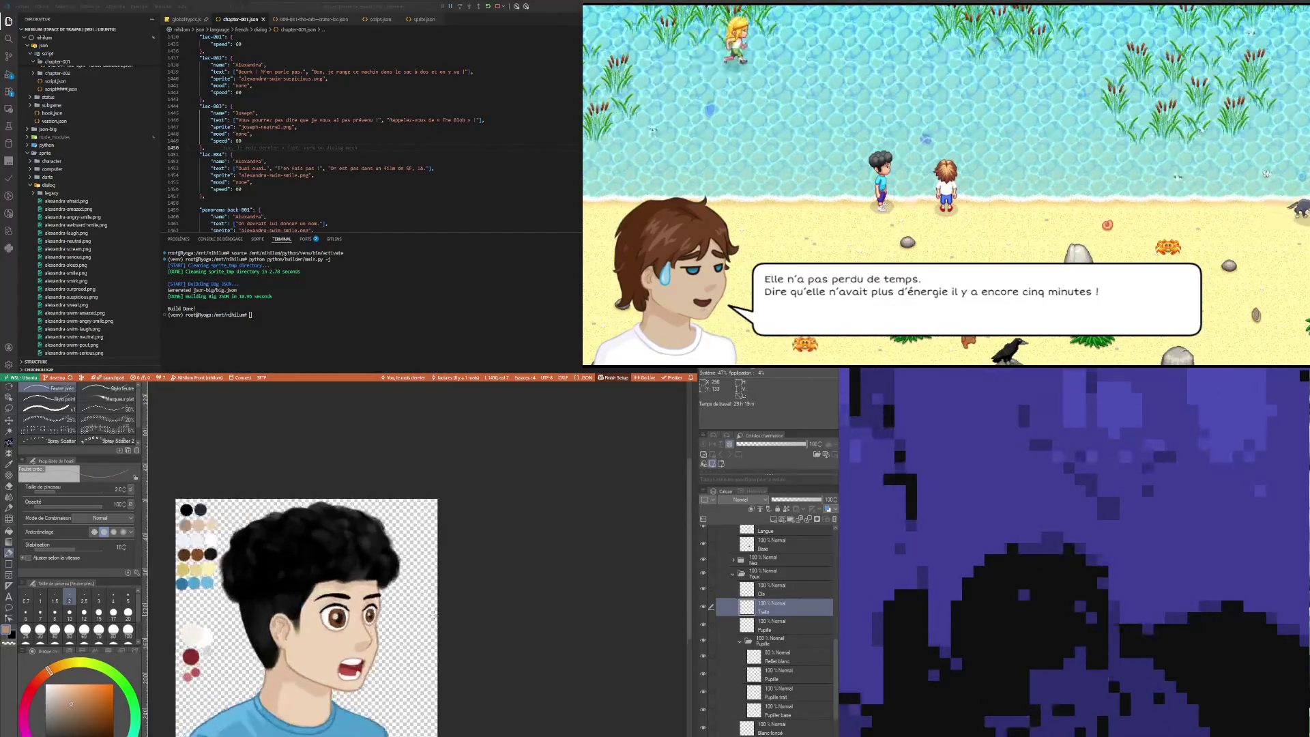
Step: Erase stray eye lines on Traits, then retouch the shaded eye whites on Blanc foncé with the pen
scroll(339, 672, "up", 1)
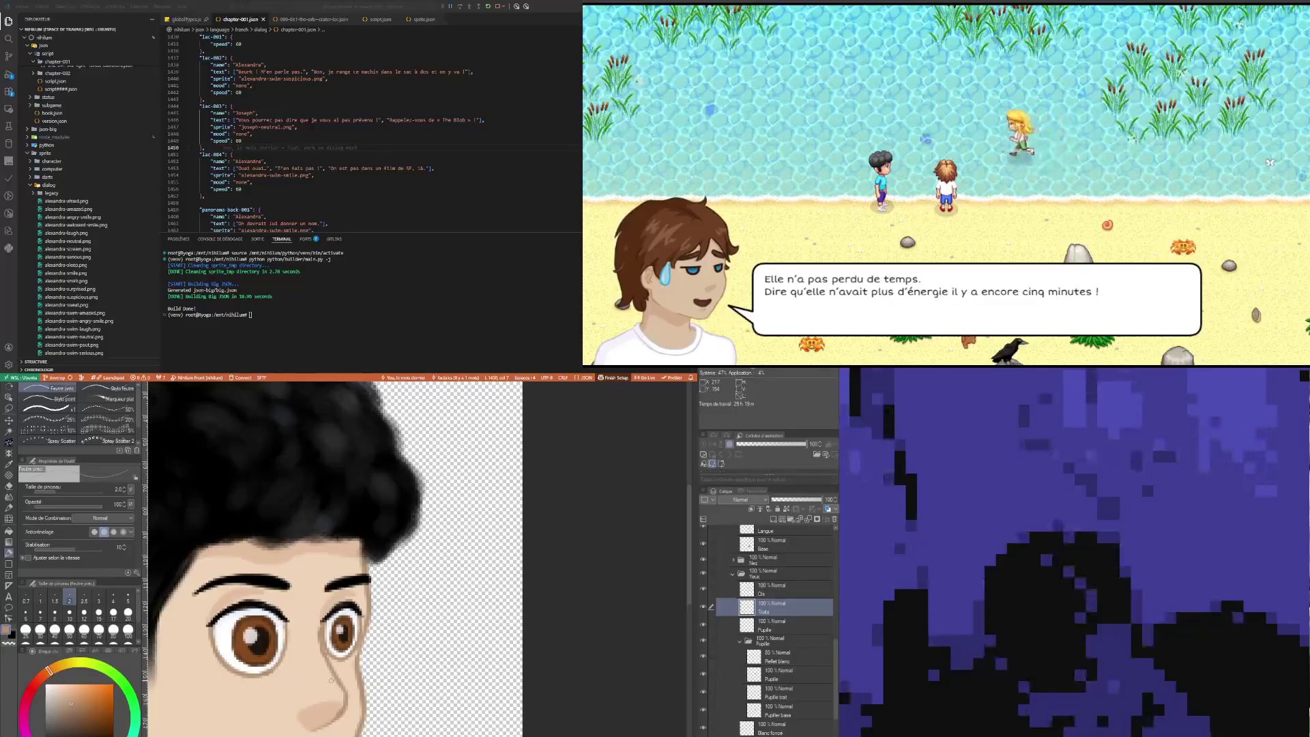
key("e")
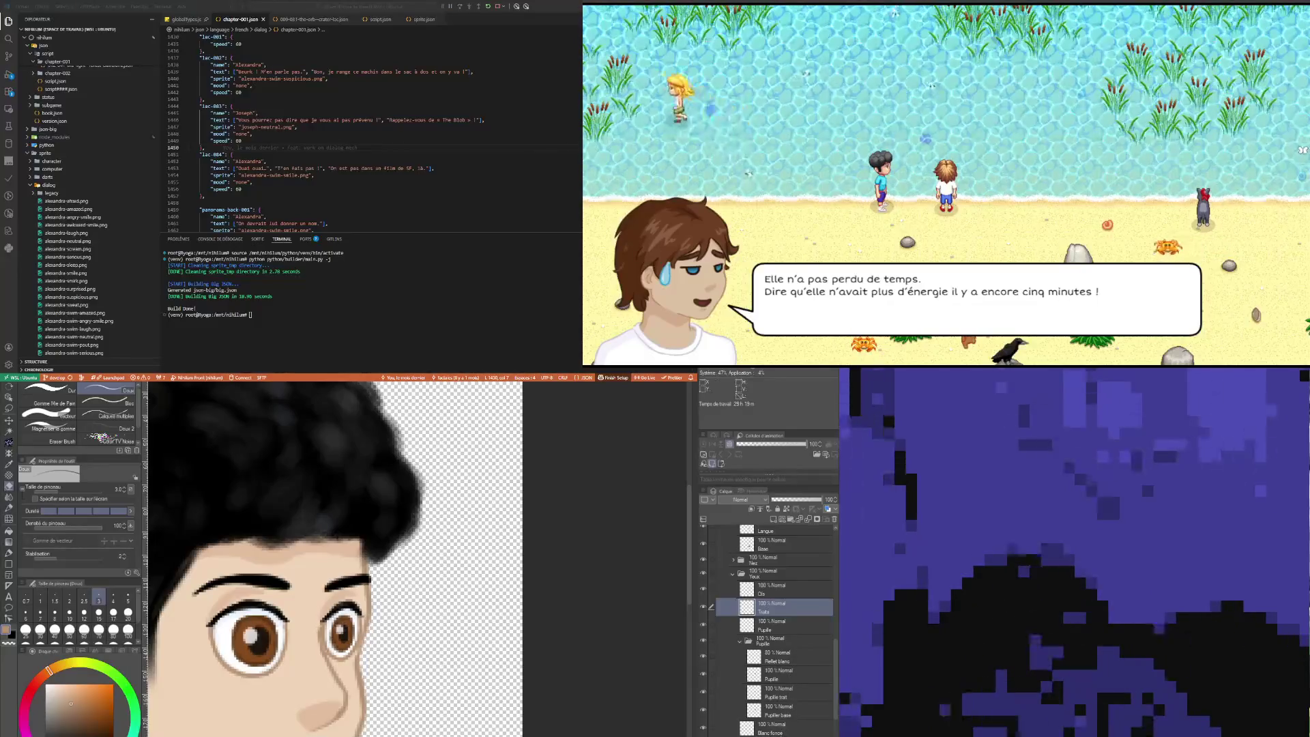
left_click(785, 727)
scroll(232, 444, "left", 6)
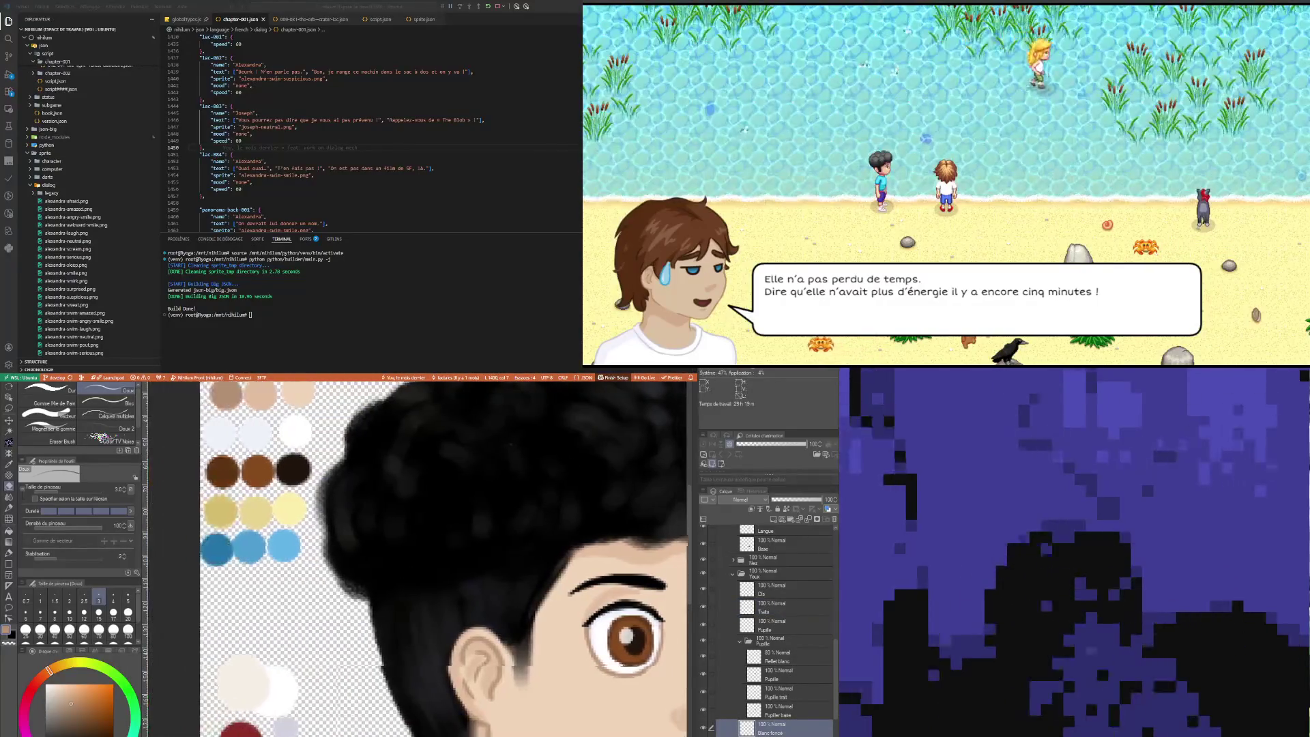
key("p")
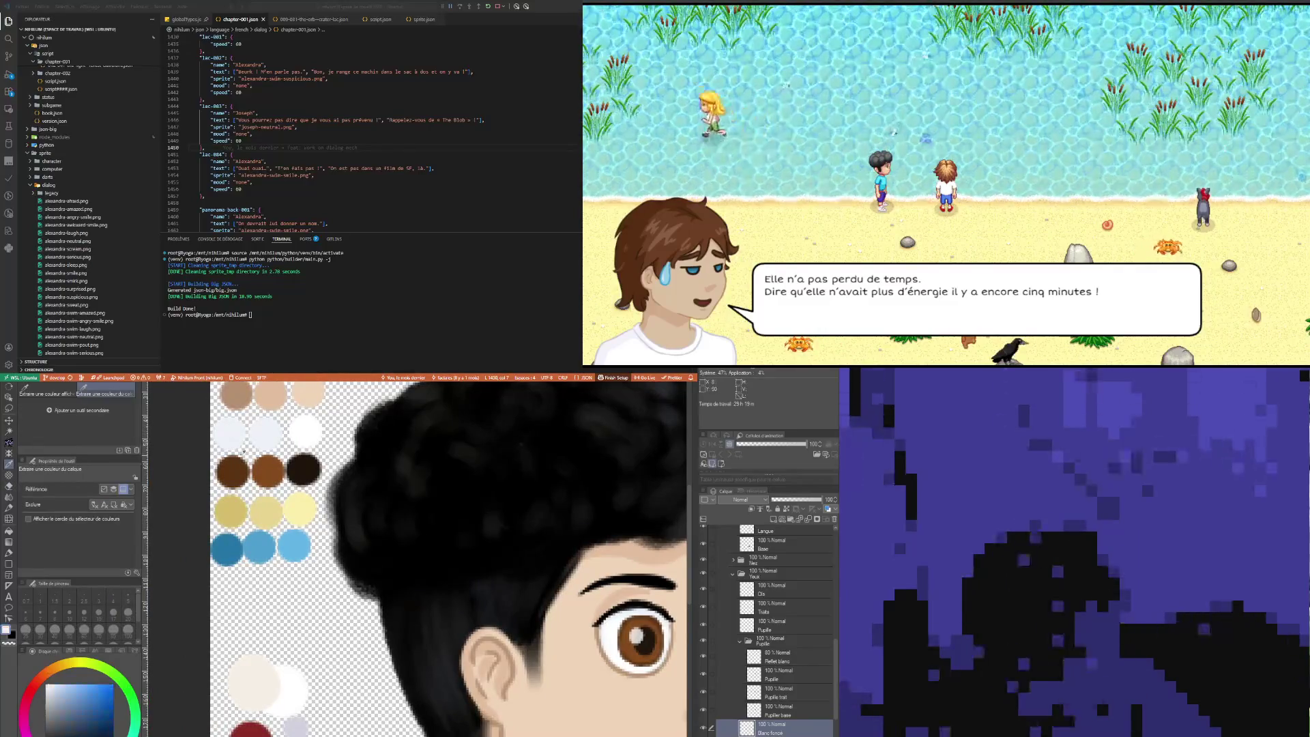
key("p")
scroll(350, 649, "right", 4)
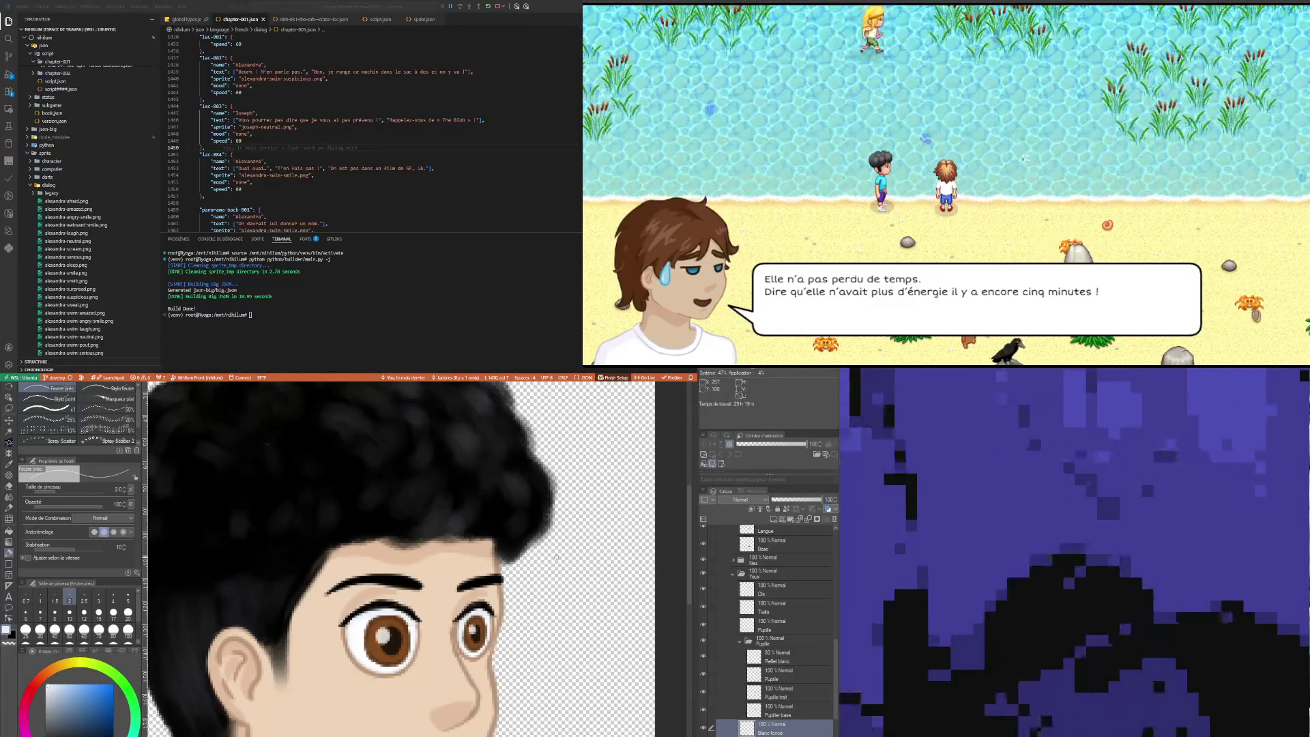
Step: Erase on Pupille base, then sample the iris brown and repaint the pupils on Pupille reflet
left_click(791, 713)
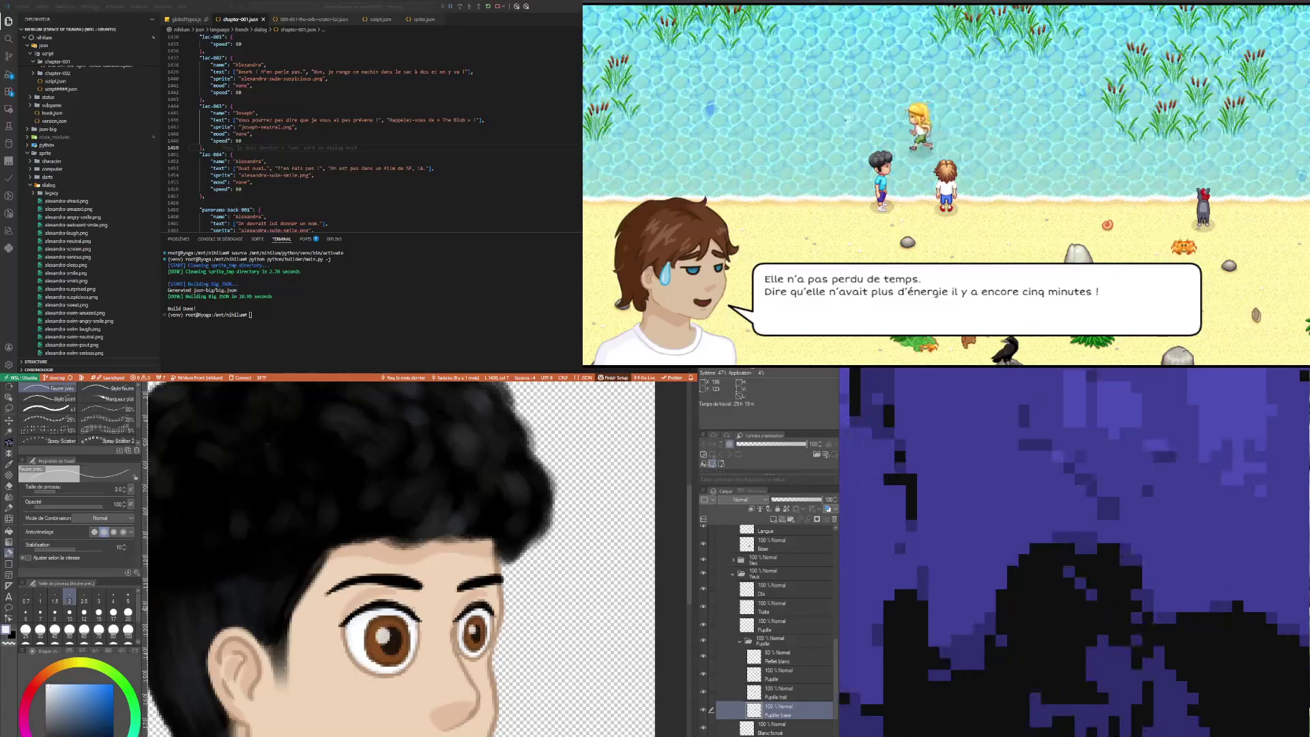
key("e")
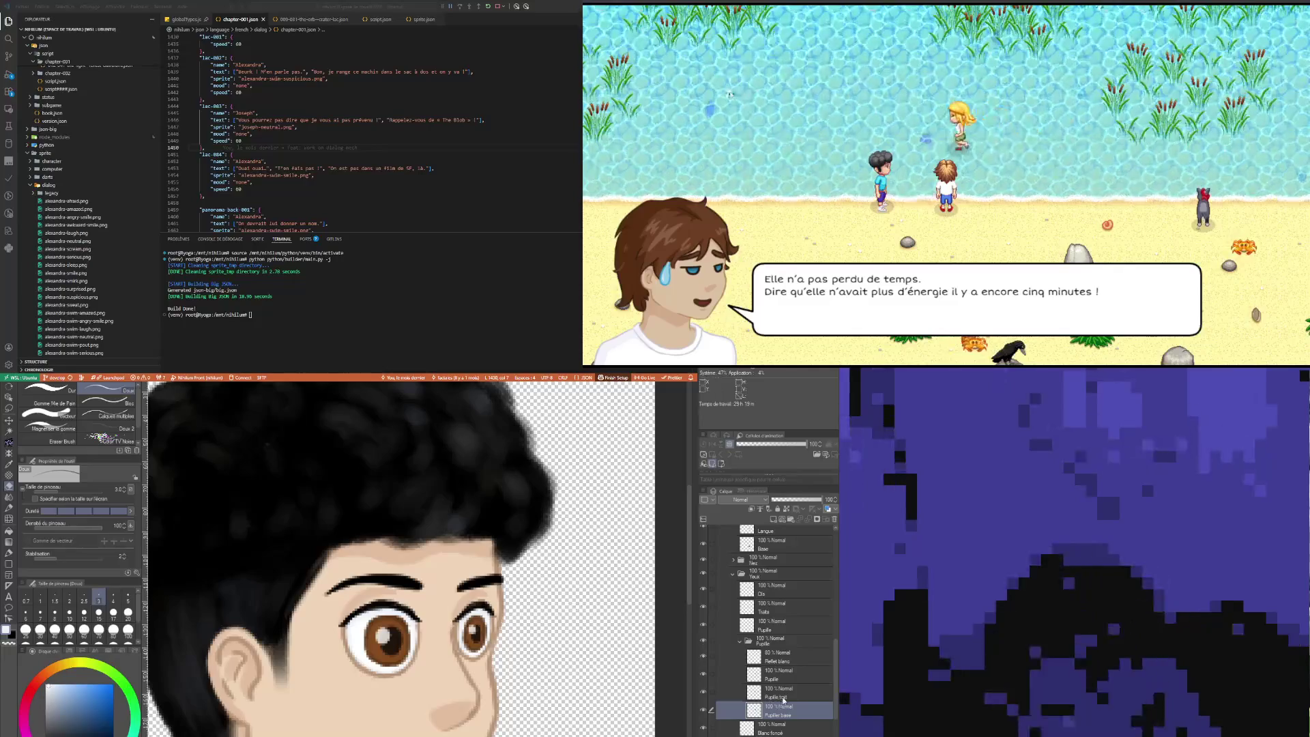
left_click(773, 676)
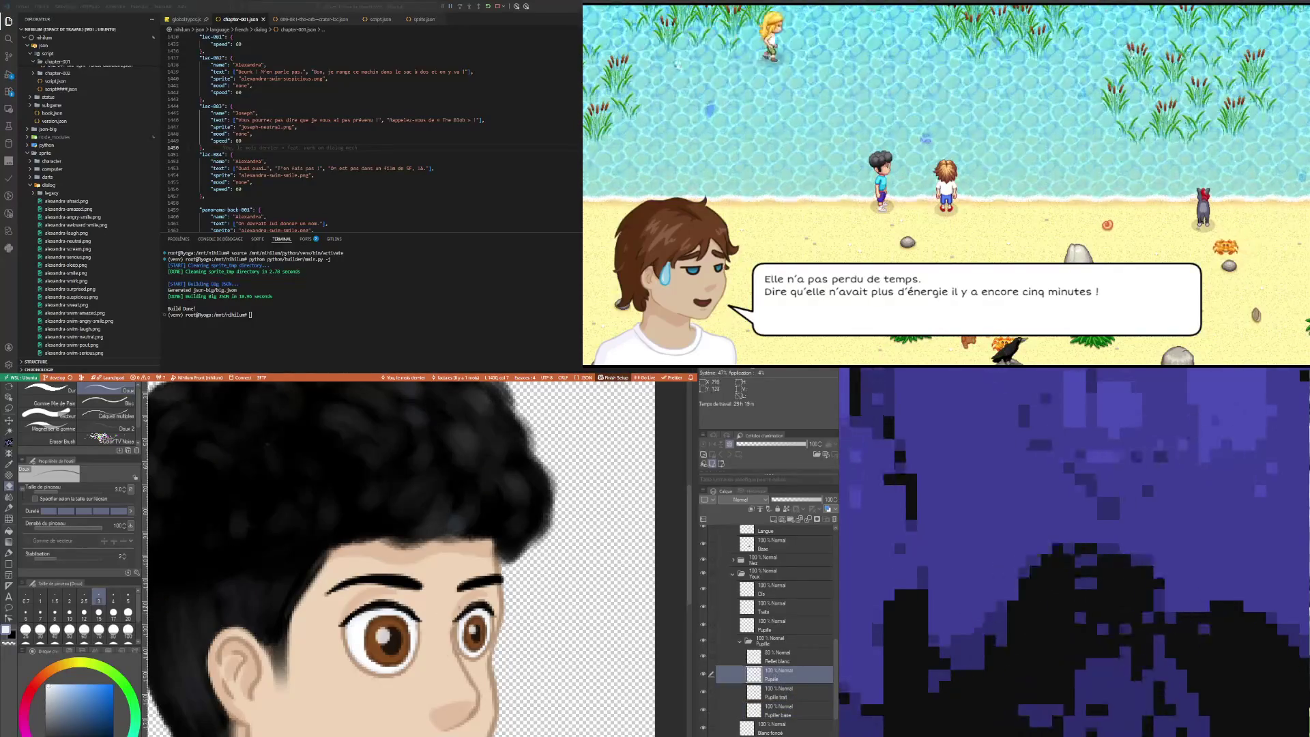
left_click(777, 695)
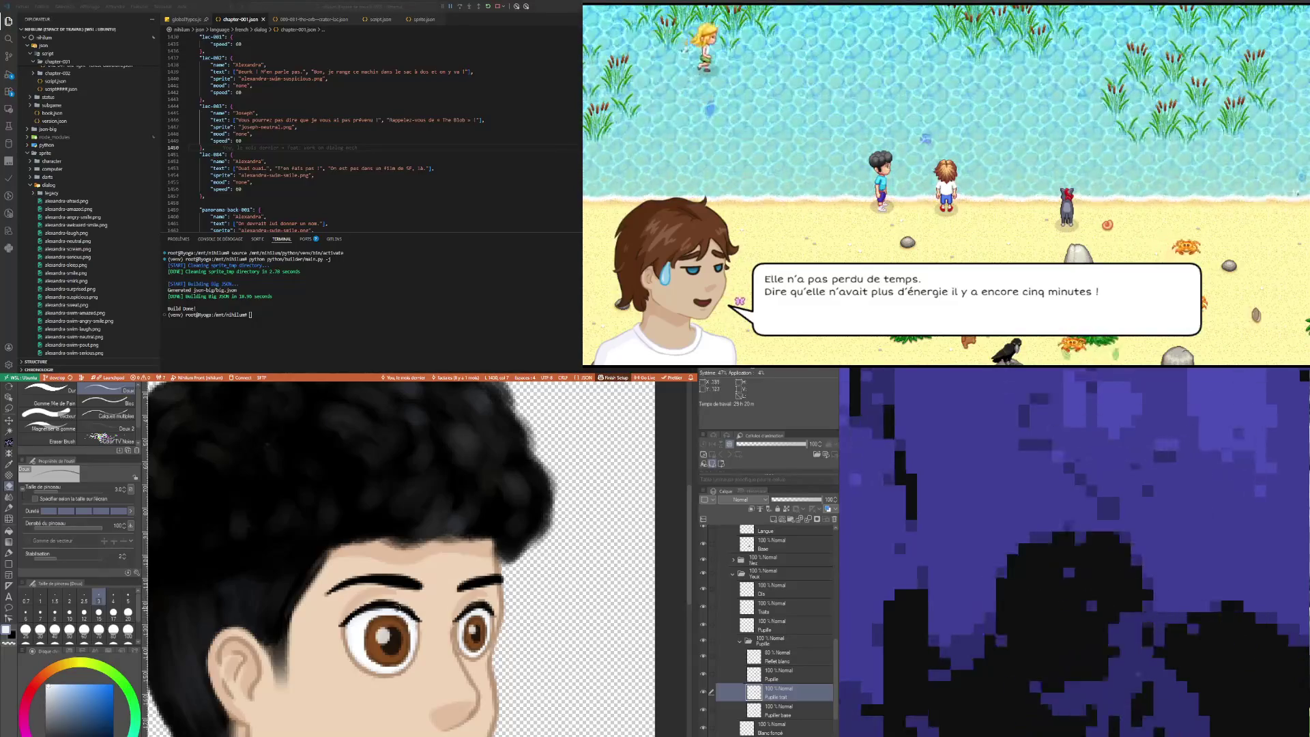
key("i")
left_click(382, 635)
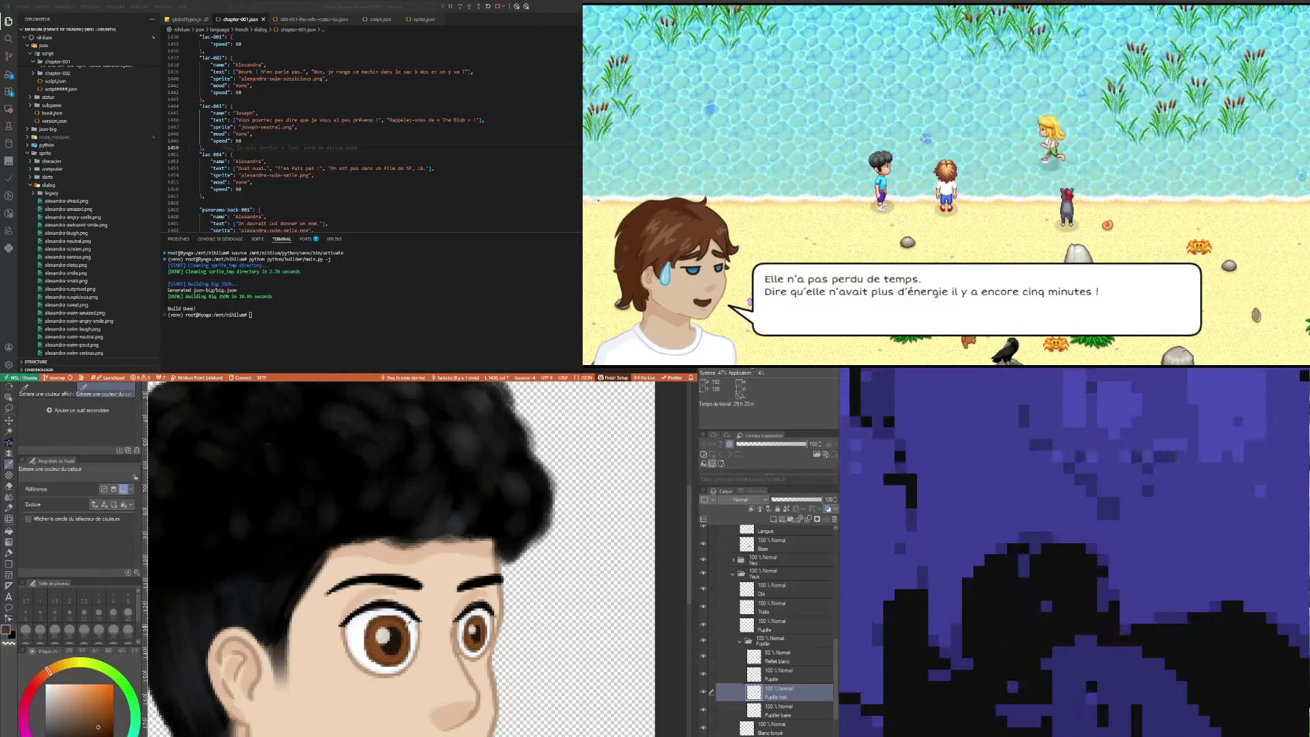
key("p")
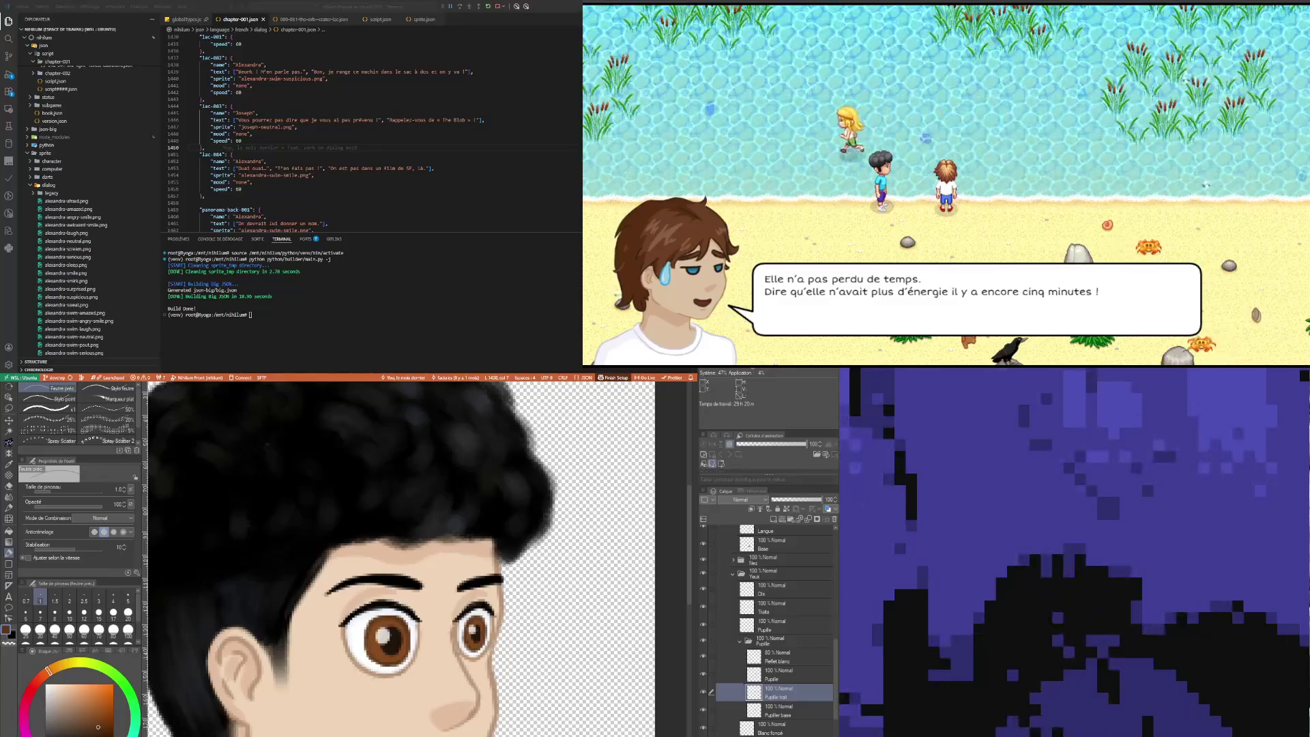
scroll(345, 612, "down", 5)
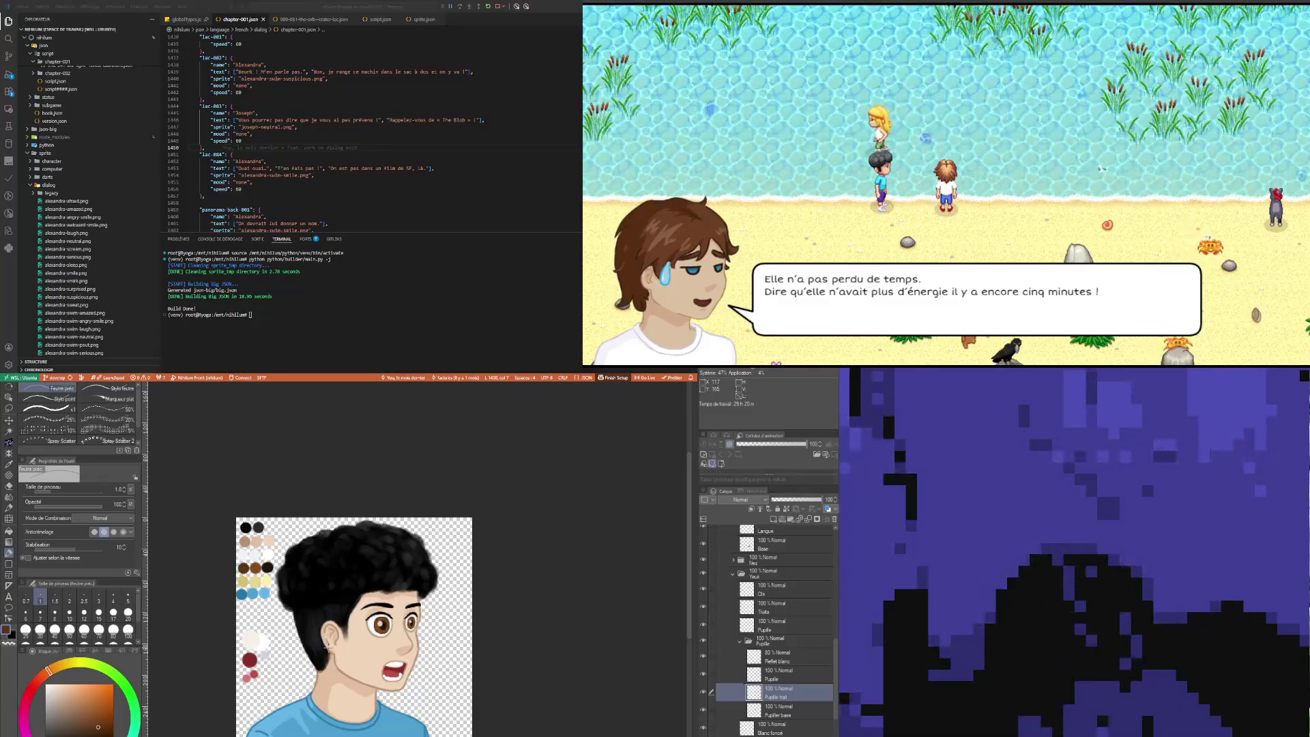
Step: Erase stray lash strokes on the Cils layer, then sample the lash colour and return to the pen
scroll(376, 680, "down", 1)
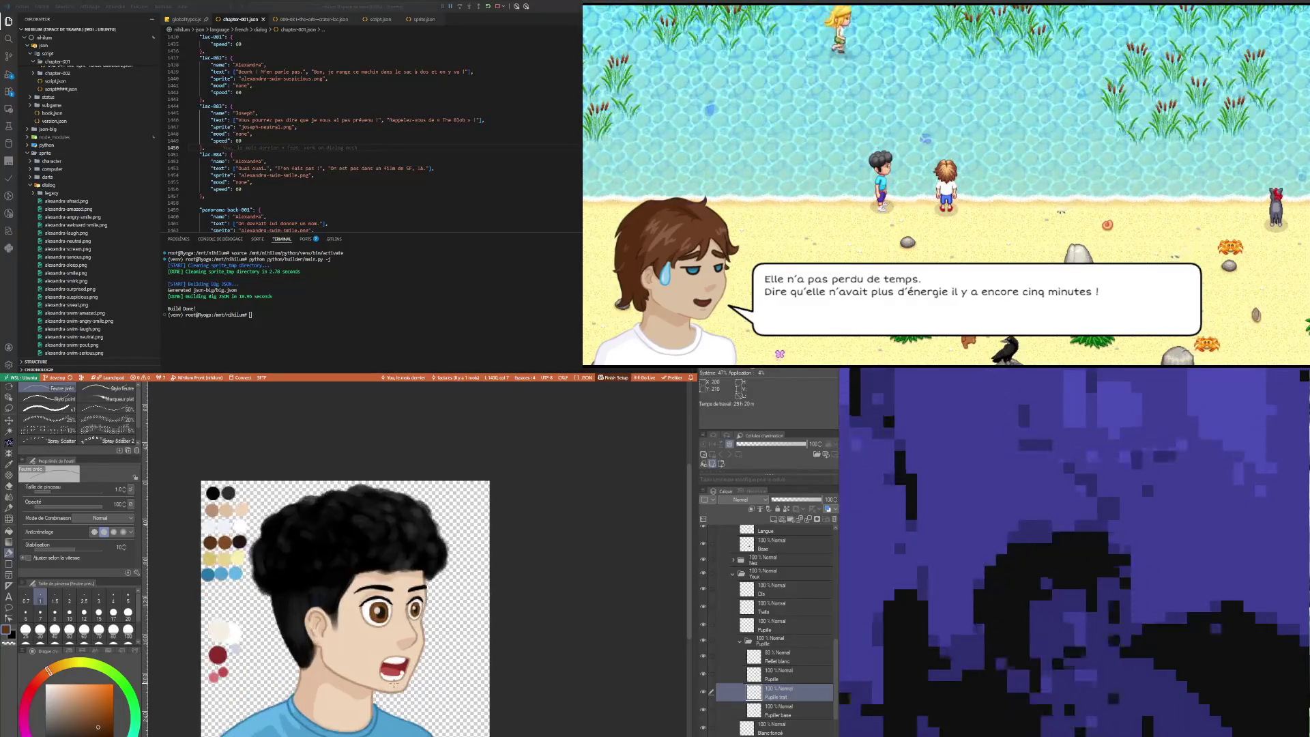
scroll(394, 681, "down", 1)
scroll(393, 681, "up", 6)
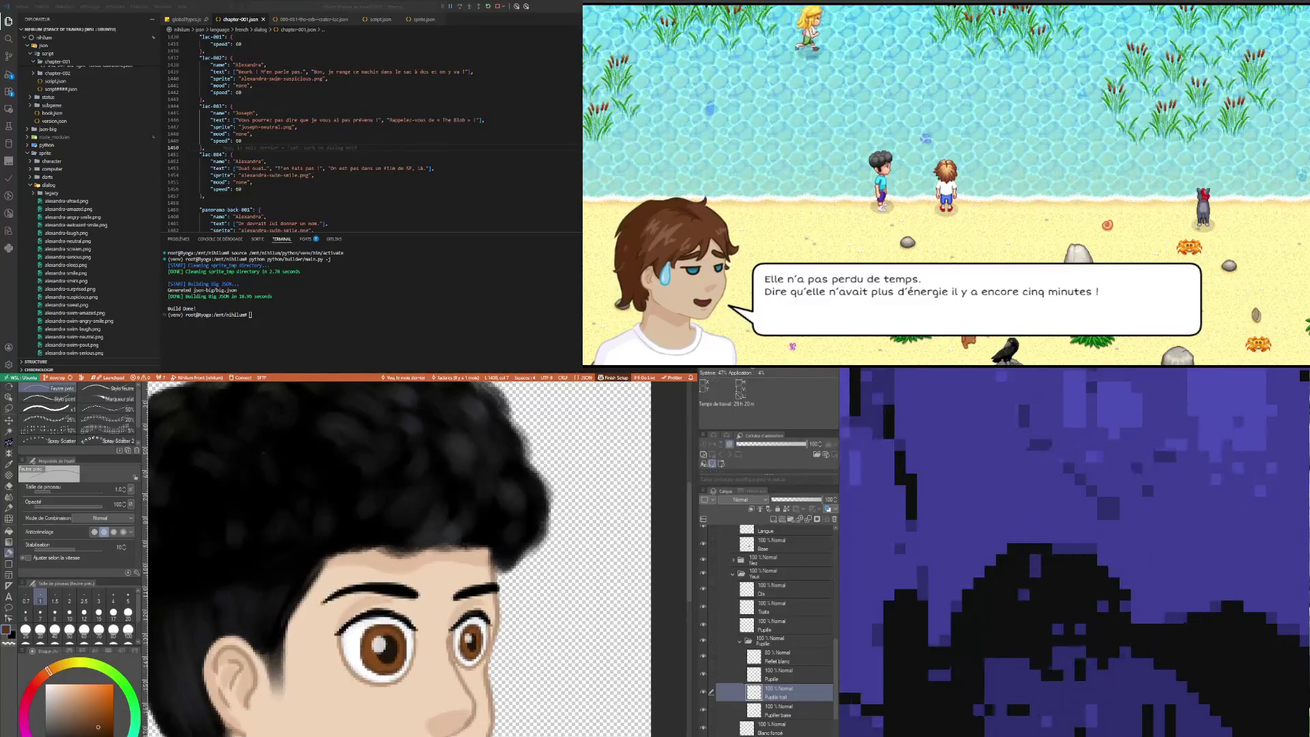
left_click(776, 593)
key("e")
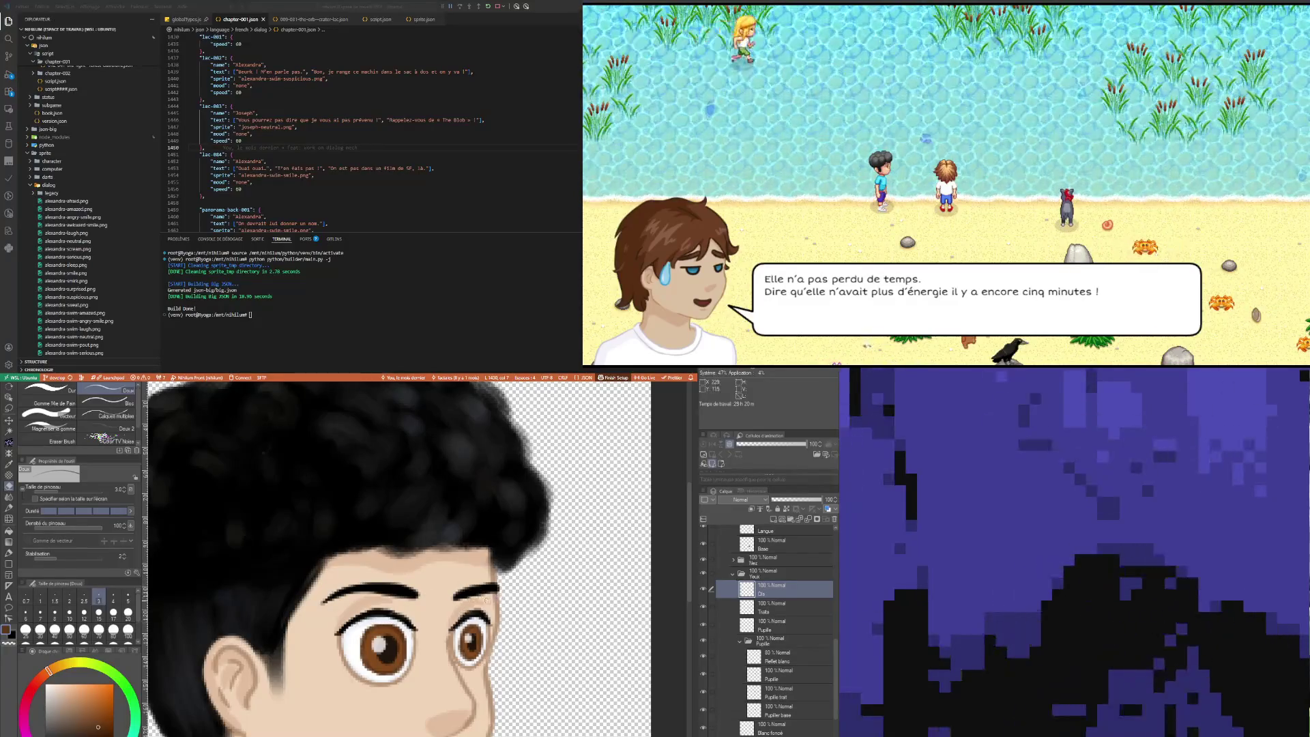
scroll(454, 682, "down", 5)
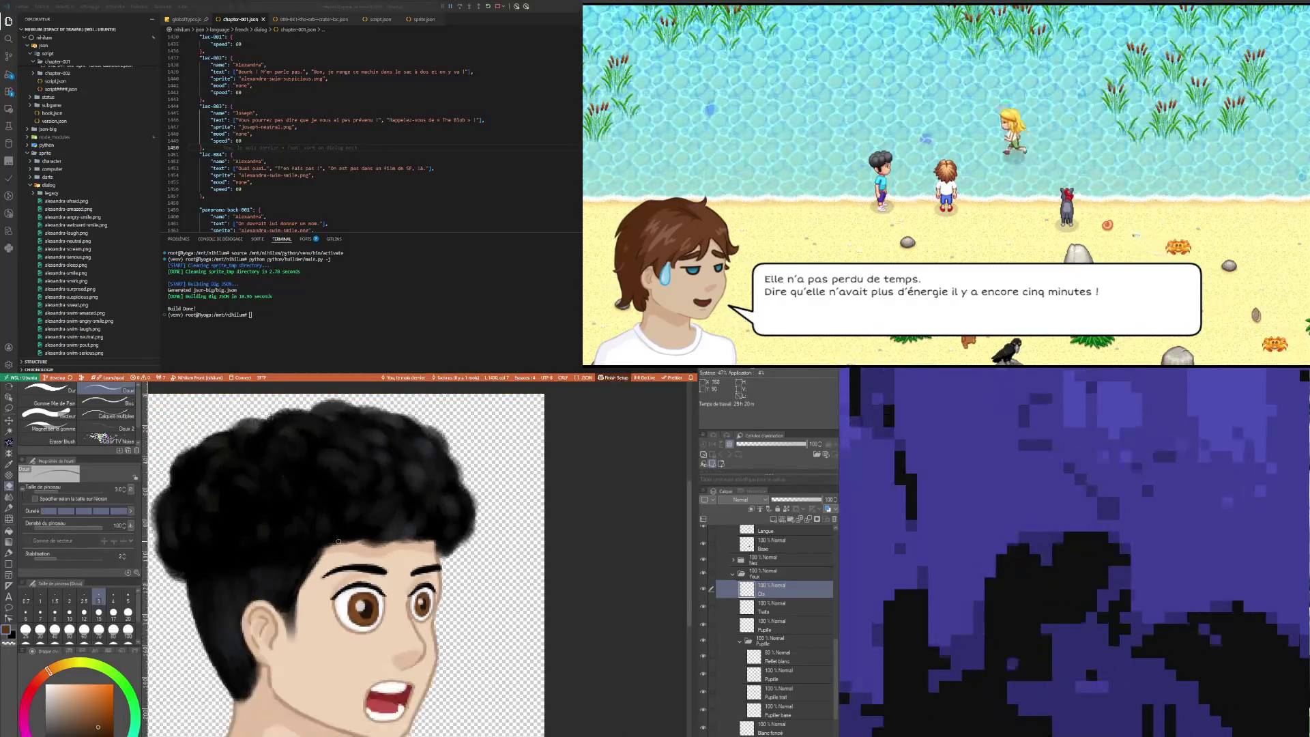
scroll(369, 593, "up", 2)
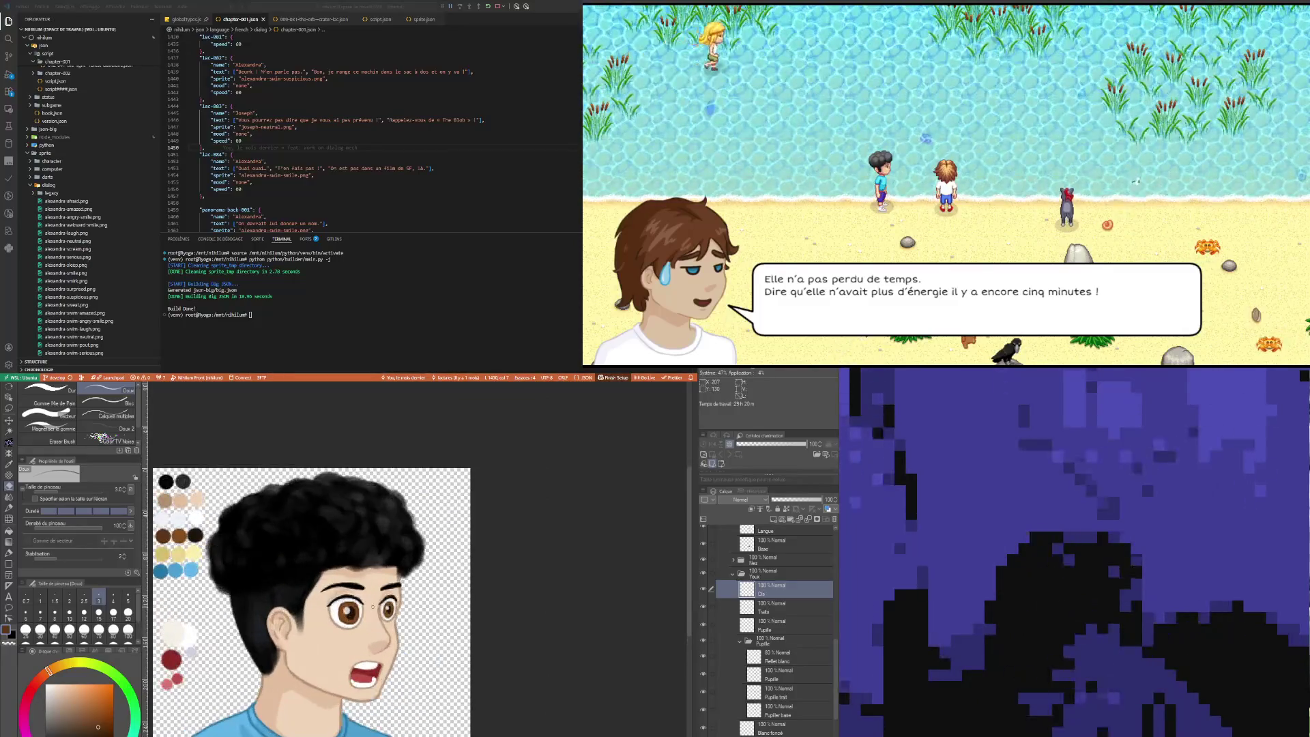
scroll(369, 593, "up", 2)
scroll(368, 593, "up", 4)
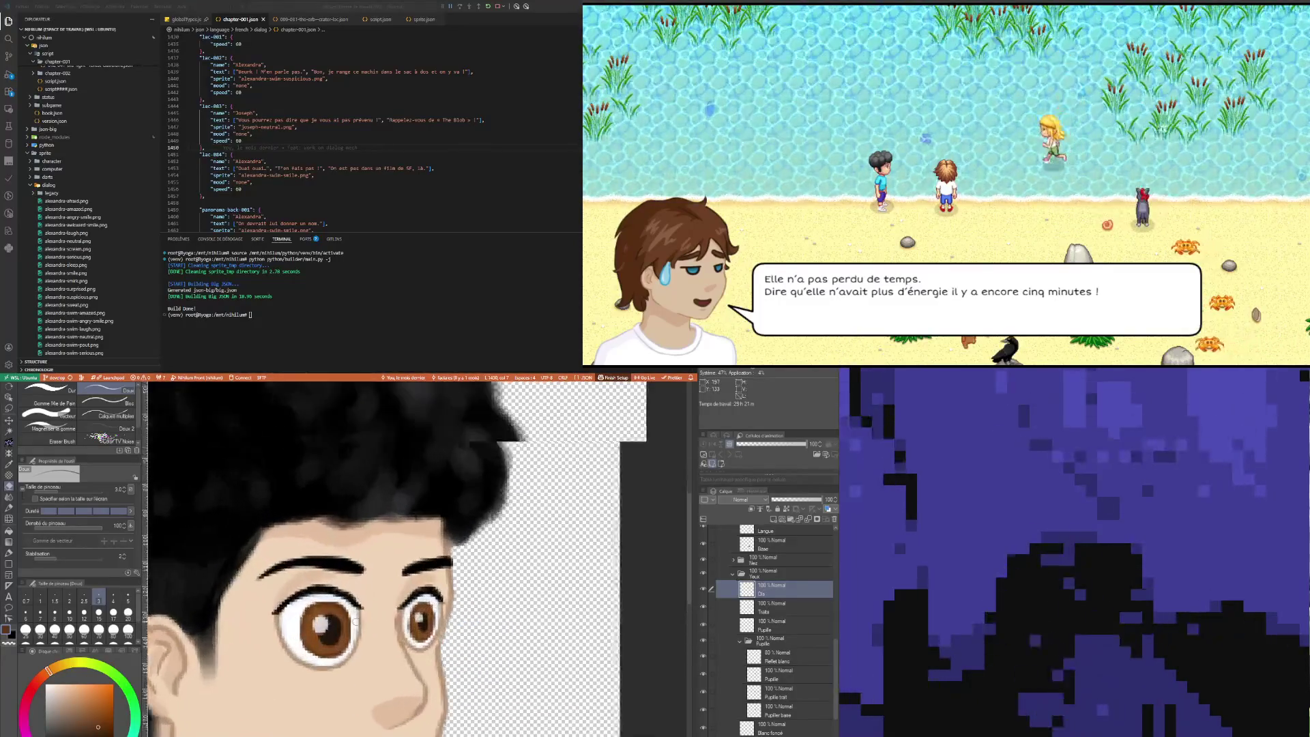
key("i")
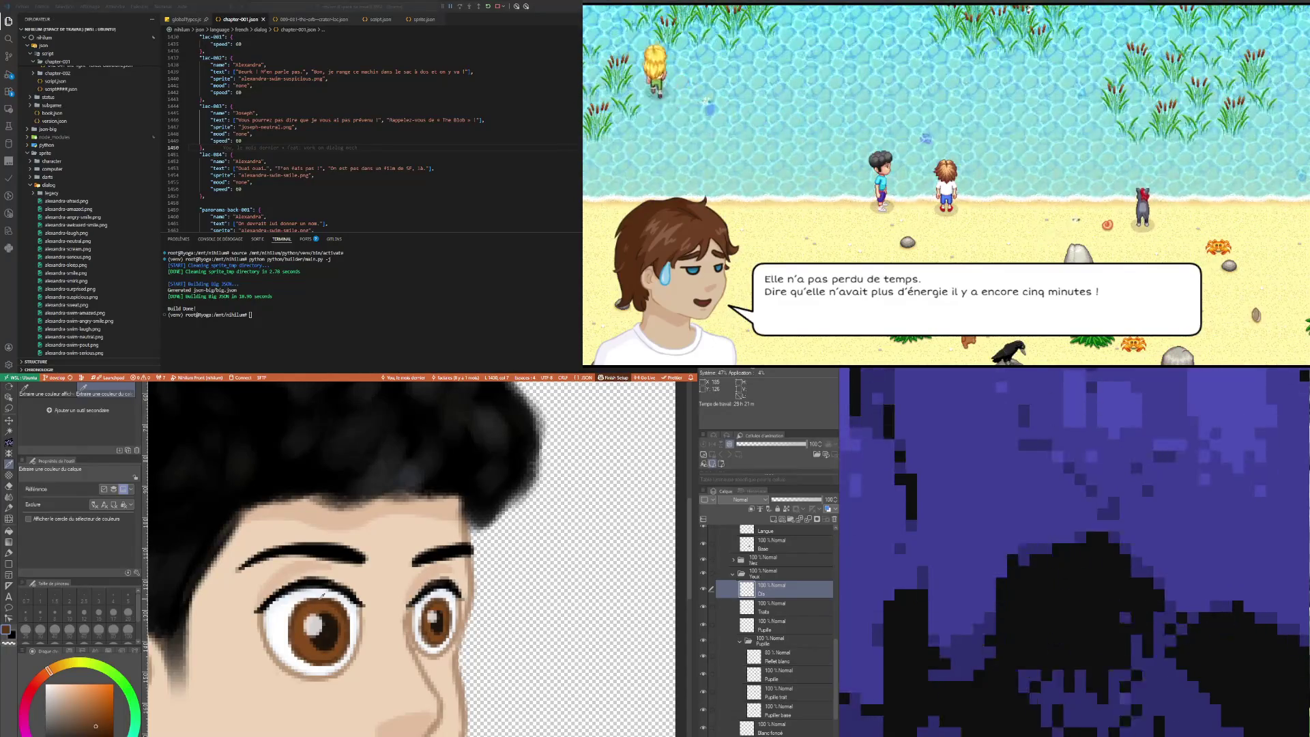
key("p")
left_click(796, 664)
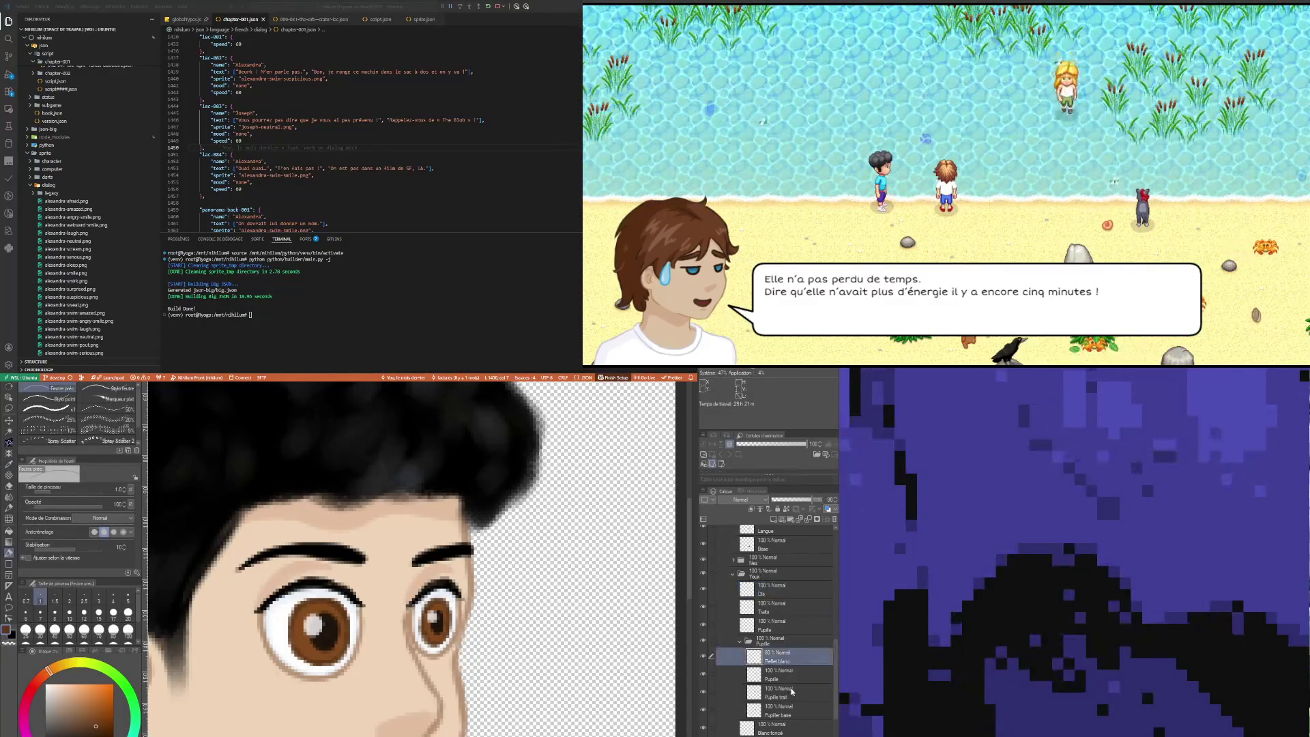
Step: Redraw the pupil outlines on the Pupille trait layer with a size-2 pen
left_click(791, 694)
left_click(69, 599)
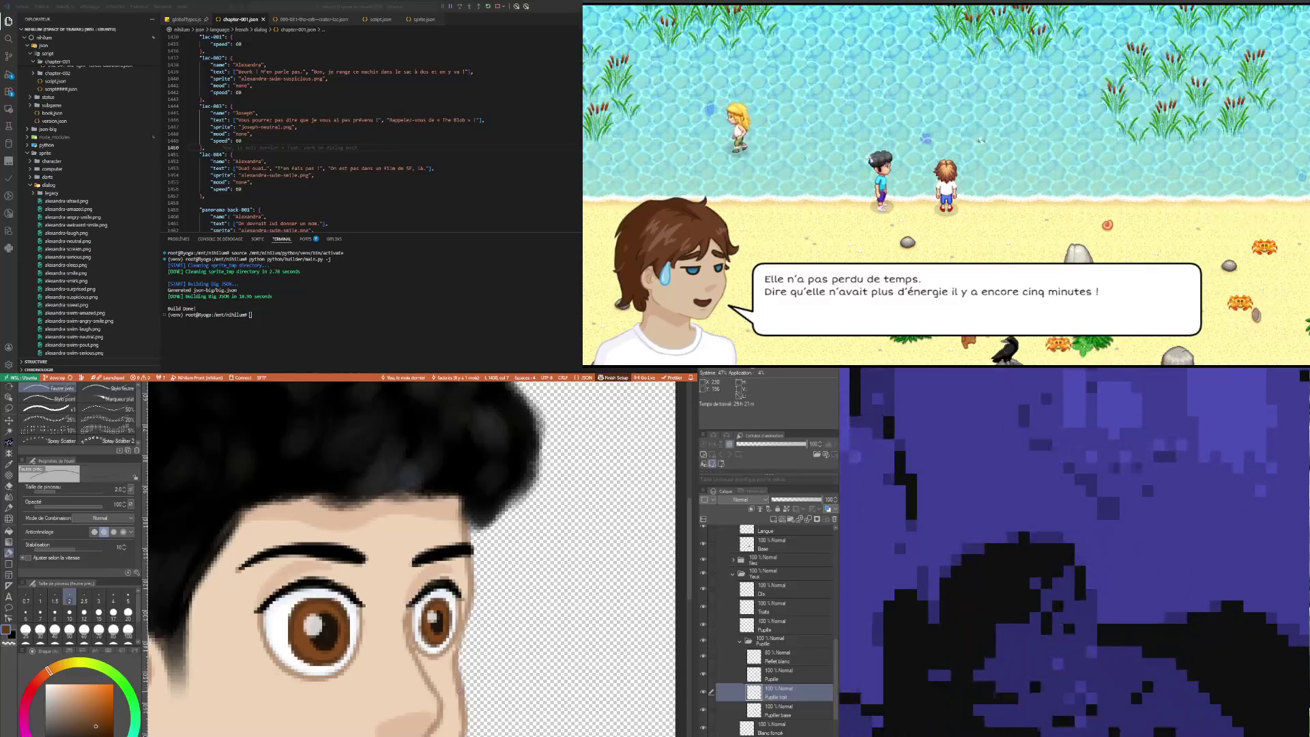
scroll(458, 692, "down", 5)
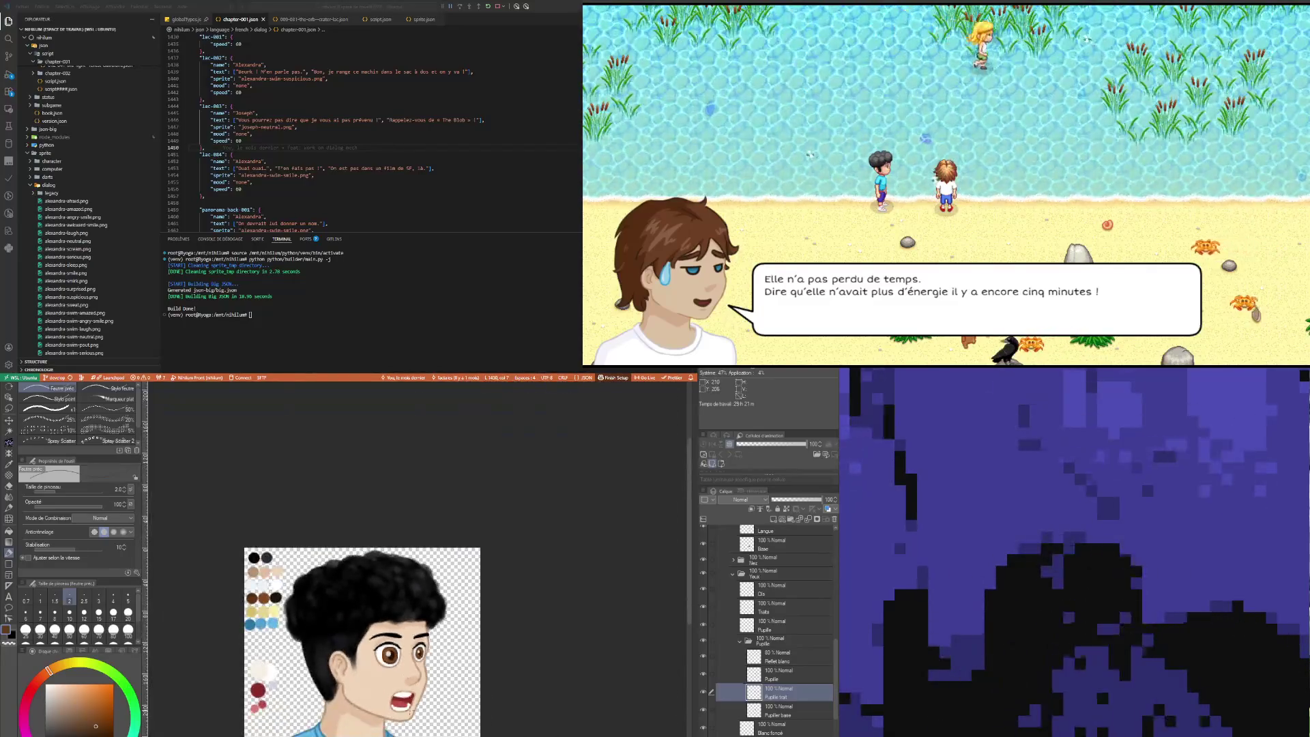
scroll(410, 712, "up", 5)
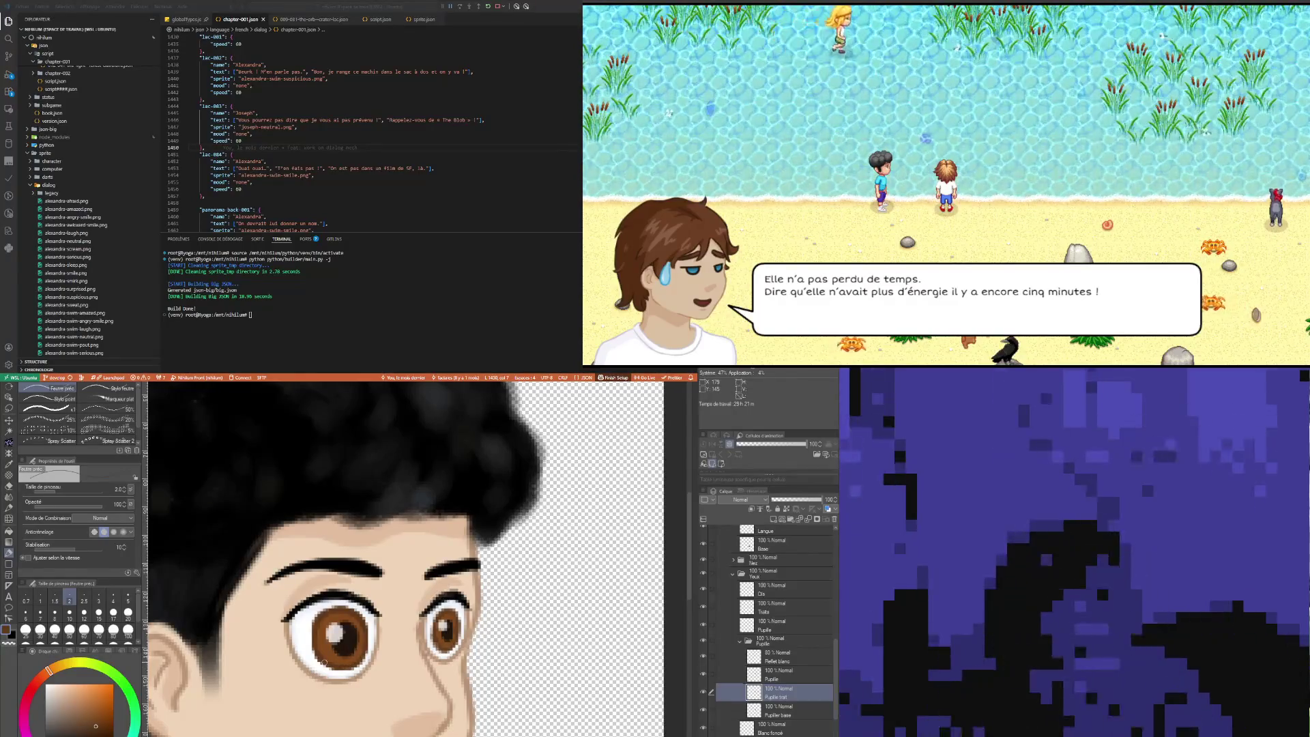
scroll(403, 559, "down", 5)
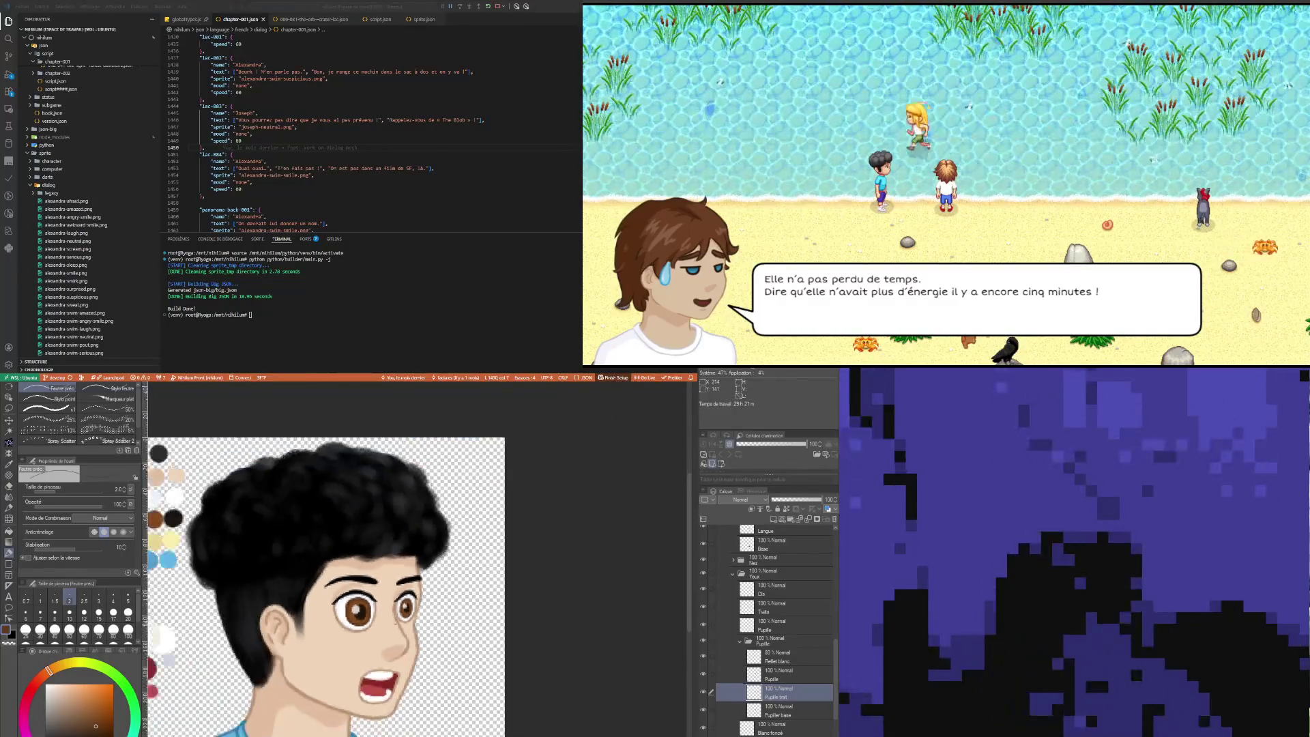
Step: Erase stray marks from the pupil outline strokes
scroll(293, 531, "up", 5)
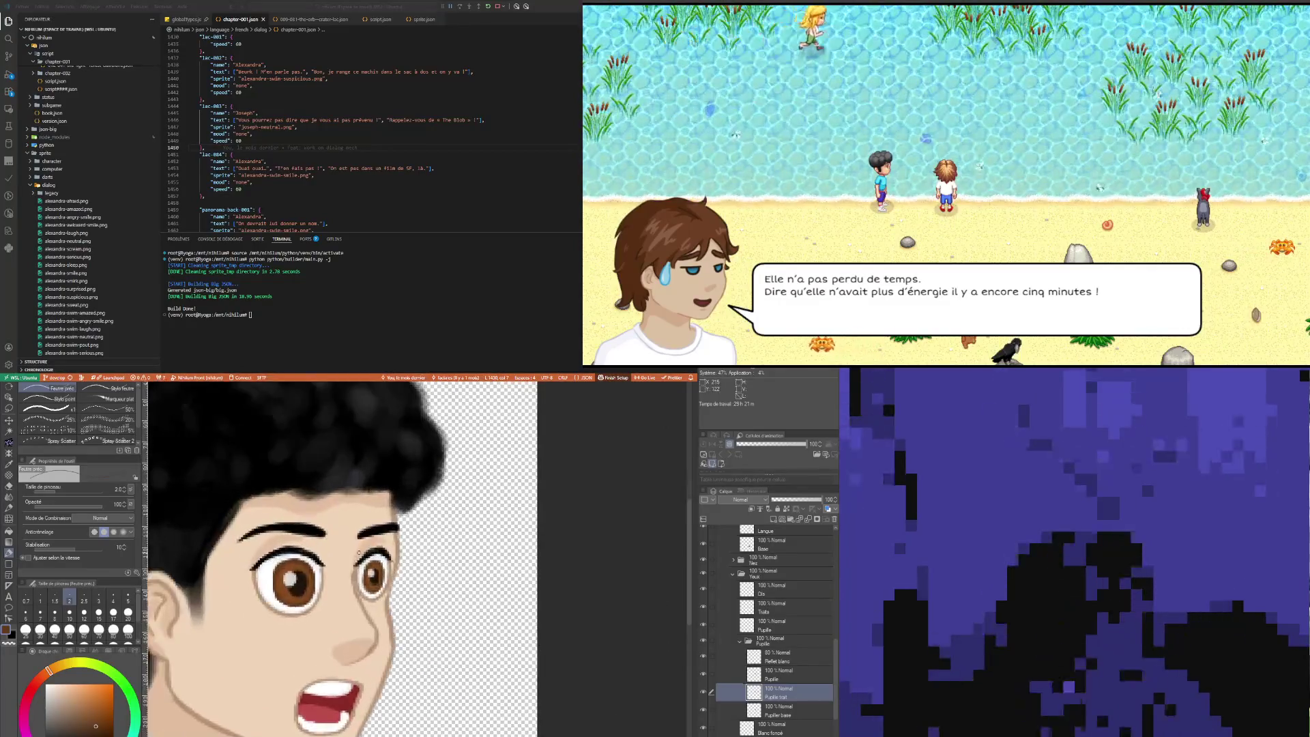
key("e")
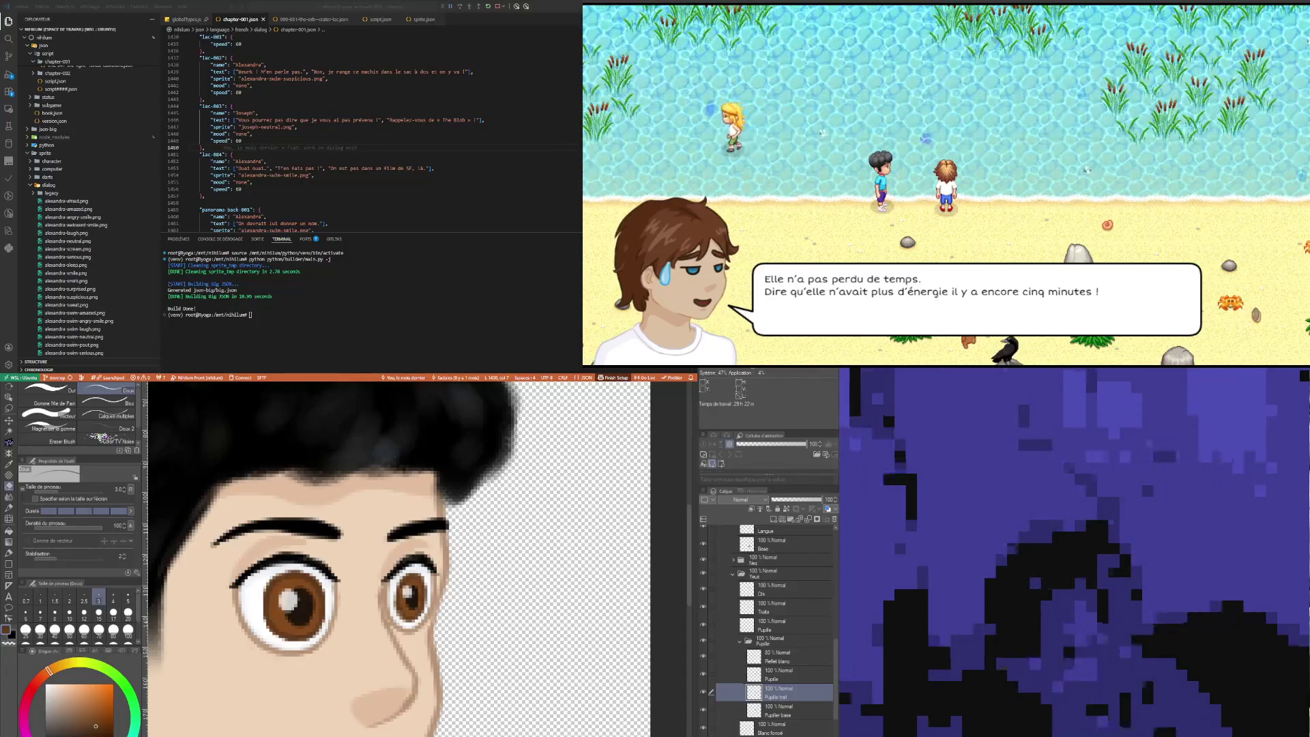
scroll(320, 613, "down", 5)
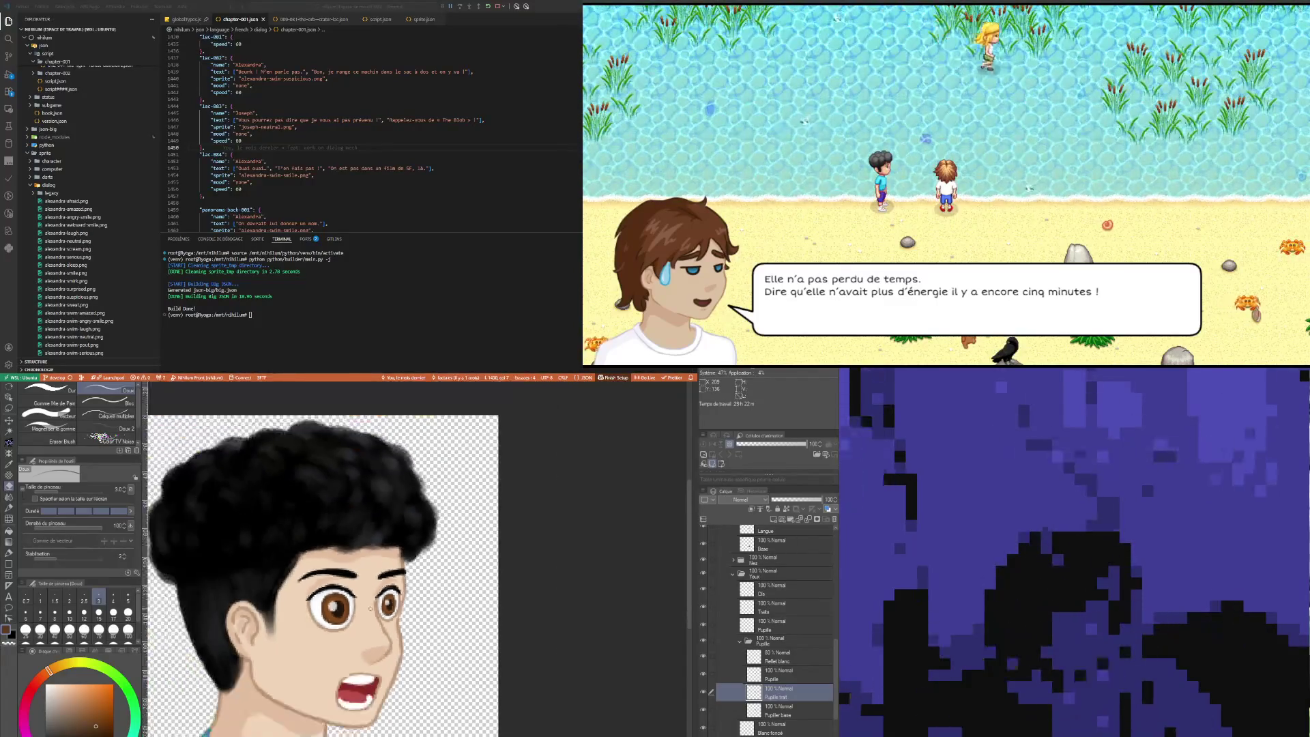
scroll(360, 617, "down", 2)
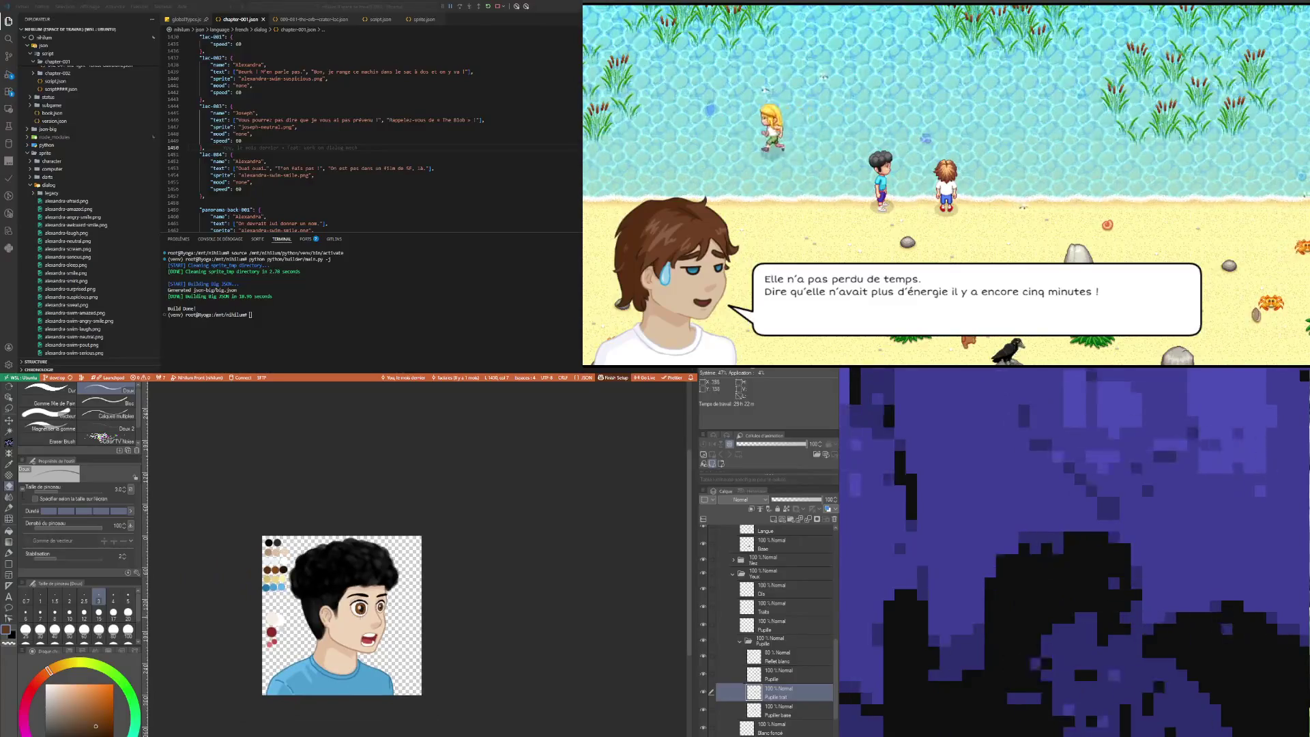
scroll(359, 618, "up", 1)
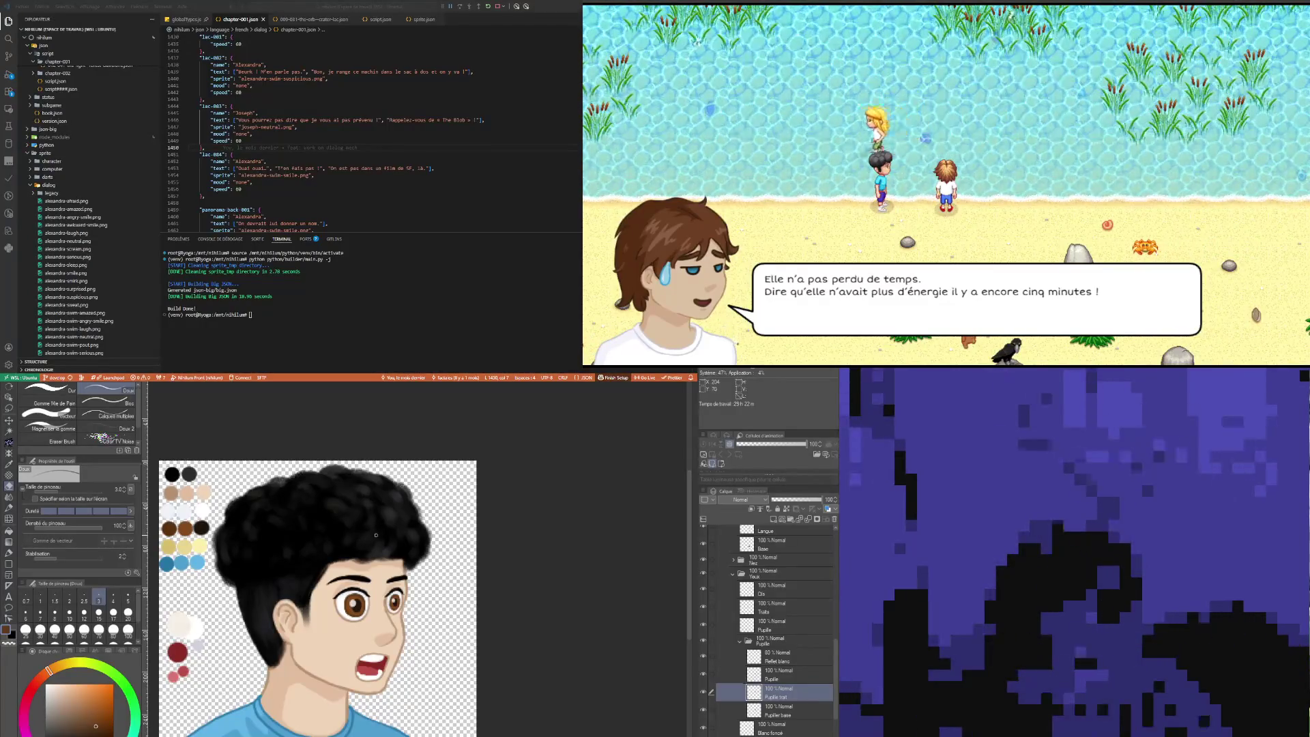
Step: Zoom out and back in to review the whole portrait
scroll(376, 537, "down", 1)
scroll(376, 537, "down", 1)
scroll(402, 534, "up", 2)
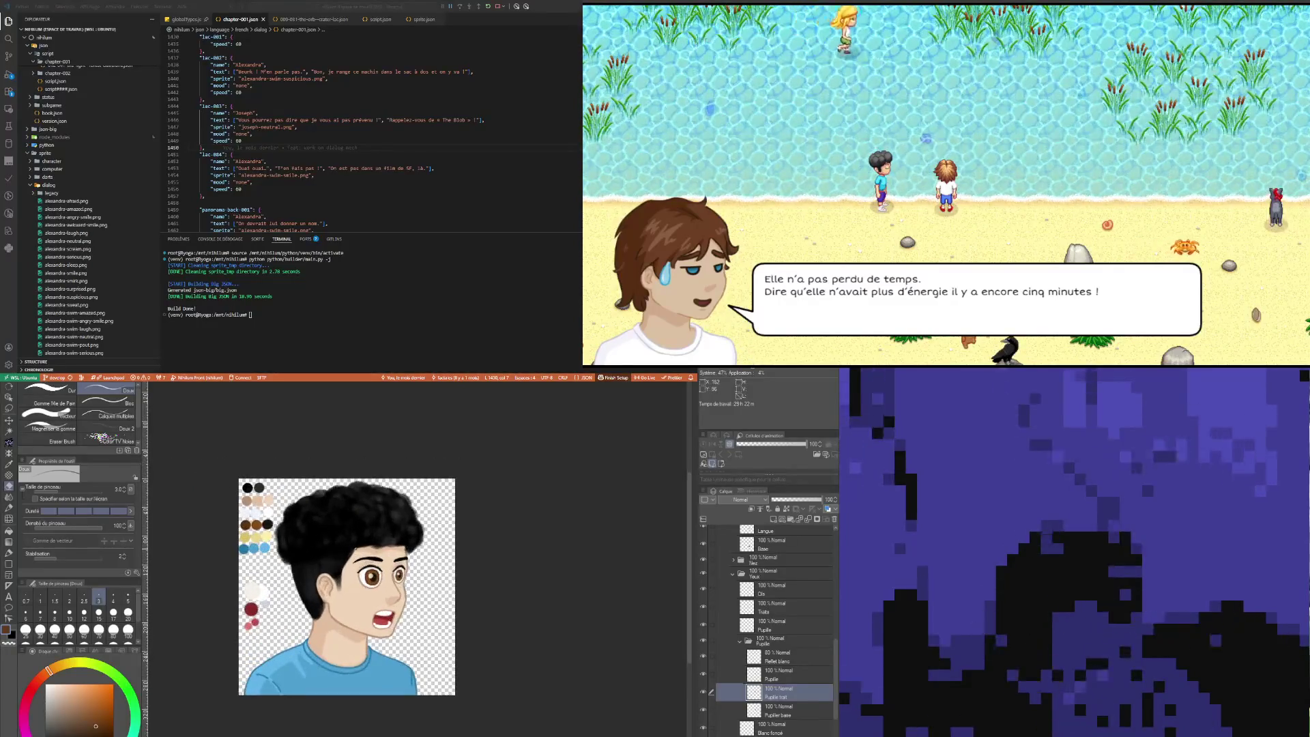
scroll(403, 534, "up", 1)
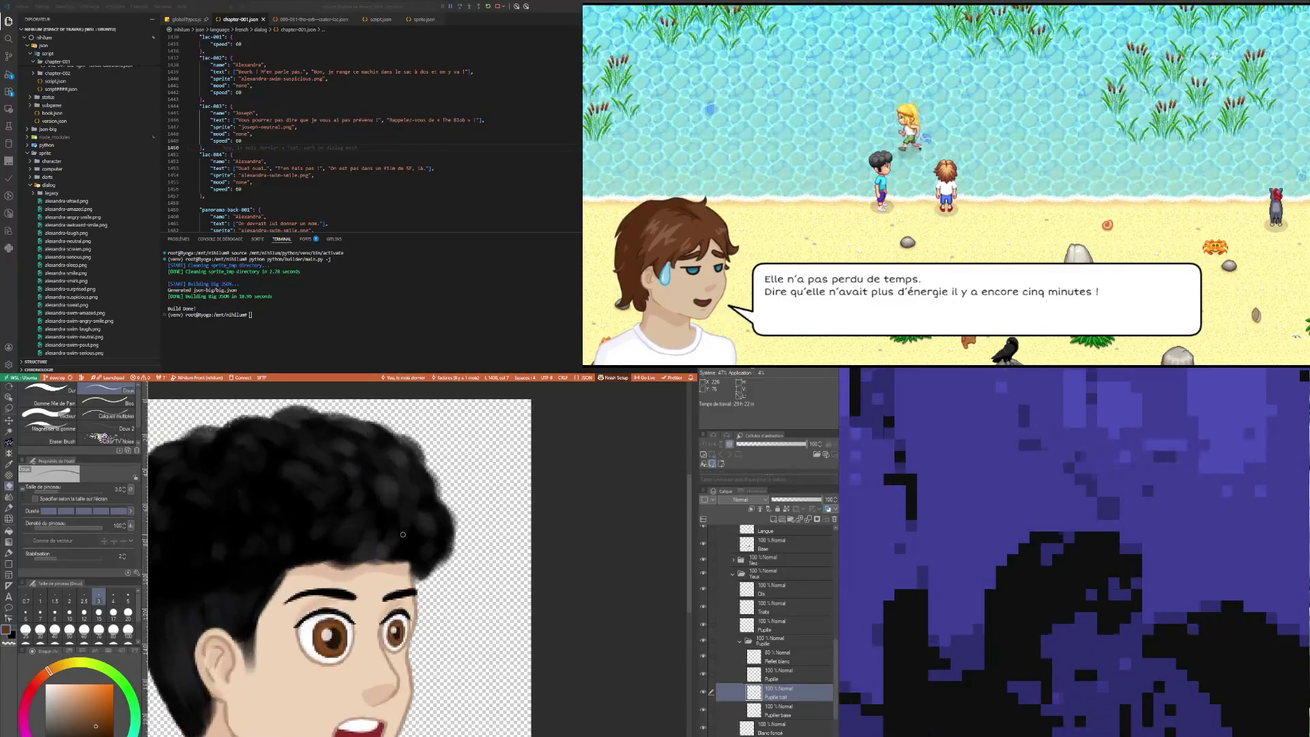
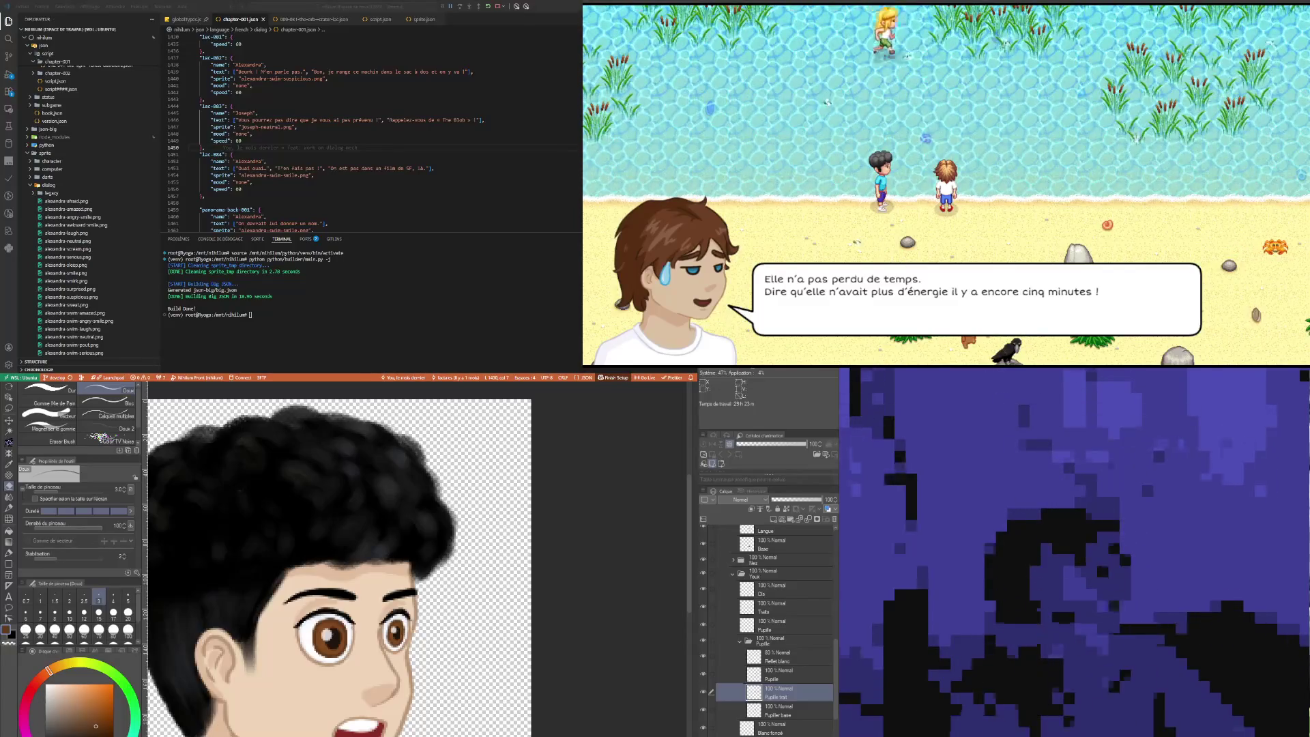
Step: Make the Reflet blanc white-highlight layer the active layer in the Layer panel
scroll(564, 657, "down", 3)
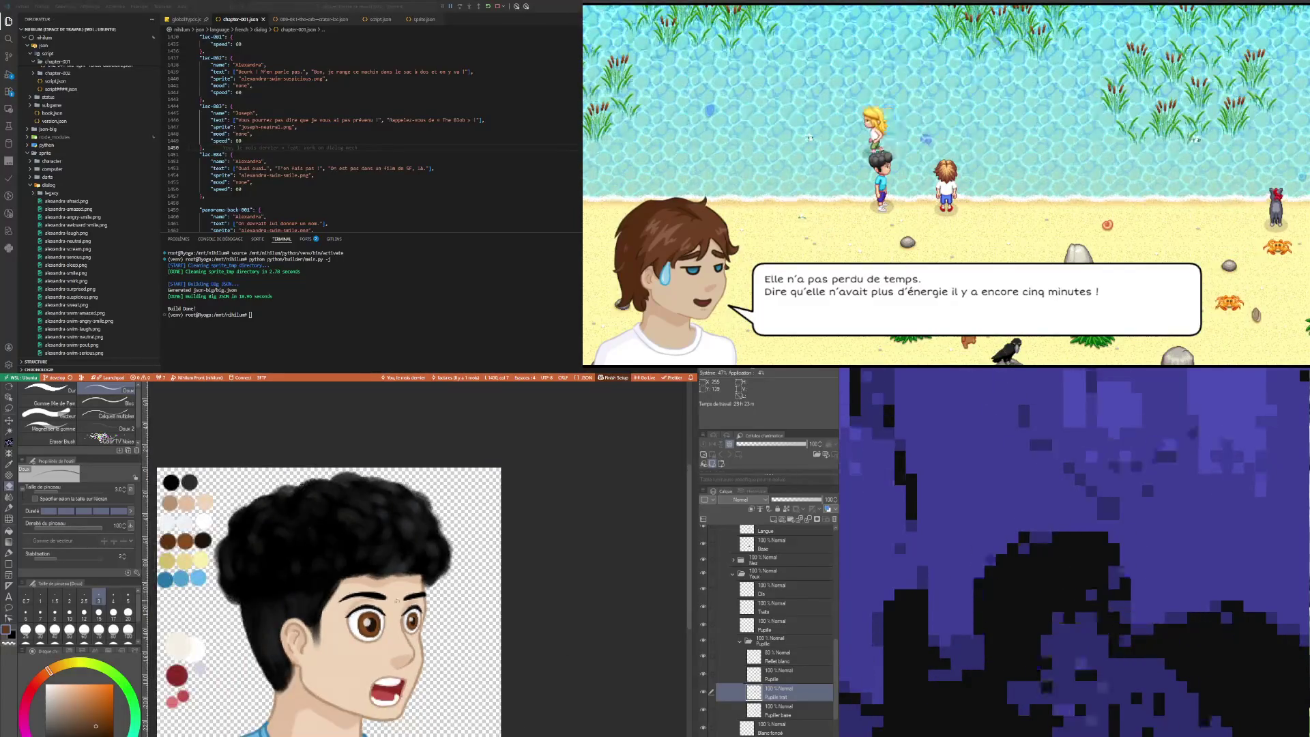
scroll(375, 617, "up", 5)
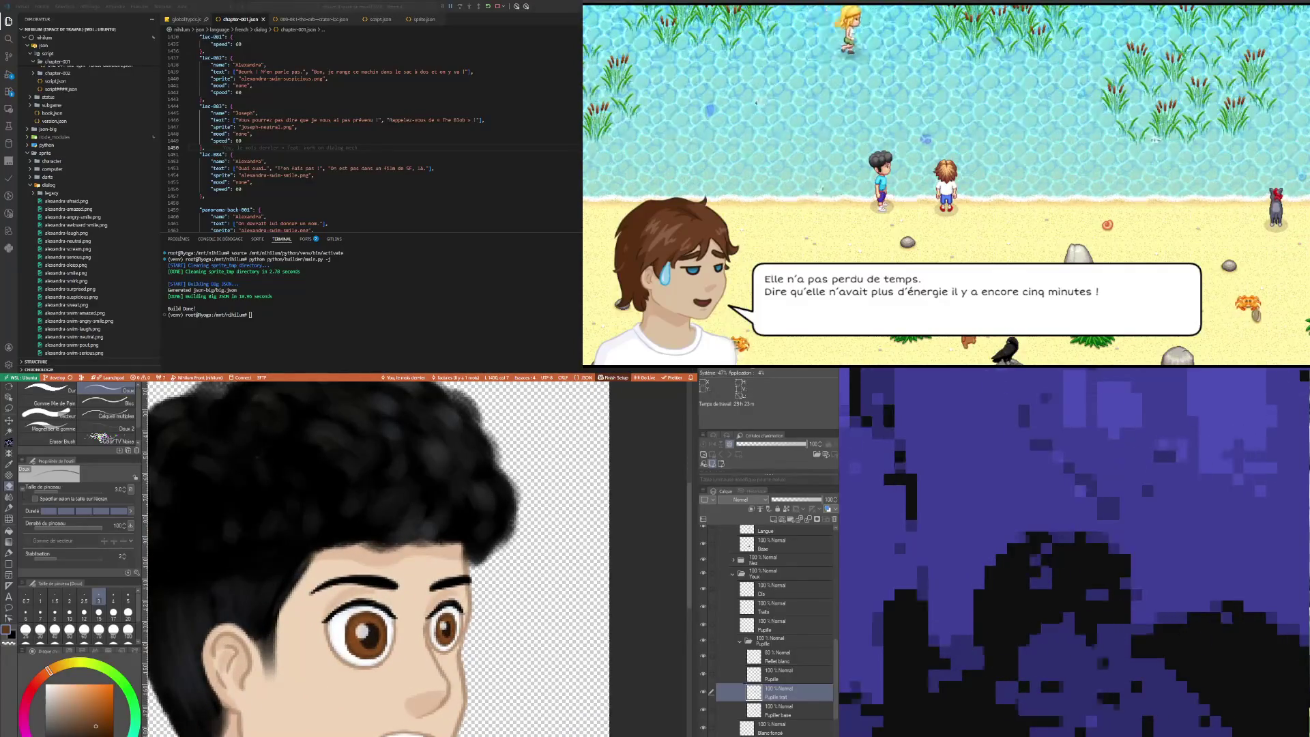
left_click(785, 674)
left_click(790, 660)
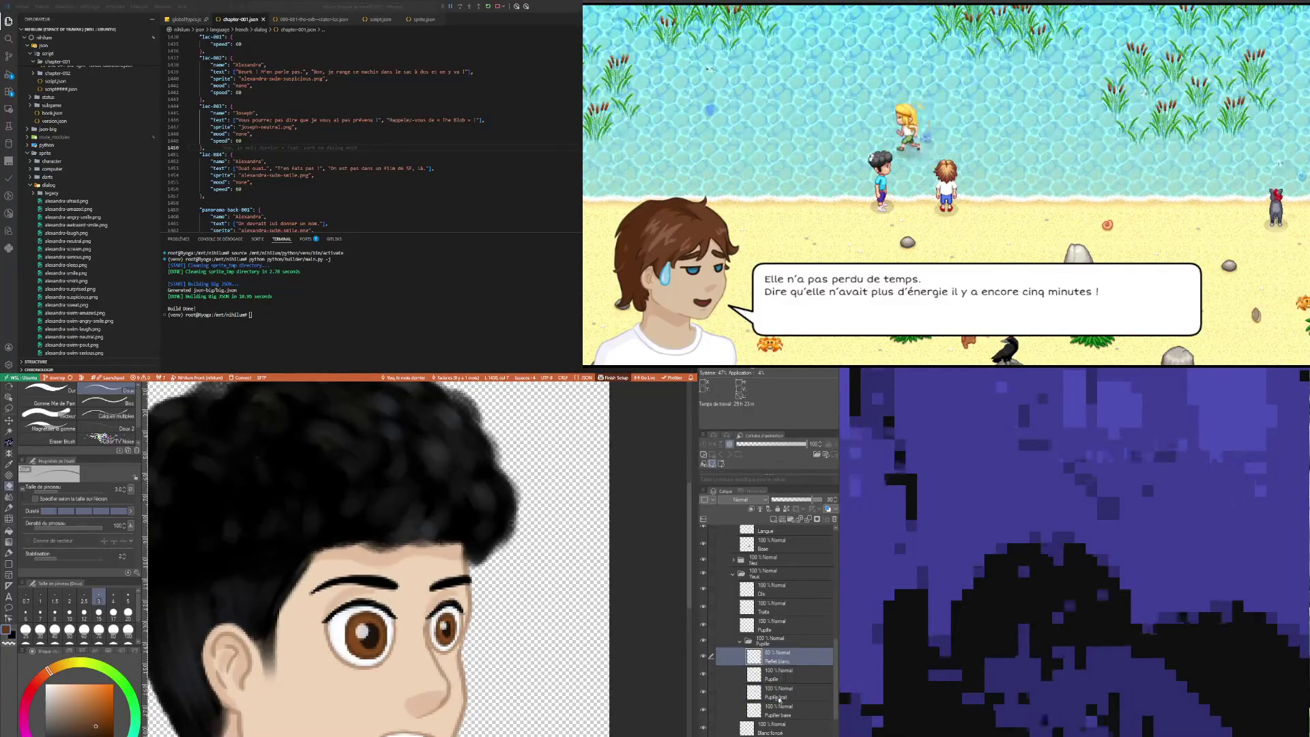
left_click(787, 692)
scroll(453, 609, "down", 6)
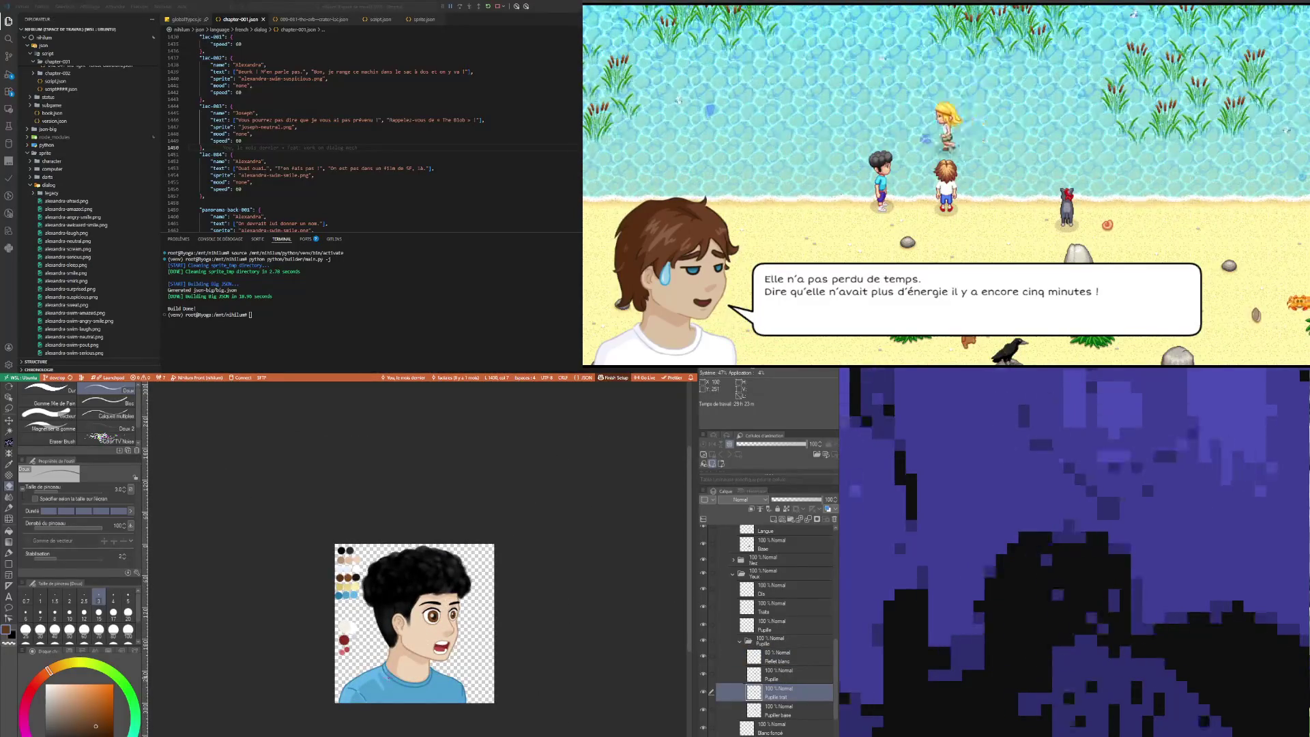
scroll(454, 601, "up", 5)
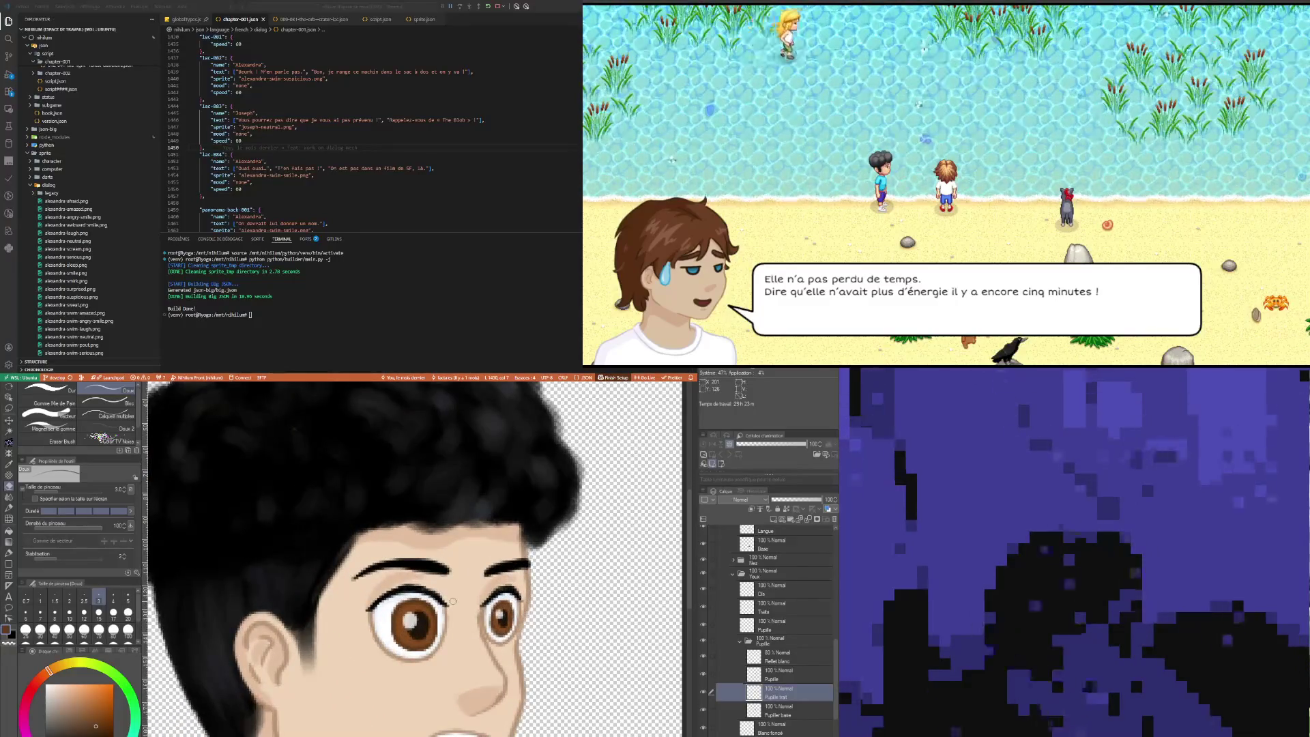
left_click(779, 658)
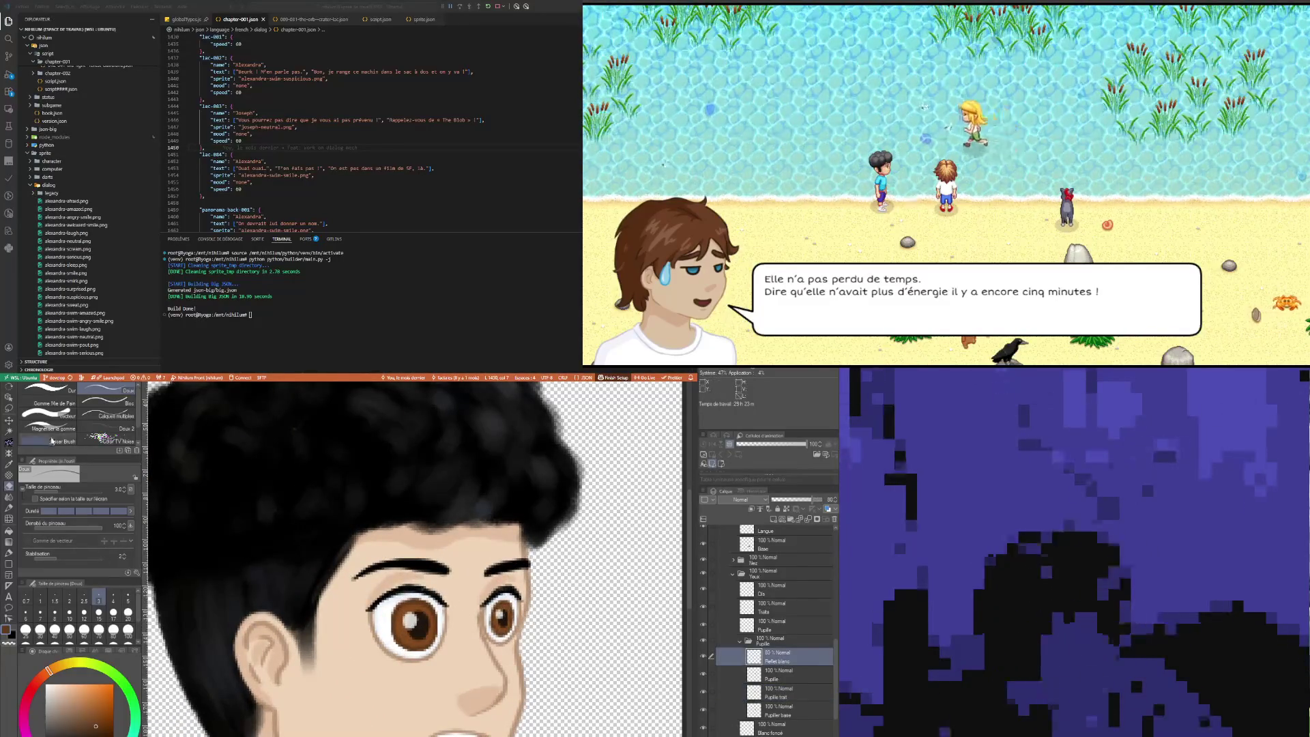
Step: Lasso the left iris highlight, shift it slightly upward with a transform, then deselect
key("m")
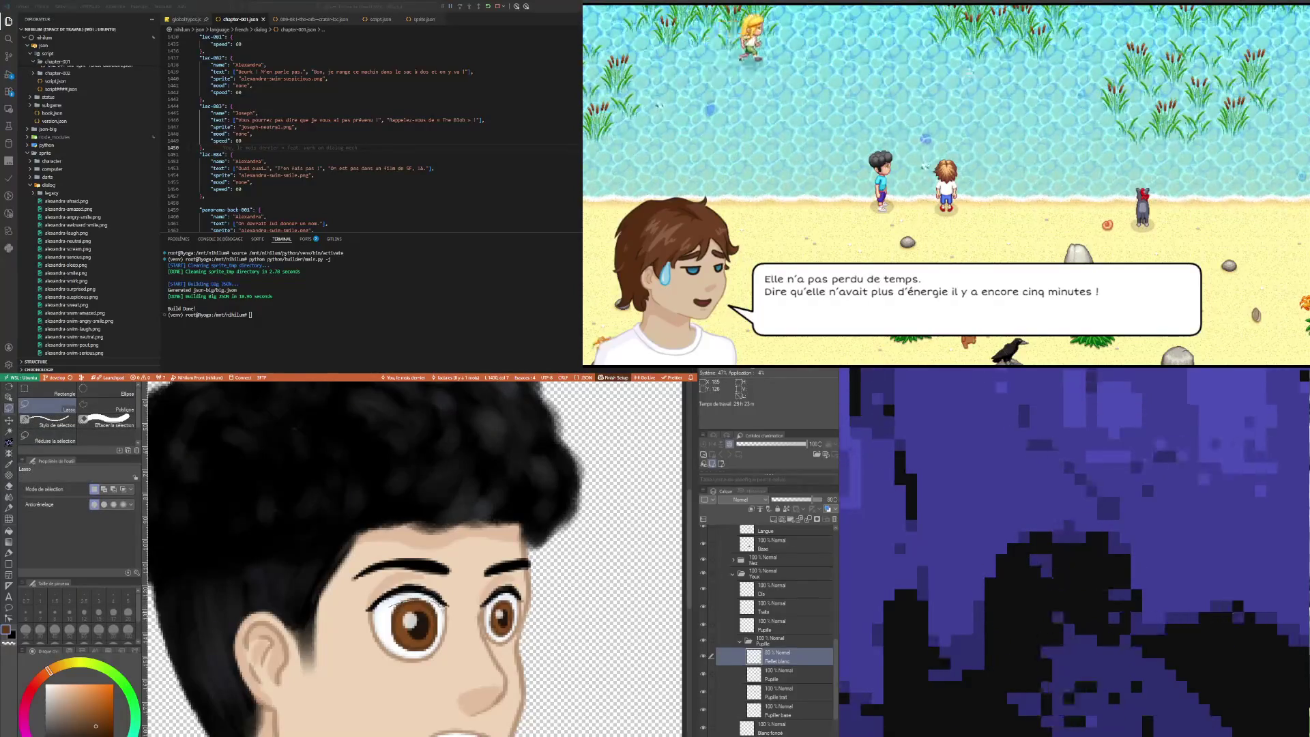
left_click_drag(390, 606, 437, 638)
left_click(452, 675)
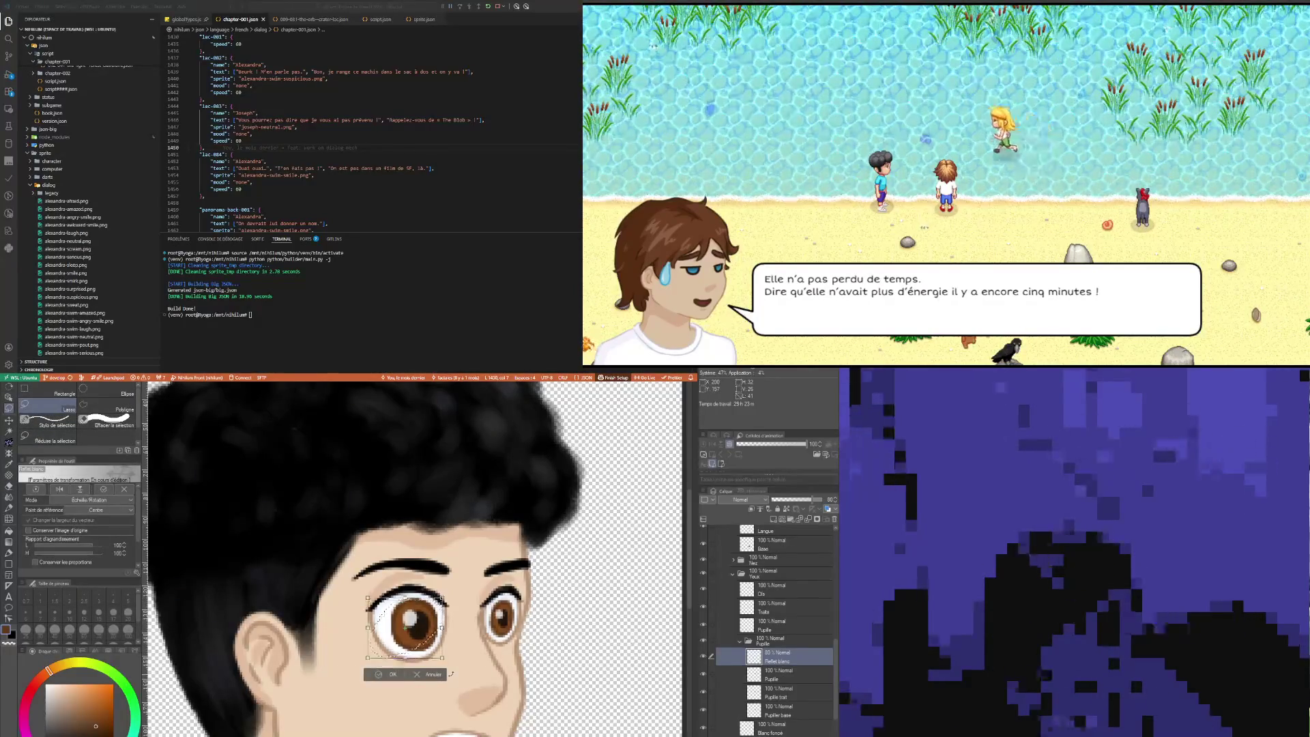
scroll(471, 576, "down", 2)
left_click_drag(459, 587, 459, 587)
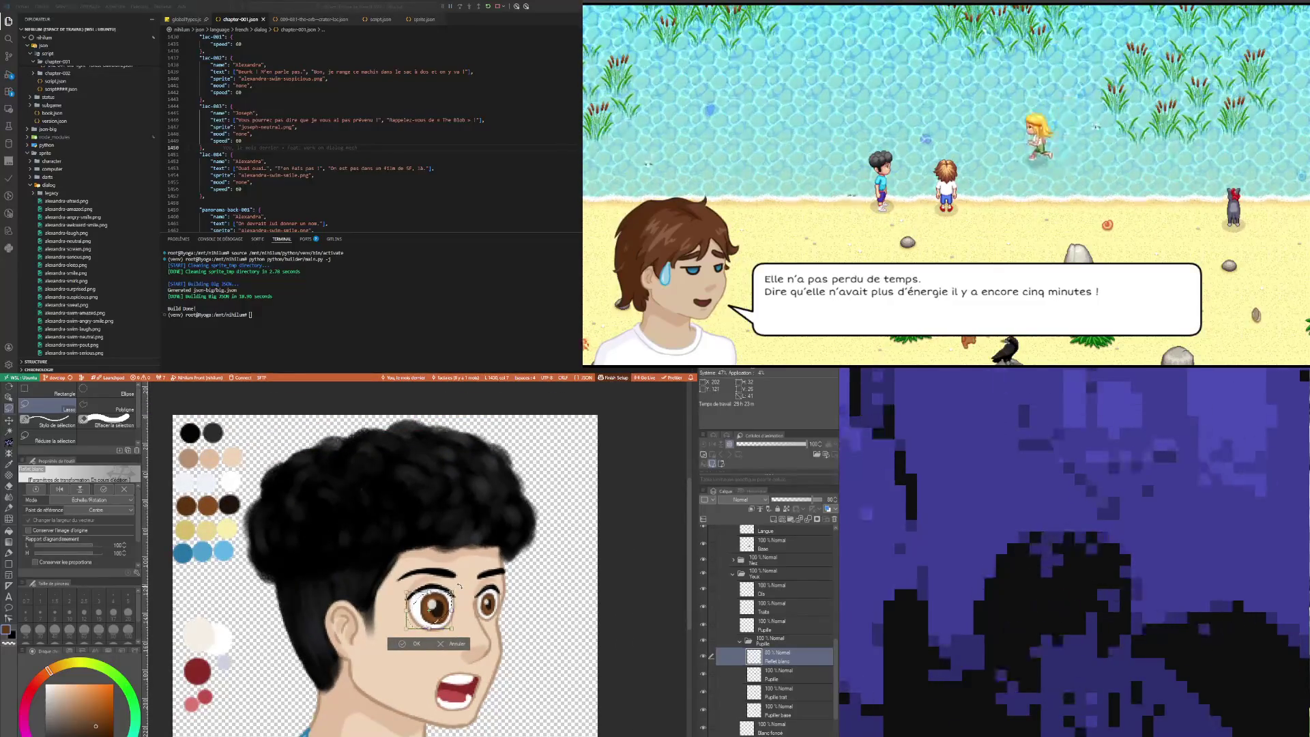
scroll(459, 586, "down", 1)
left_click(421, 636)
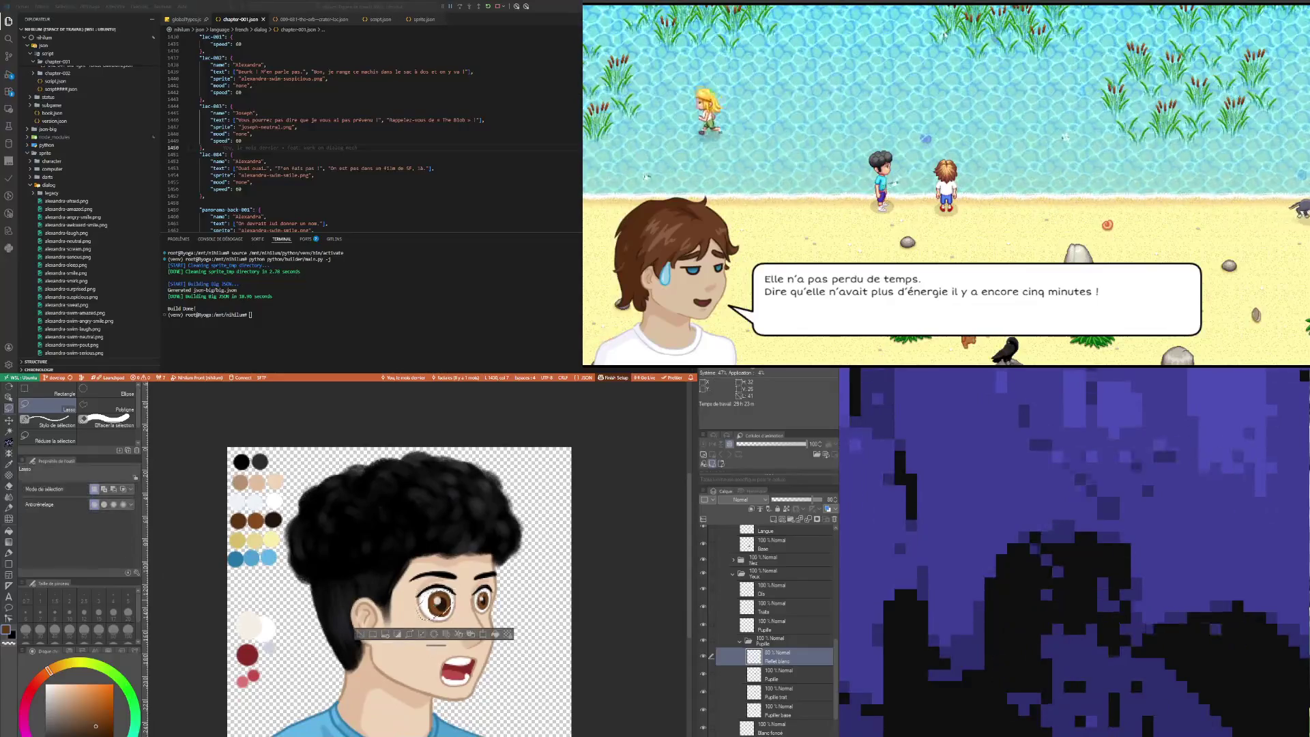
left_click(359, 636)
scroll(378, 599, "down", 1)
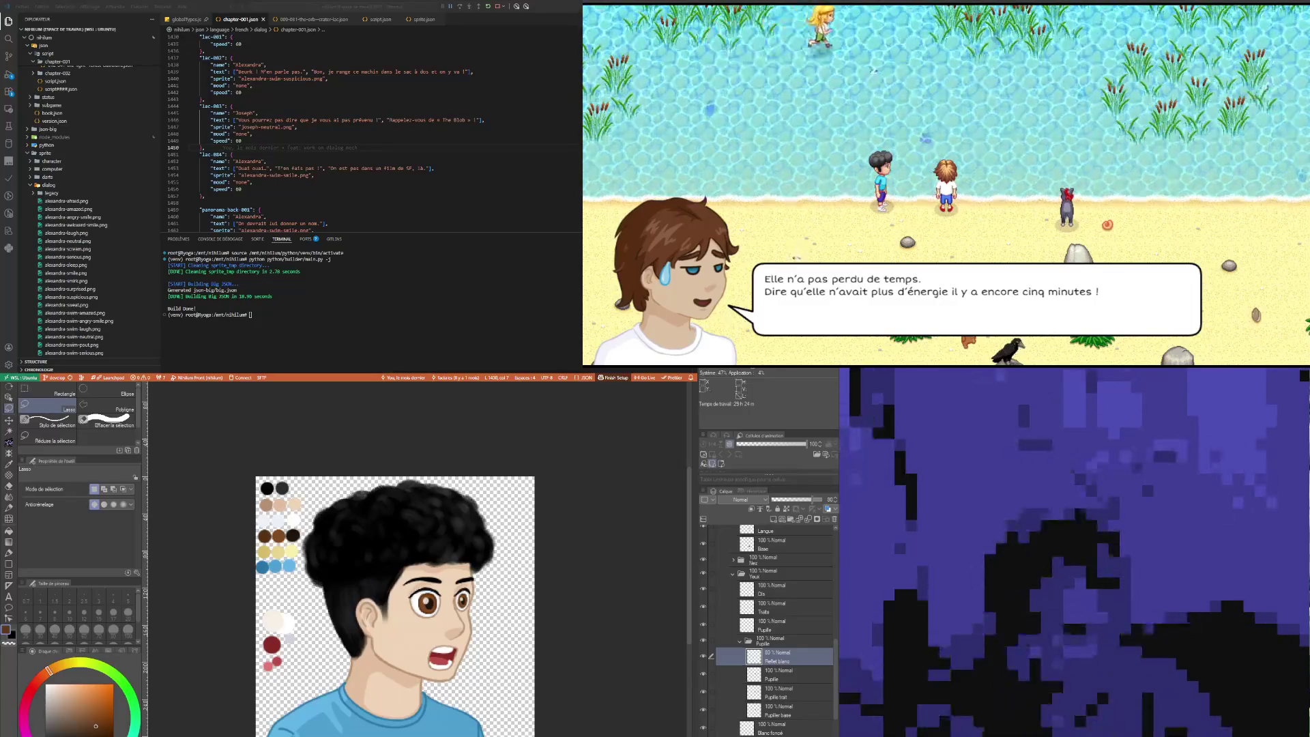
scroll(447, 619, "down", 3)
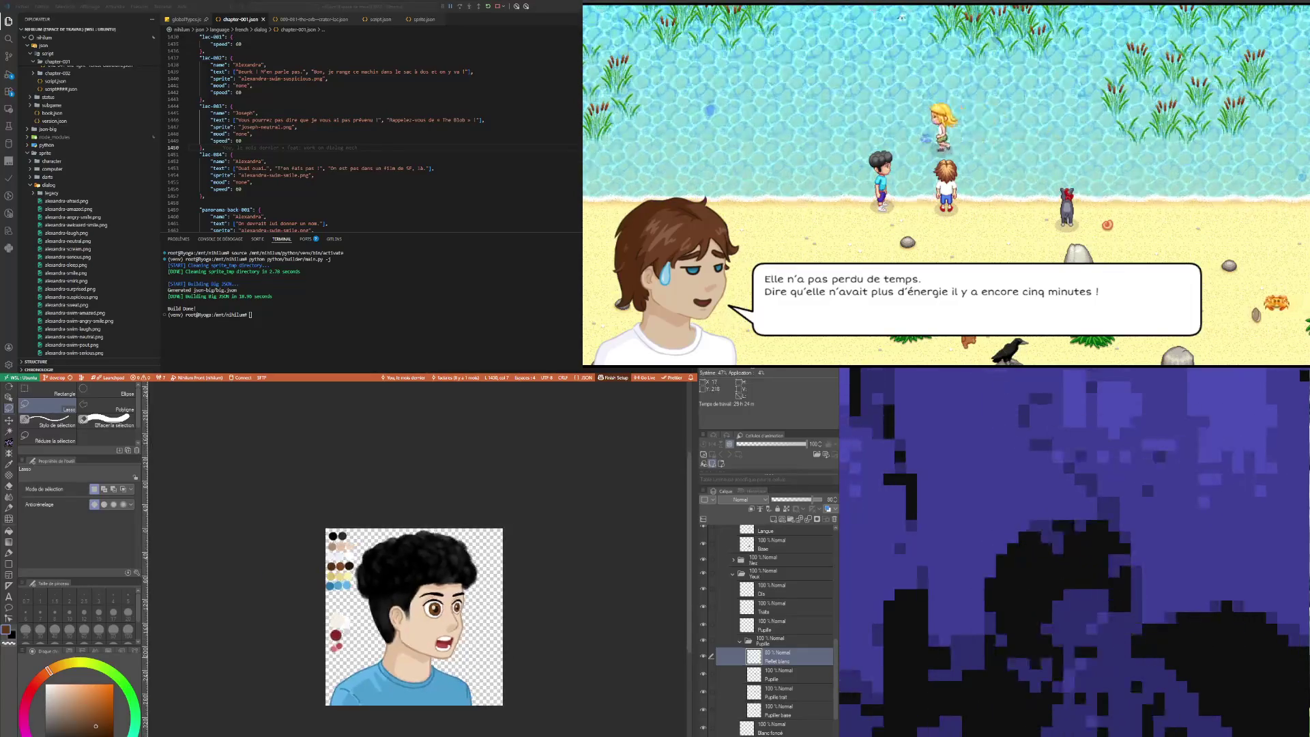
scroll(439, 640, "up", 5)
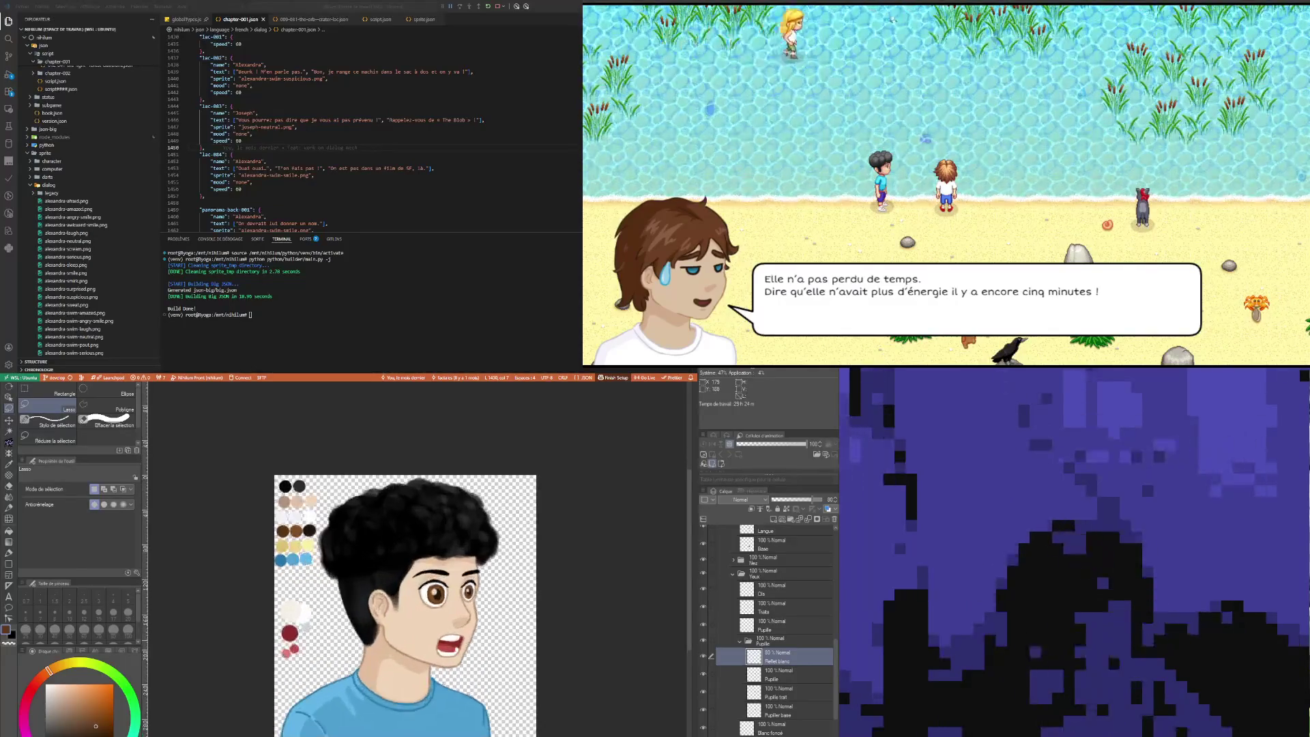
scroll(416, 567, "down", 5)
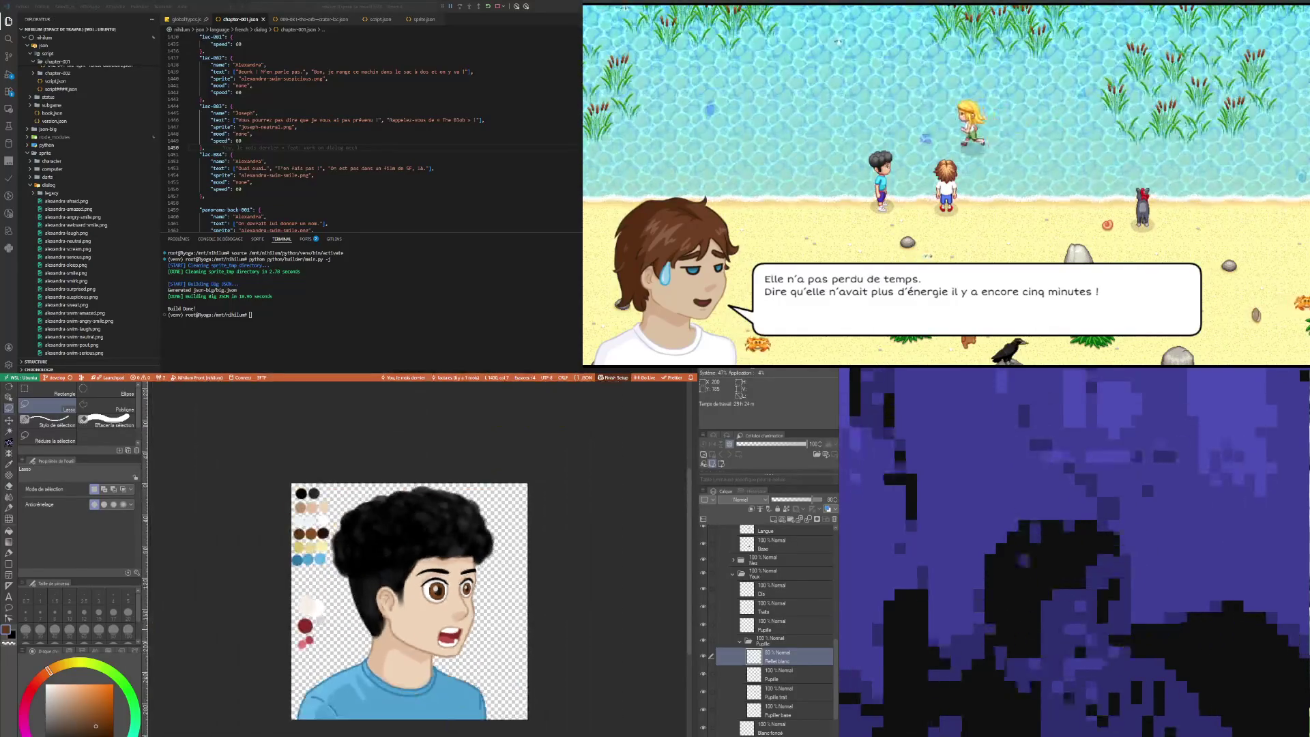
scroll(416, 567, "up", 2)
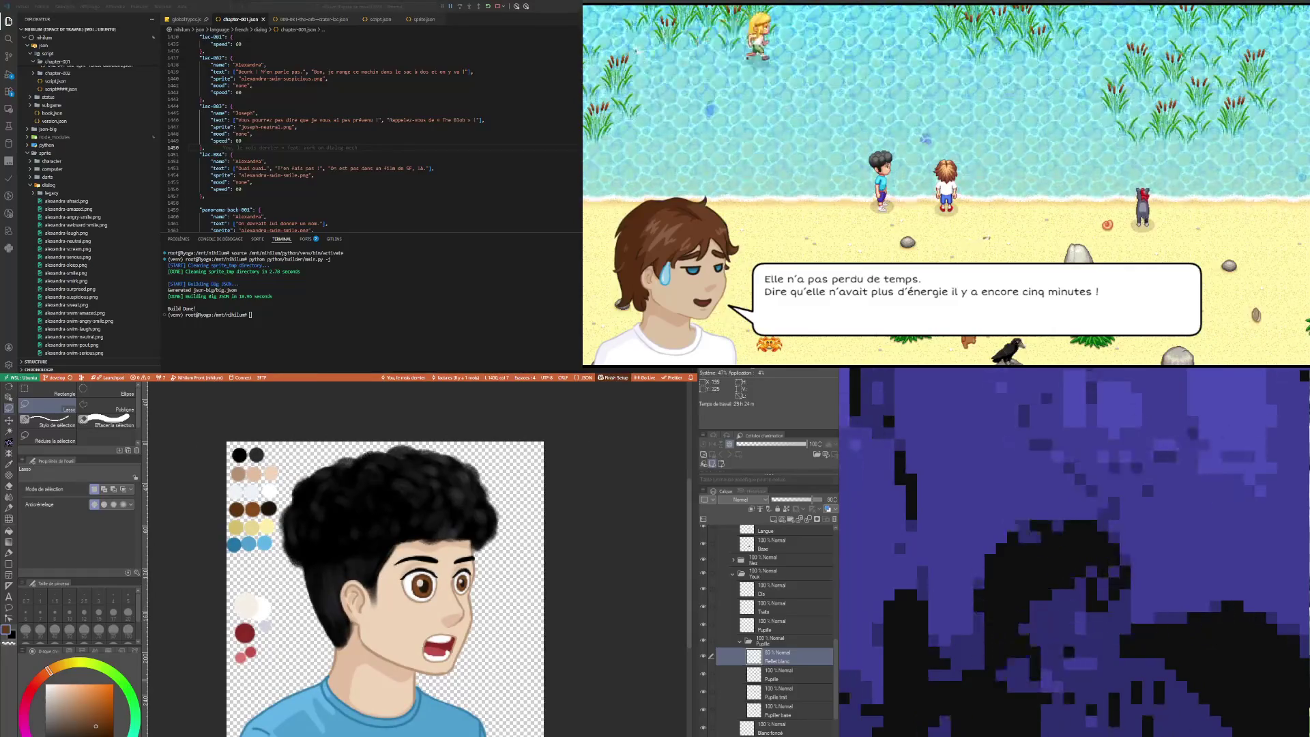
scroll(441, 645, "up", 2)
scroll(440, 645, "down", 3)
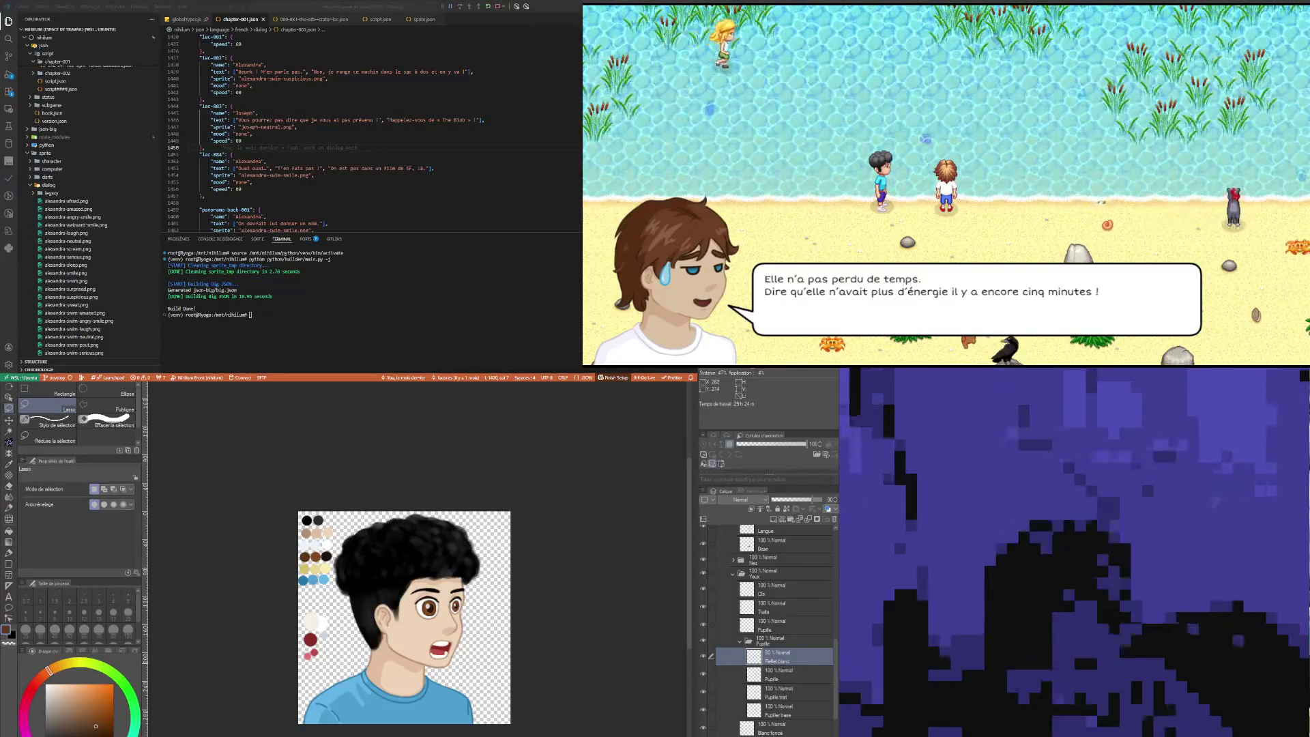
left_click(785, 564)
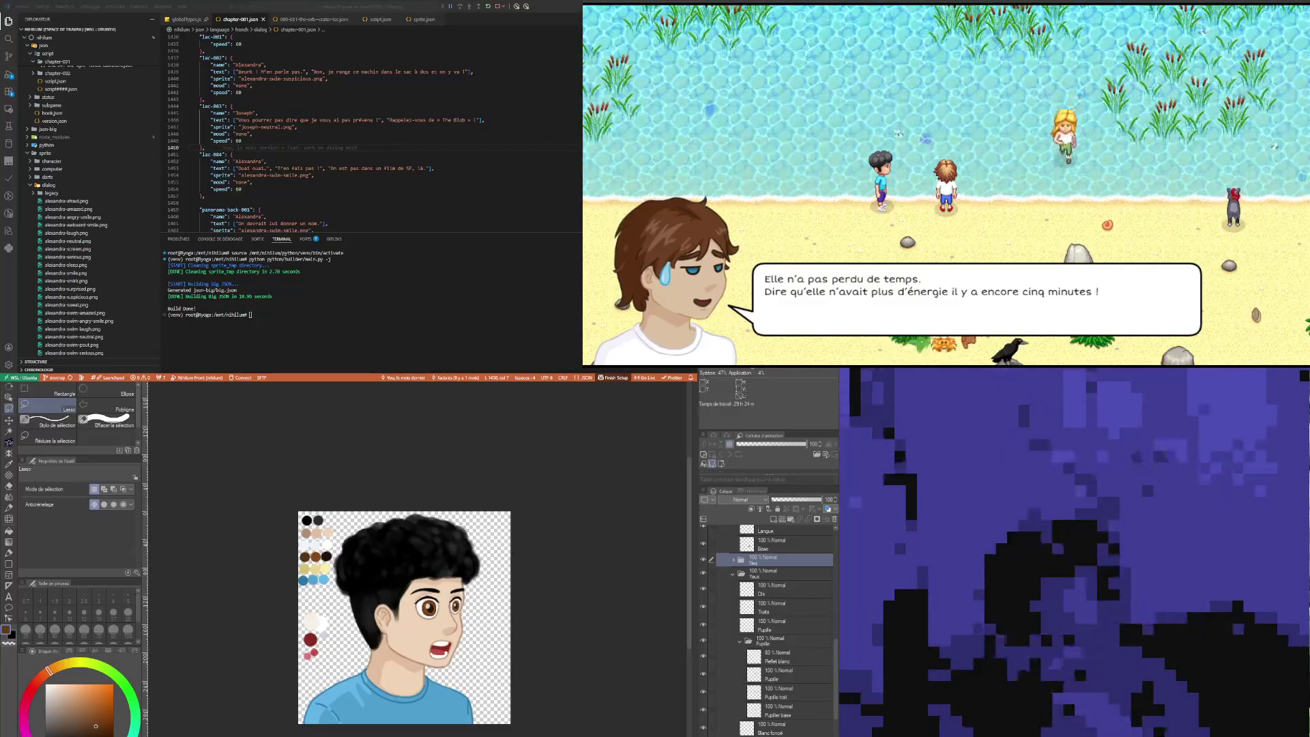
scroll(426, 625, "down", 2)
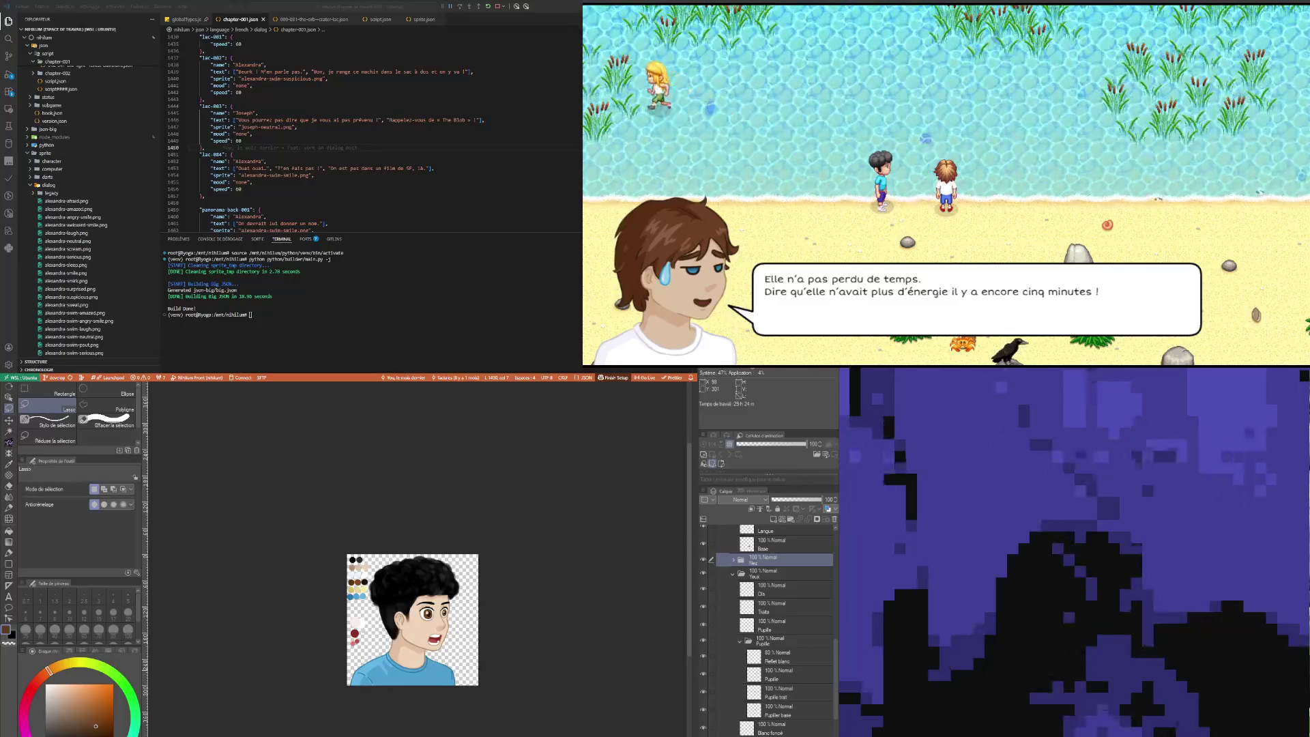
scroll(427, 612, "up", 5)
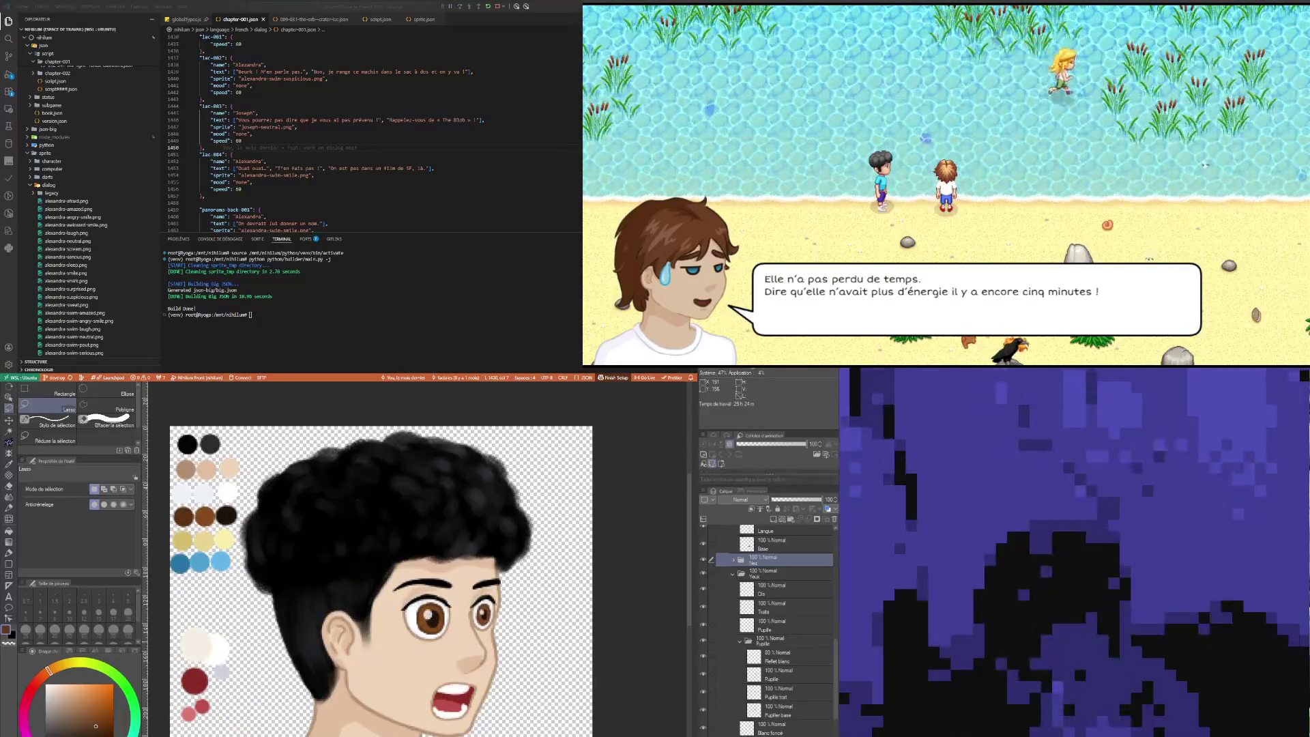
scroll(428, 617, "up", 2)
scroll(428, 617, "down", 3)
scroll(428, 618, "up", 4)
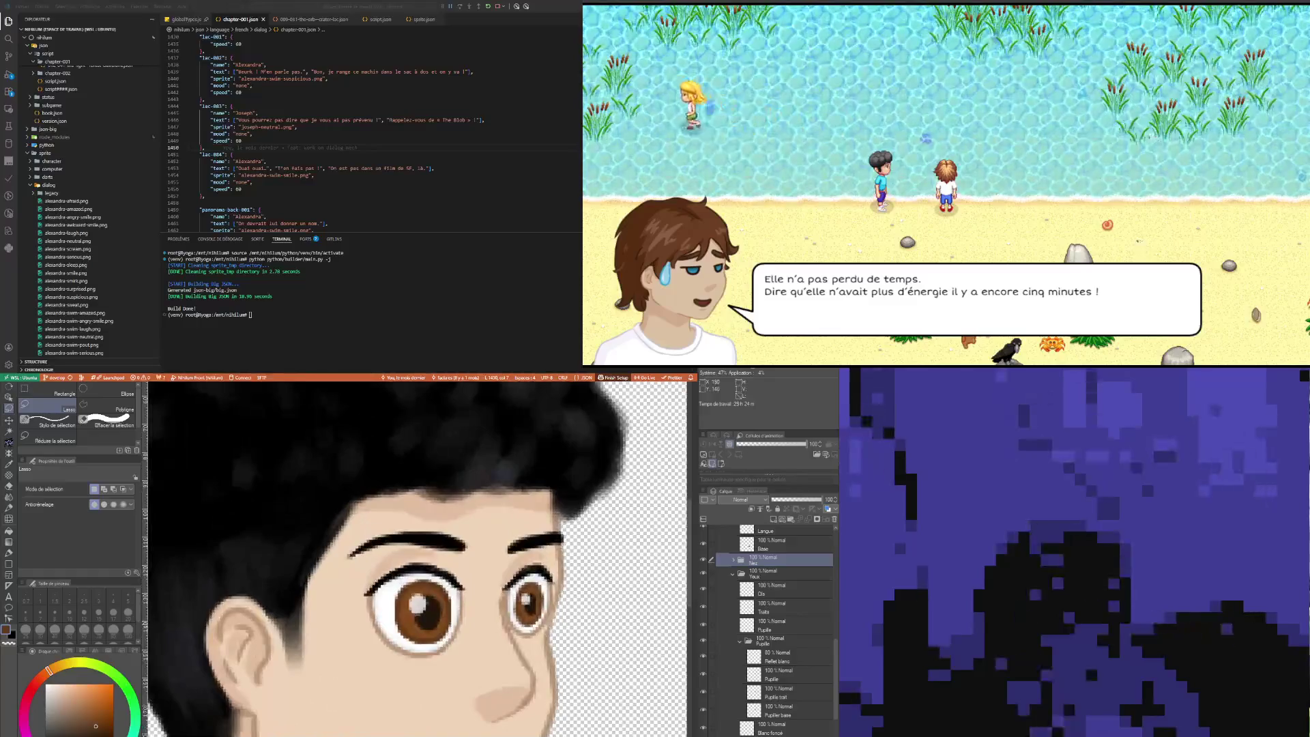
scroll(428, 618, "down", 5)
scroll(429, 618, "up", 2)
scroll(429, 617, "up", 2)
left_click(453, 596, "ctrl")
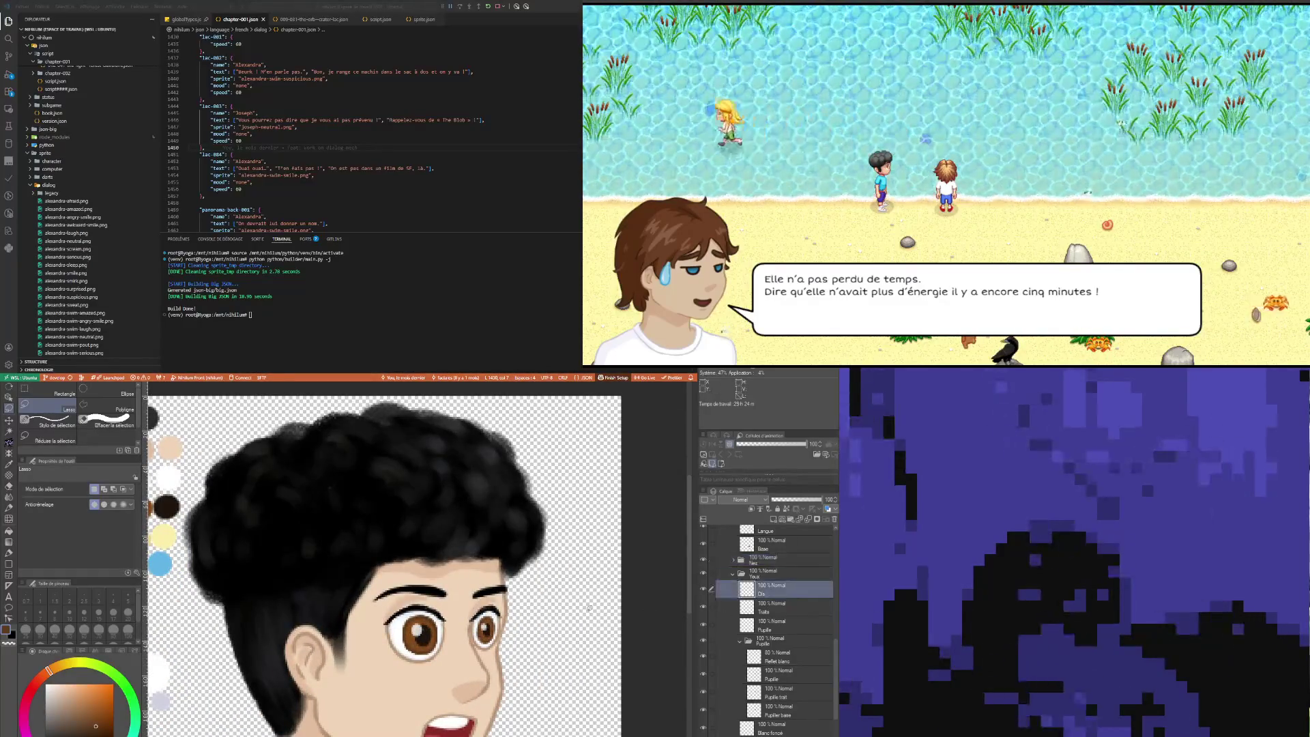
scroll(453, 595, "down", 4)
scroll(453, 596, "up", 3)
scroll(453, 595, "up", 2)
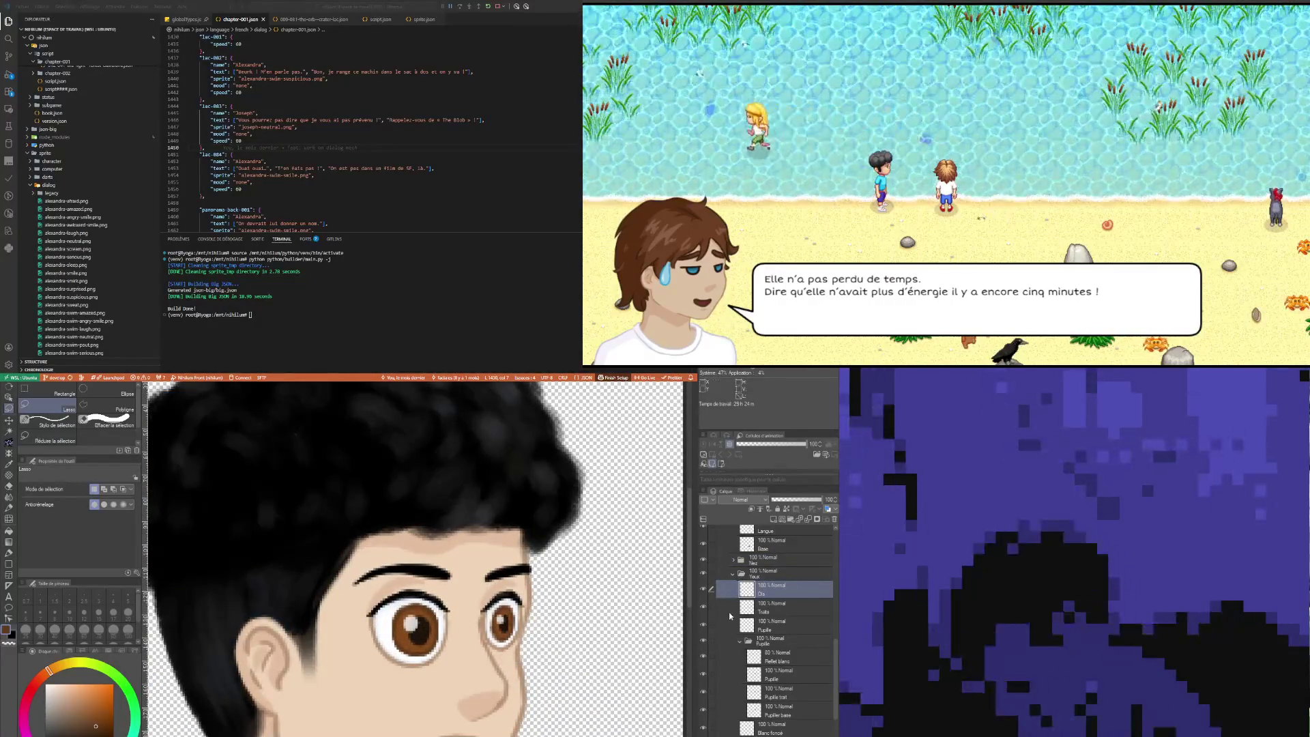
left_click(770, 573)
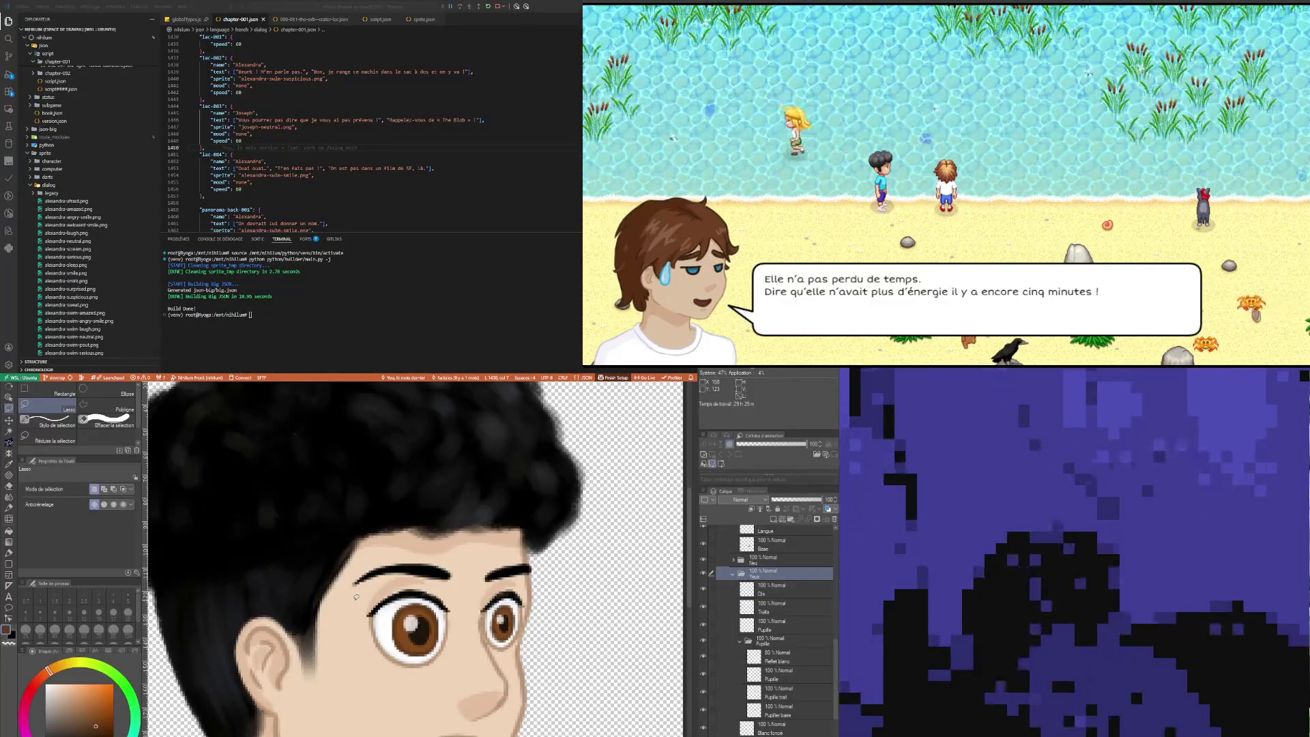
scroll(443, 683, "down", 5)
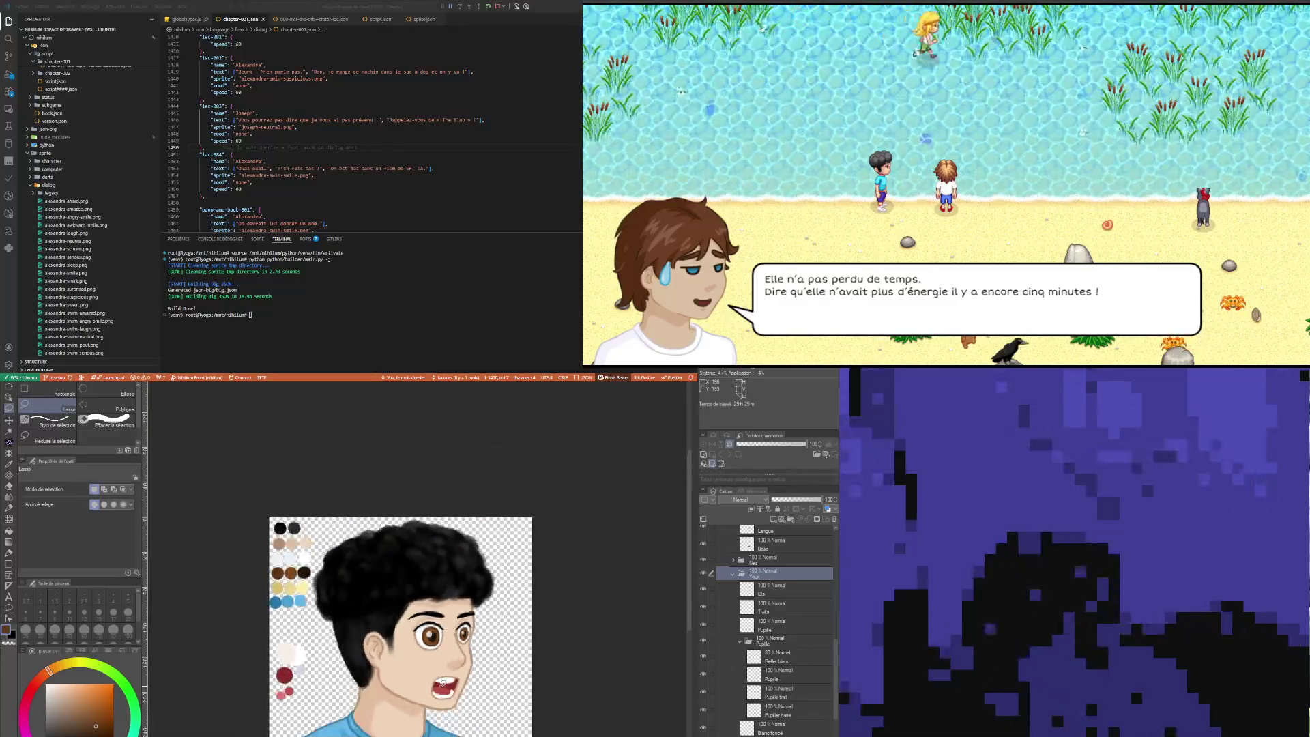
scroll(442, 682, "down", 1)
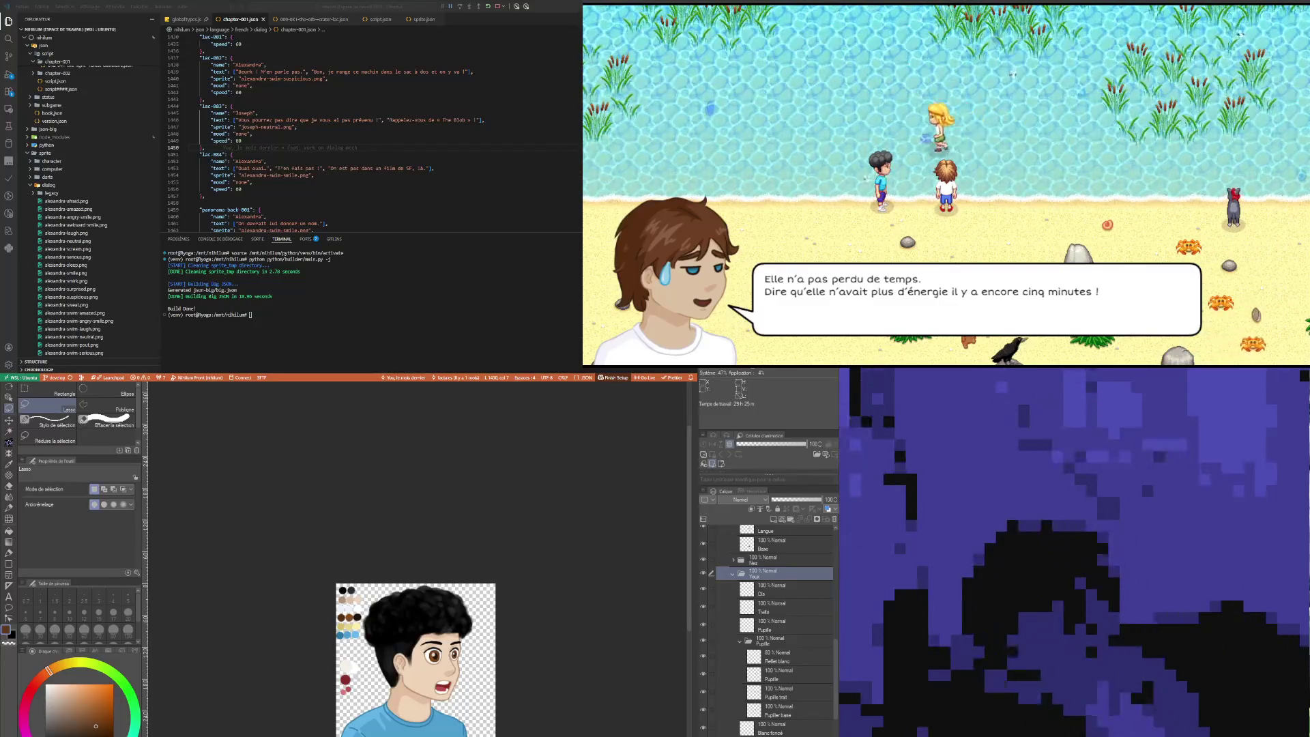
Step: Lasso the boy's right eye, adjust it with Free Transform, apply and deselect
scroll(777, 606, "up", 3)
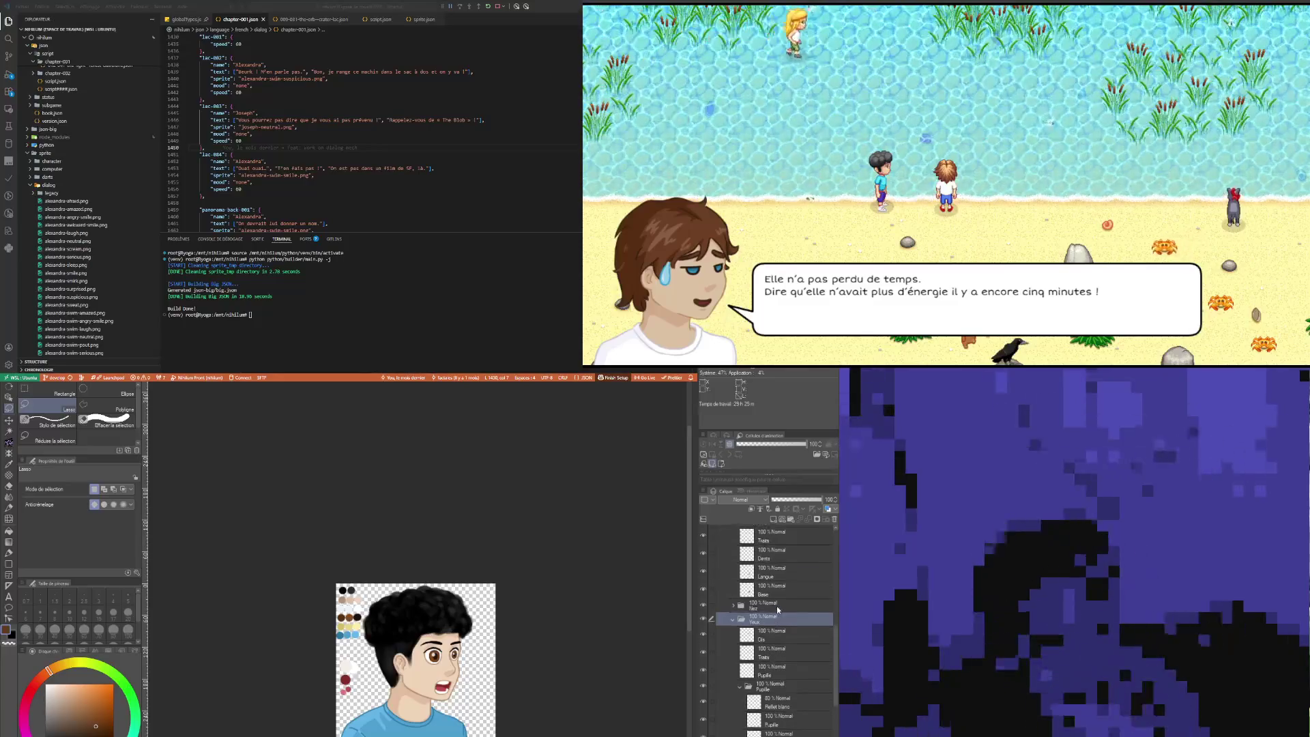
scroll(777, 606, "down", 1)
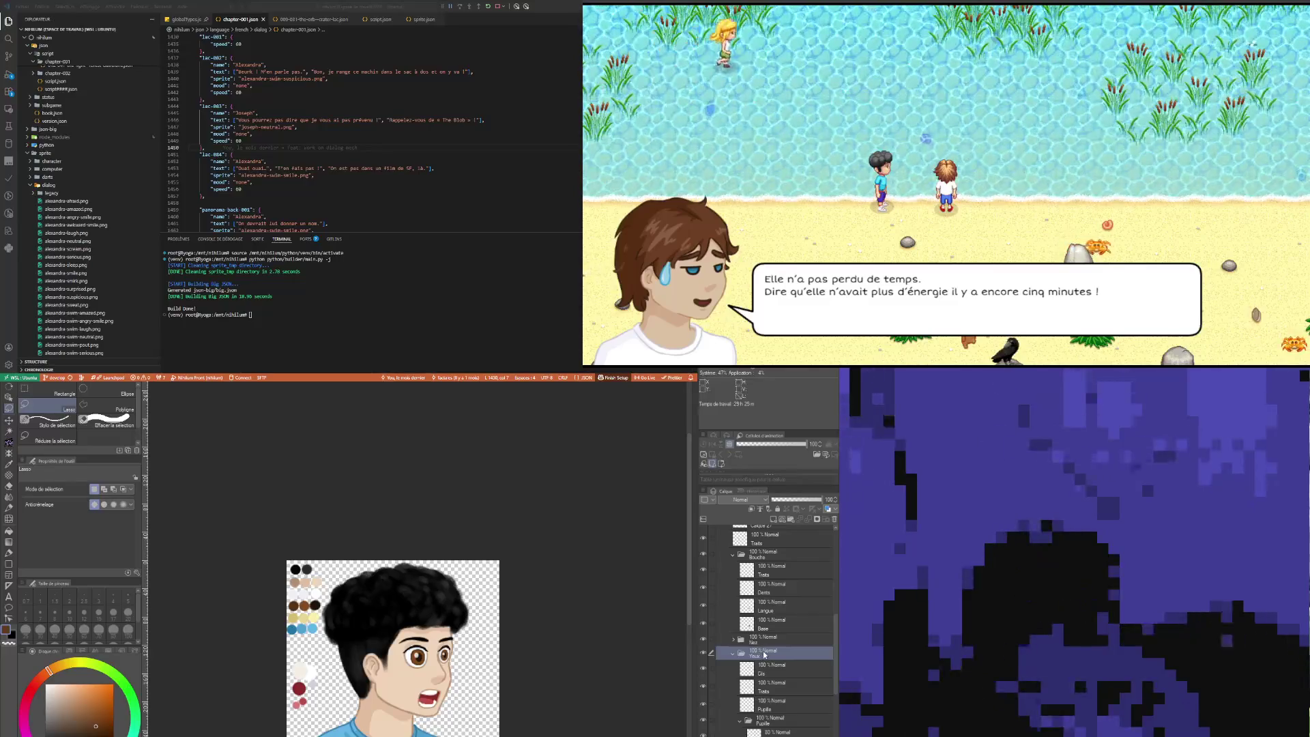
scroll(765, 655, "up", 2)
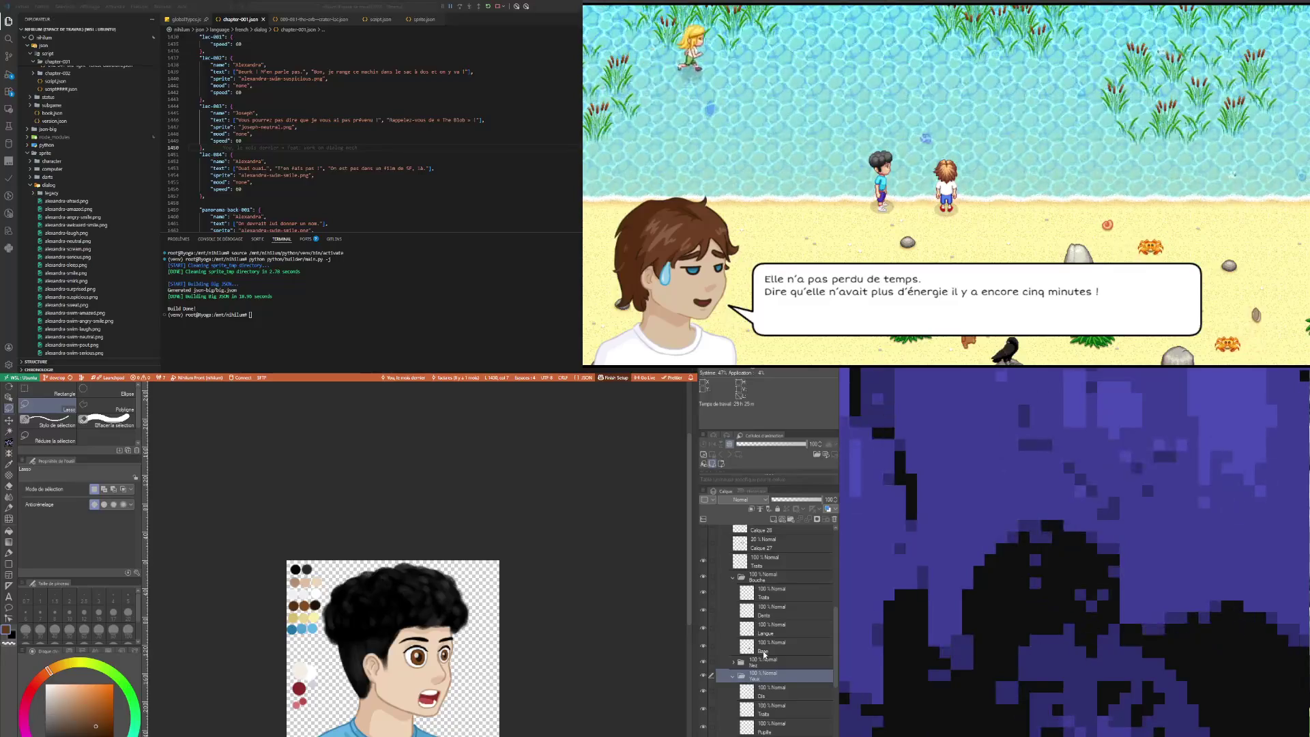
scroll(482, 657, "up", 5)
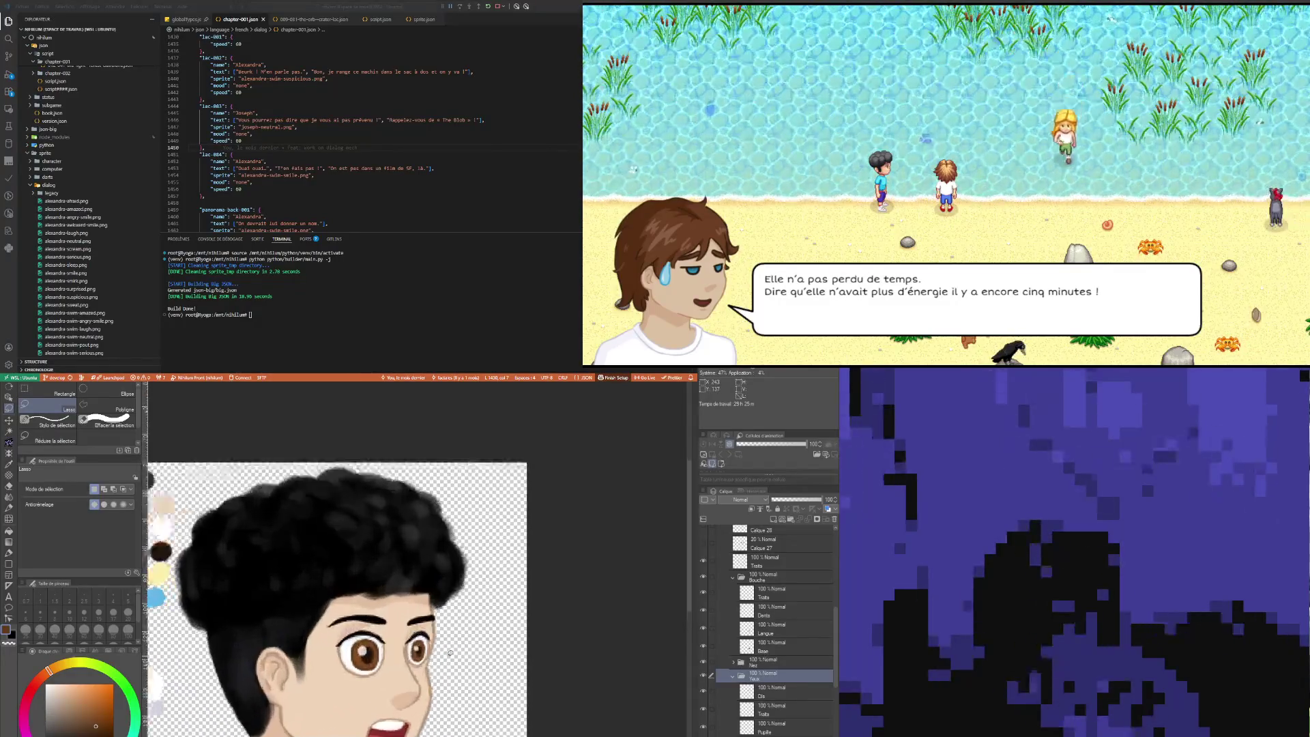
scroll(442, 664, "down", 3)
scroll(442, 664, "down", 3)
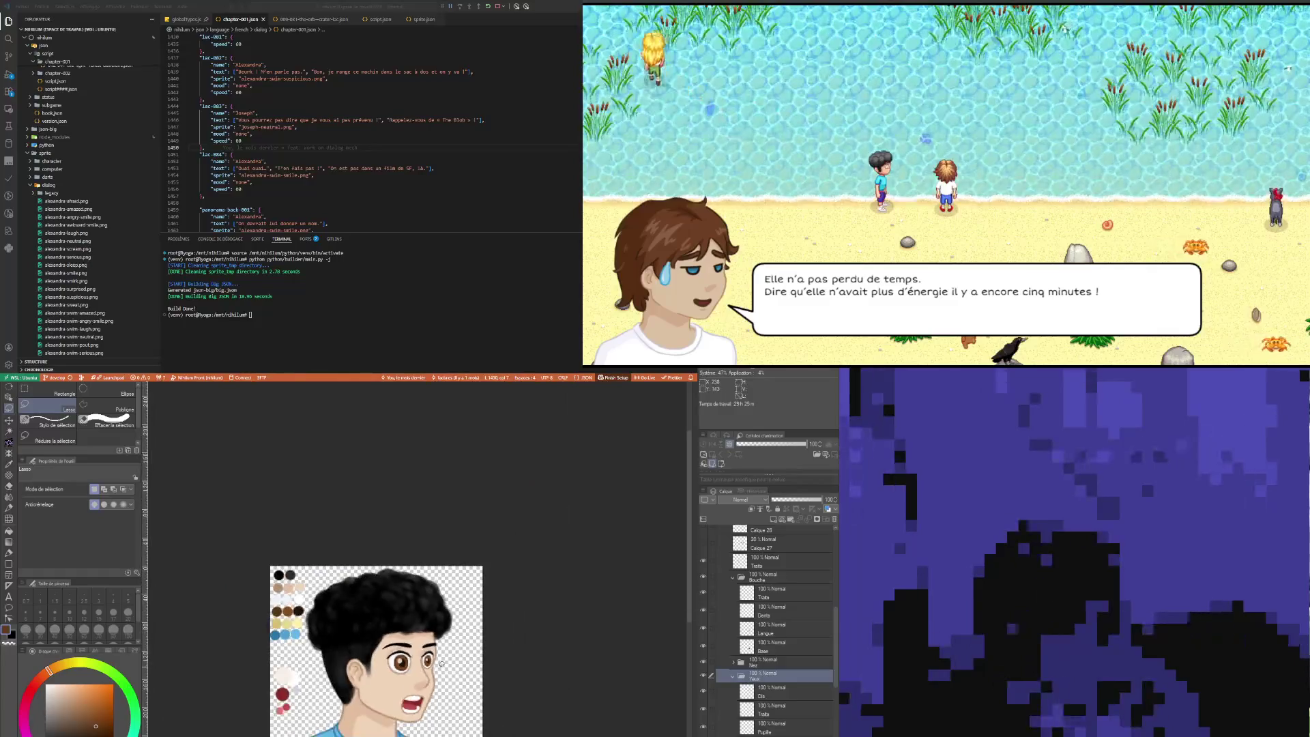
scroll(441, 664, "down", 2)
scroll(441, 664, "up", 3)
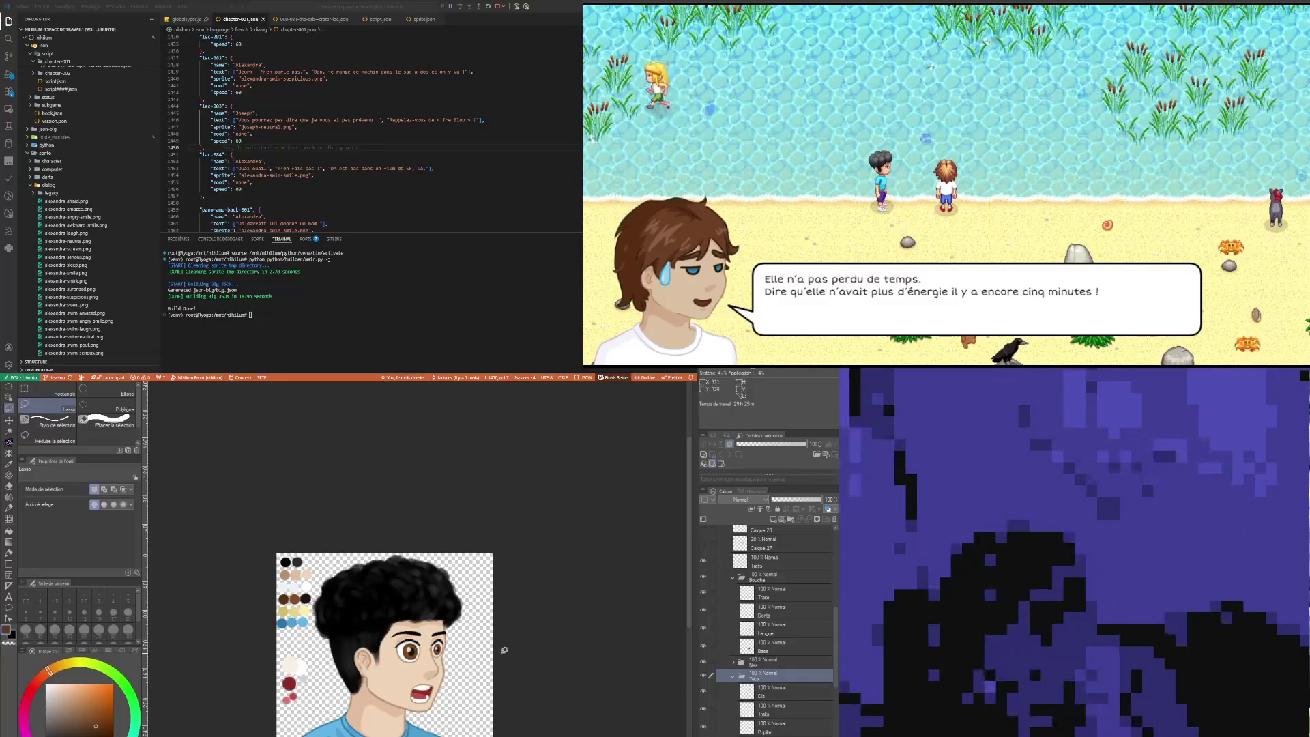
scroll(416, 663, "up", 3)
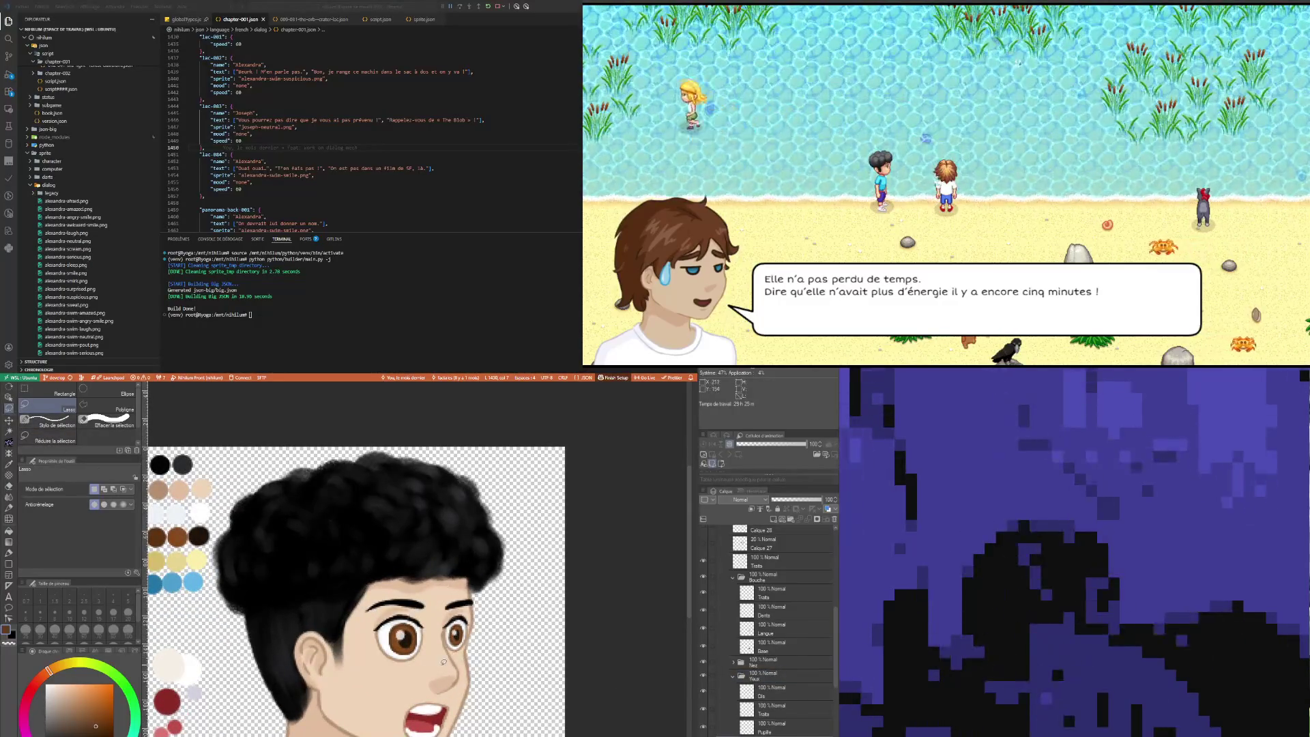
left_click_drag(440, 645, 471, 662)
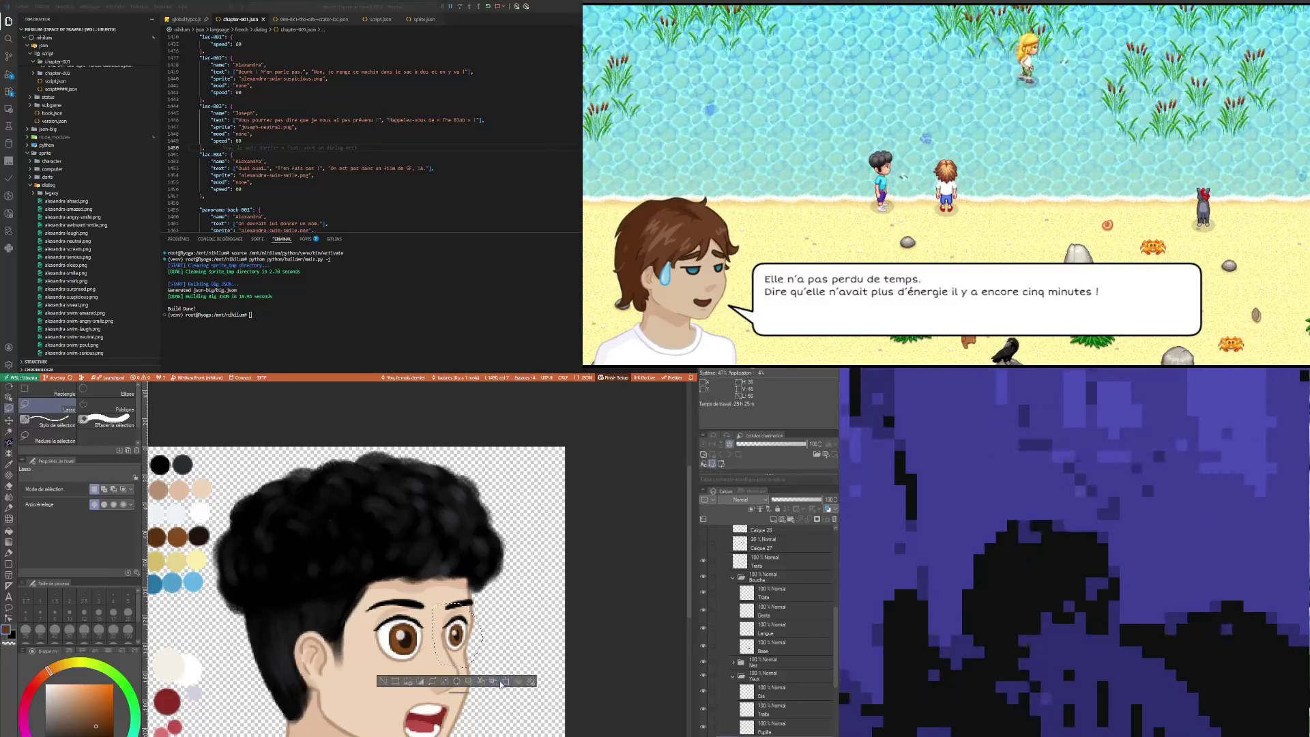
key("ctrl+t")
scroll(510, 585, "down", 3)
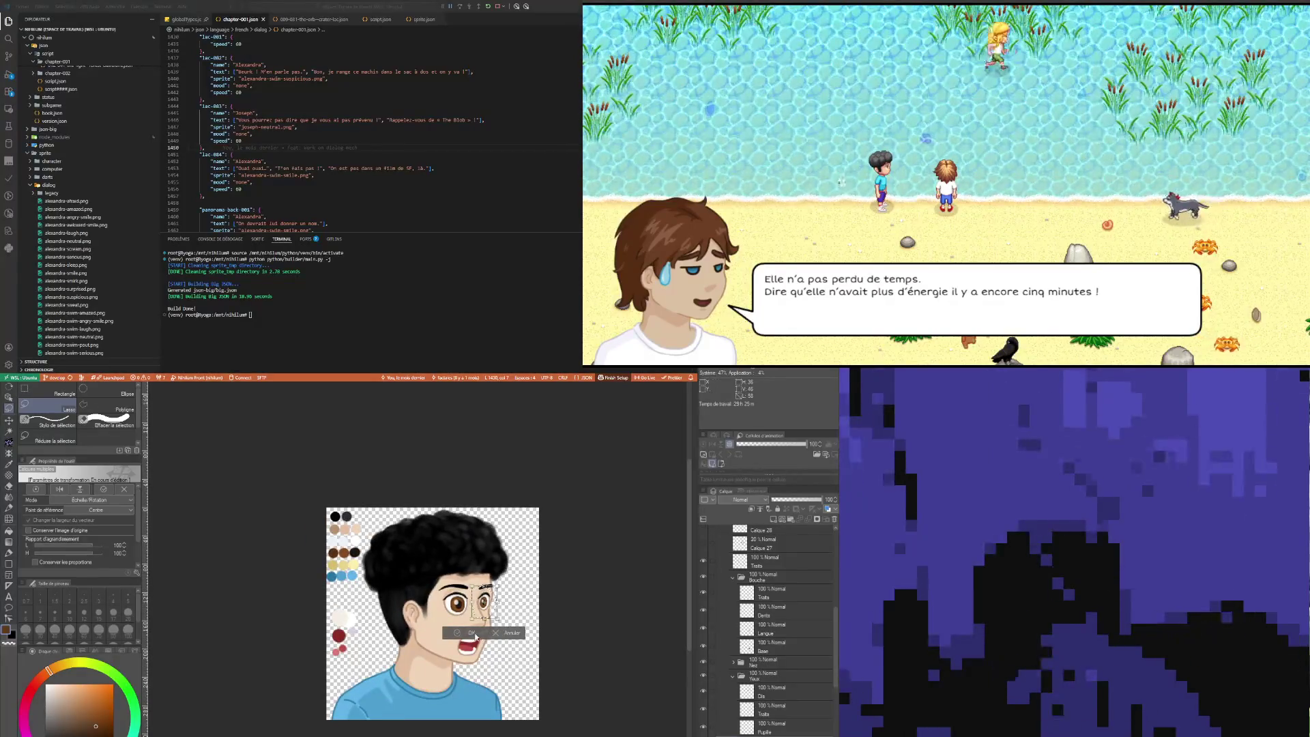
key("Return")
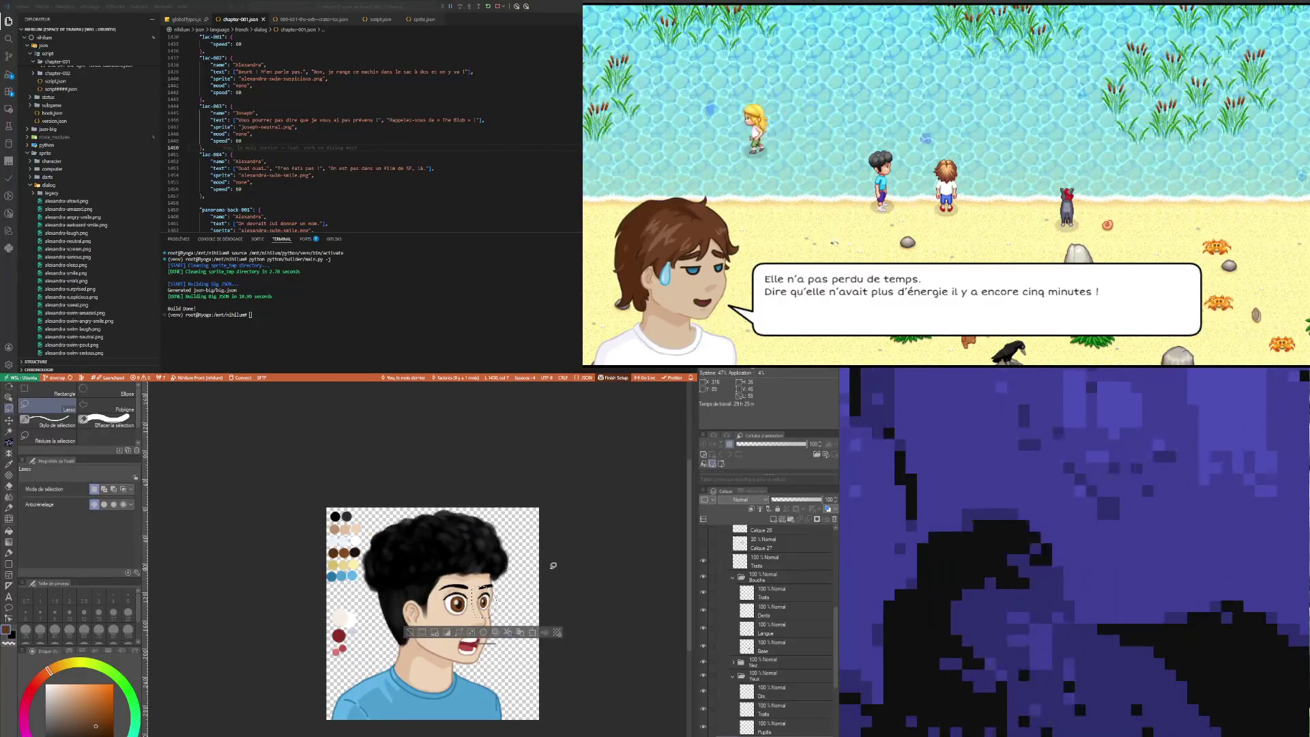
key("ctrl+d")
Step: Lasso the left eye, transform it, confirm and clear the selection
scroll(445, 608, "up", 3)
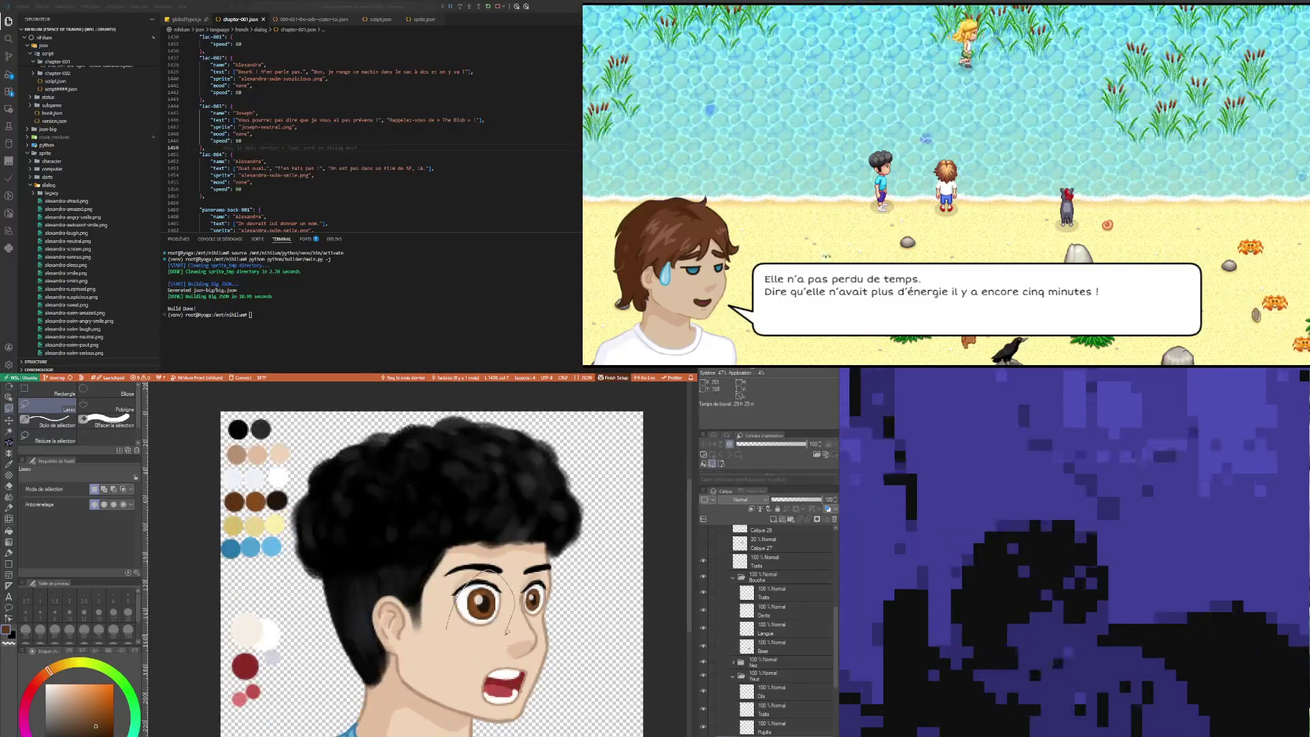
left_click_drag(486, 569, 450, 624)
left_click(529, 650)
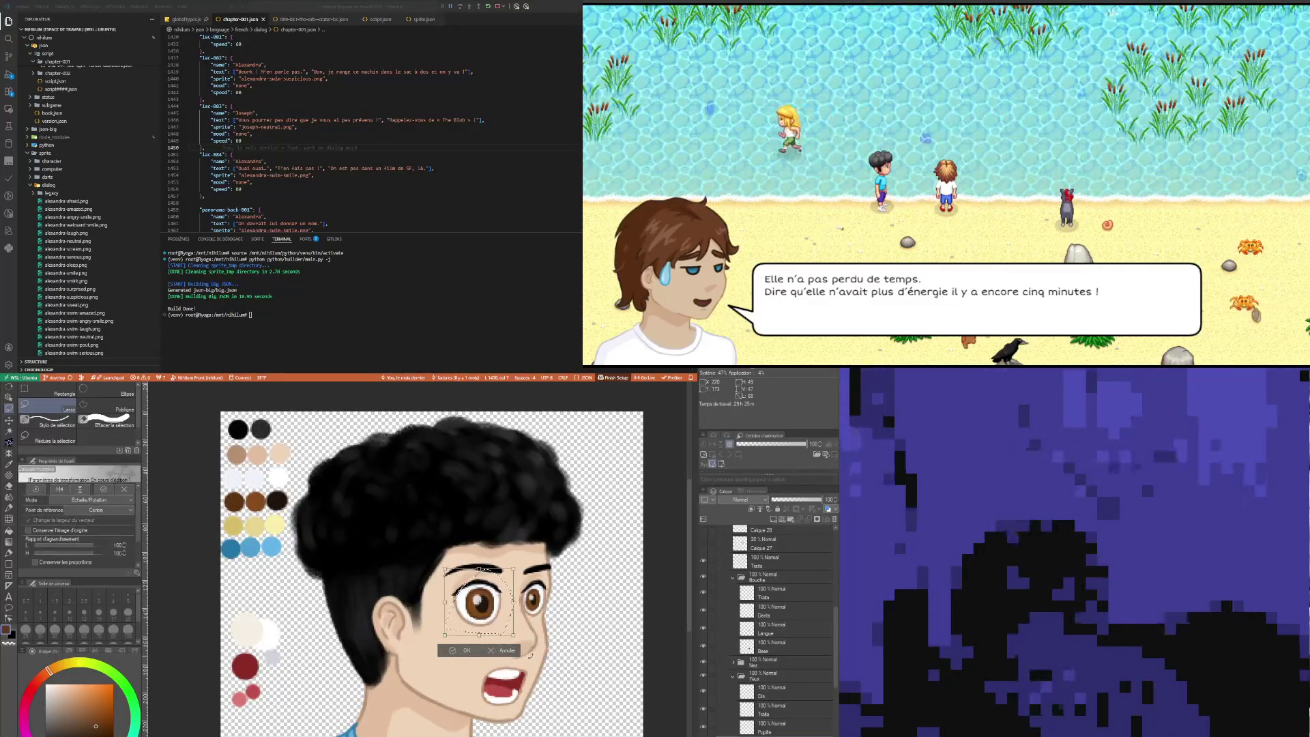
scroll(570, 619, "down", 1)
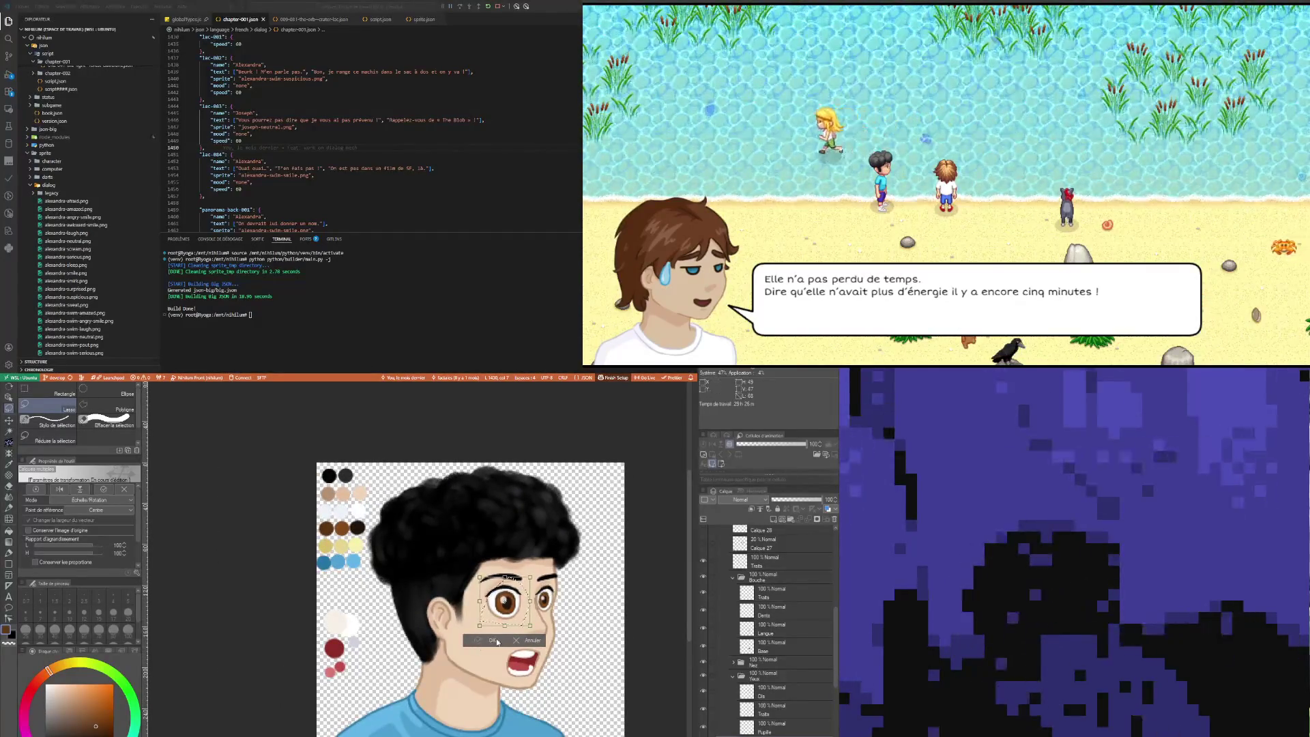
left_click(529, 641)
key("ctrl+d")
scroll(462, 668, "down", 2)
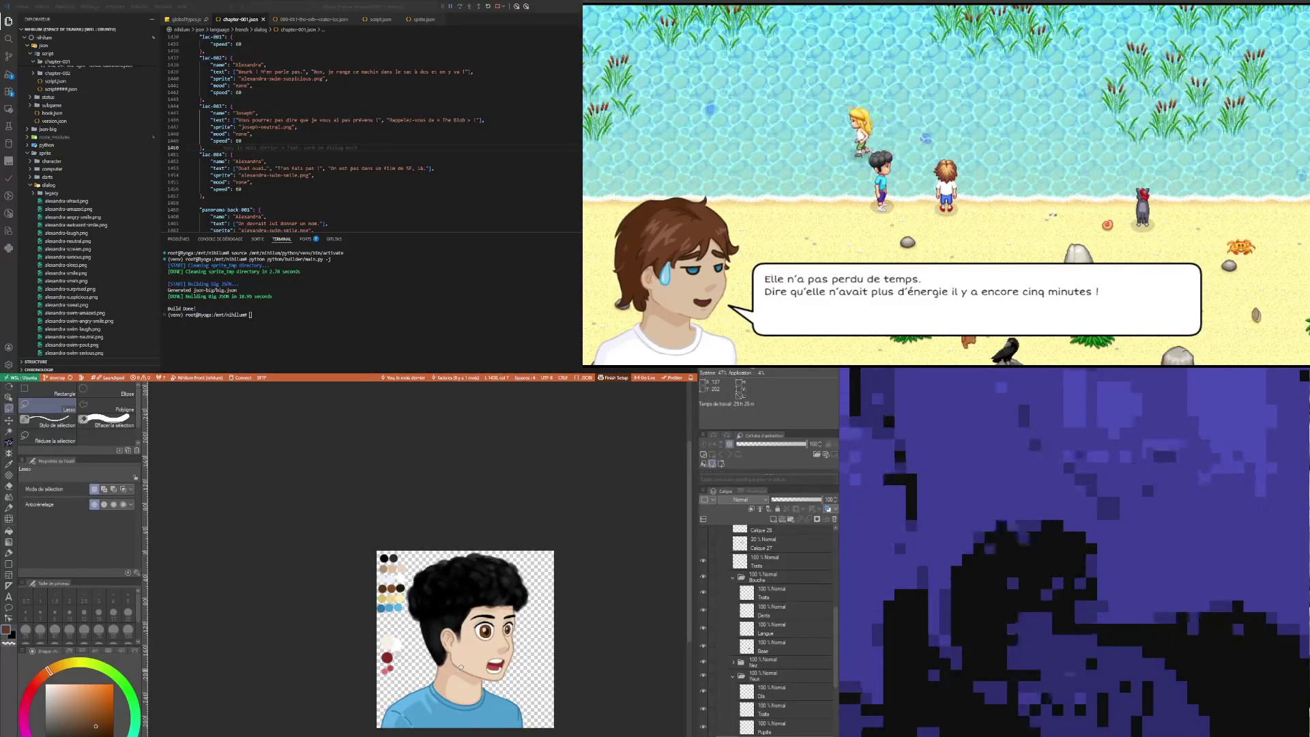
Step: Reselect the eye once more and resize it, applying the transformation
scroll(505, 638, "up", 1)
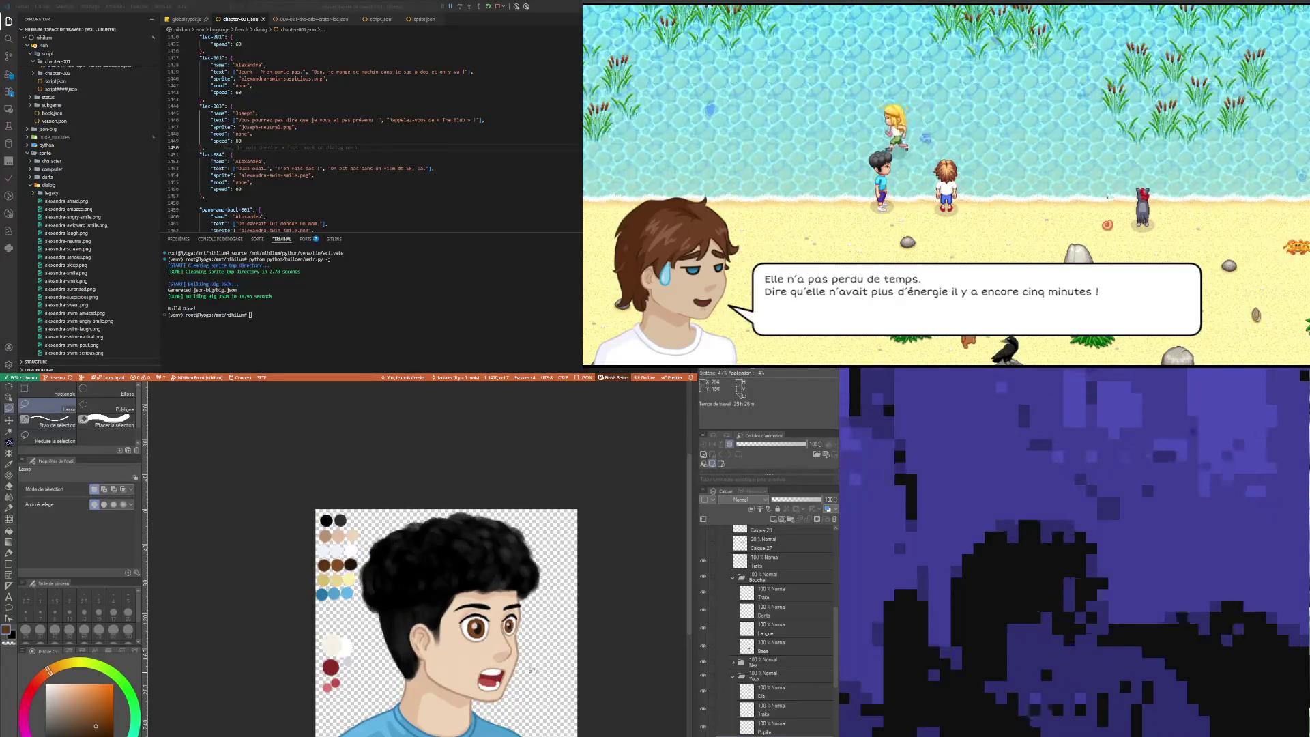
scroll(508, 652, "up", 1)
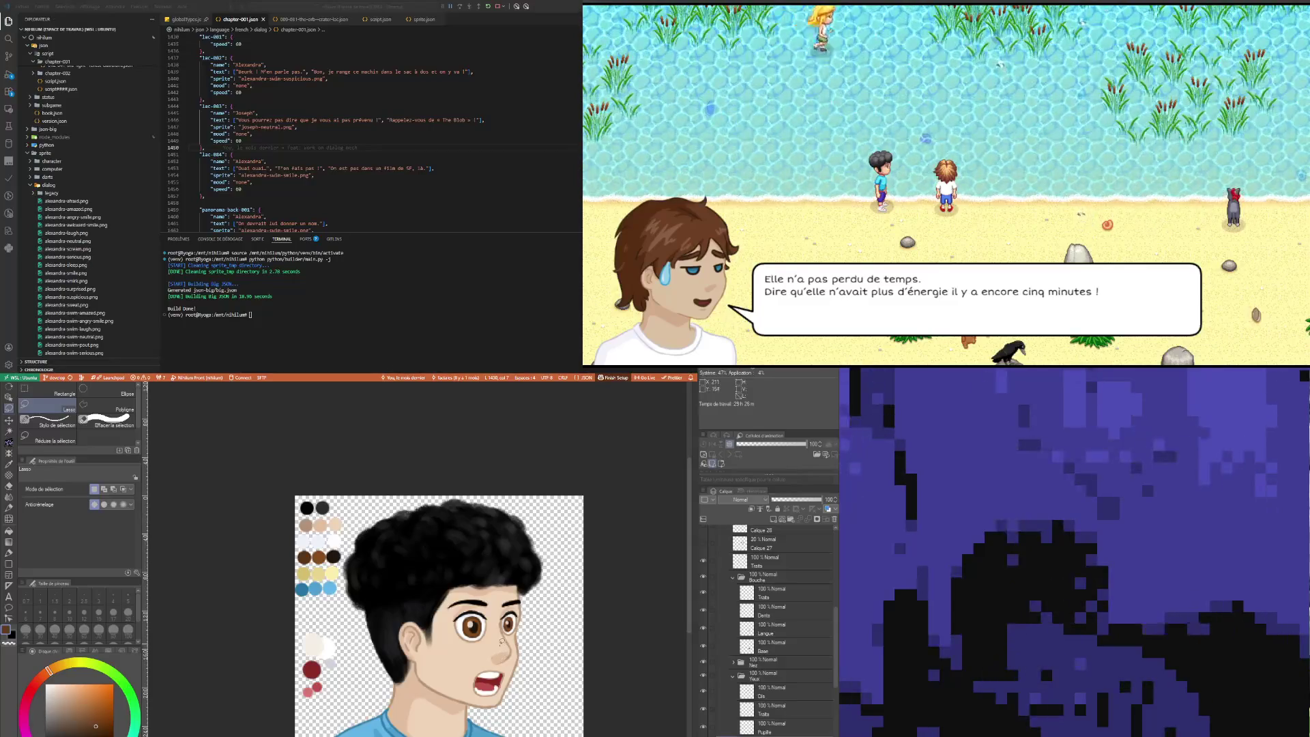
left_click_drag(518, 592, 521, 598)
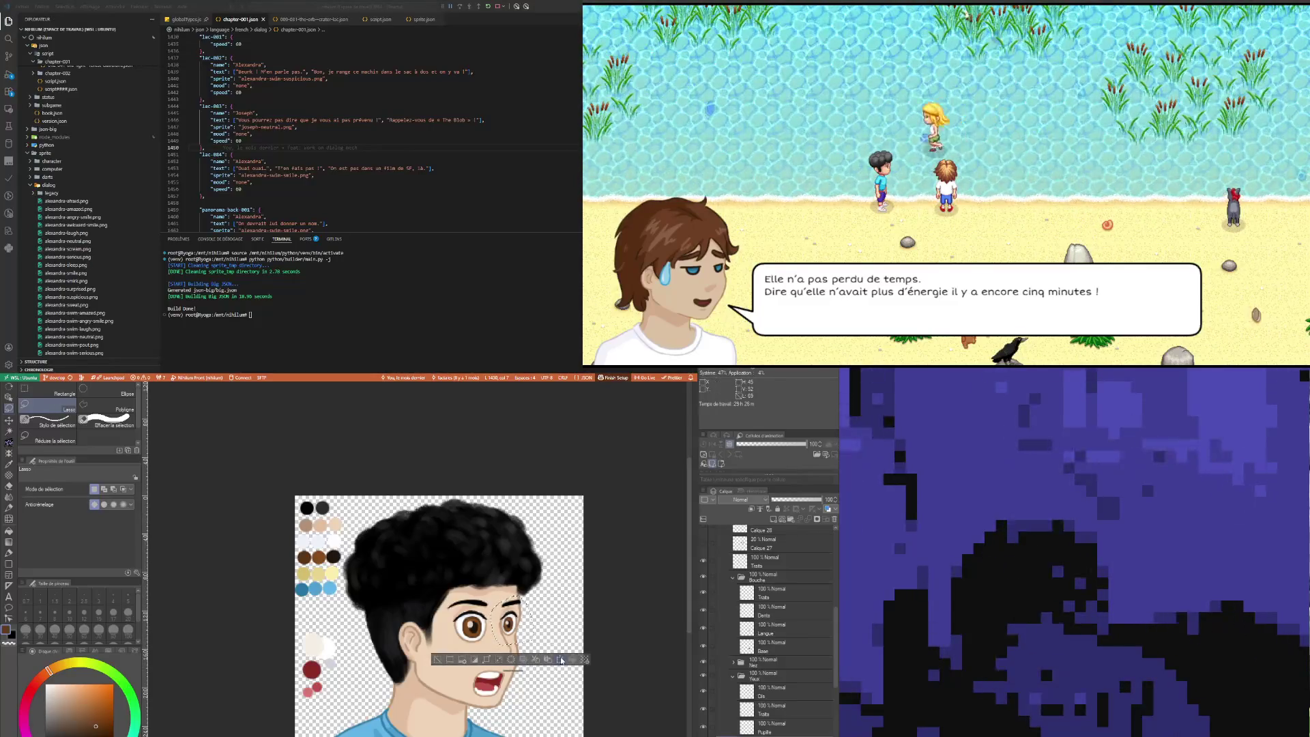
left_click(561, 660)
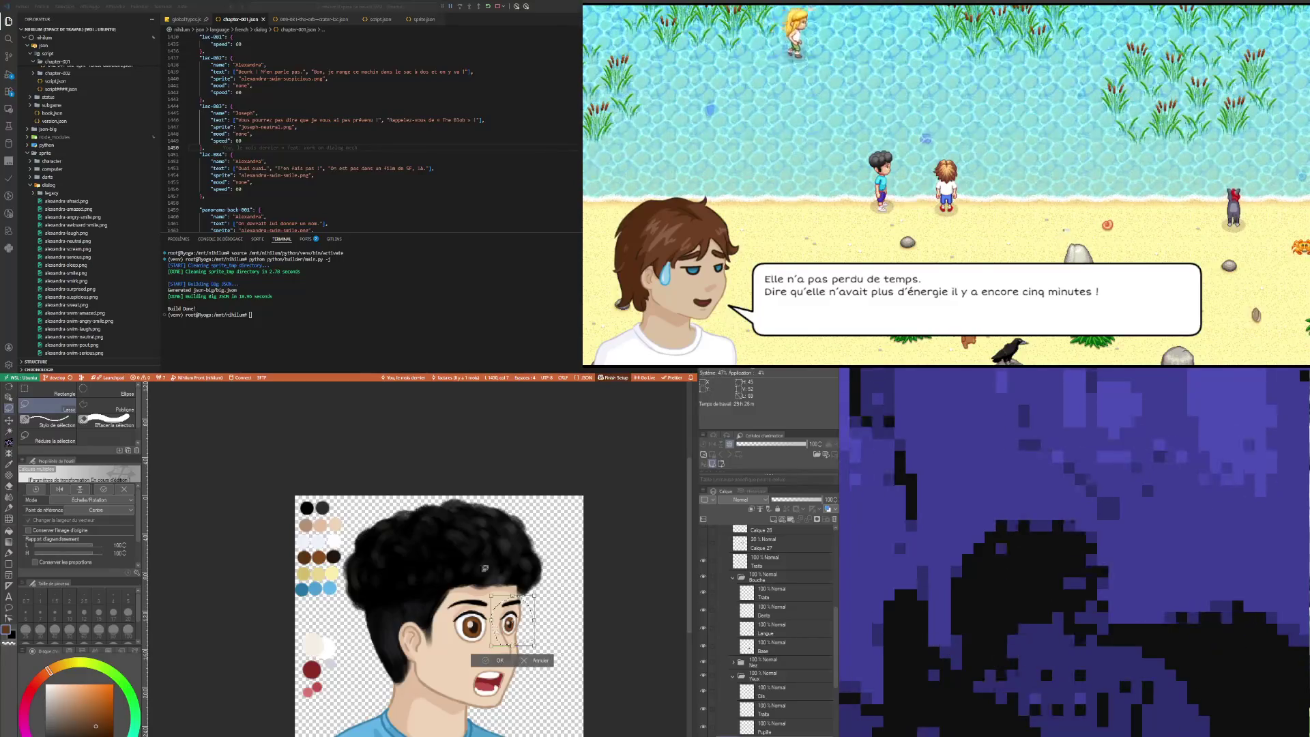
key("Return")
scroll(462, 615, "down", 2)
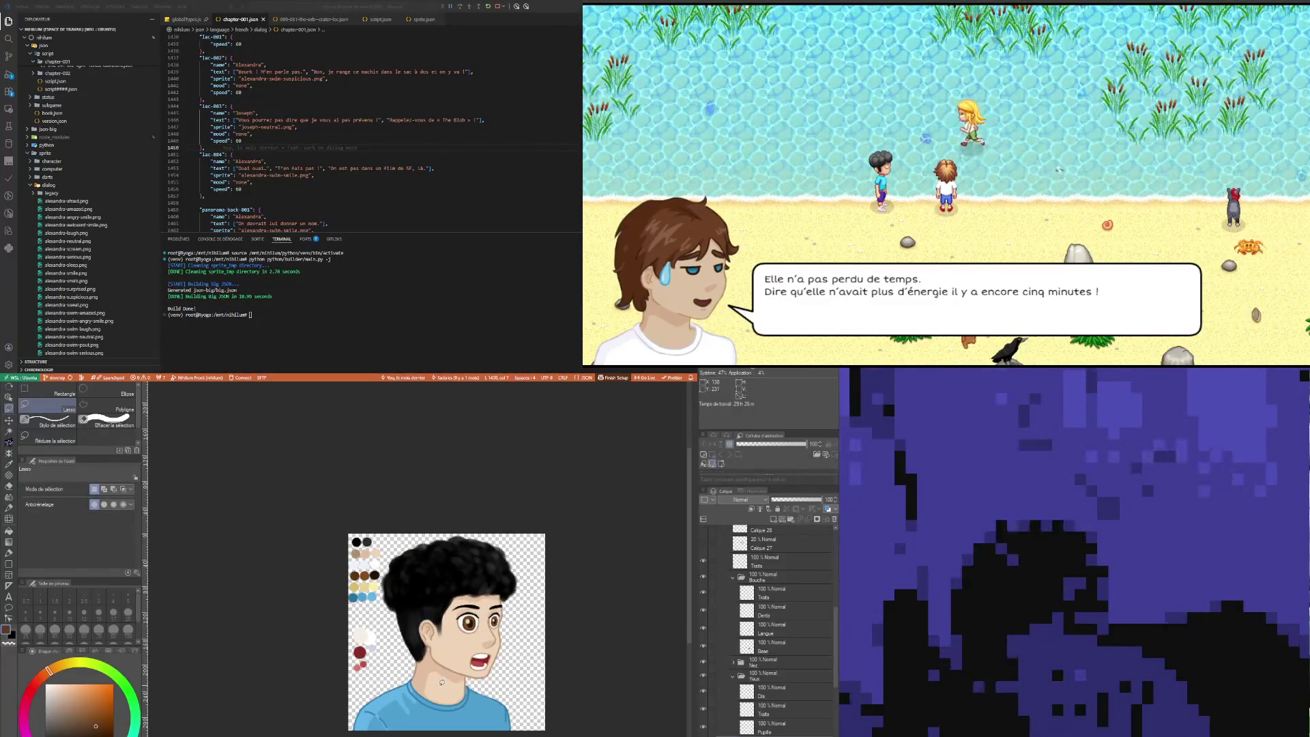
scroll(442, 683, "down", 2)
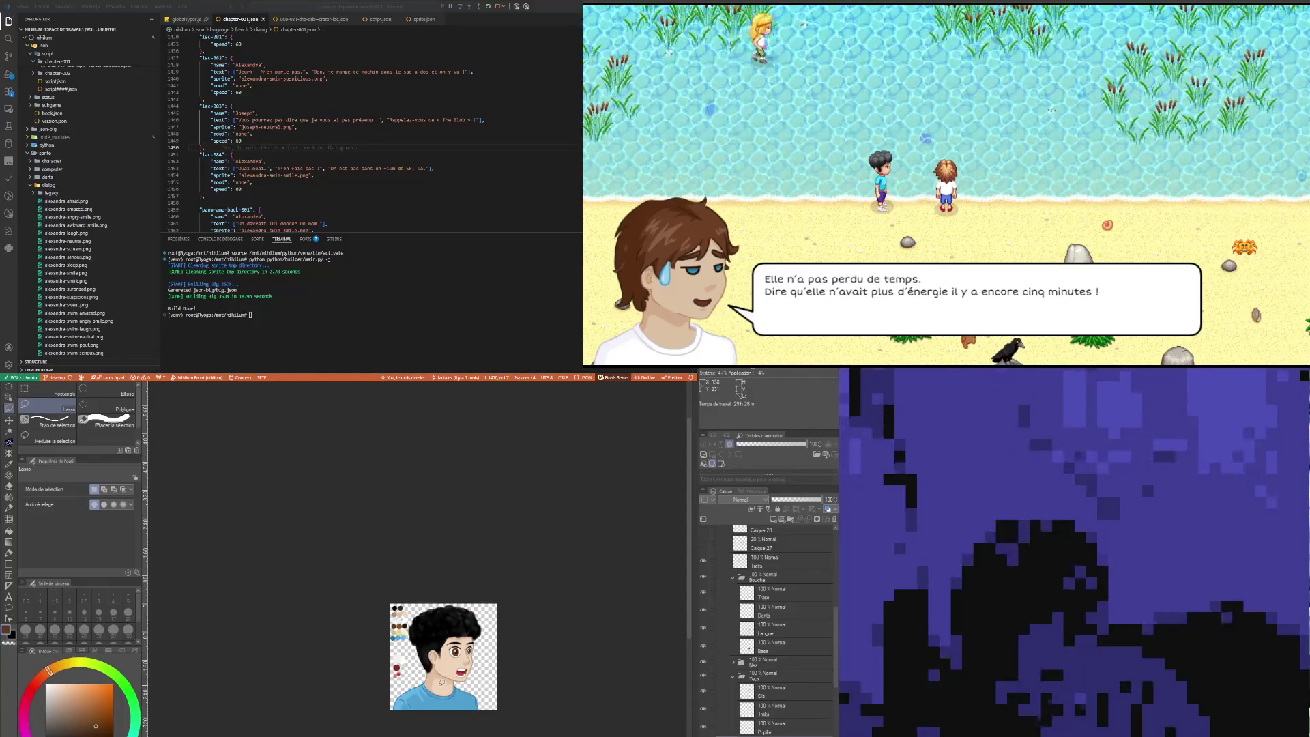
scroll(441, 683, "up", 3)
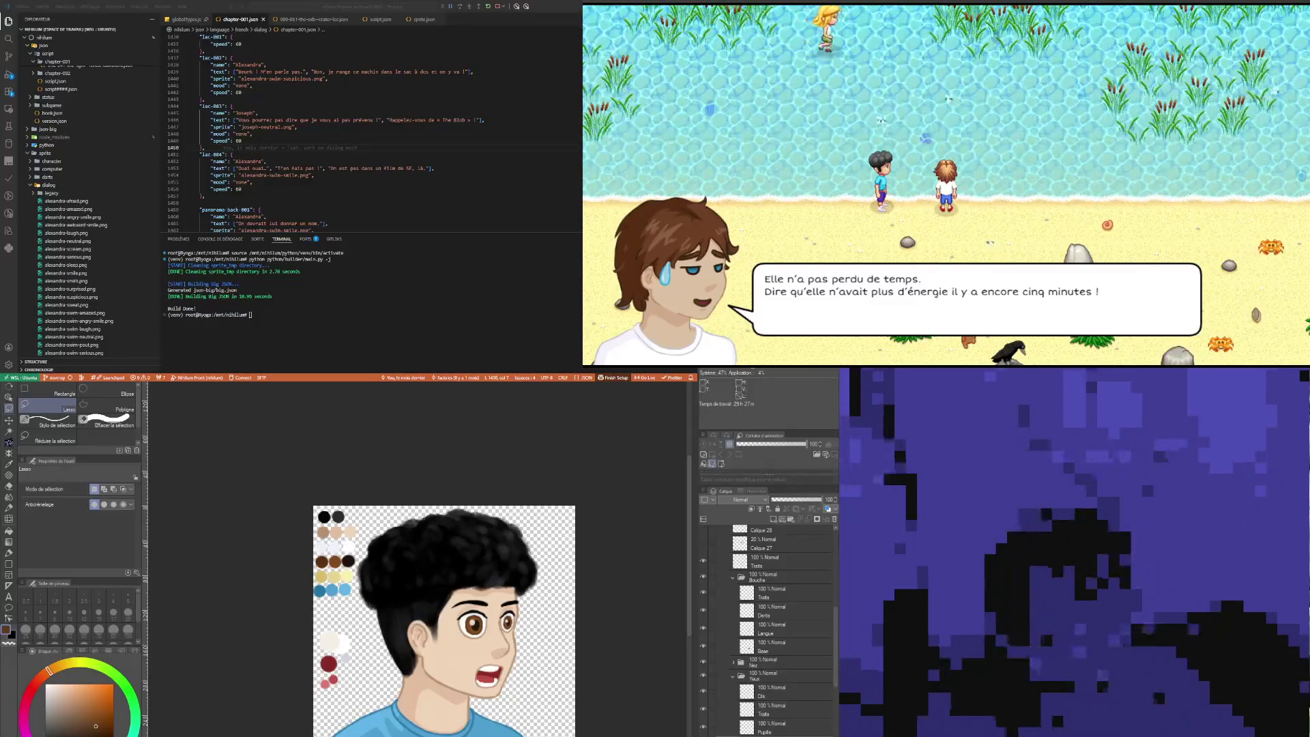
Step: Select the Dents layer inside the Bouche folder
left_click(801, 615)
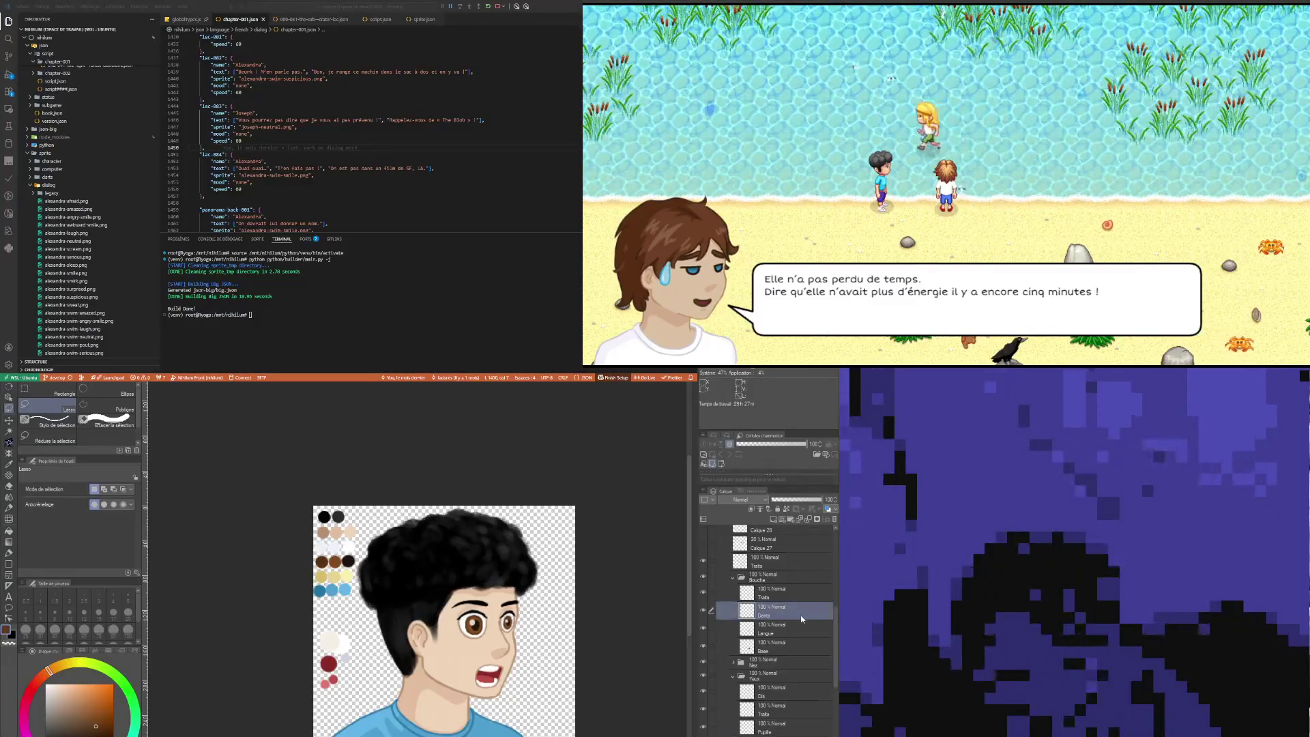
Step: Hide the Couleurs colour-swatch layer with its visibility toggle
scroll(799, 616, "up", 2)
scroll(788, 652, "down", 3)
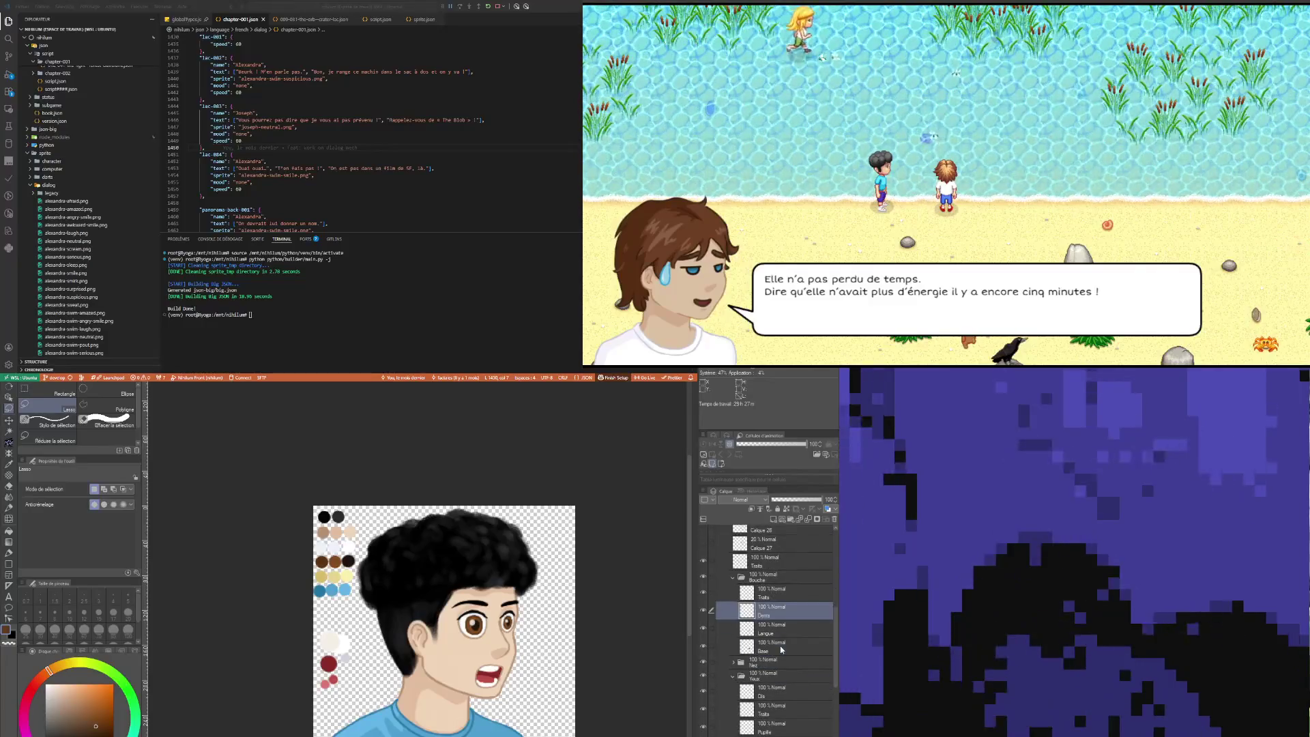
scroll(756, 614, "up", 2)
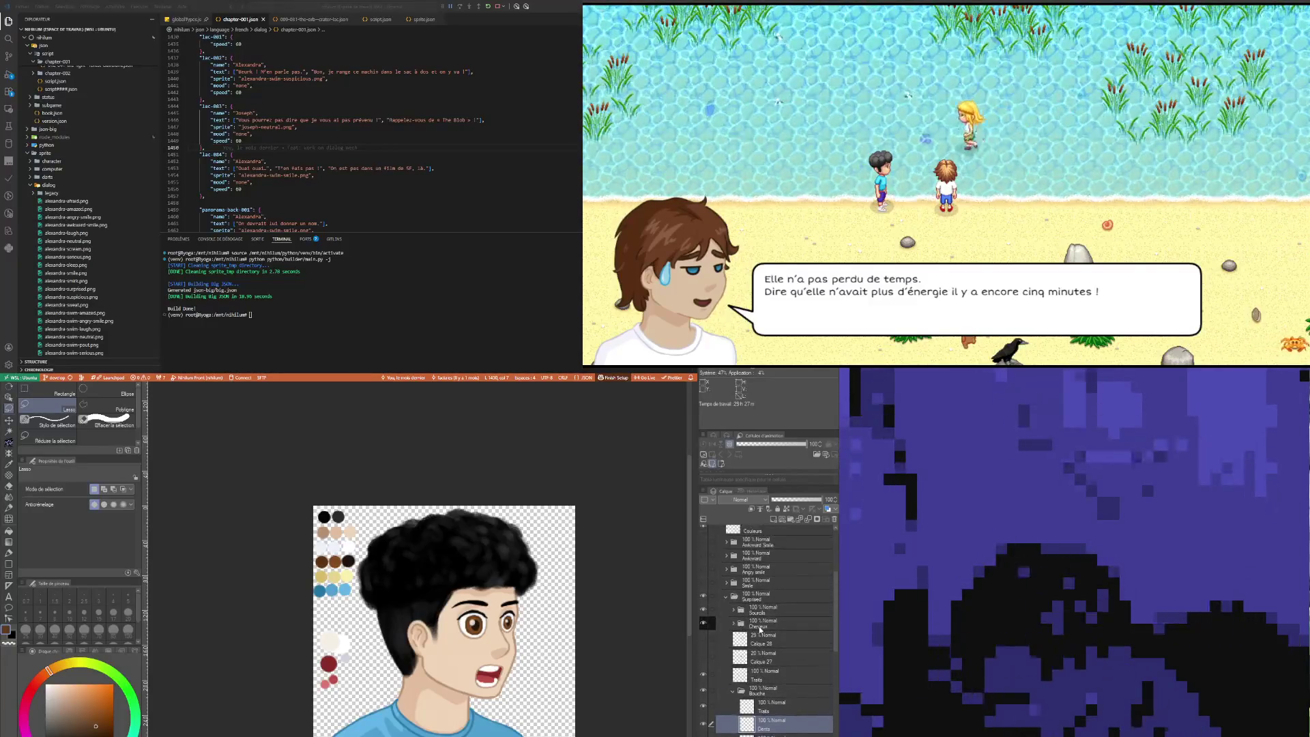
scroll(758, 610, "up", 6)
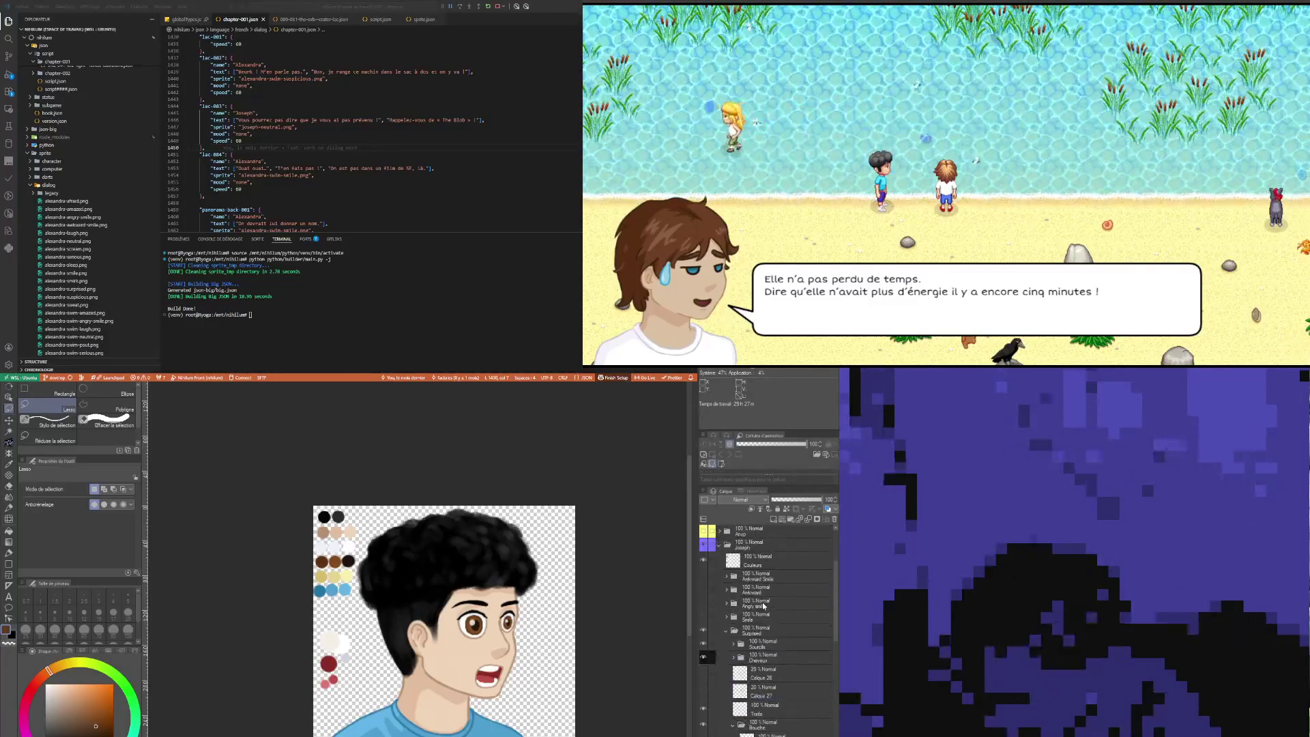
left_click(705, 559)
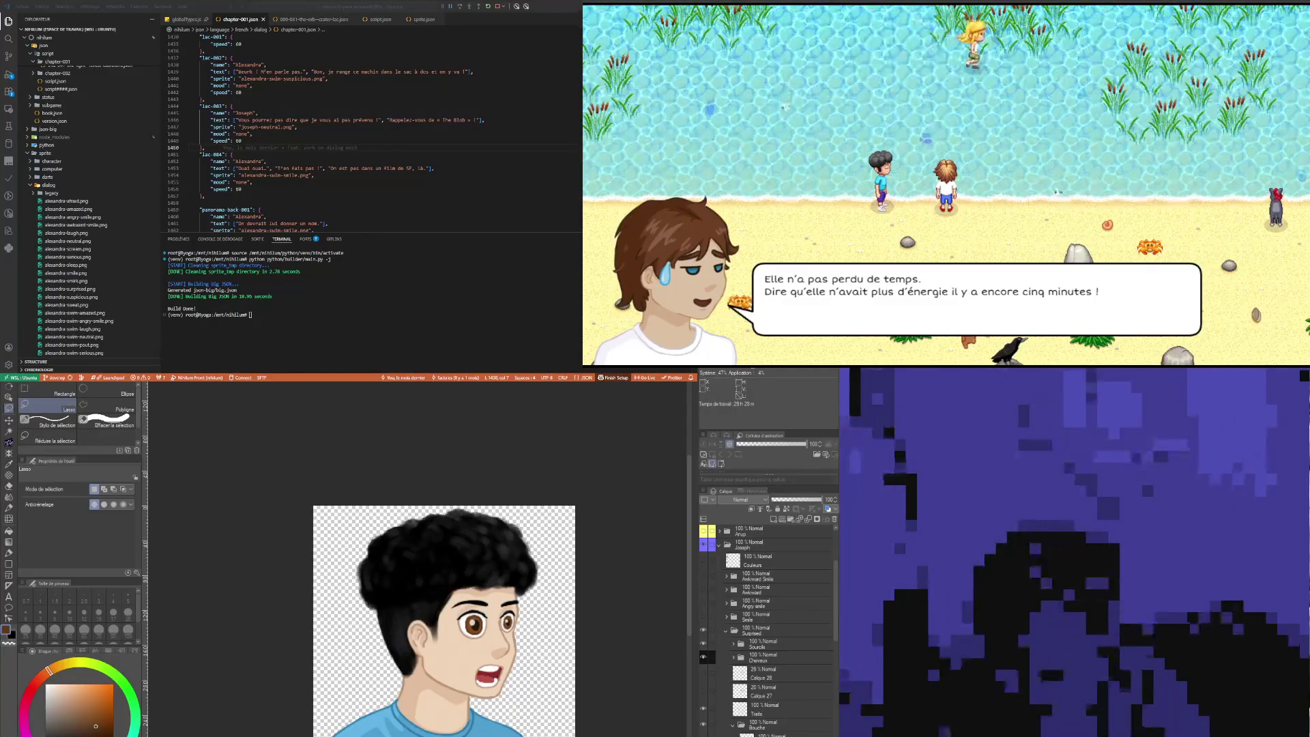
Step: Select the Surprised expression folder and collapse it in the Layer panel
scroll(351, 610, "down", 3)
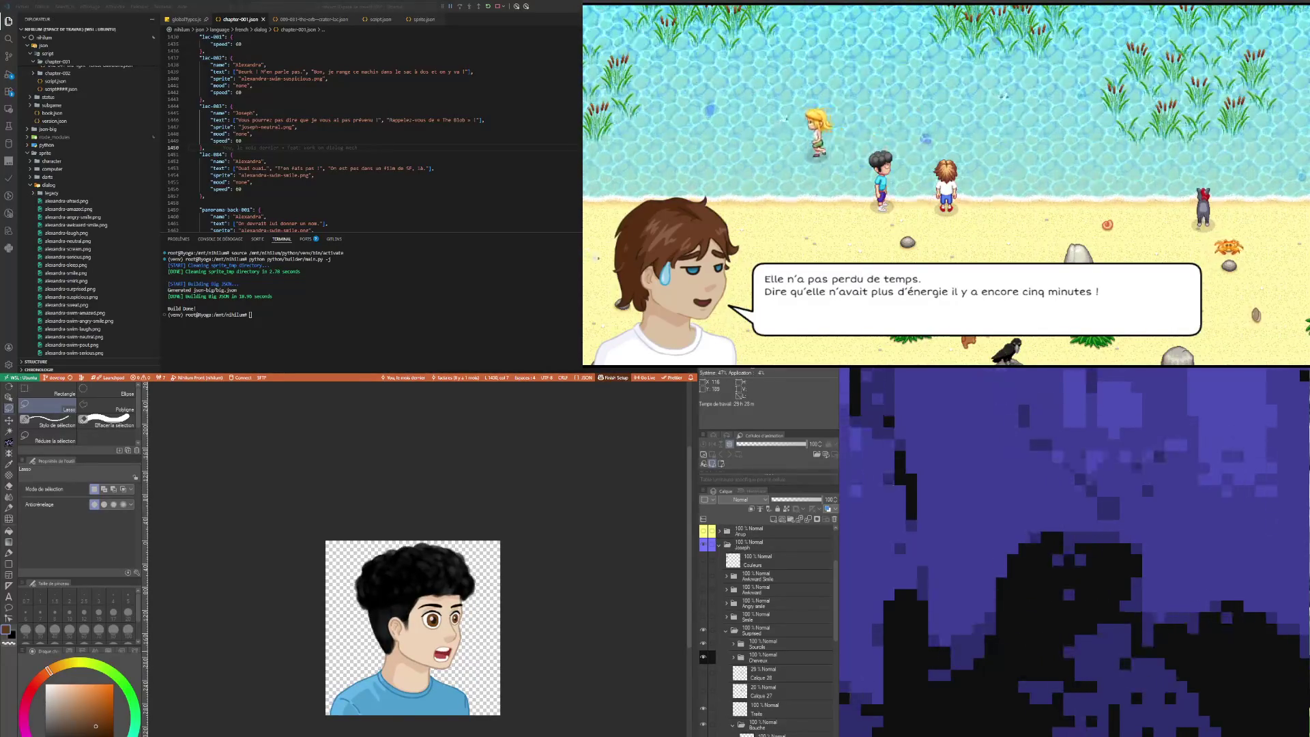
scroll(413, 628, "down", 3)
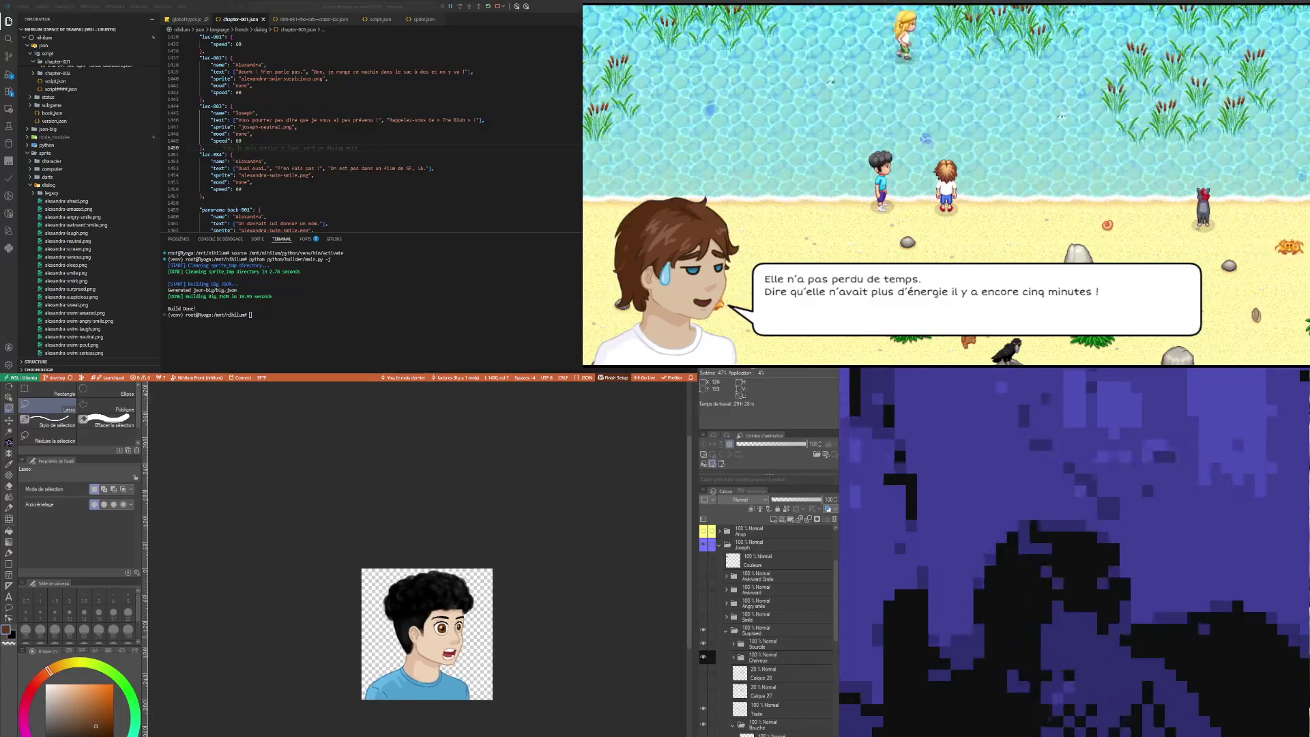
scroll(413, 628, "up", 3)
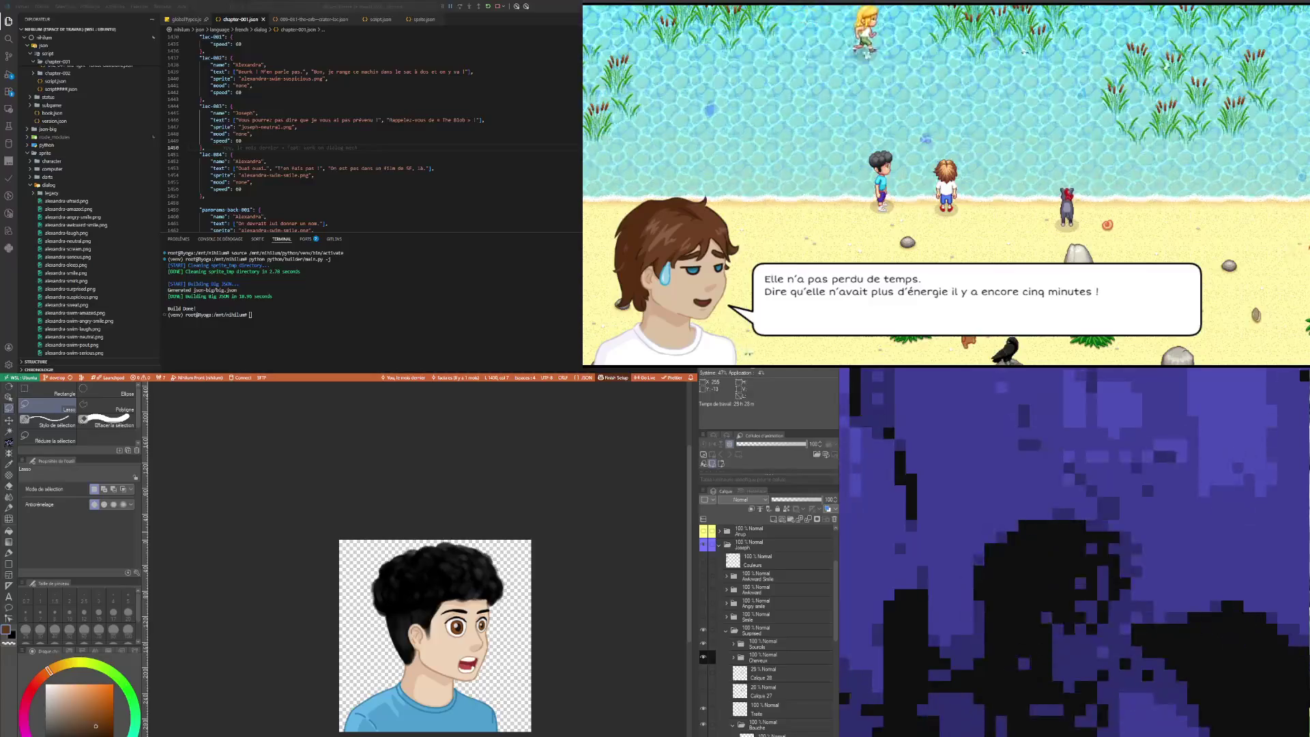
scroll(503, 611, "down", 1)
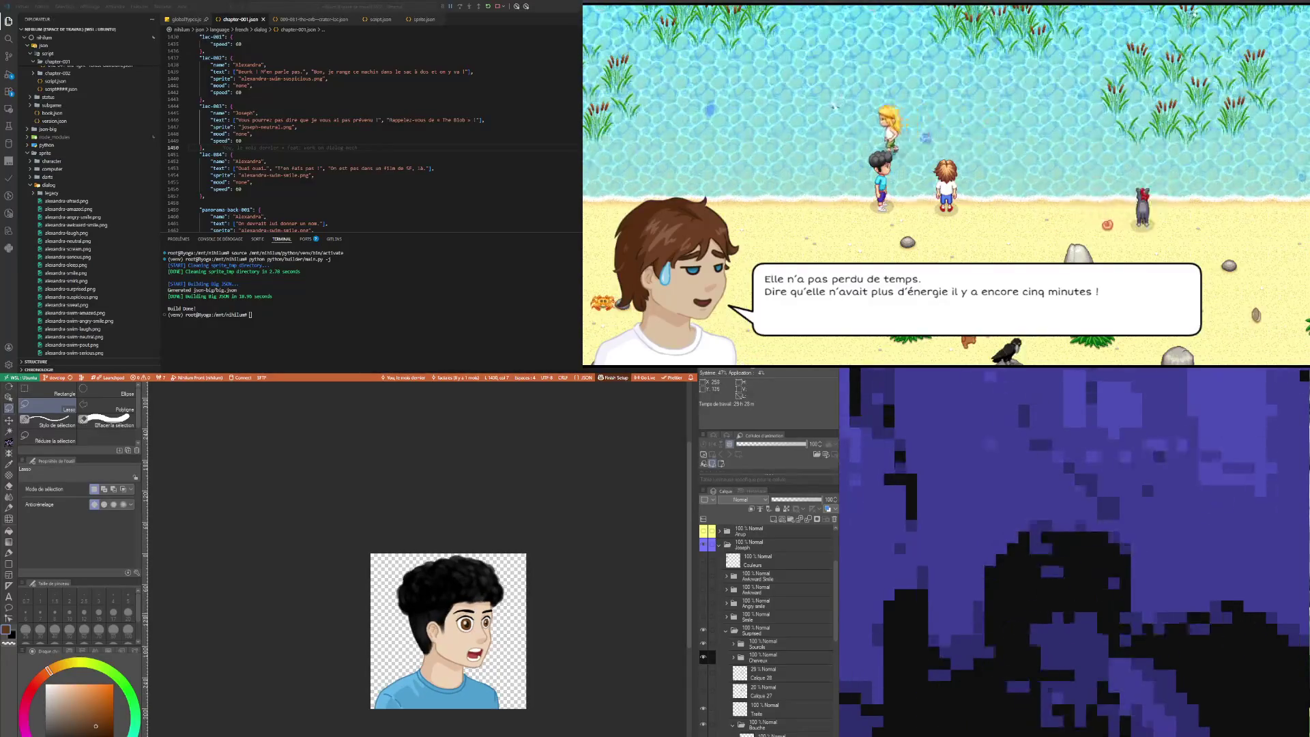
scroll(496, 589, "up", 1)
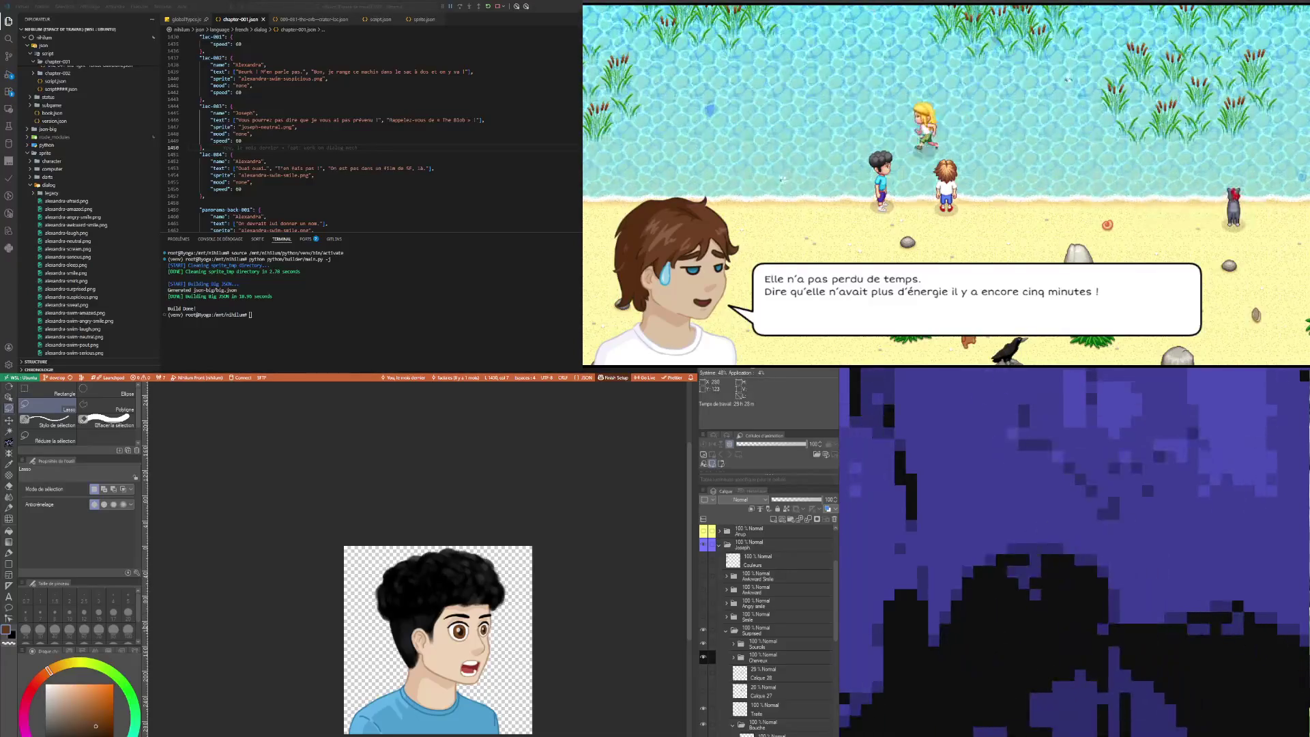
left_click(758, 725)
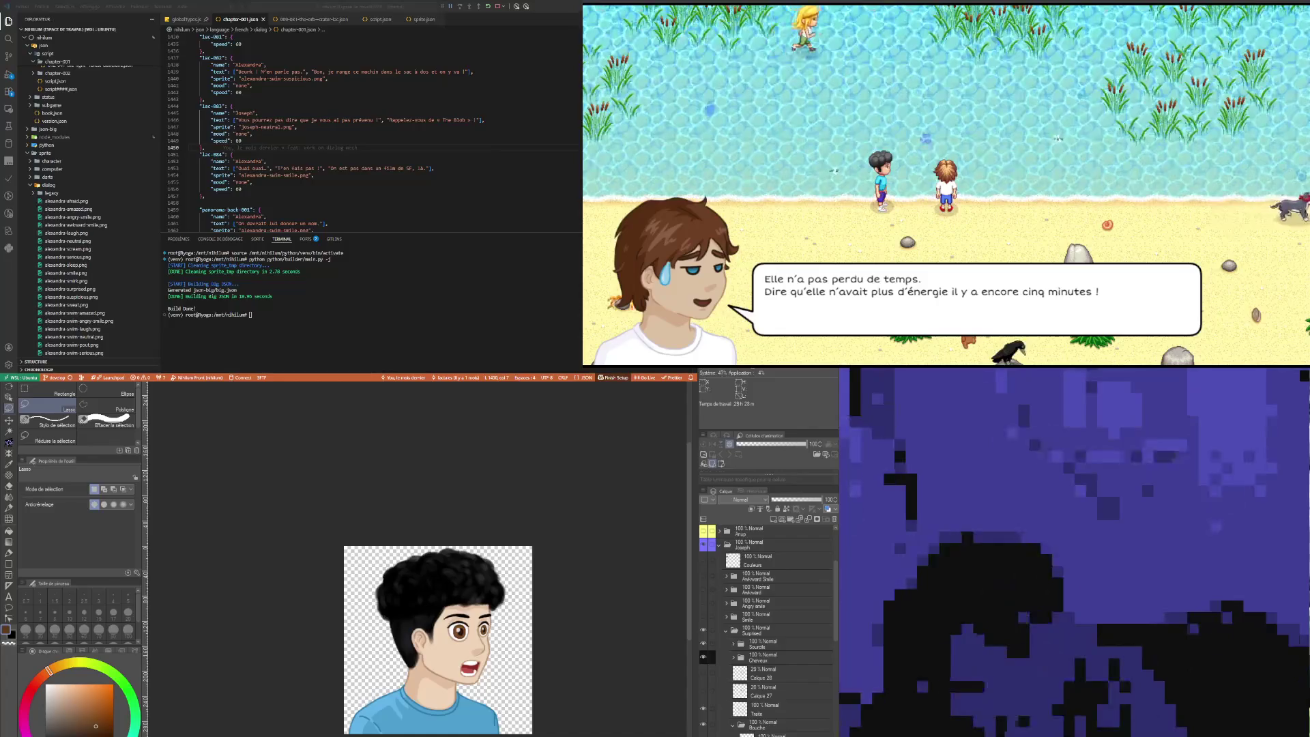
left_click(767, 633)
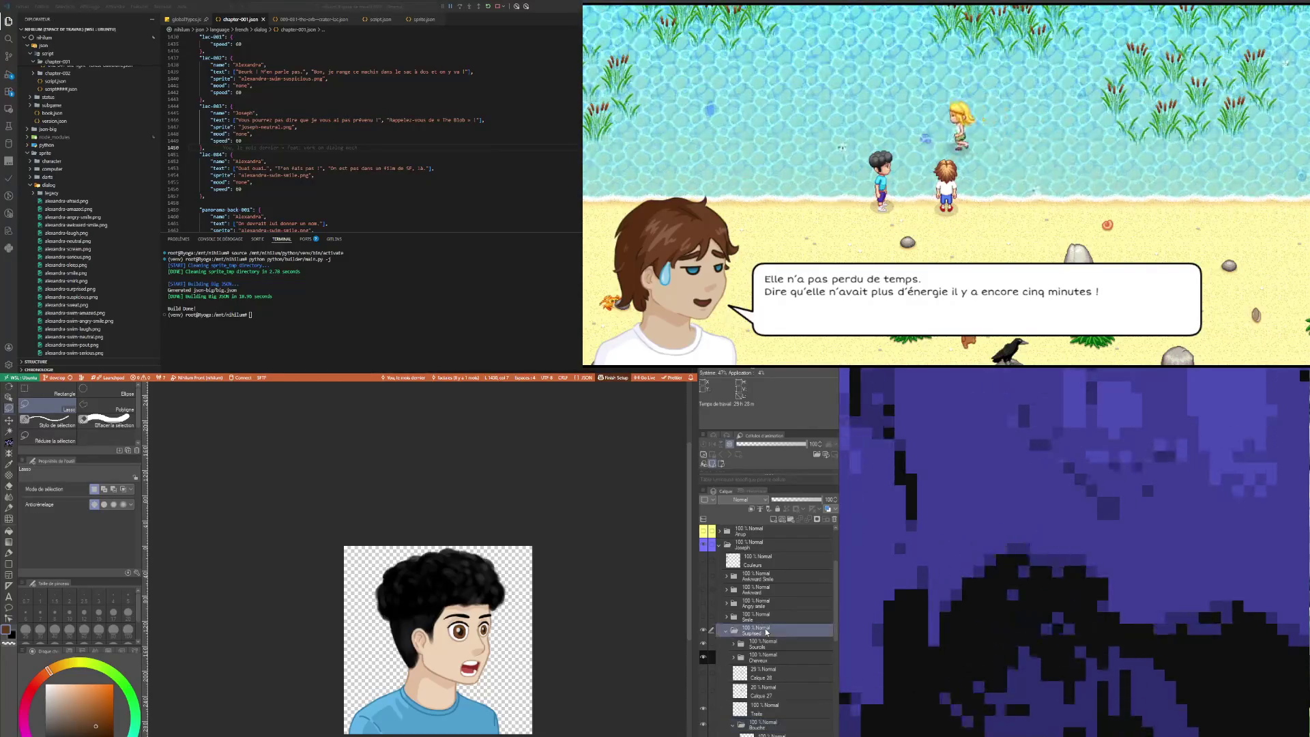
left_click(728, 635)
Step: Copy and paste the Surprised folder, then expand the new Amazed folder's eyebrows layer
left_click(763, 643)
left_click(762, 636)
key("ctrl+c")
key("ctrl+v")
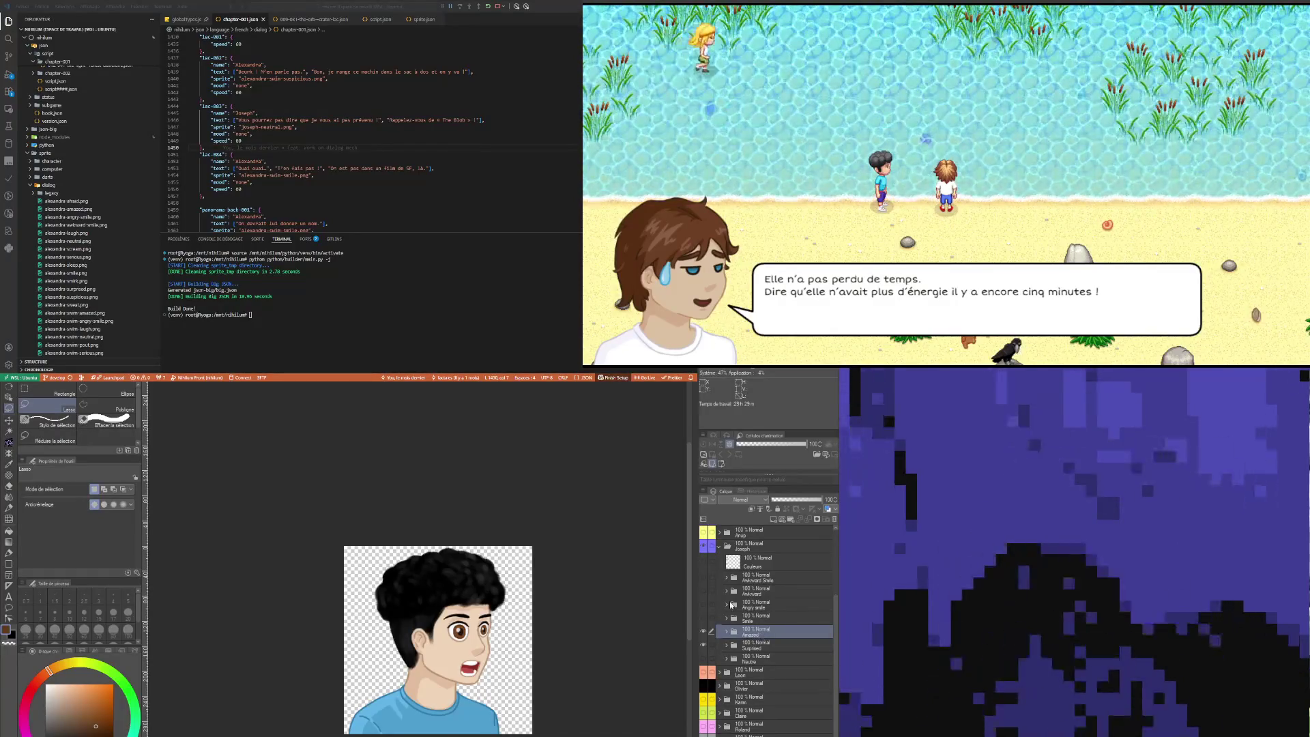
left_click(727, 633)
left_click(768, 646)
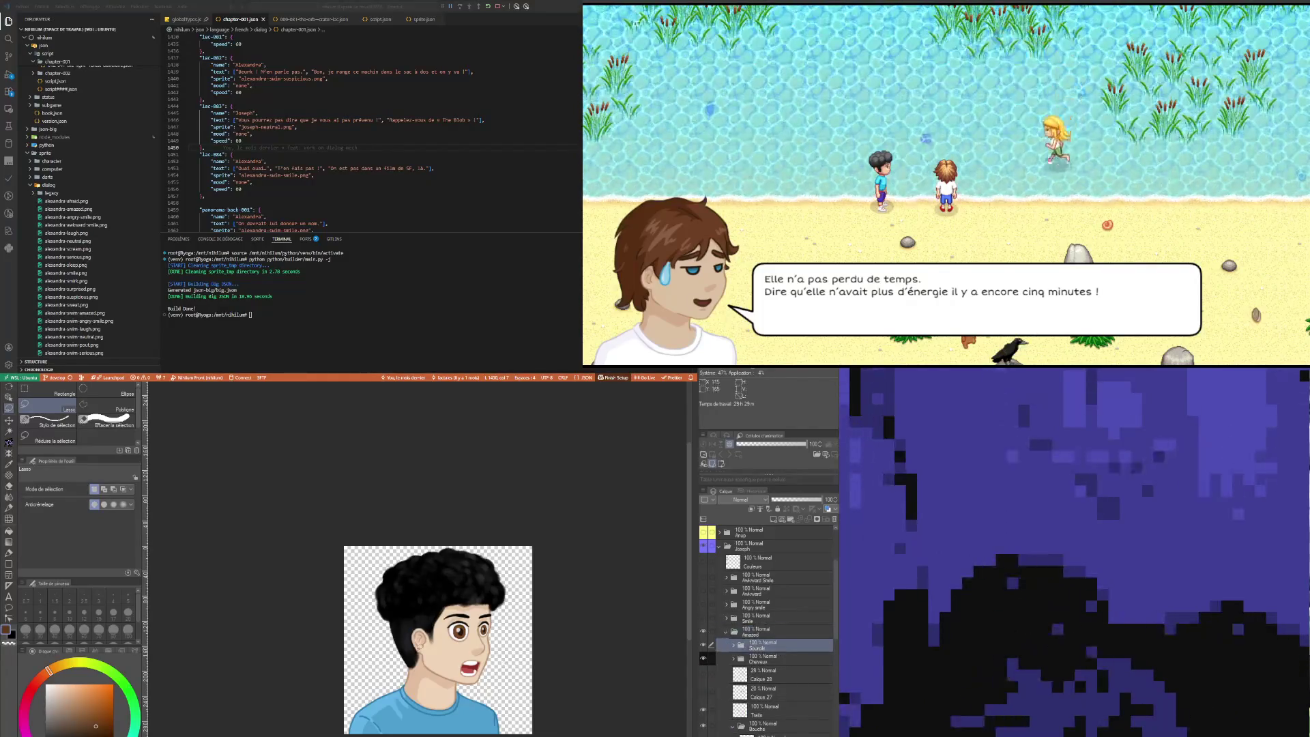
Step: Select the Reflet blanc eye-highlight layer under Pupille and switch to a fine pen
scroll(510, 624, "up", 5)
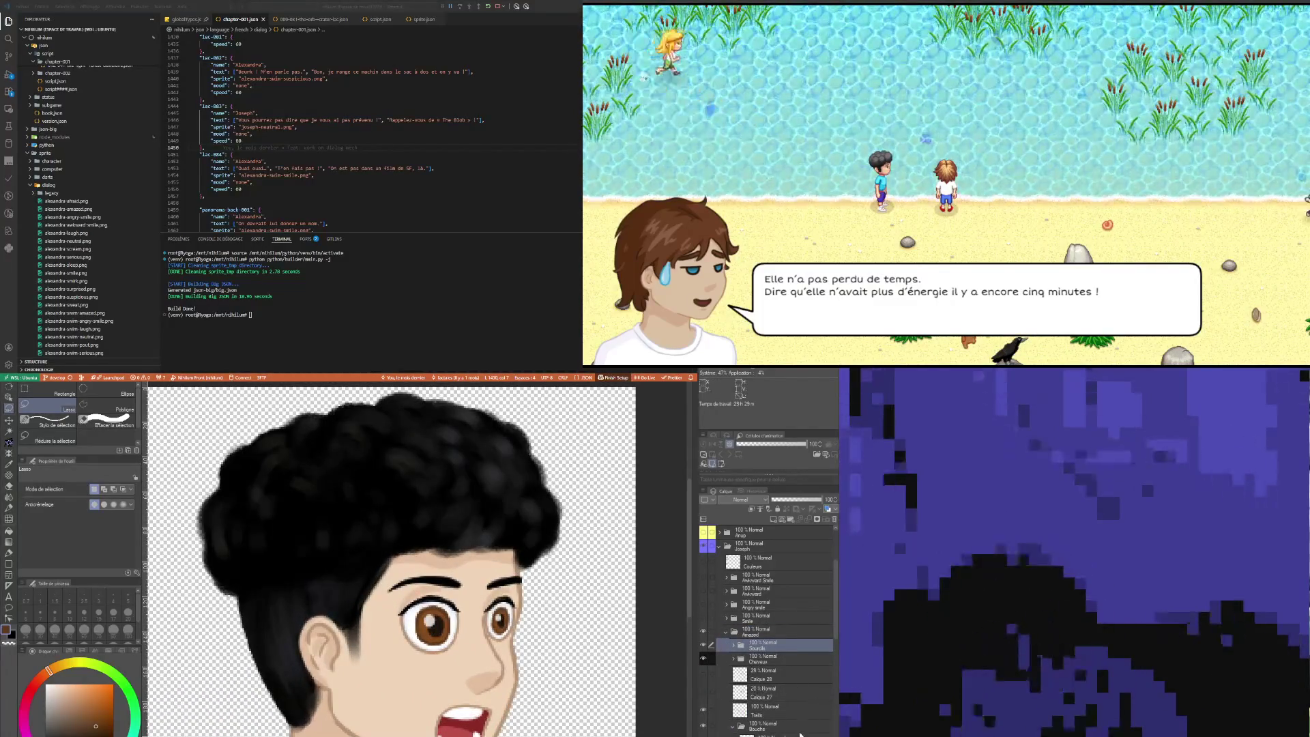
scroll(771, 648, "down", 3)
left_click(771, 628)
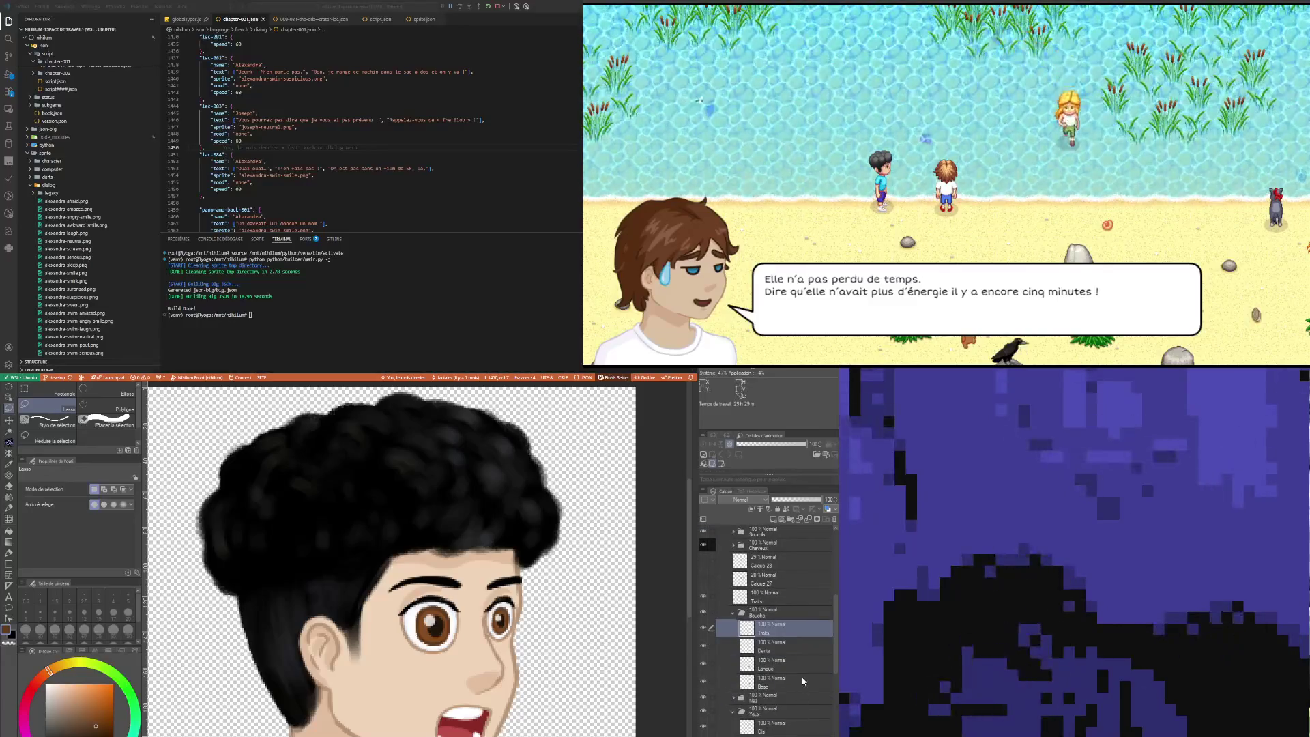
left_click(803, 681)
left_click(773, 715)
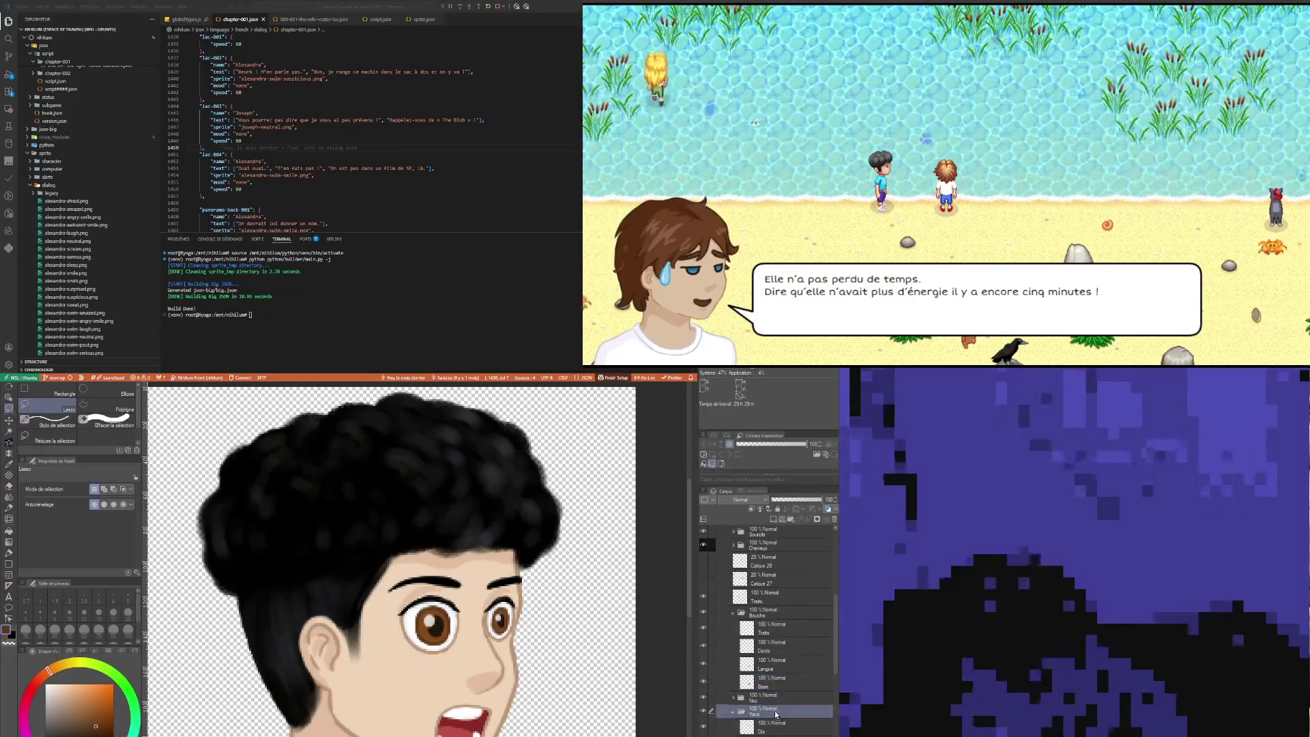
scroll(778, 703, "down", 2)
left_click(791, 691)
scroll(791, 692, "down", 2)
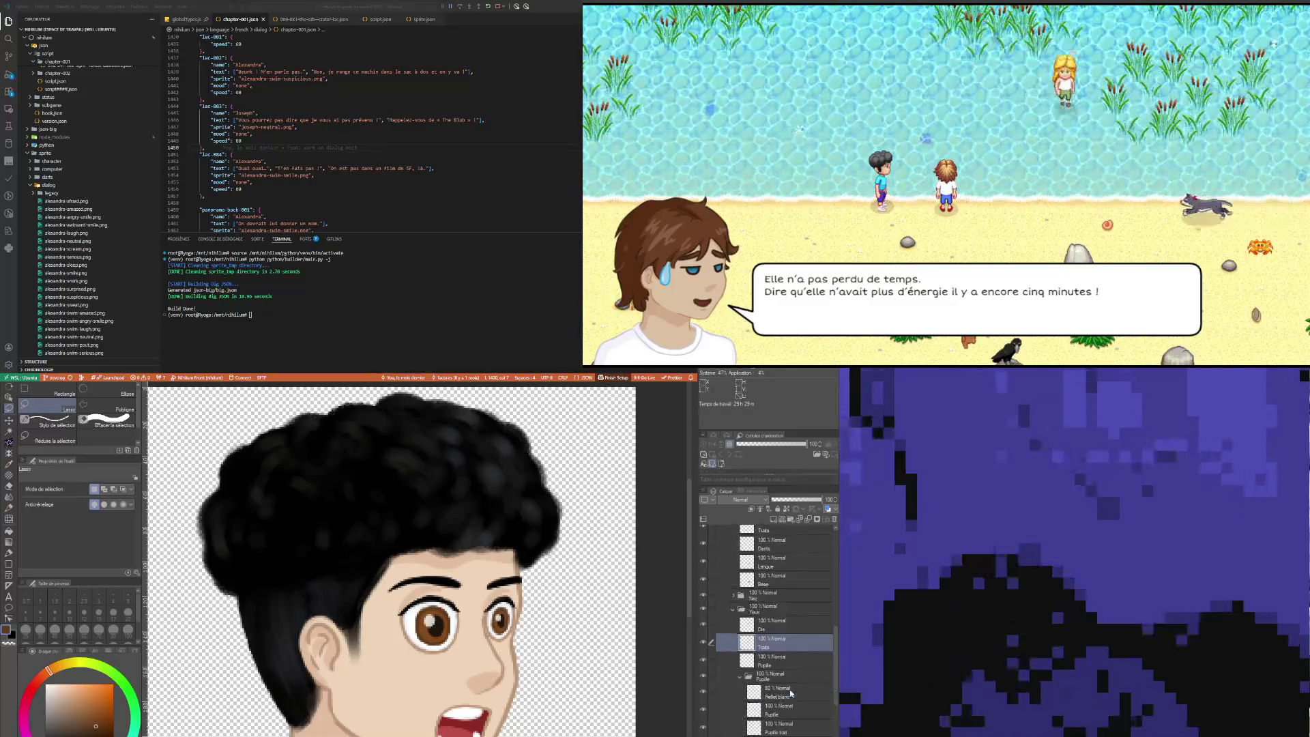
left_click(787, 700)
scroll(477, 625, "up", 1)
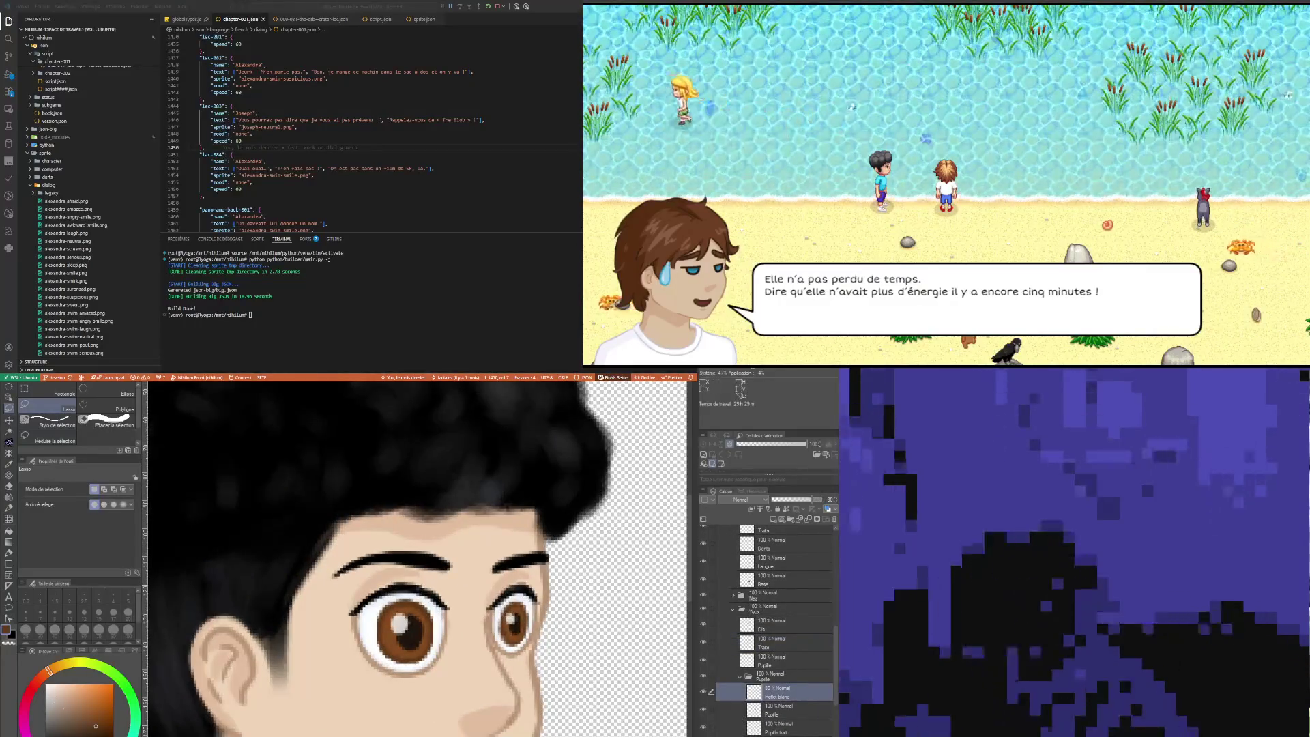
left_click(9, 553)
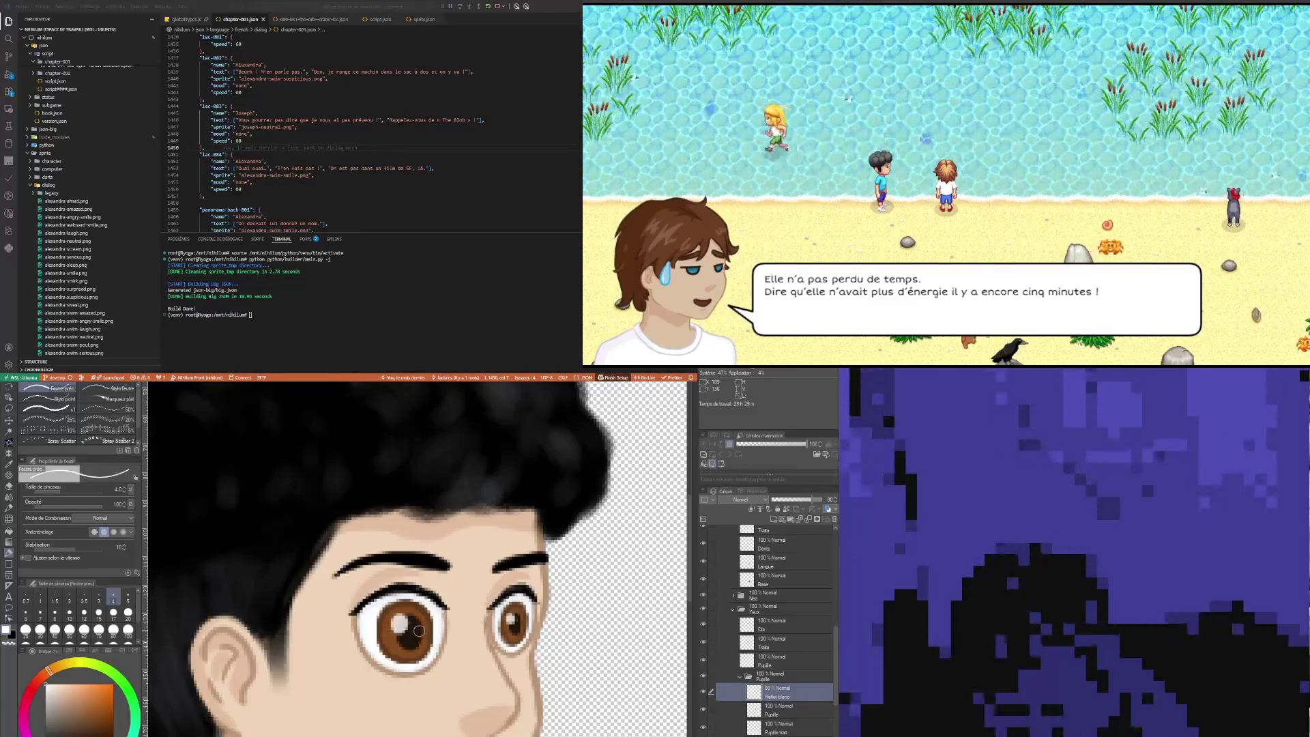
Step: Dab a white highlight on the left pupil at size 5, then try sizes 3 and 2, ending at 4
key("bracketright")
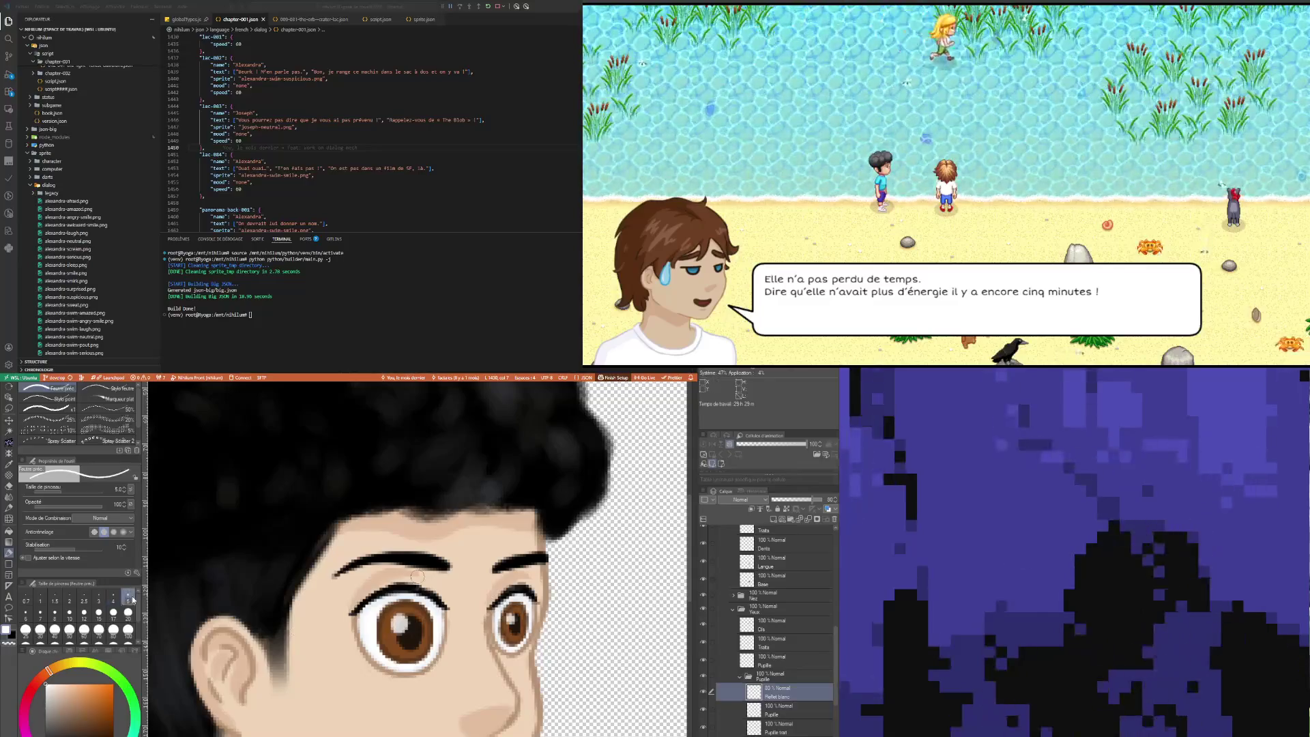
left_click(422, 630)
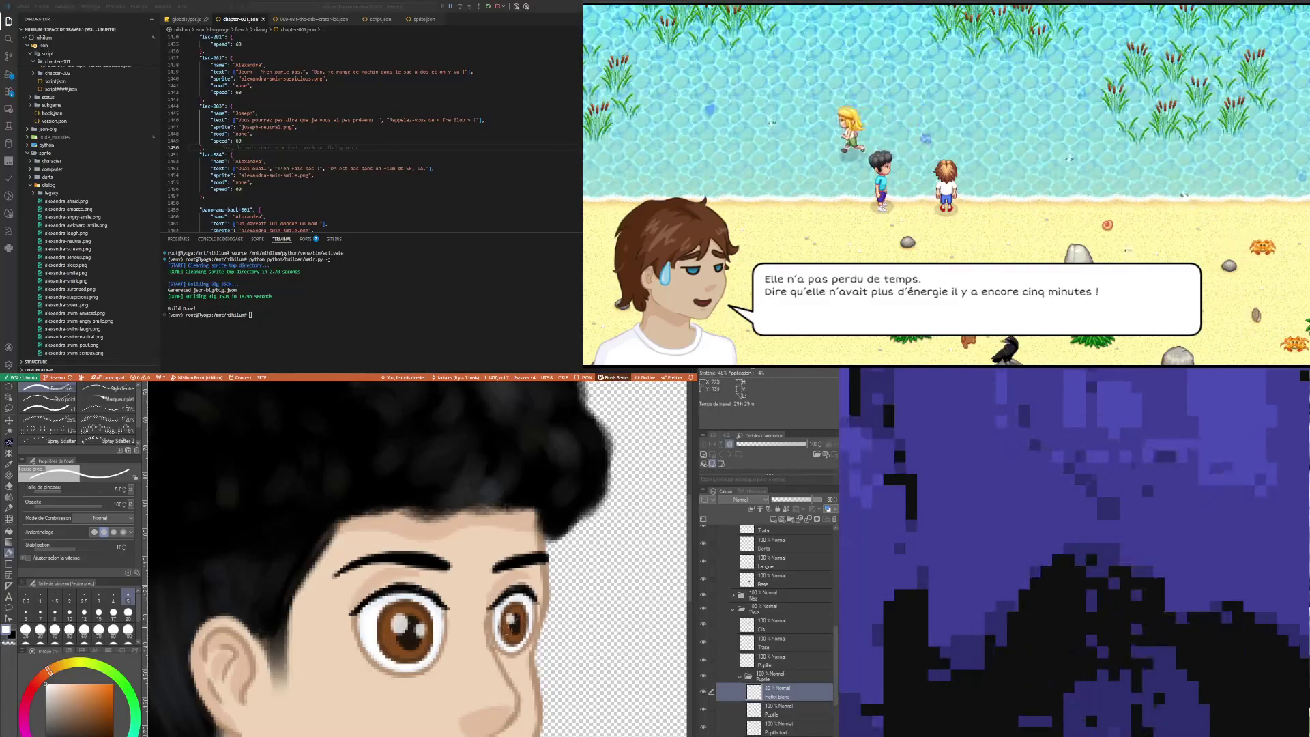
left_click(99, 598)
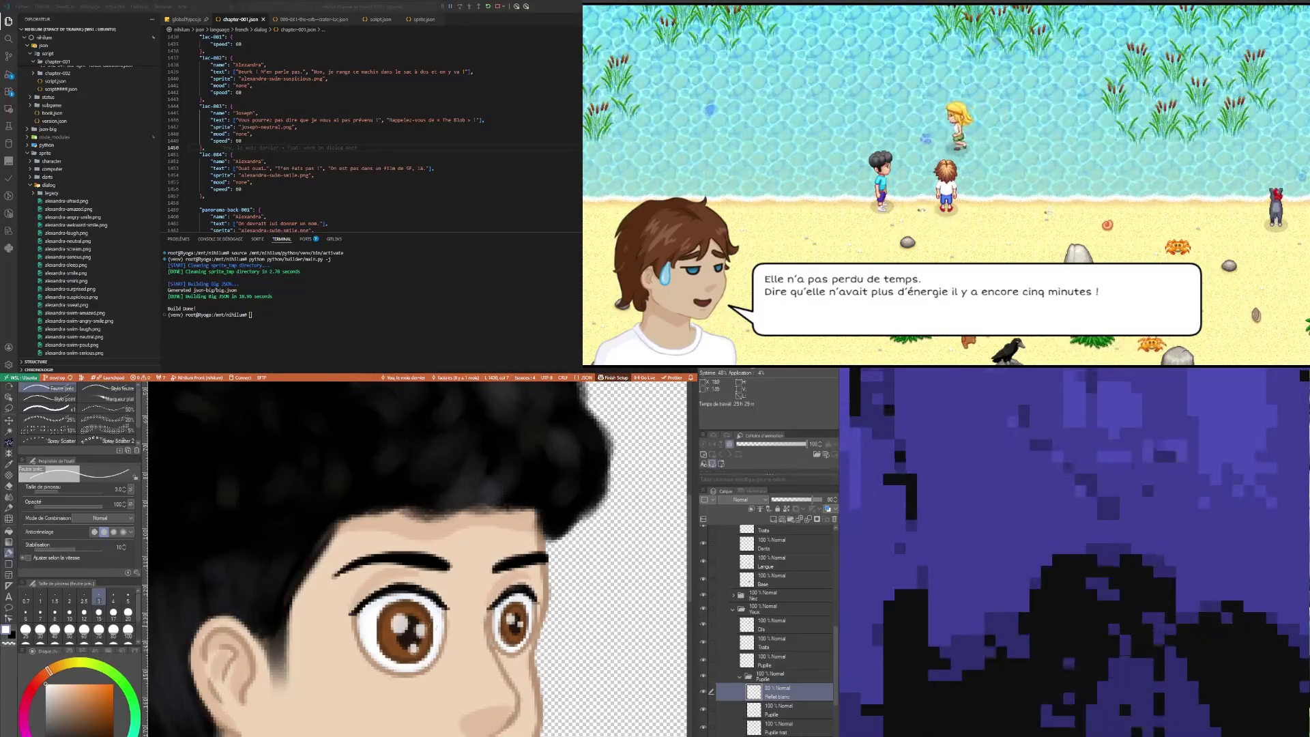
key("bracketleft")
key("bracketleft")
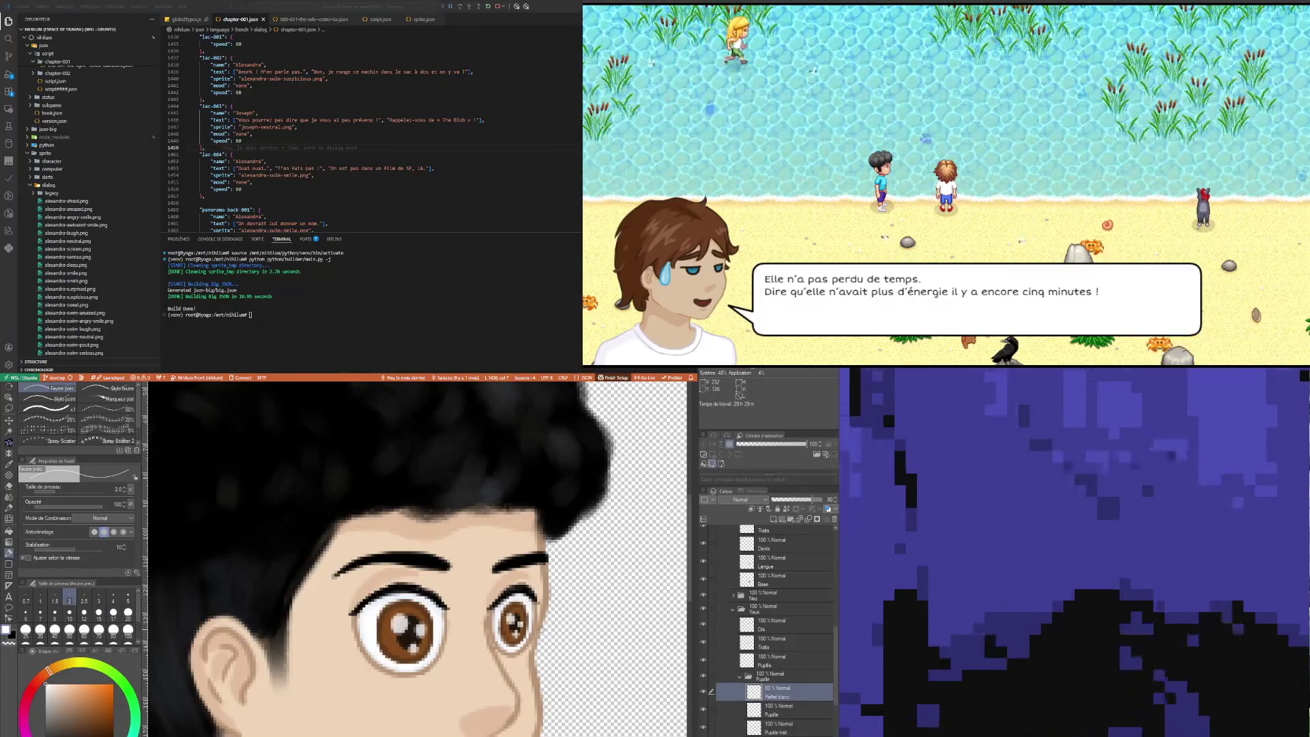
scroll(533, 660, "down", 5)
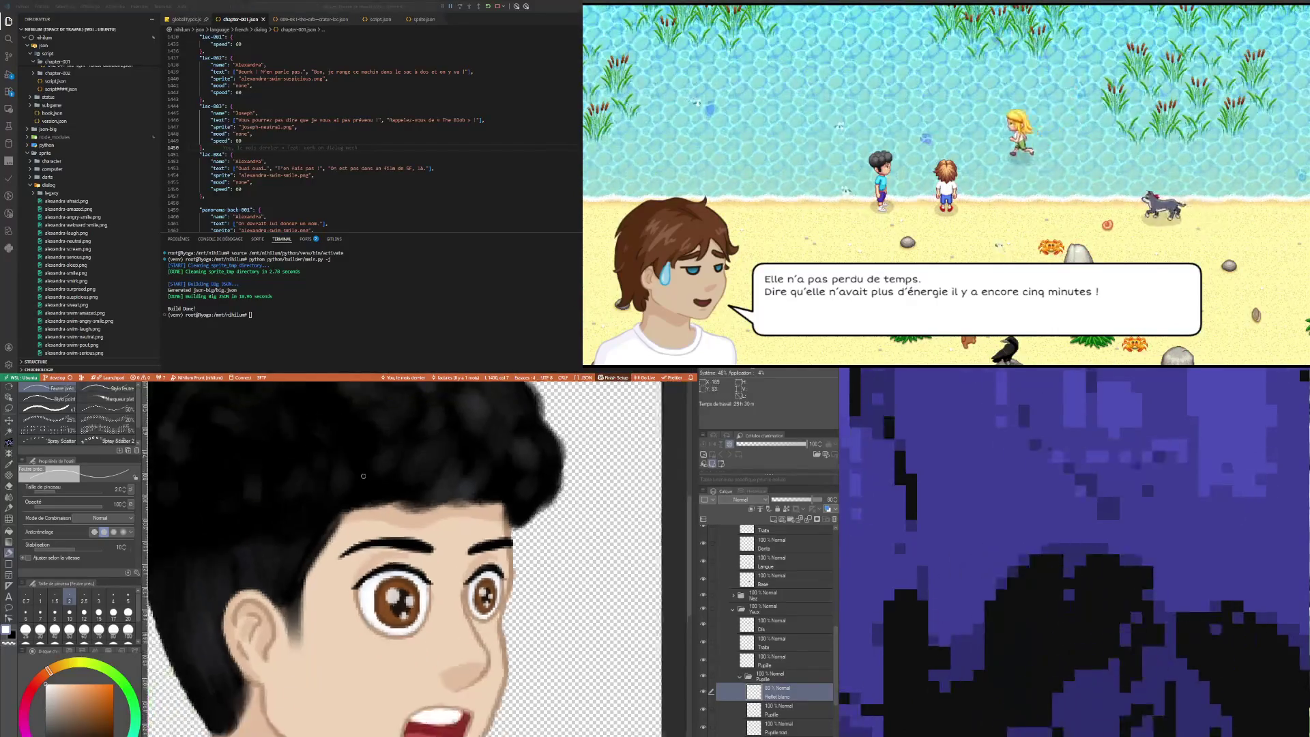
scroll(359, 485, "down", 2)
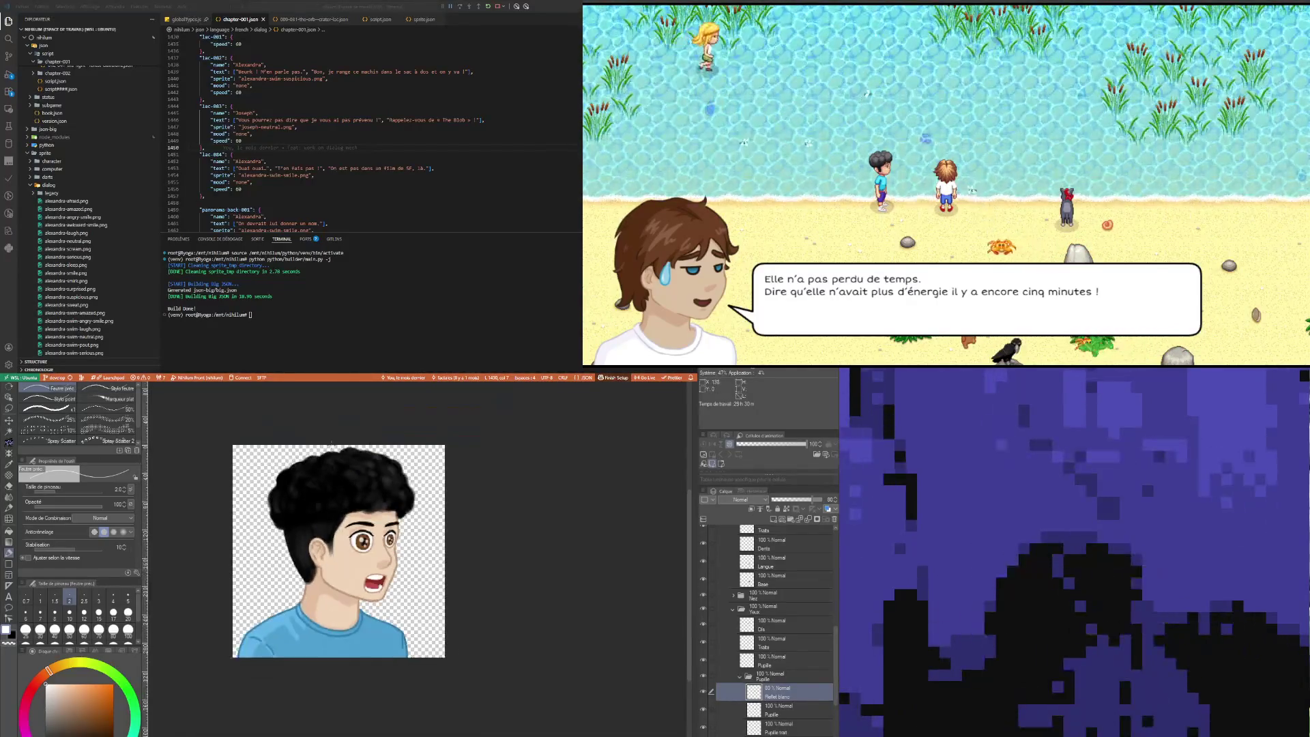
scroll(359, 485, "up", 4)
scroll(440, 577, "up", 2)
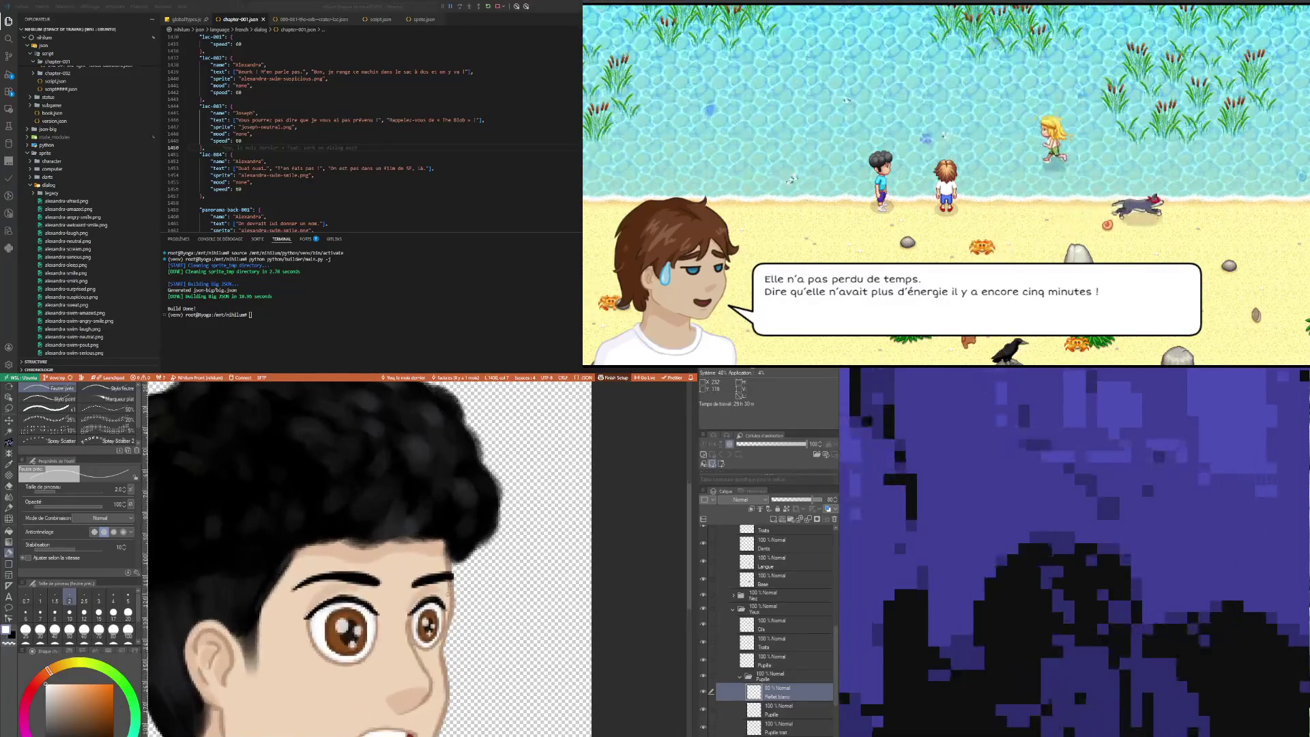
left_click(114, 596)
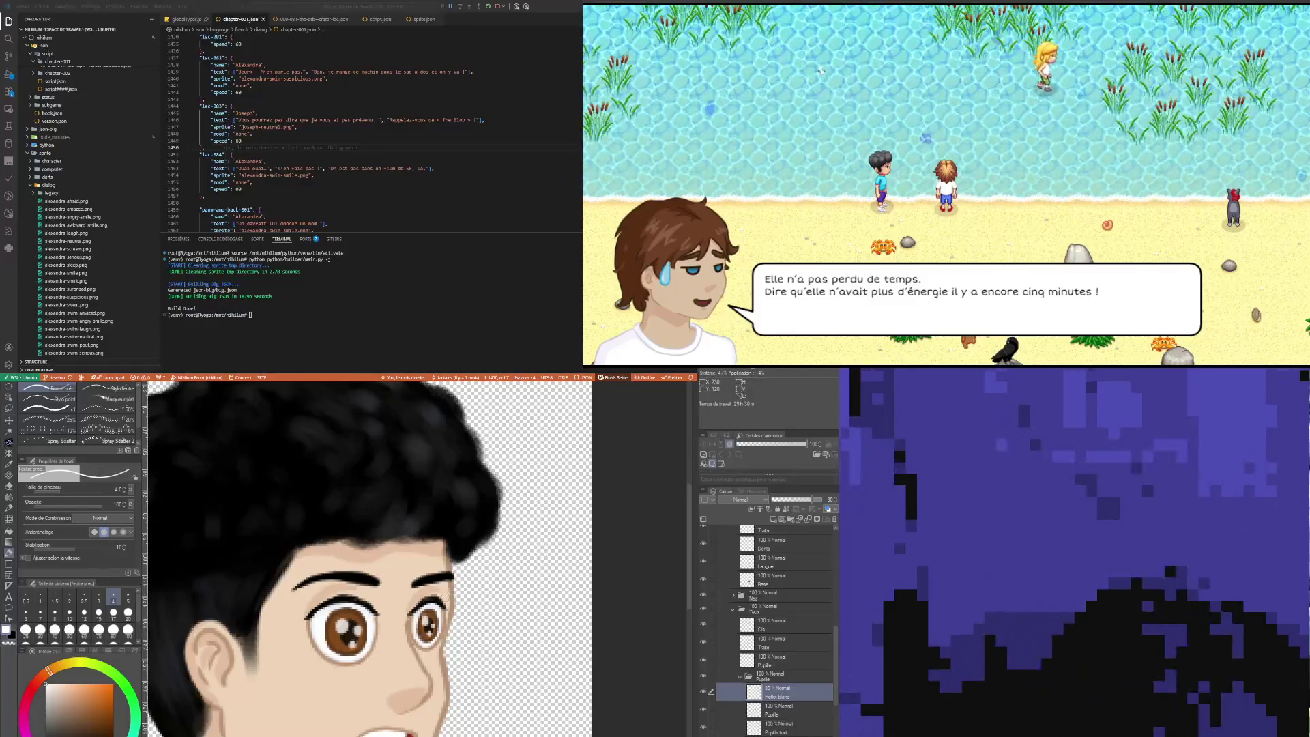
Step: Collapse the Pupille group and select the Sombre layer in the Peau skin group
scroll(369, 556, "down", 5)
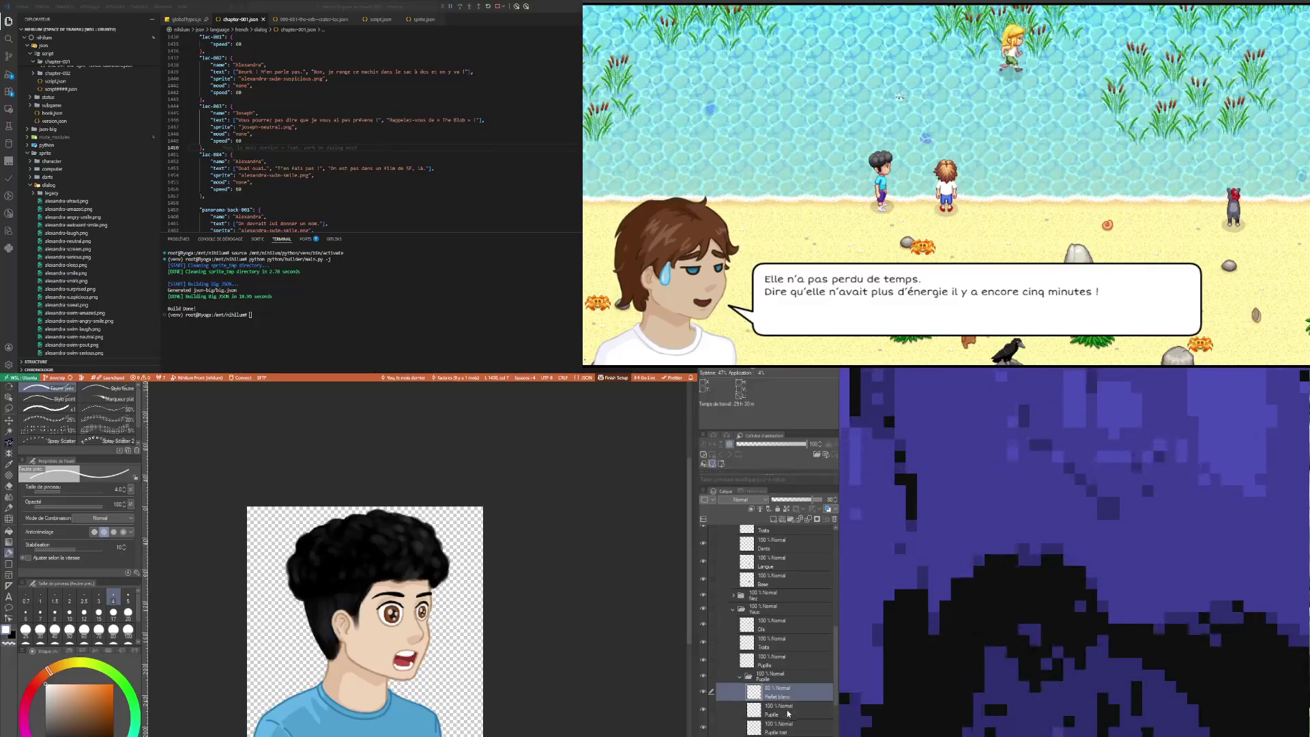
left_click(740, 676)
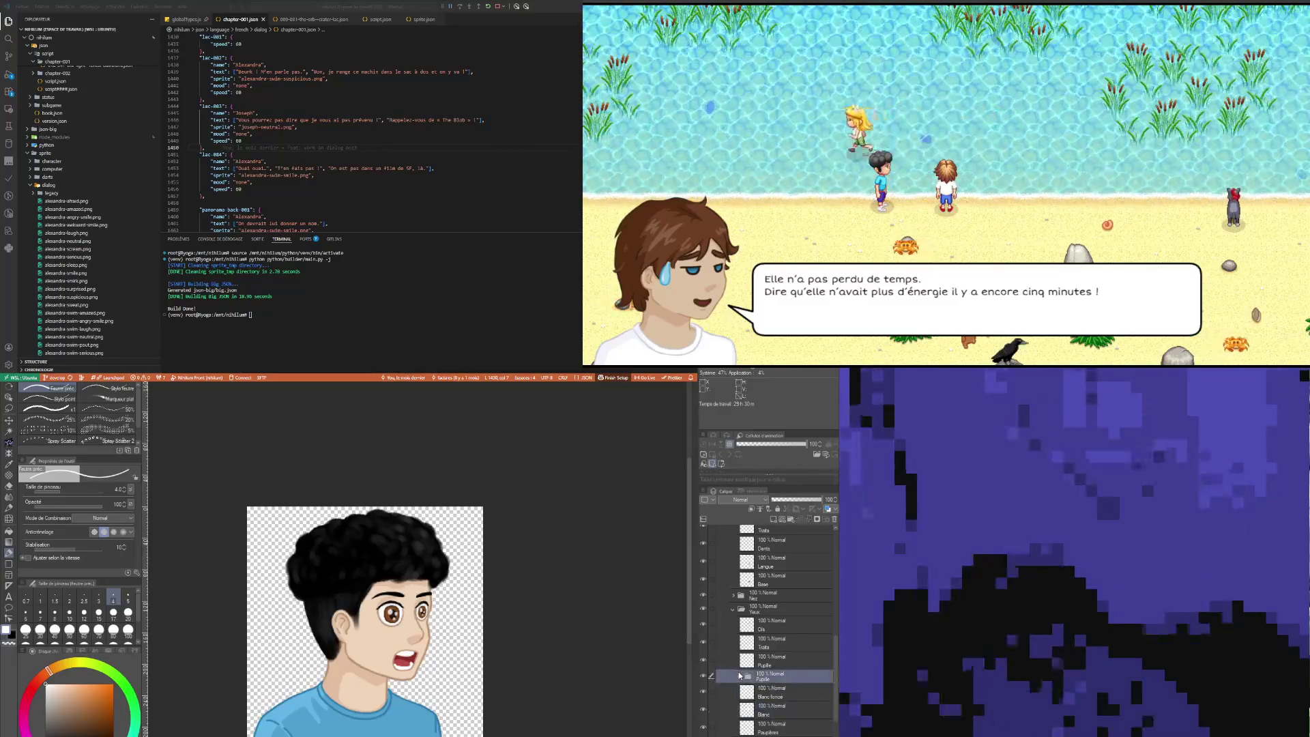
left_click(771, 727)
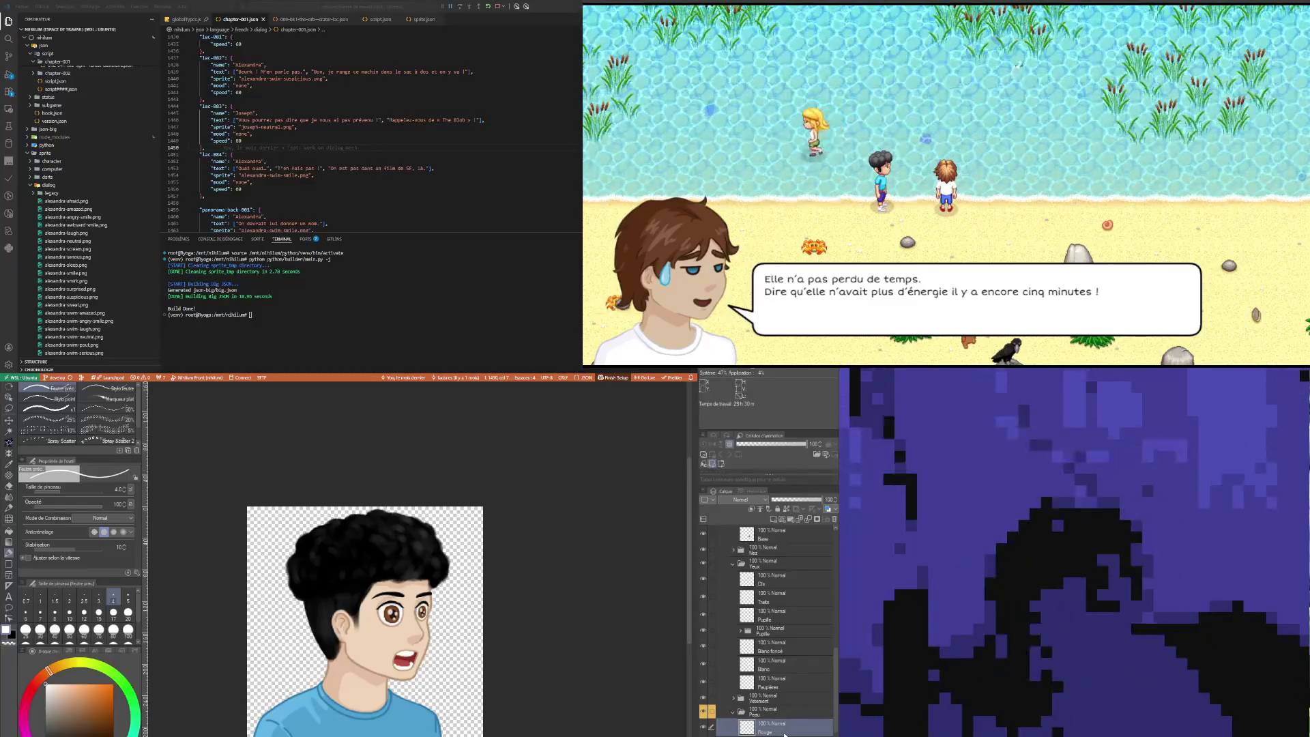
Step: Pick red, switch to the airbrush, and undo the red spray strokes on the cheek
left_click(32, 688)
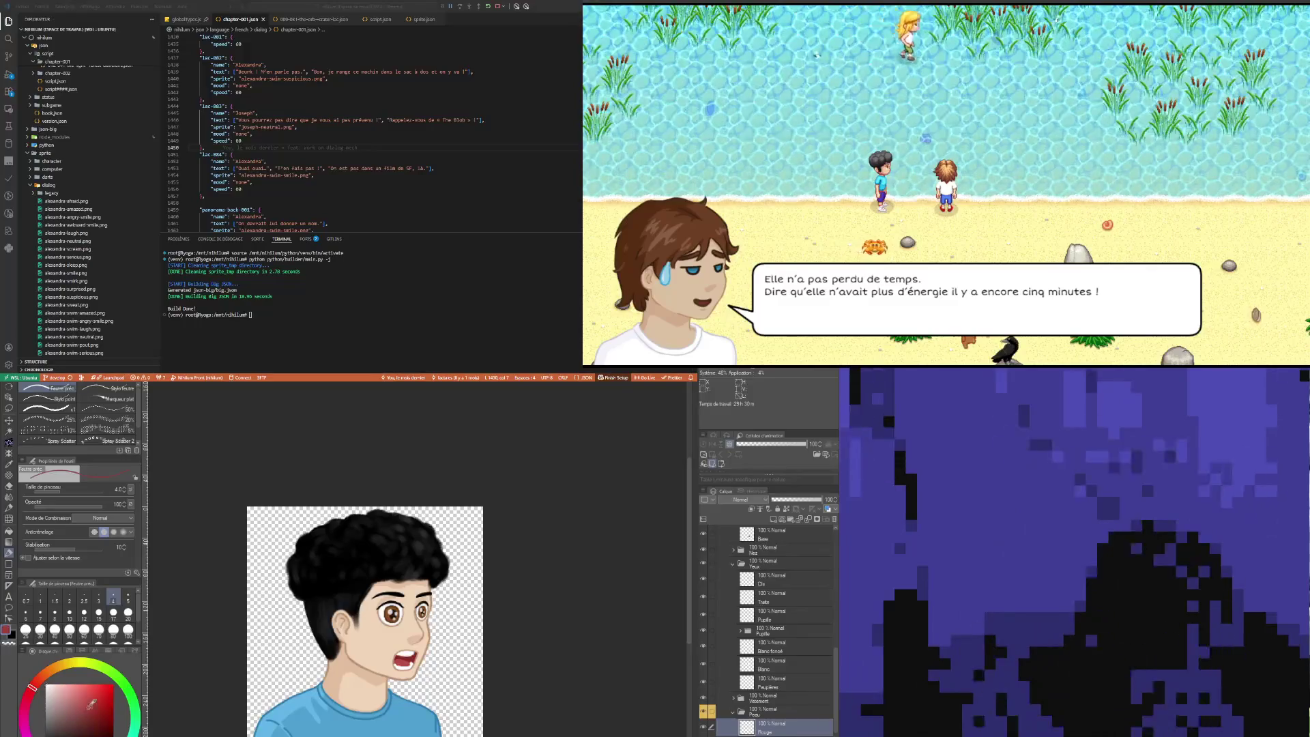
left_click(9, 442)
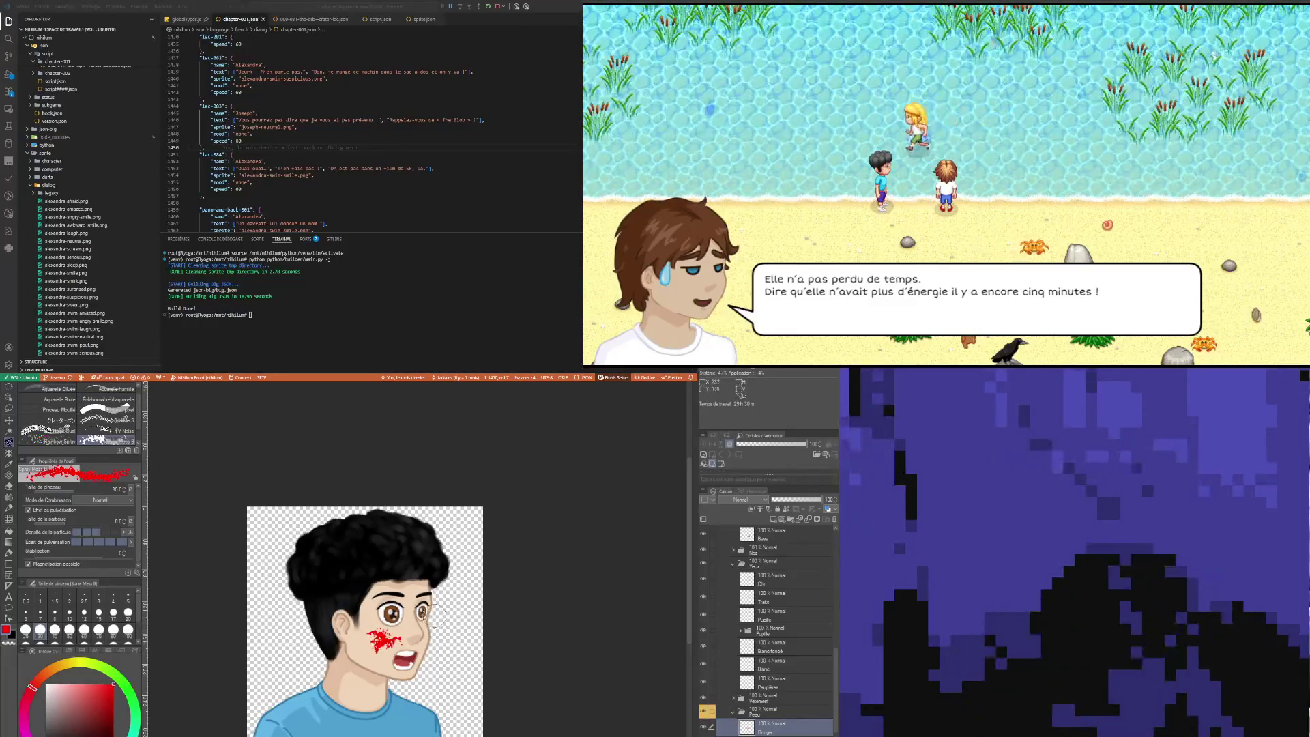
key("ctrl+z")
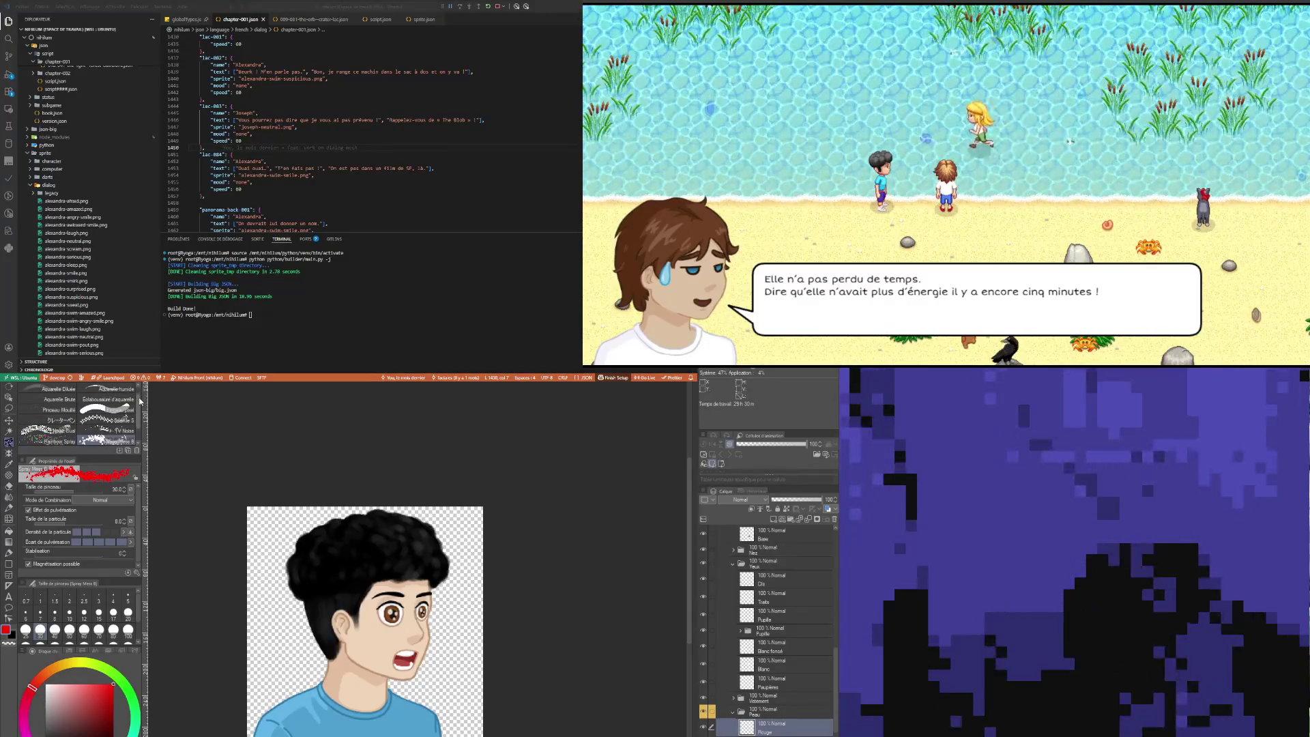
Step: Try airbrush sizes 3, 1 and 20, undo the red cheek stroke, and reselect the airbrush
scroll(139, 401, "up", 1)
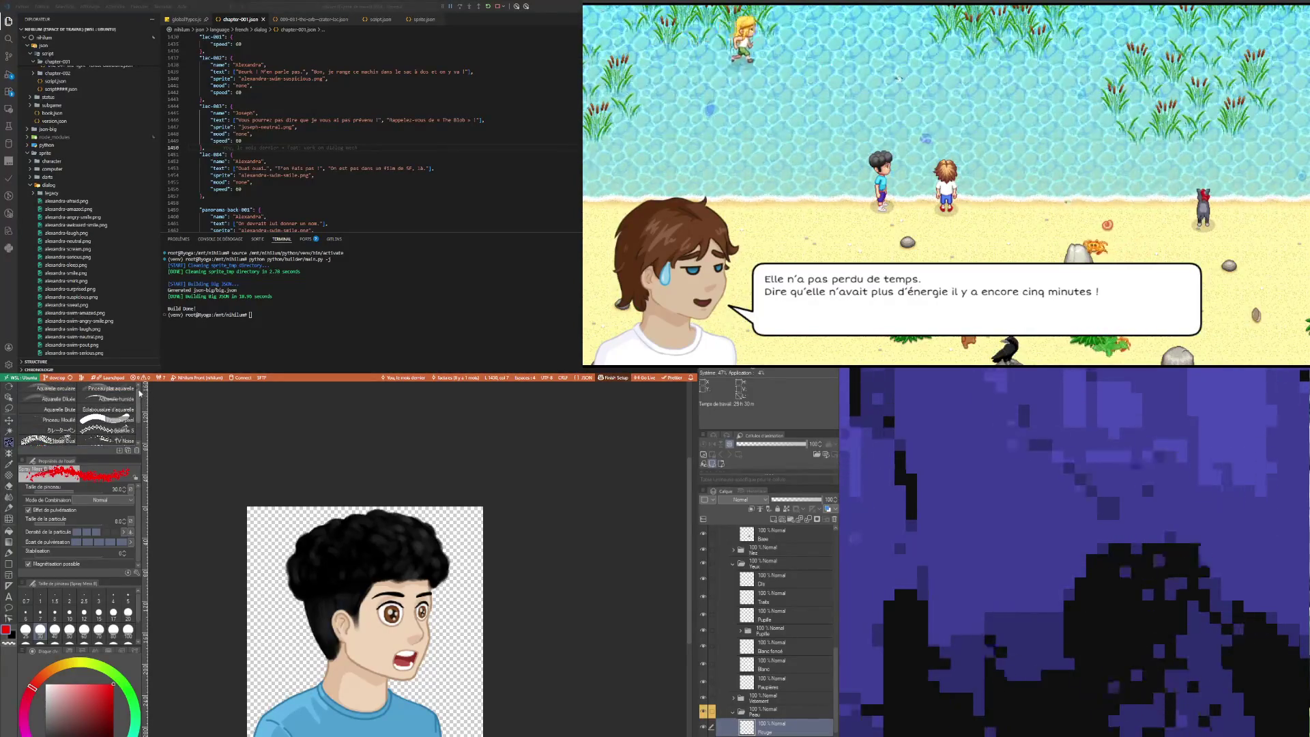
scroll(132, 424, "down", 3)
scroll(130, 428, "up", 3)
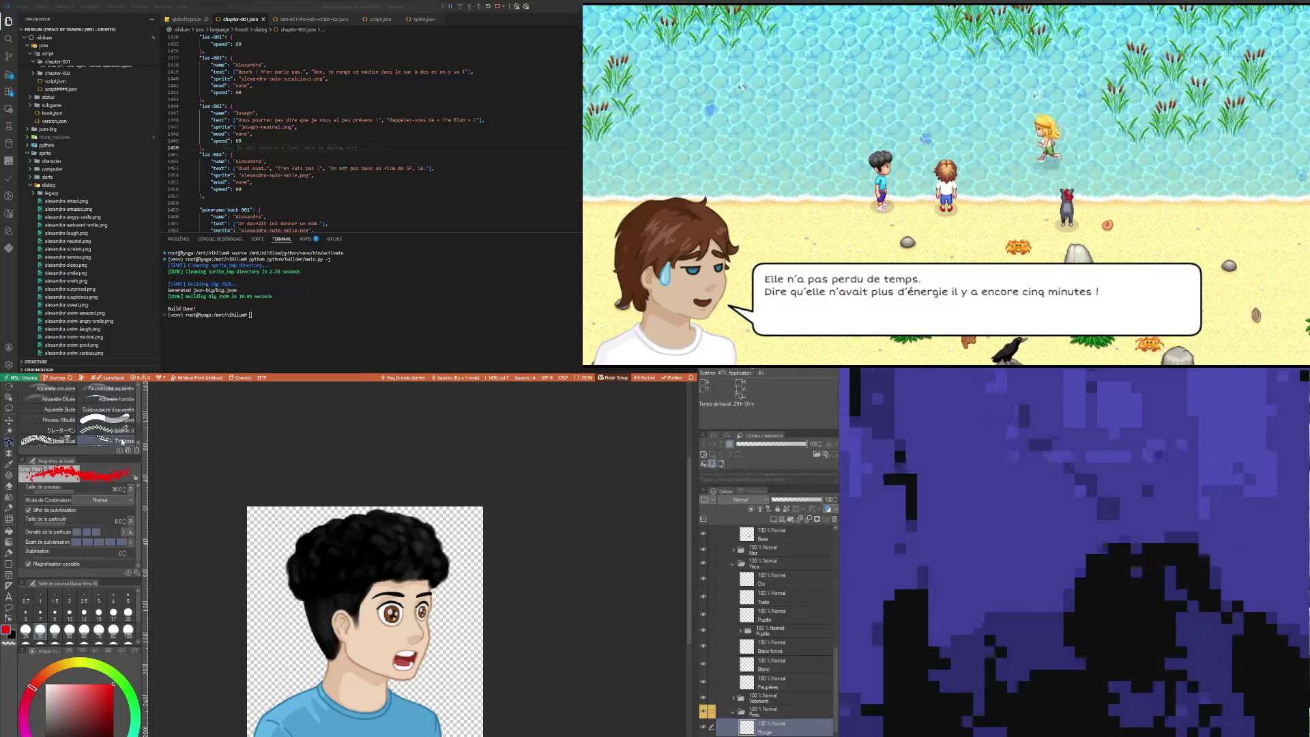
left_click_drag(140, 409, 138, 427)
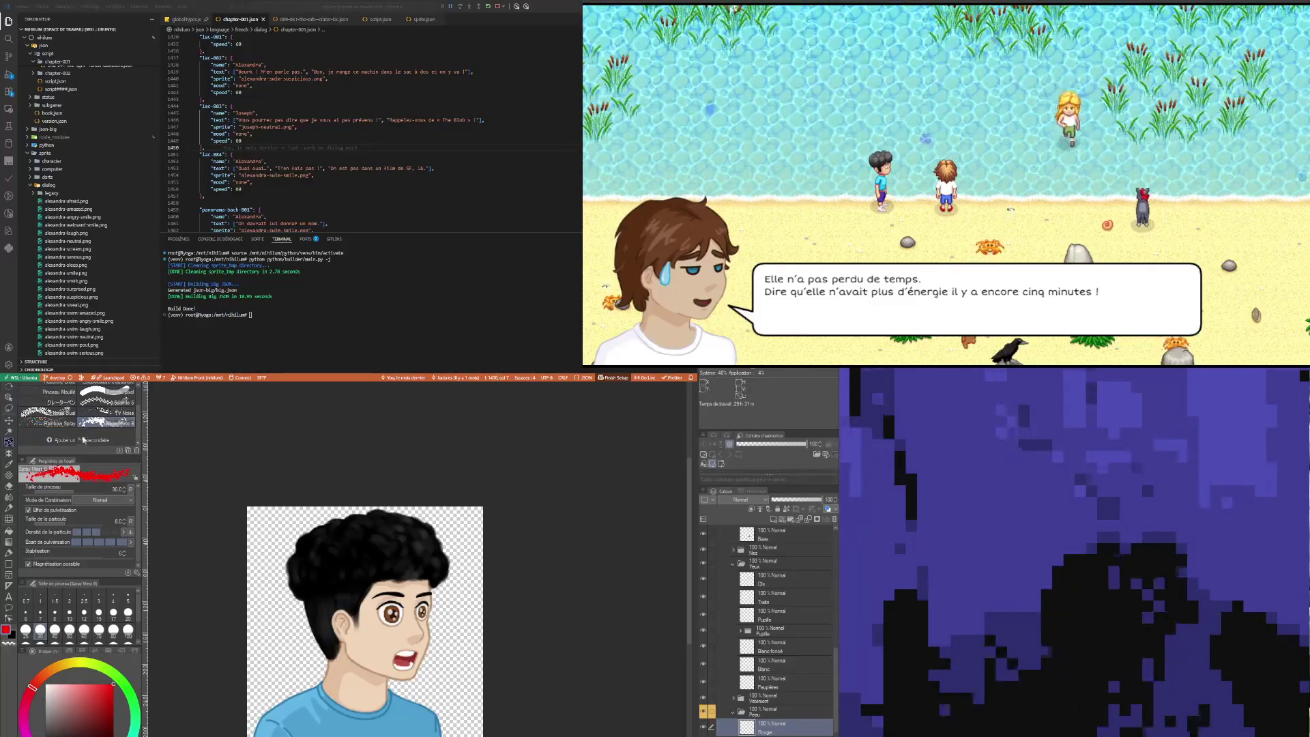
left_click(98, 598)
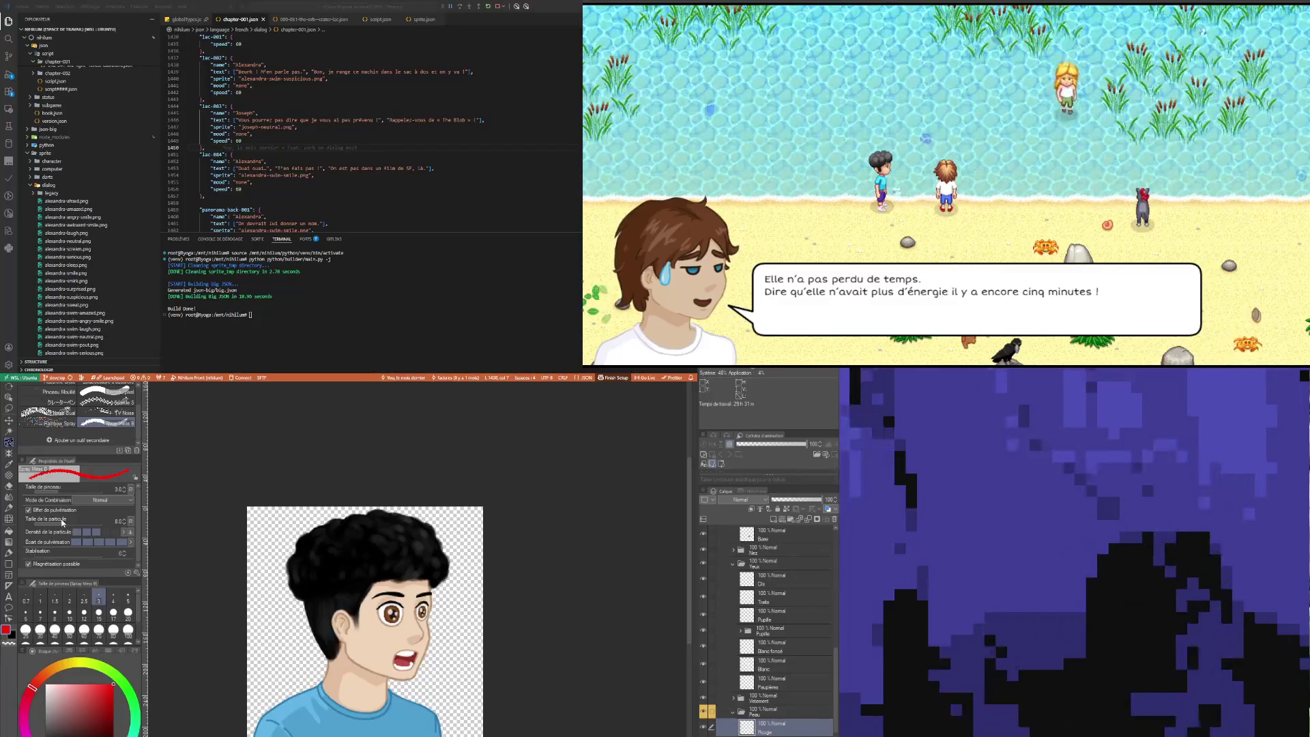
left_click(39, 600)
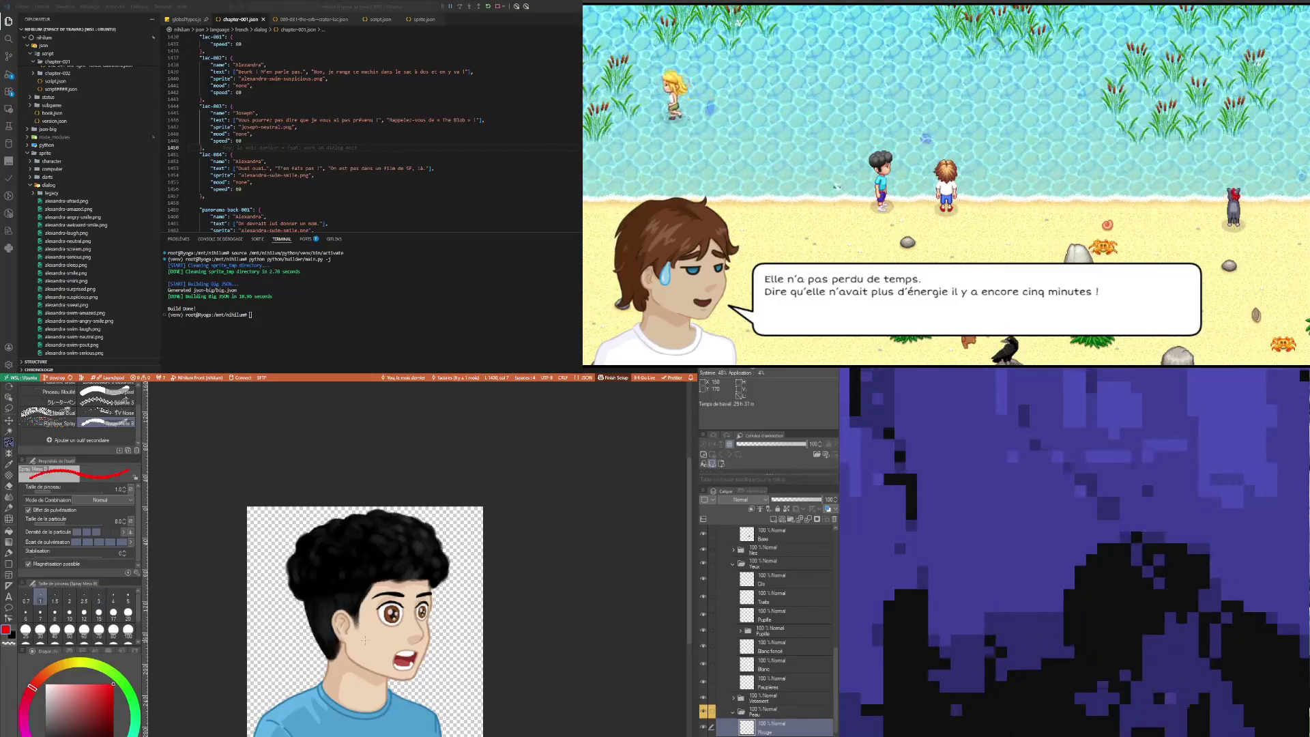
left_click(128, 612)
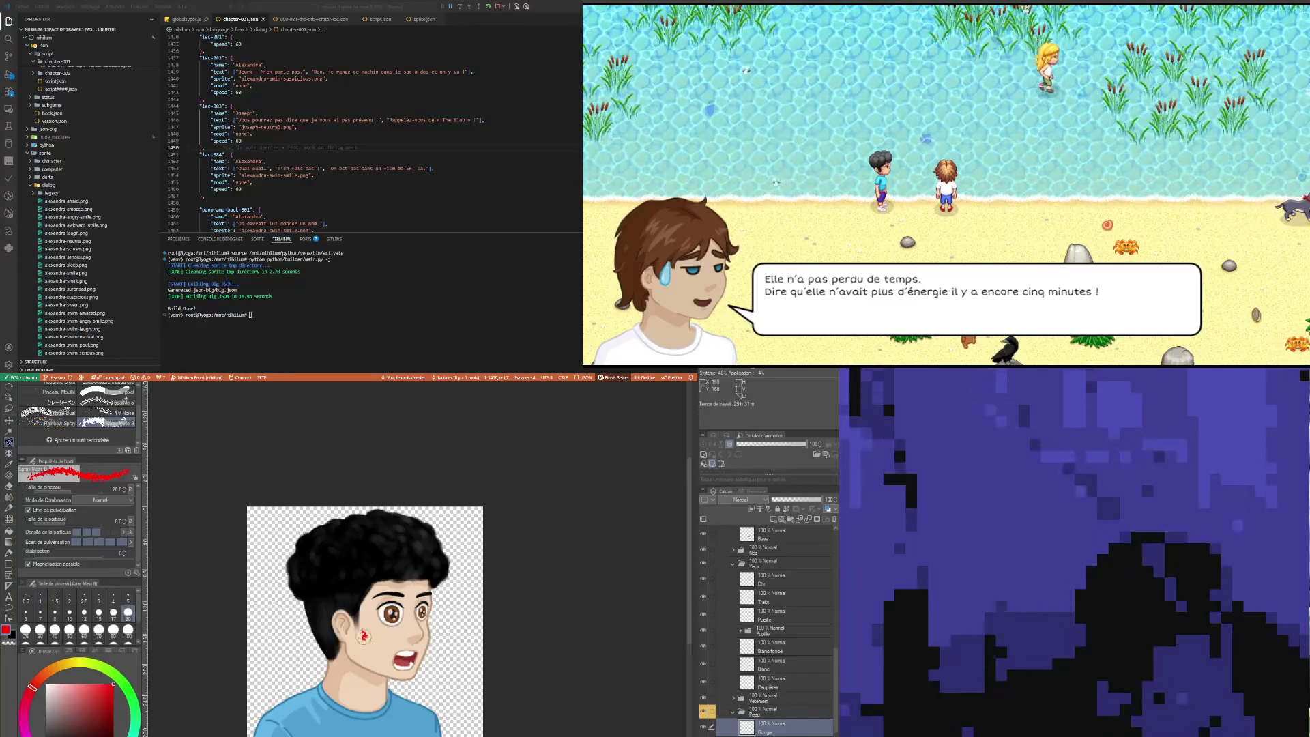
key("ctrl+z")
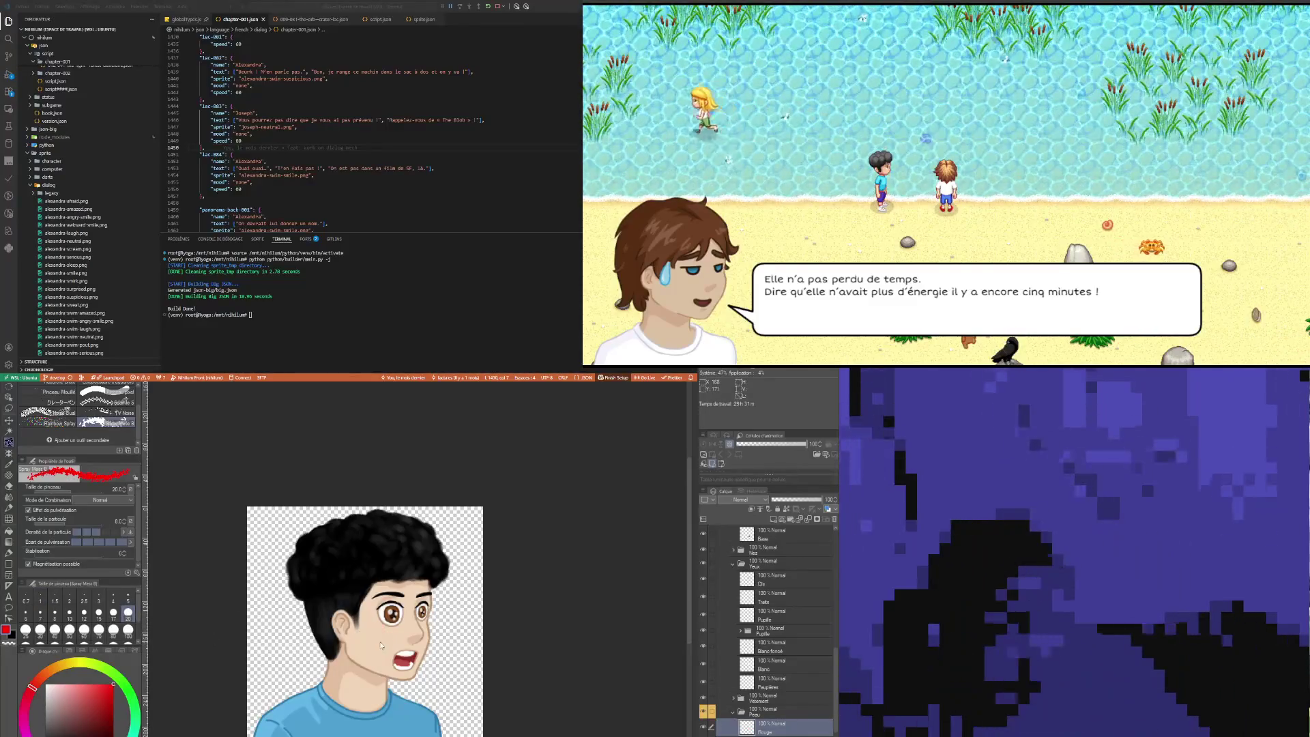
scroll(138, 400, "up", 2)
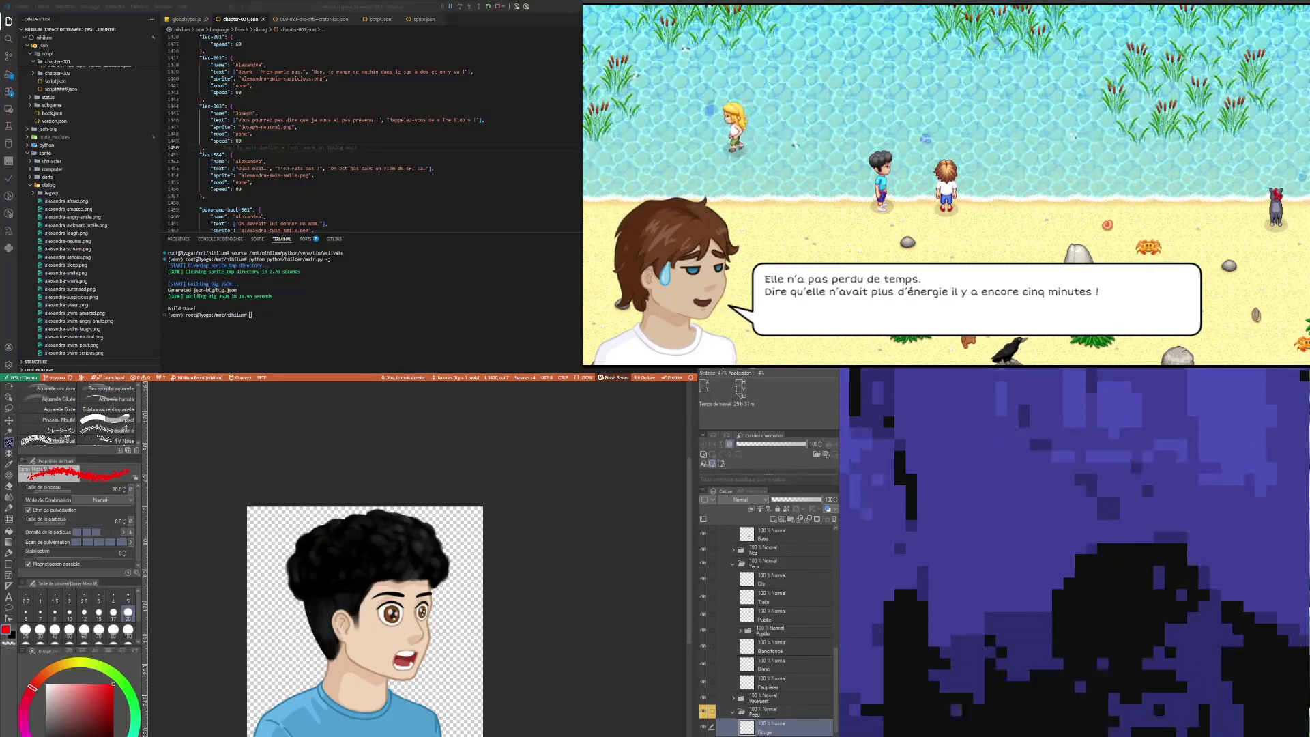
left_click(10, 454)
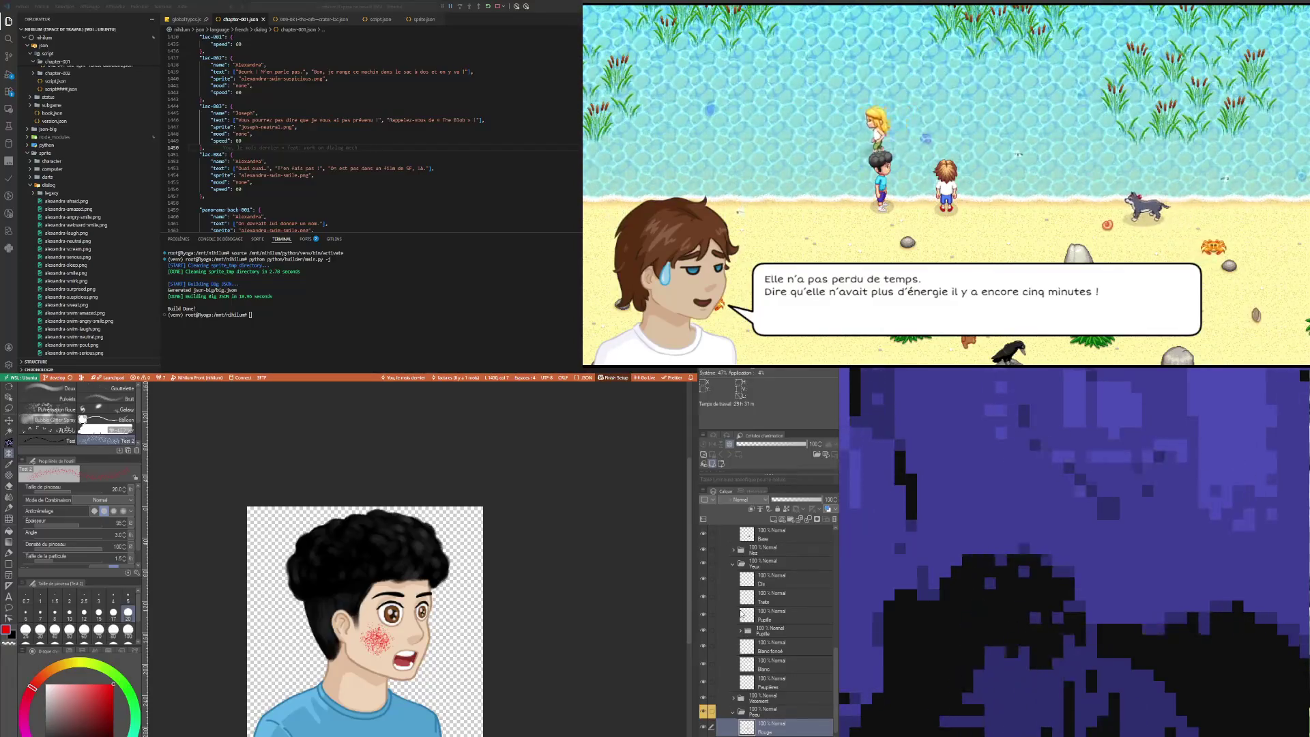
Step: Spray dense red airbrush speckles across the boy's left cheek in two passes
scroll(420, 625, "up", 3)
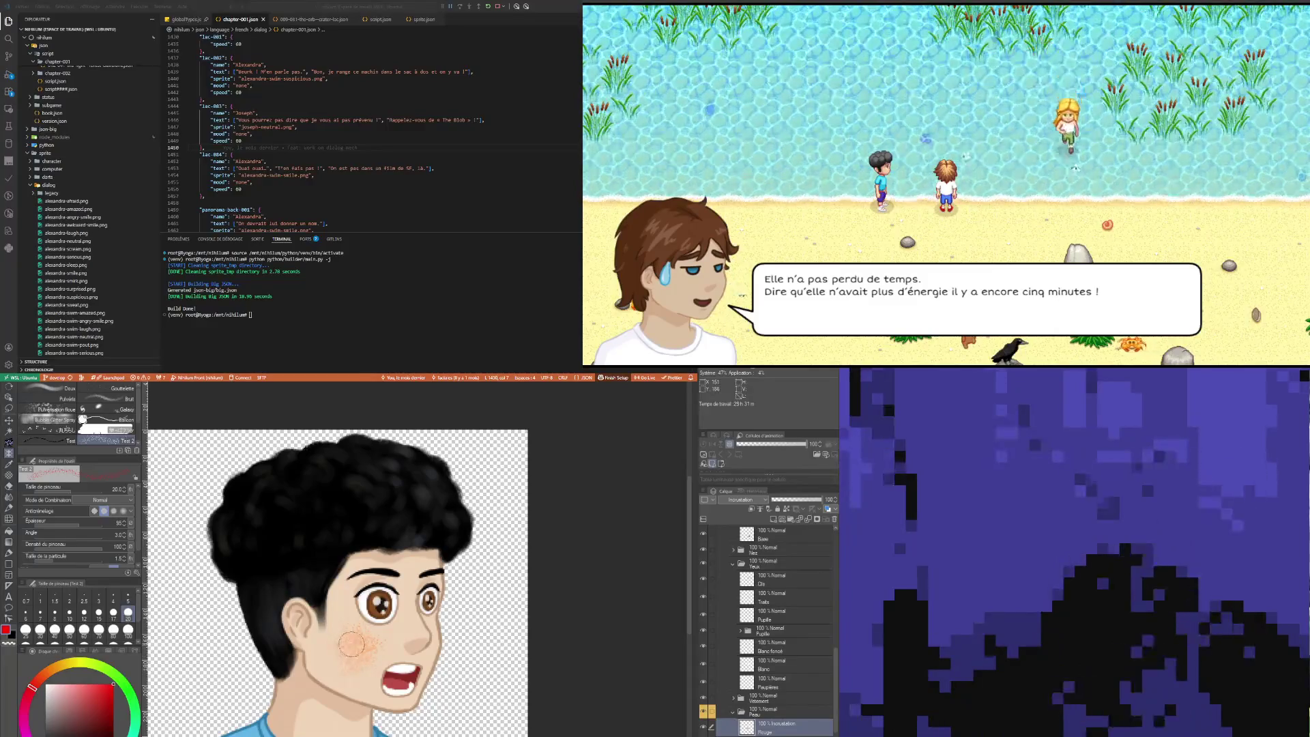
left_click_drag(351, 643, 345, 632)
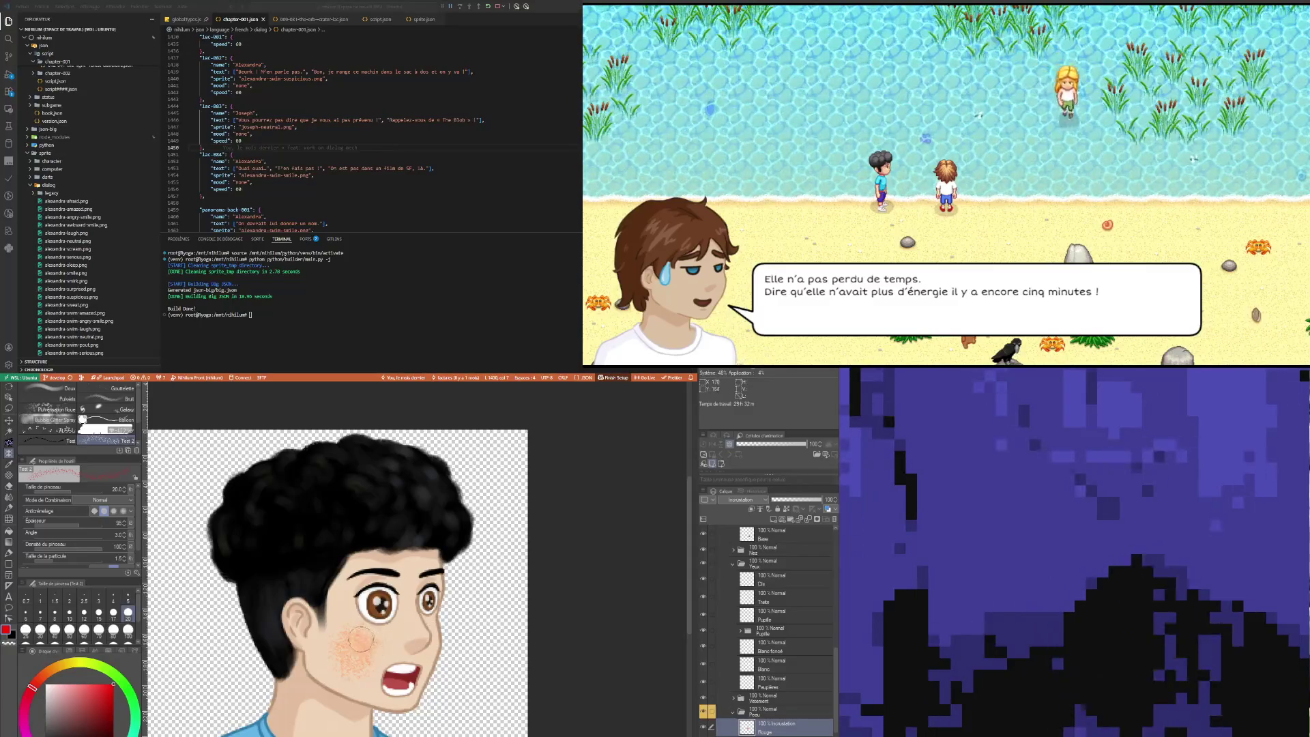
left_click_drag(362, 640, 345, 625)
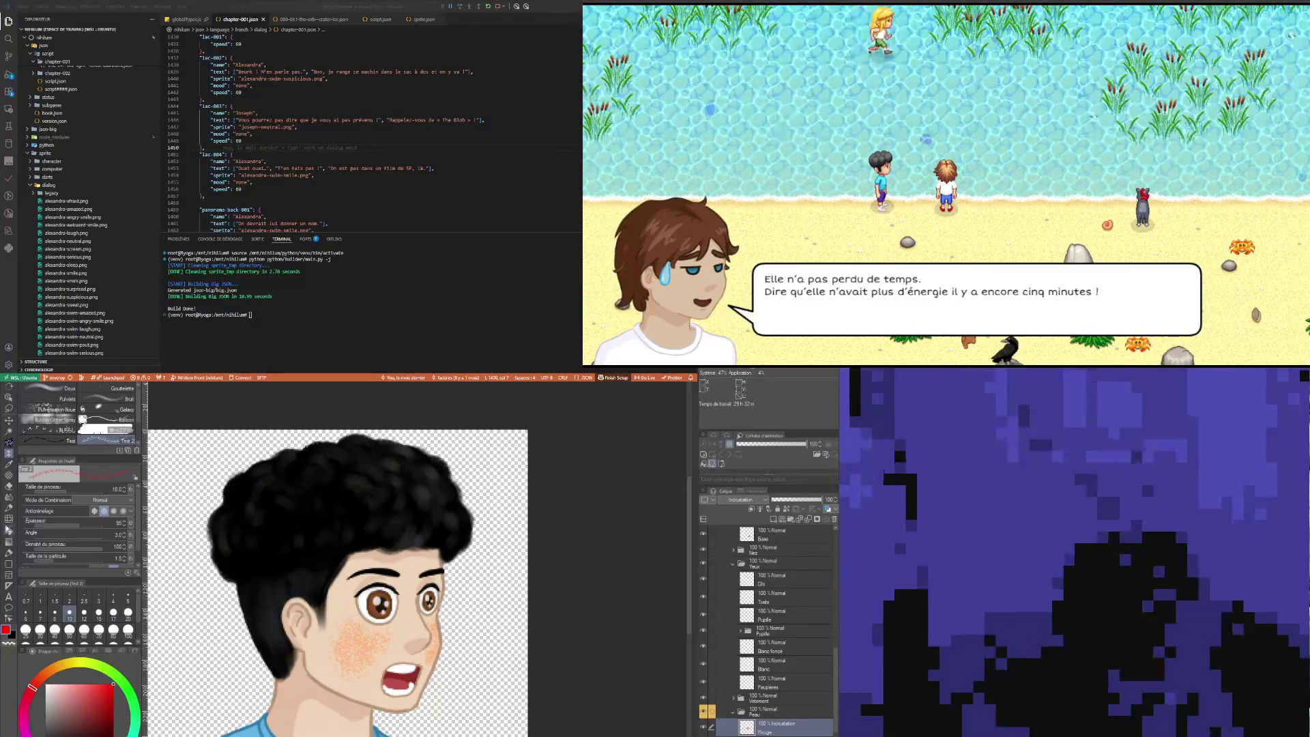
key("e")
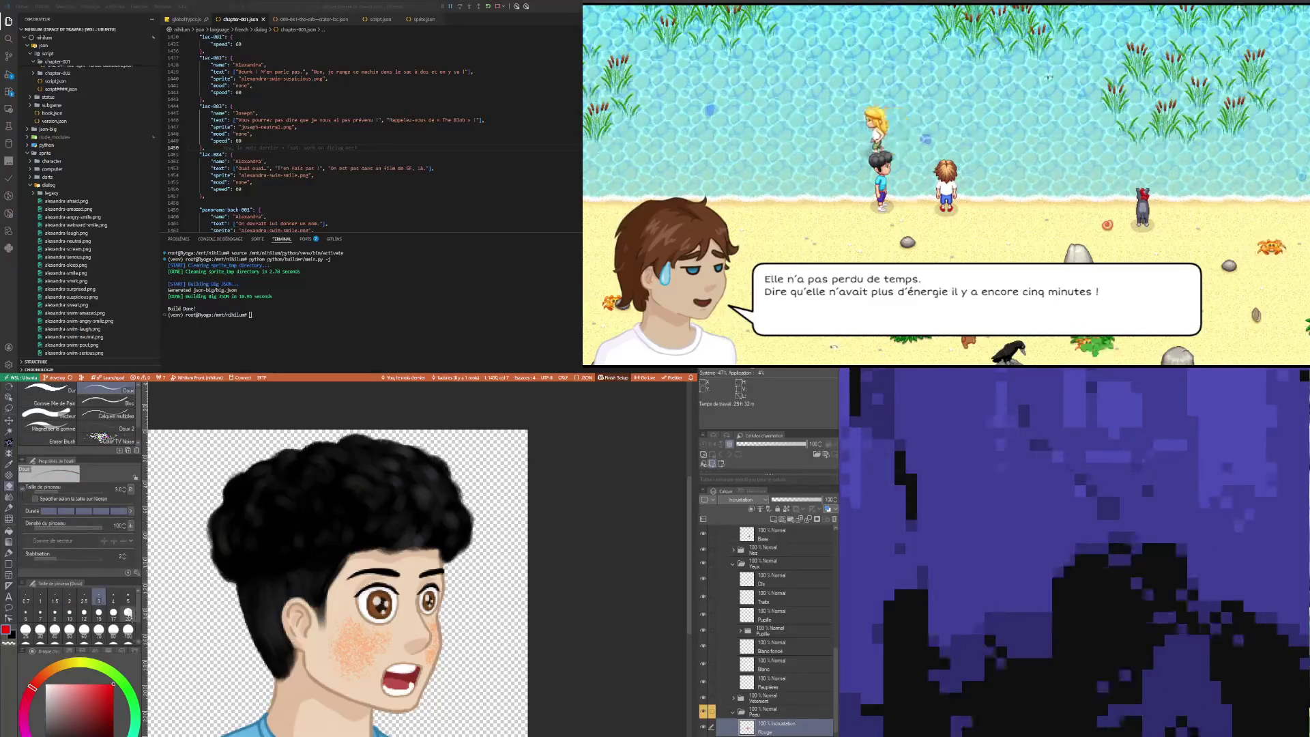
Step: Set the eraser to size 5 and make the Rouge layer Produit at 15% opacity
left_click(128, 599)
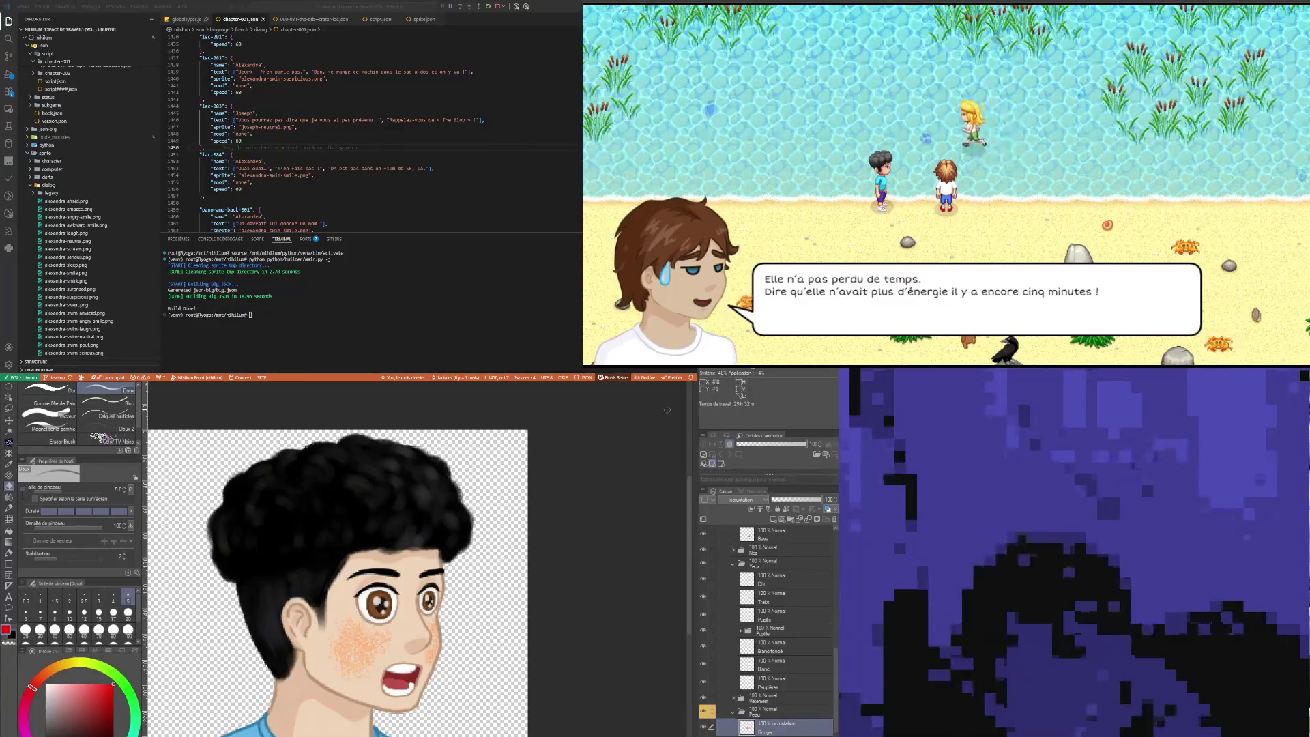
left_click_drag(821, 500, 805, 500)
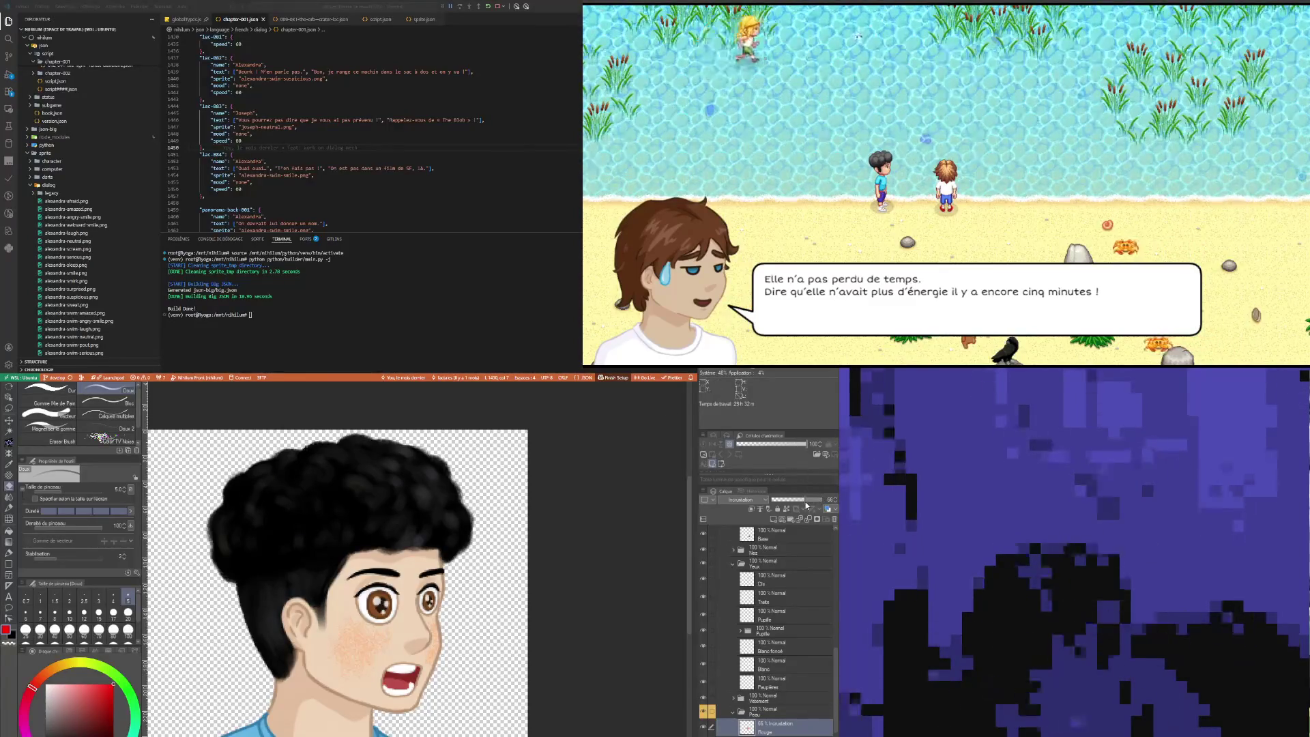
left_click(740, 515)
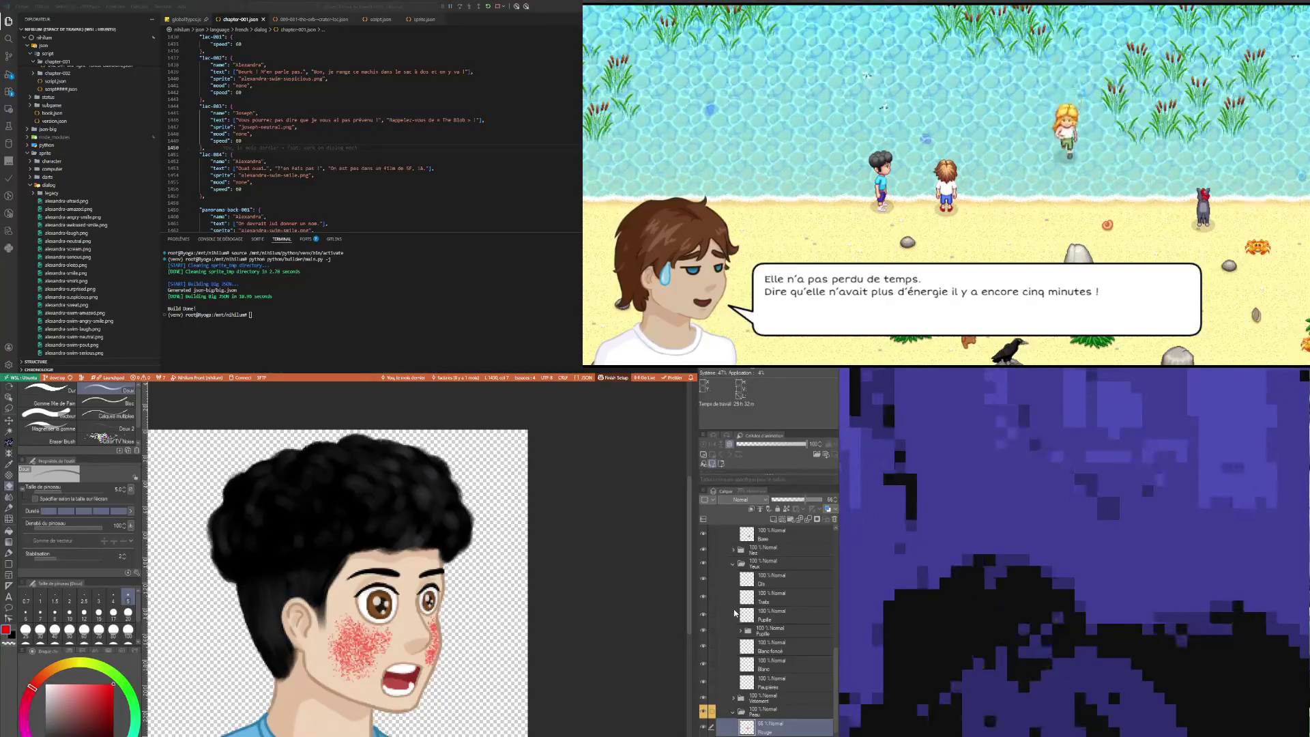
left_click(741, 499)
left_click(741, 525)
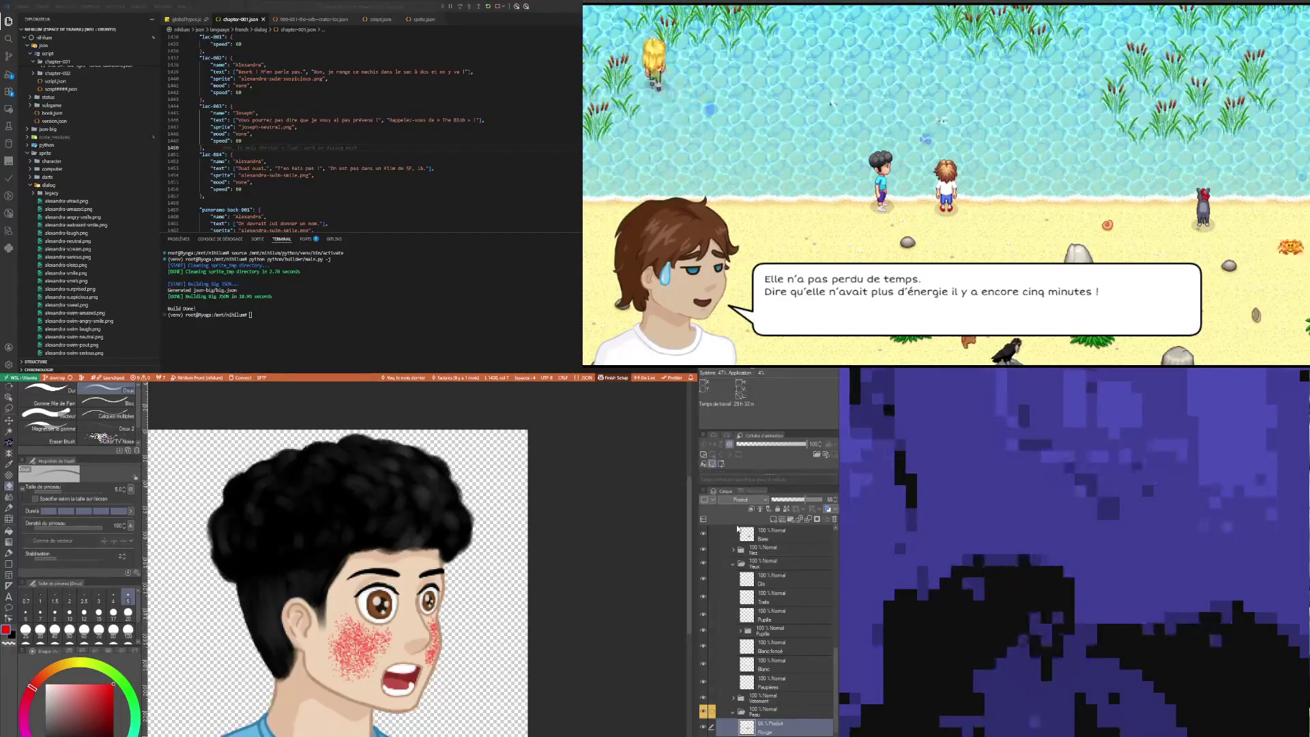
left_click_drag(787, 499, 780, 500)
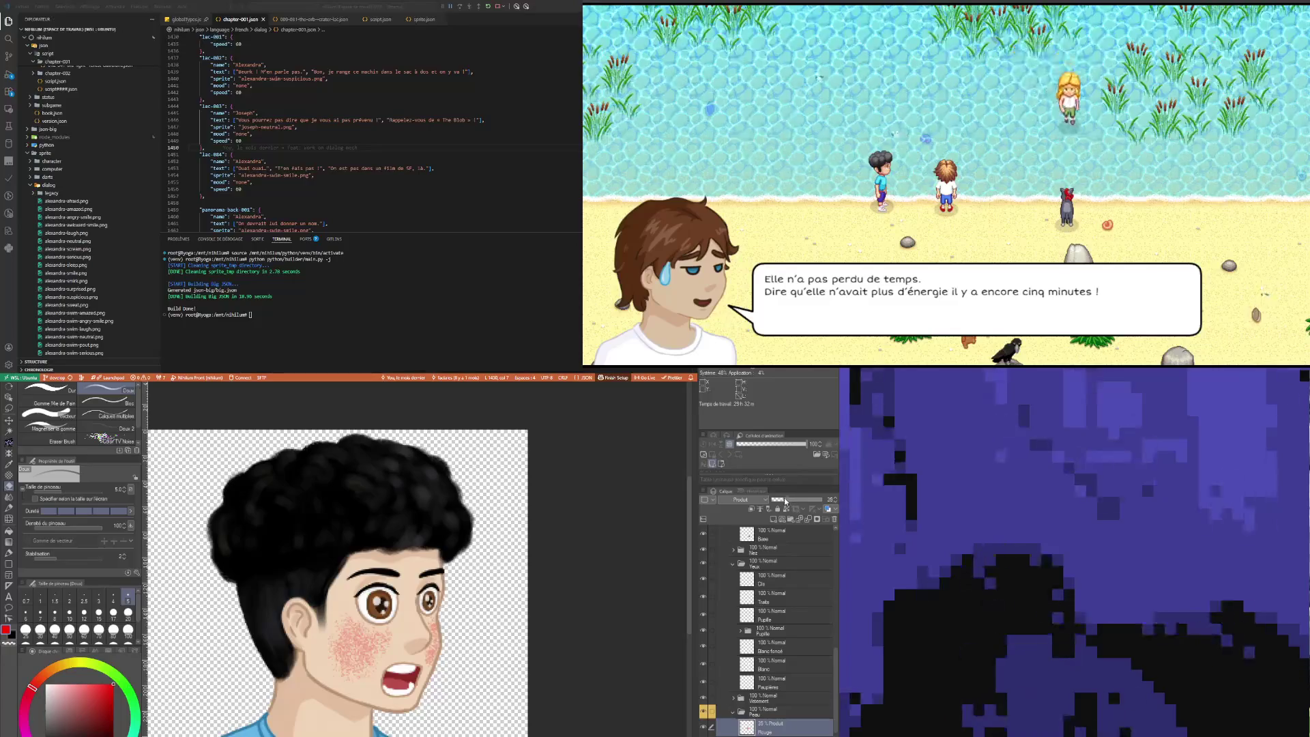
key("ctrl+minus")
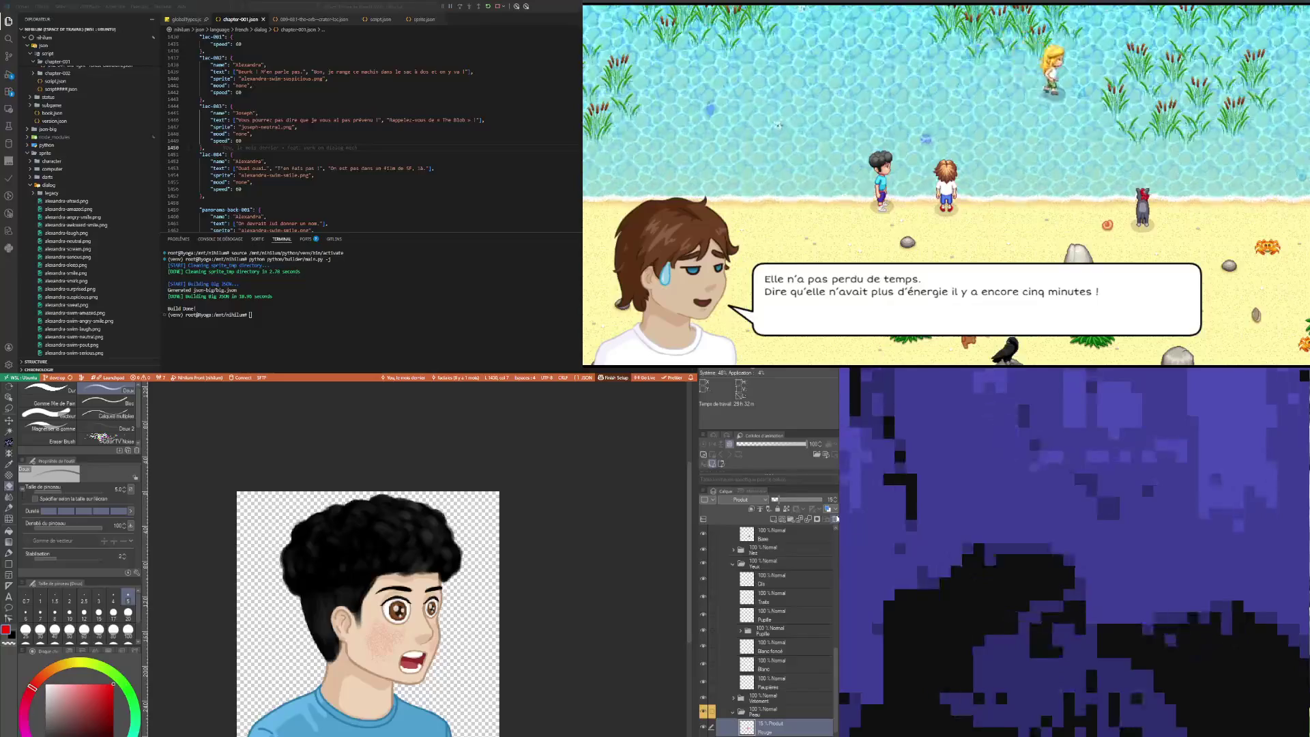
Step: Blend the blush across both cheeks with the Mélangeur Texturé at size 20
key("j")
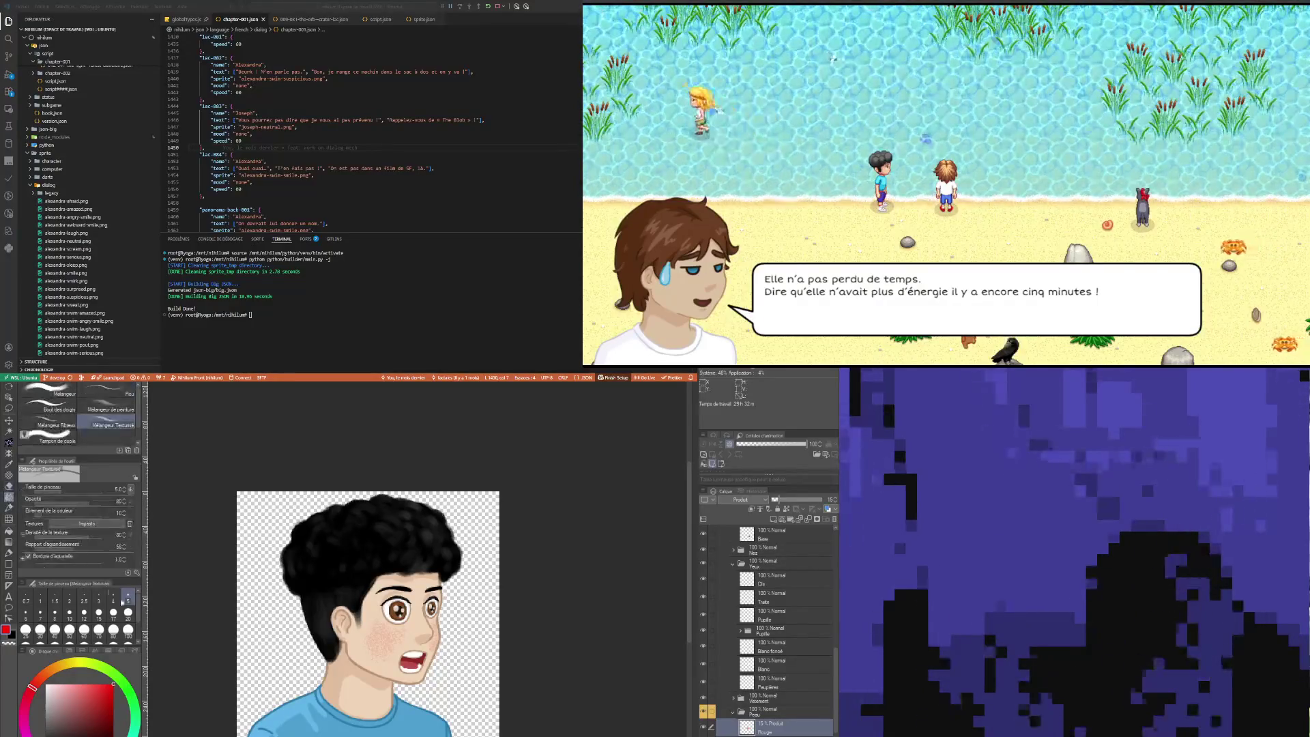
key("bracketright")
key("bracketright")
key("bracketright")
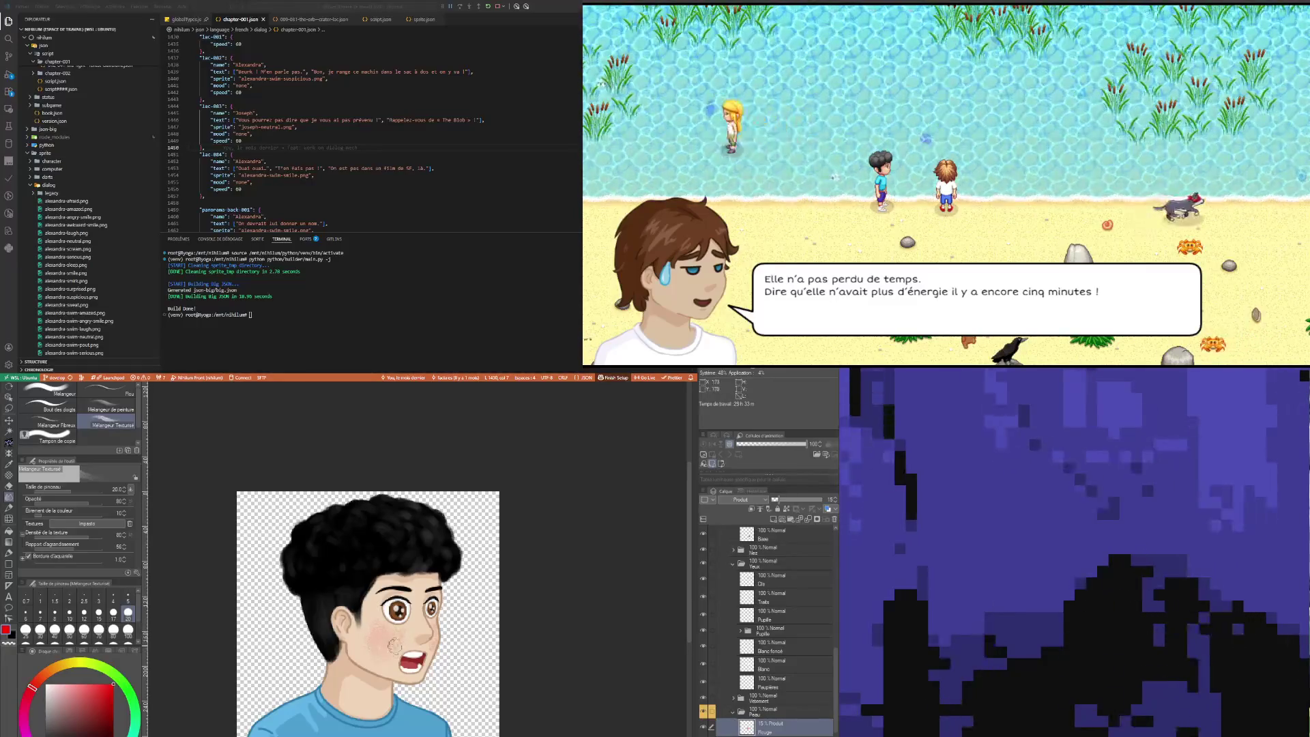
left_click_drag(374, 632, 433, 650)
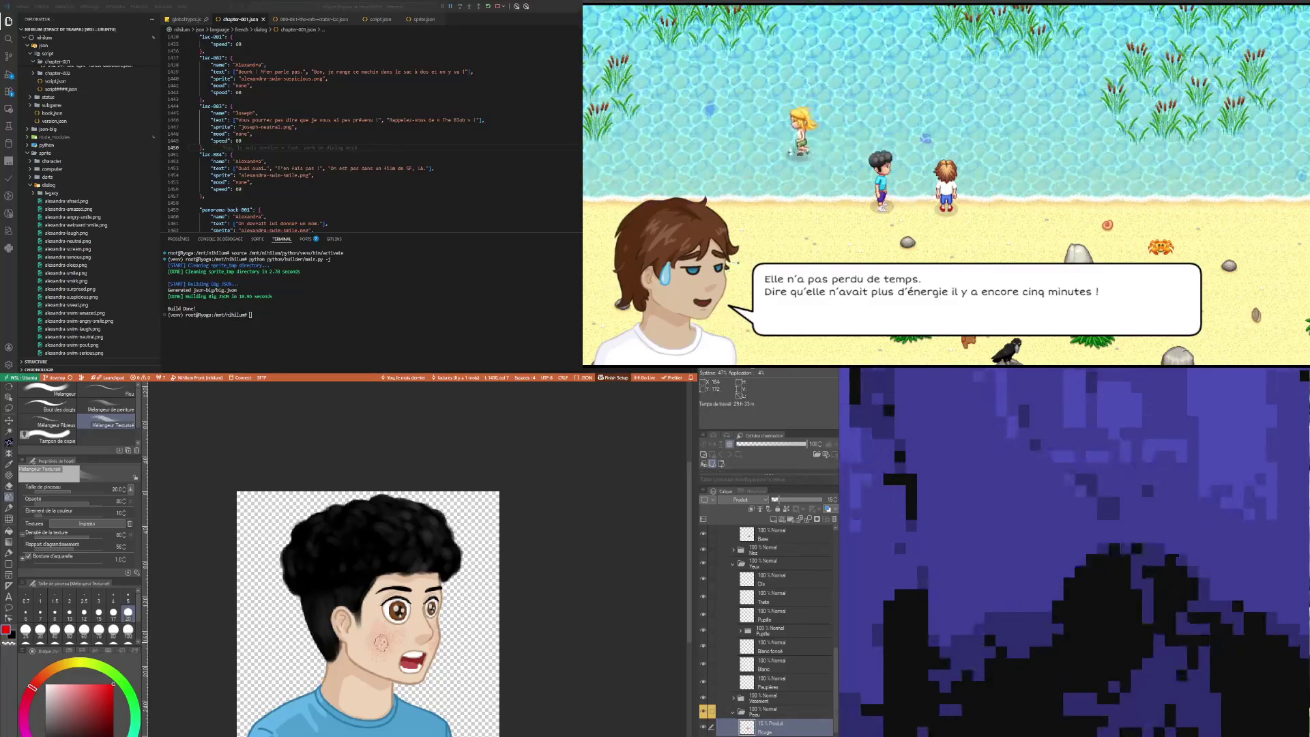
Step: Raise the Rouge layer opacity to 63%
left_click(804, 498)
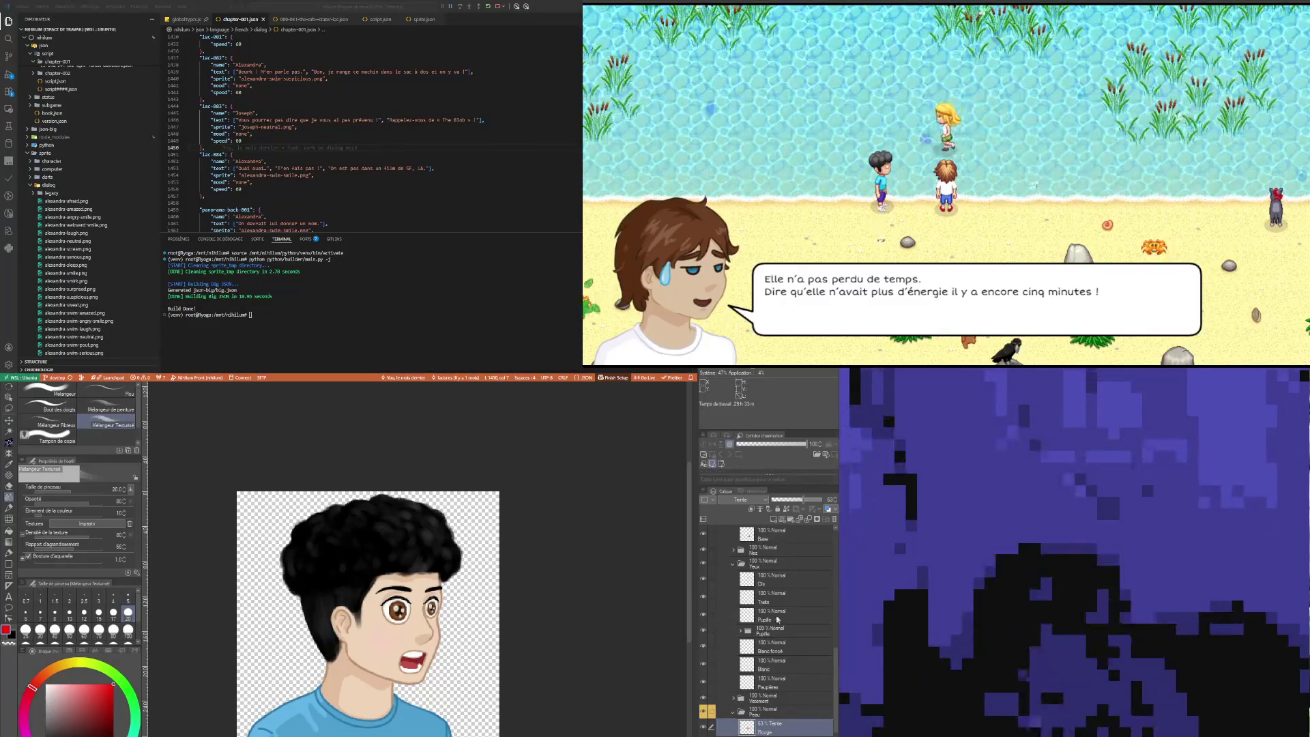
Step: Set the Rouge layer to Incrustation blending at 43% opacity
left_click(828, 500)
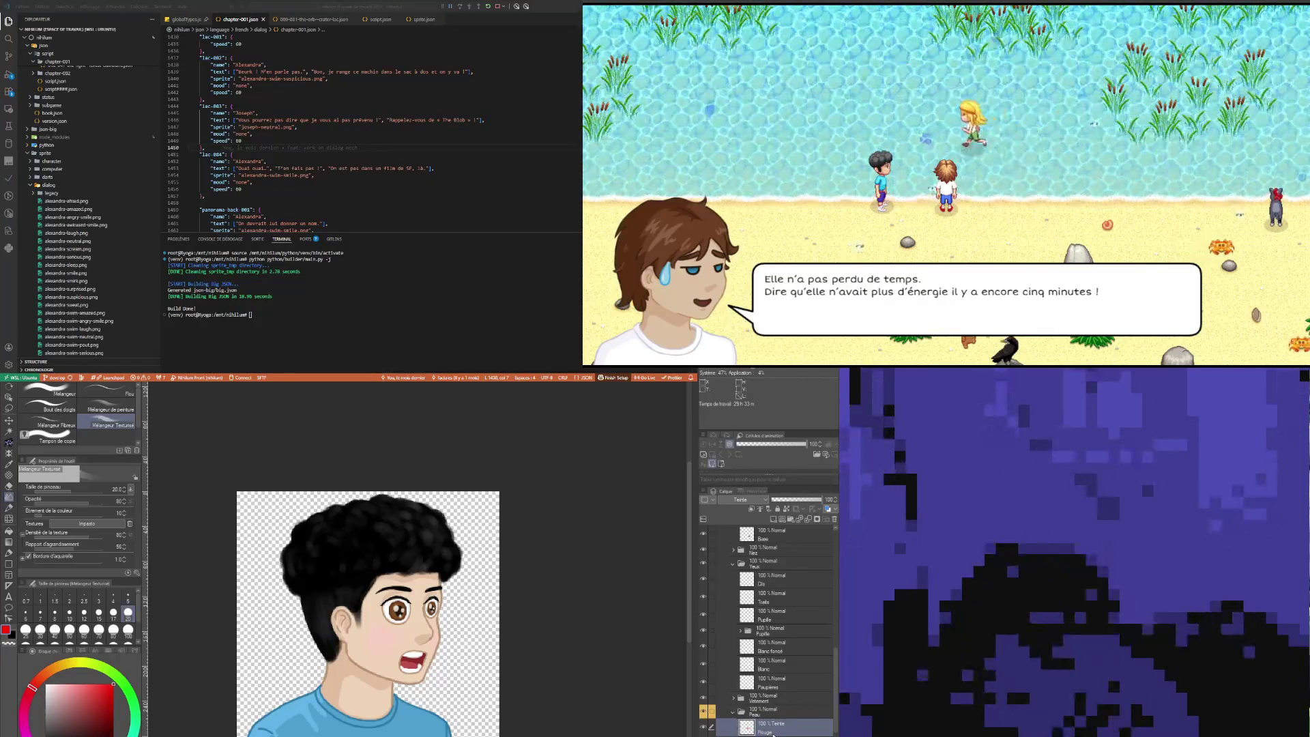
scroll(443, 607, "up", 4)
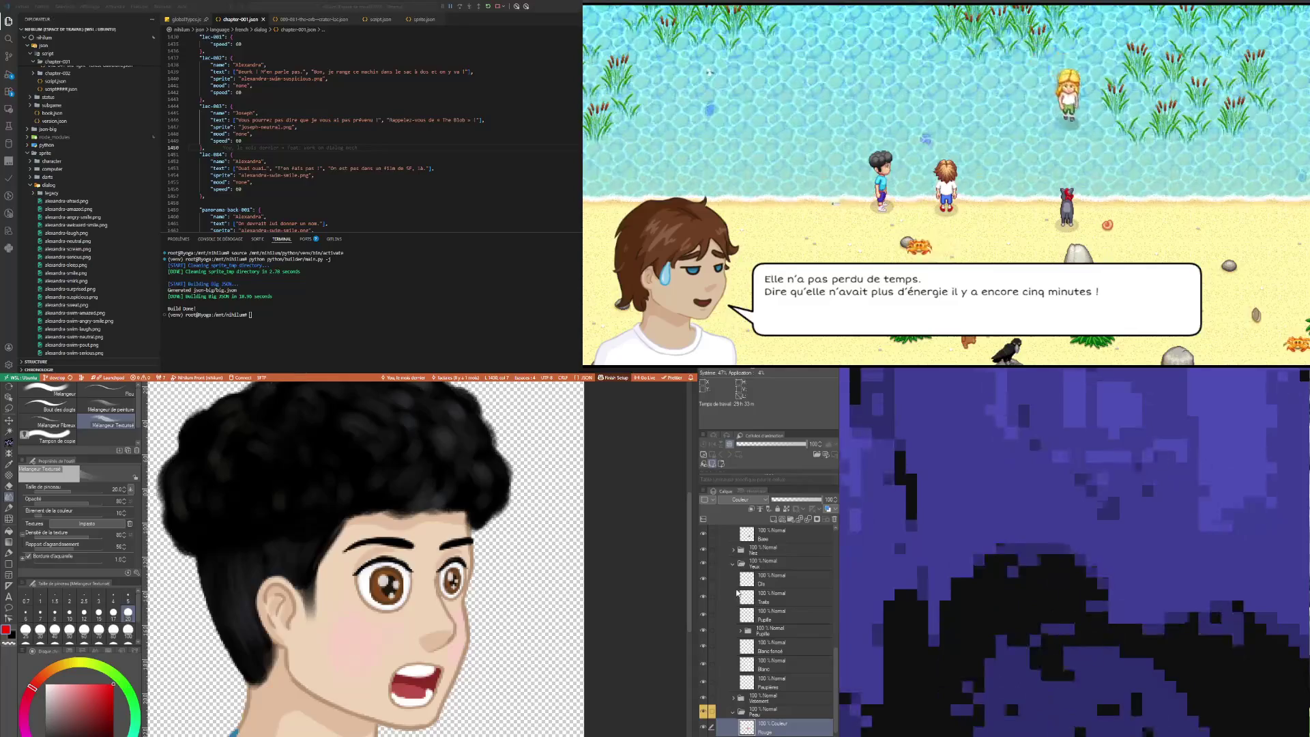
key("a")
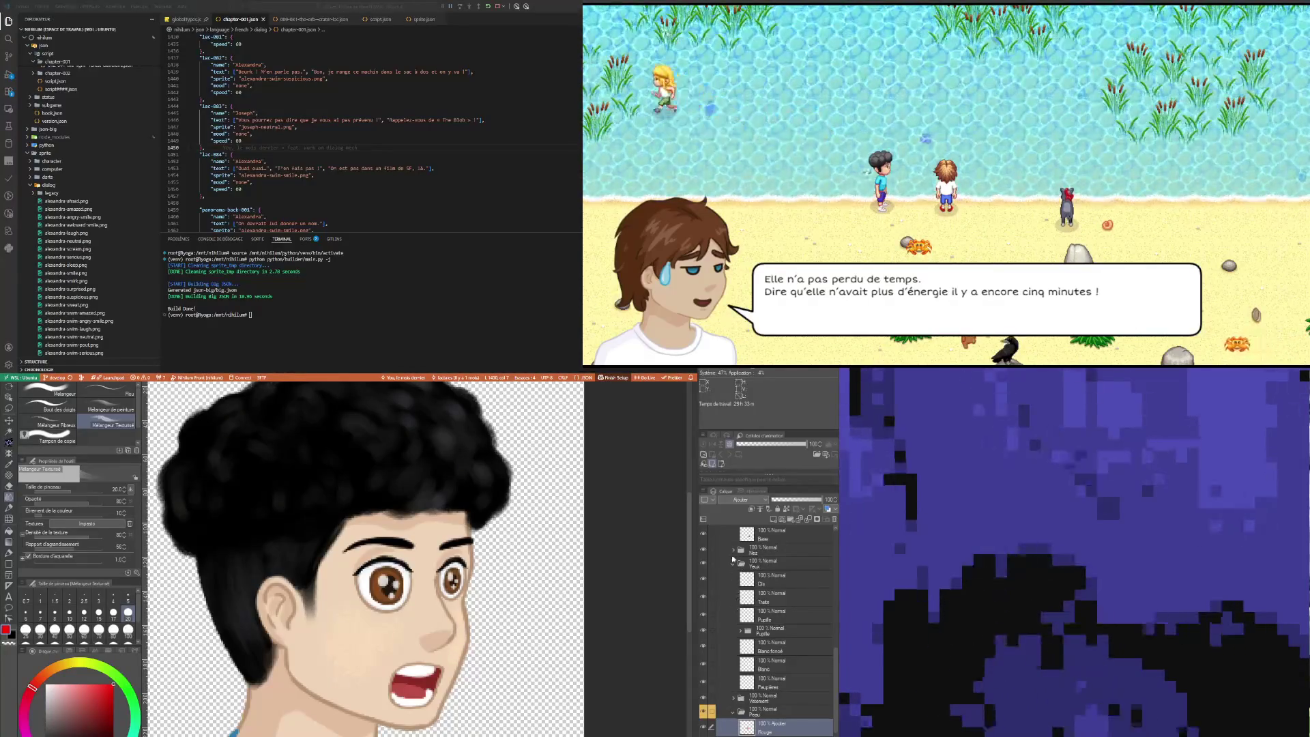
key("i")
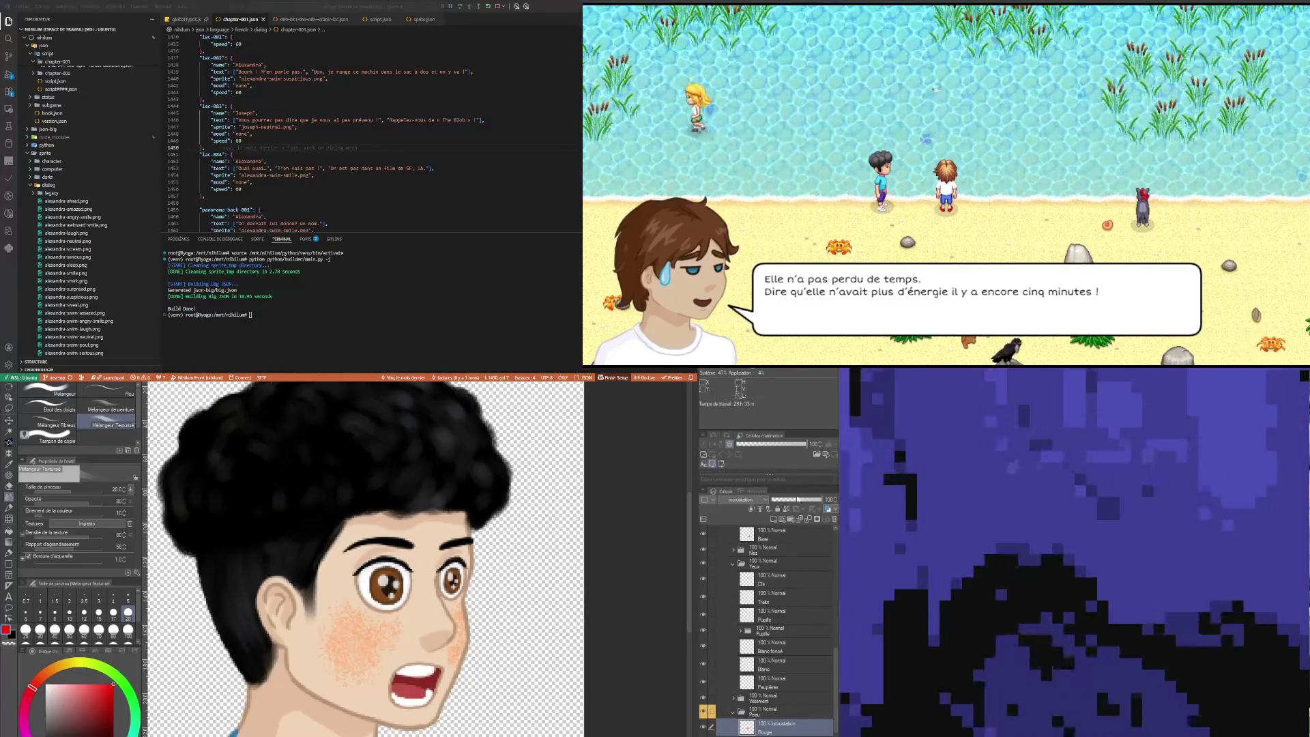
left_click(794, 501)
scroll(294, 595, "down", 4)
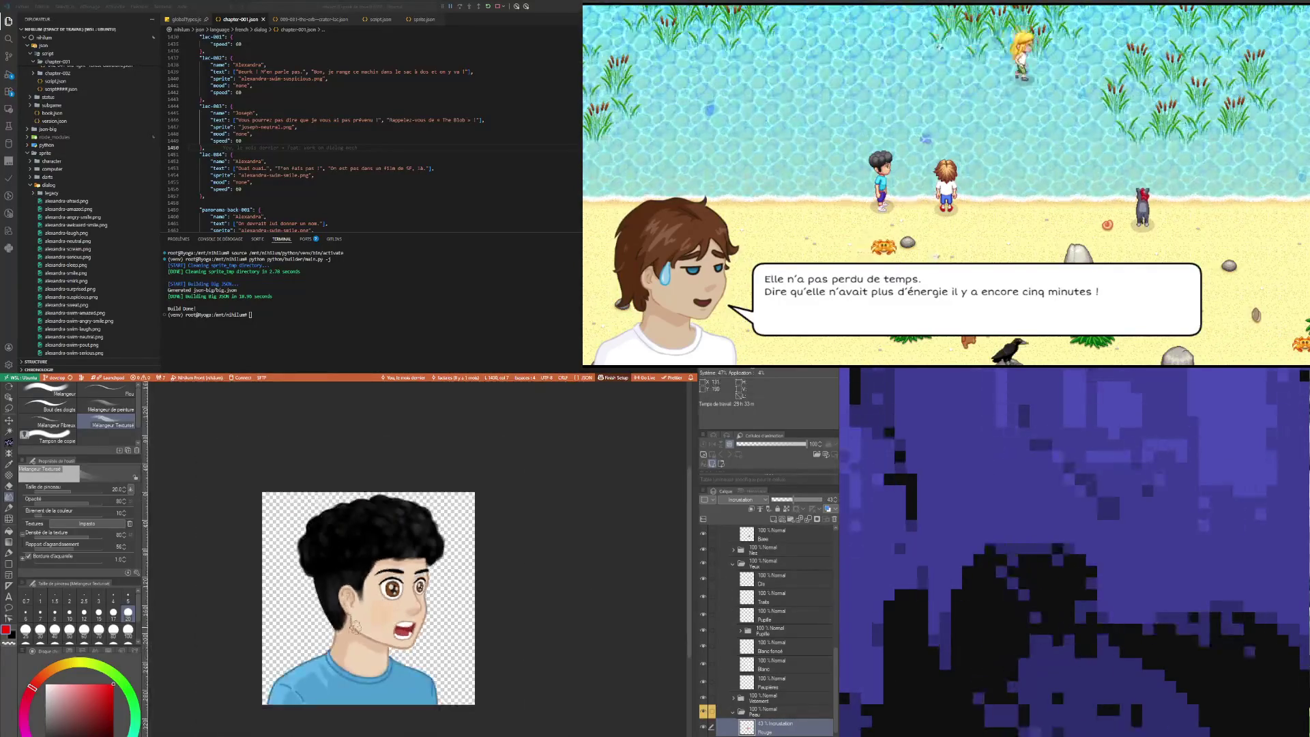